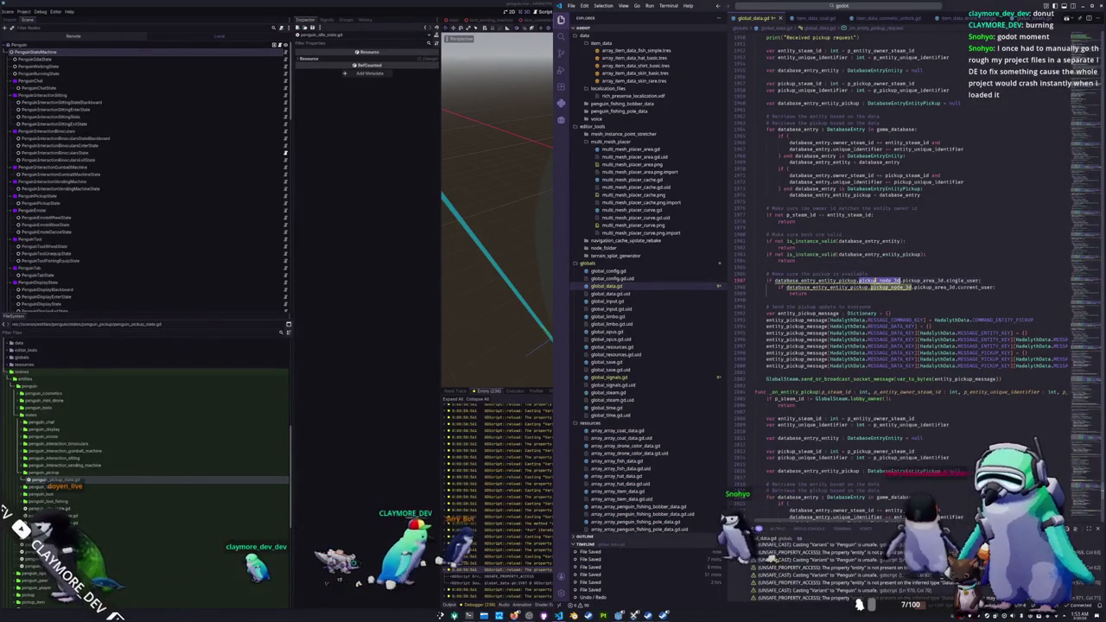
Step: Delete the pickup-availability check block from the pickup request handler, then jump to the UNSAFE_CAST warning
click(904, 298)
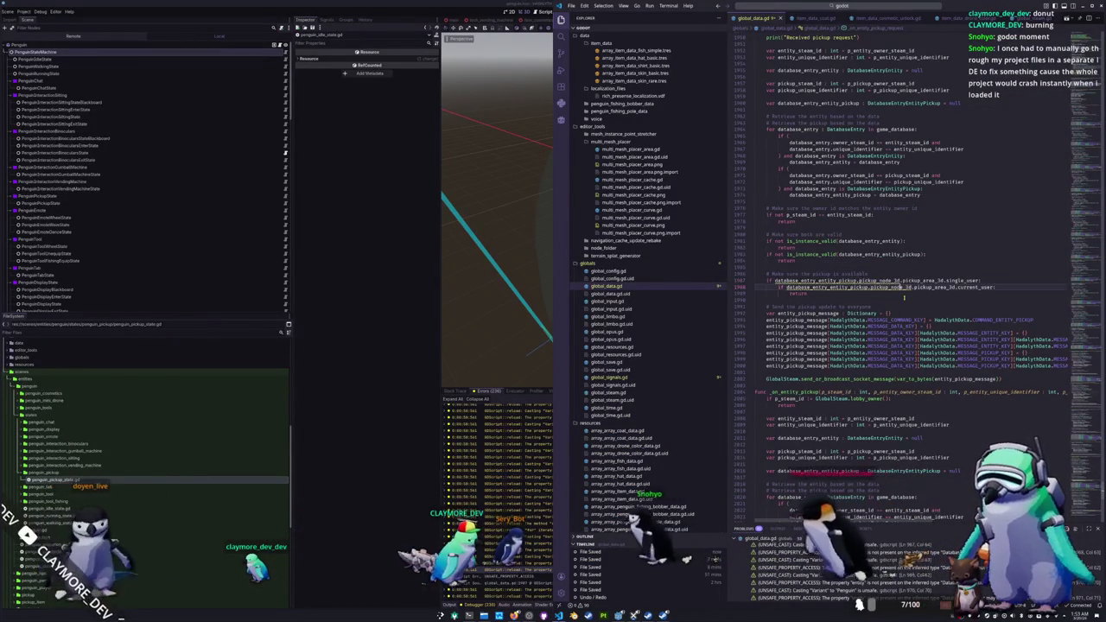
scroll(917, 342, up, 4)
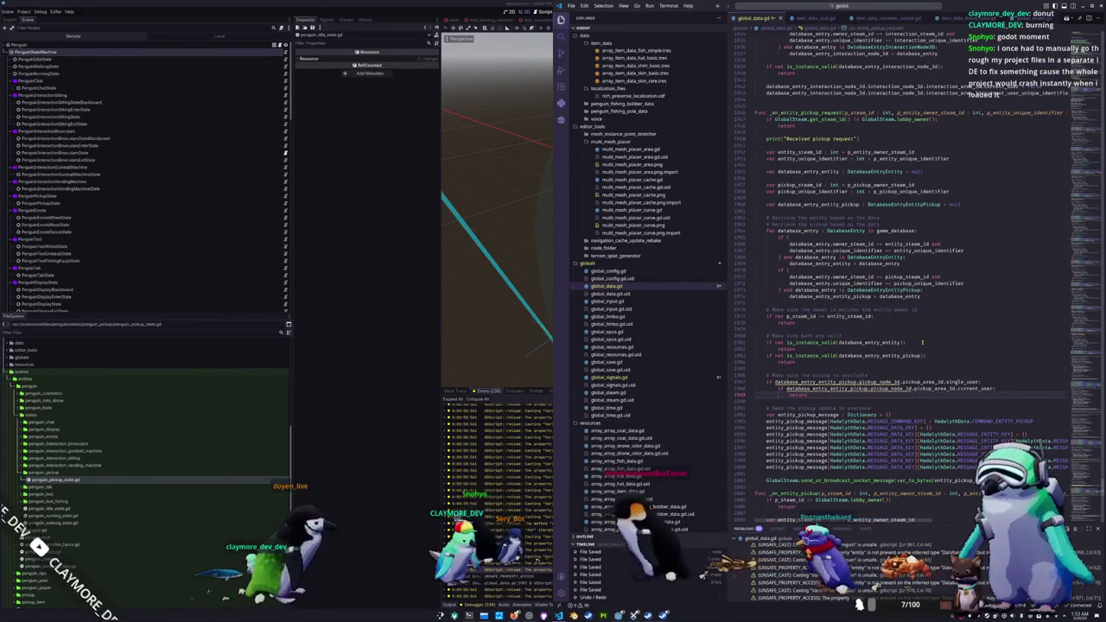
key(shift+Up)
key(shift+Up)
key(shift+Up)
key(BackSpace)
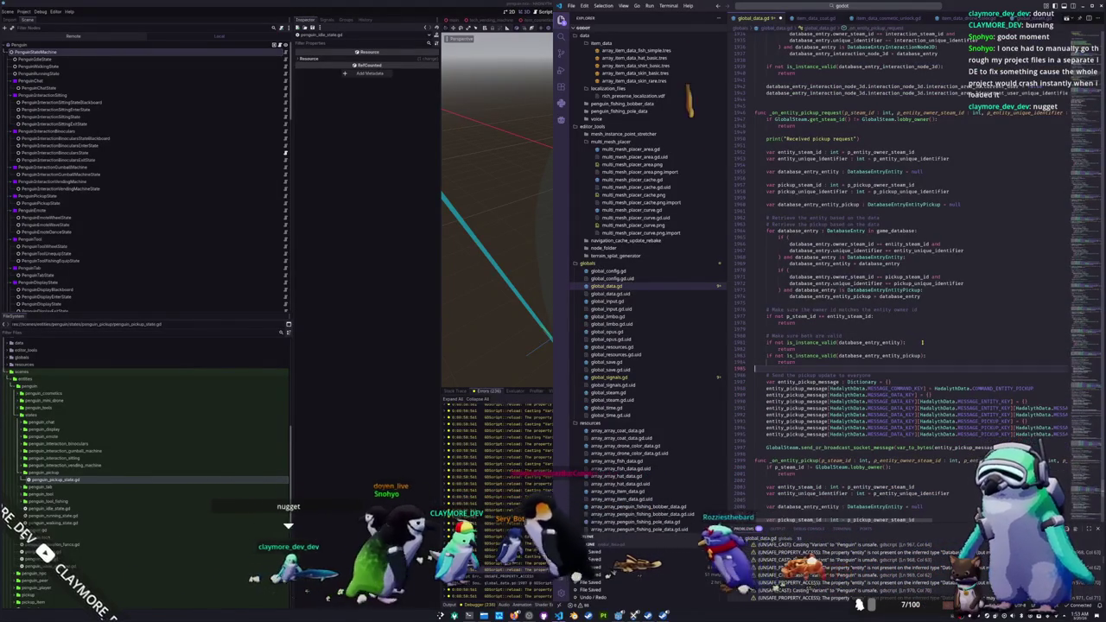
scroll(921, 343, up, 4)
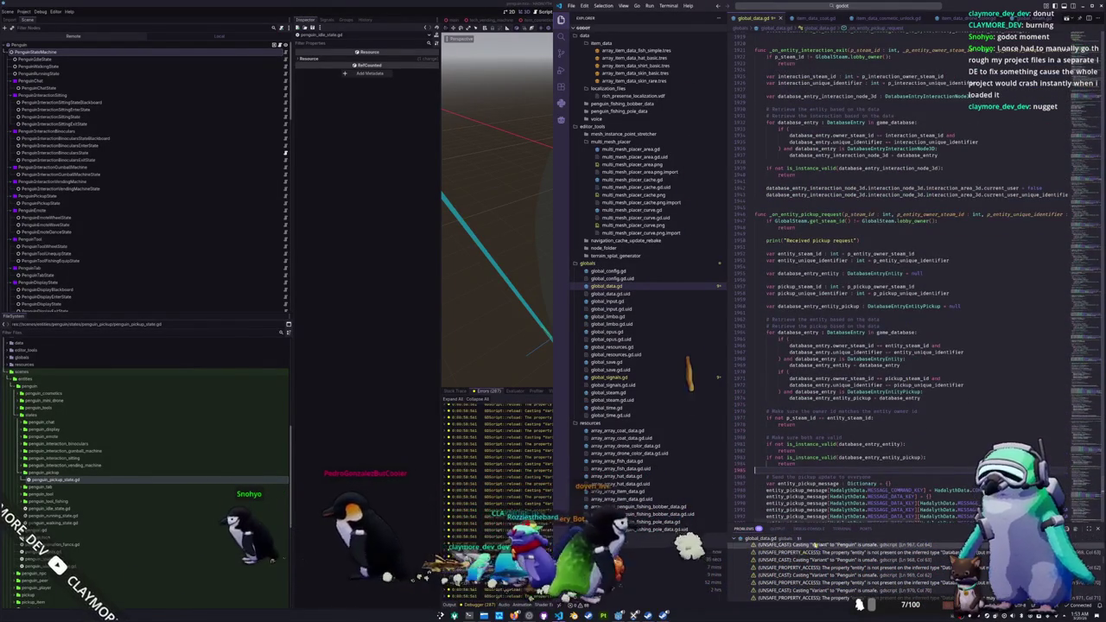
click(826, 546)
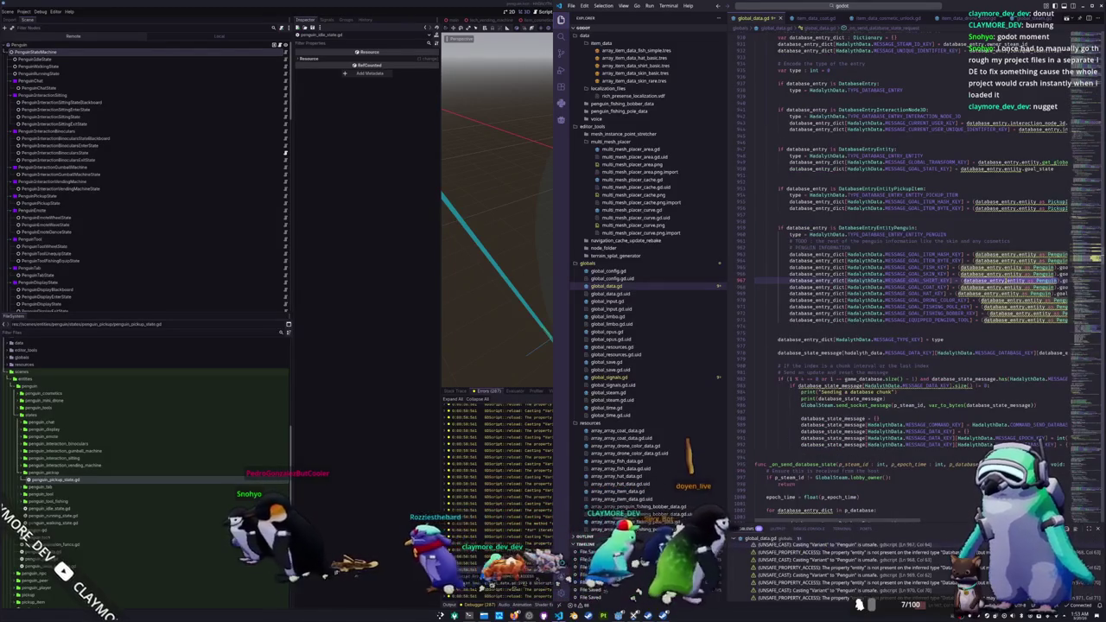
Step: Review the unsafe-cast warnings and type the database_entry_dict loop variable over p_database as Dictionary
mouse_move(985, 280)
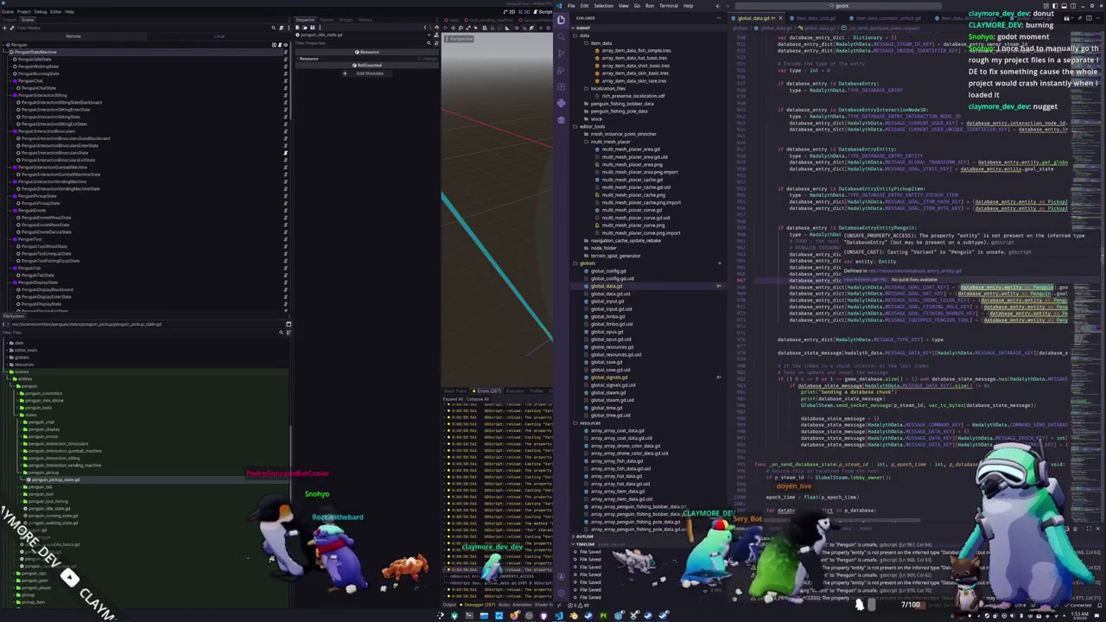
click(1012, 294)
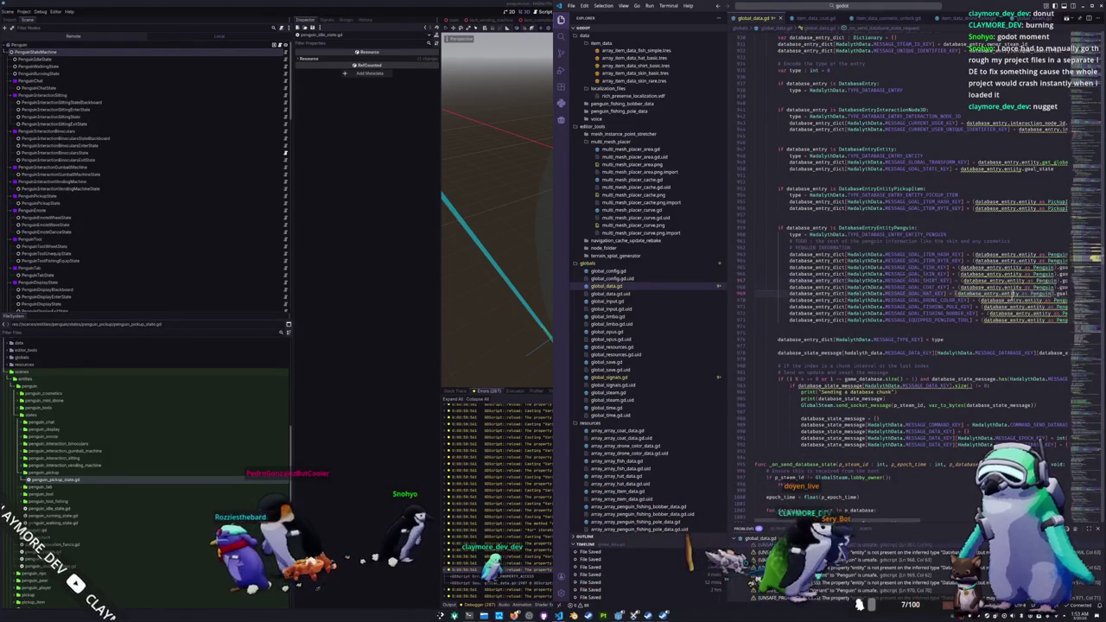
mouse_move(1002, 256)
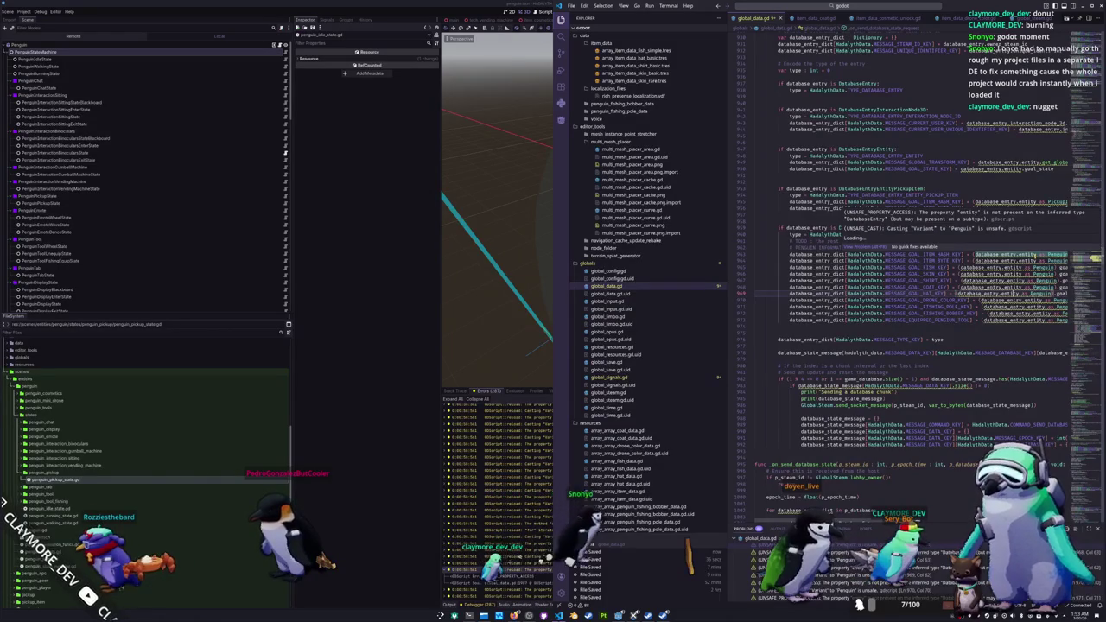
click(1002, 254)
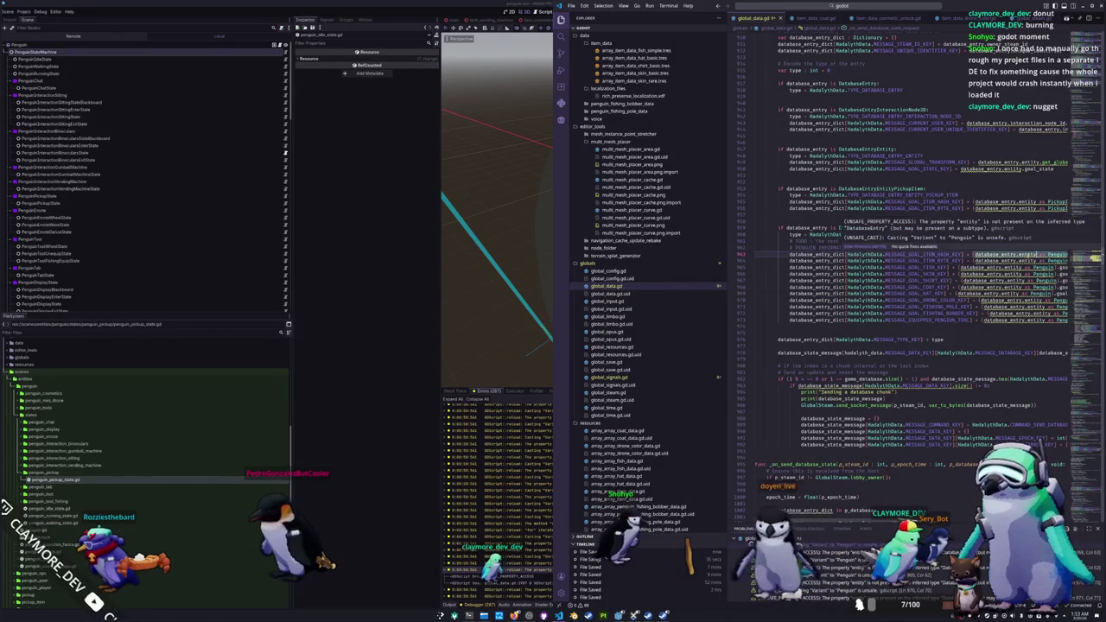
scroll(1002, 254, down, 6)
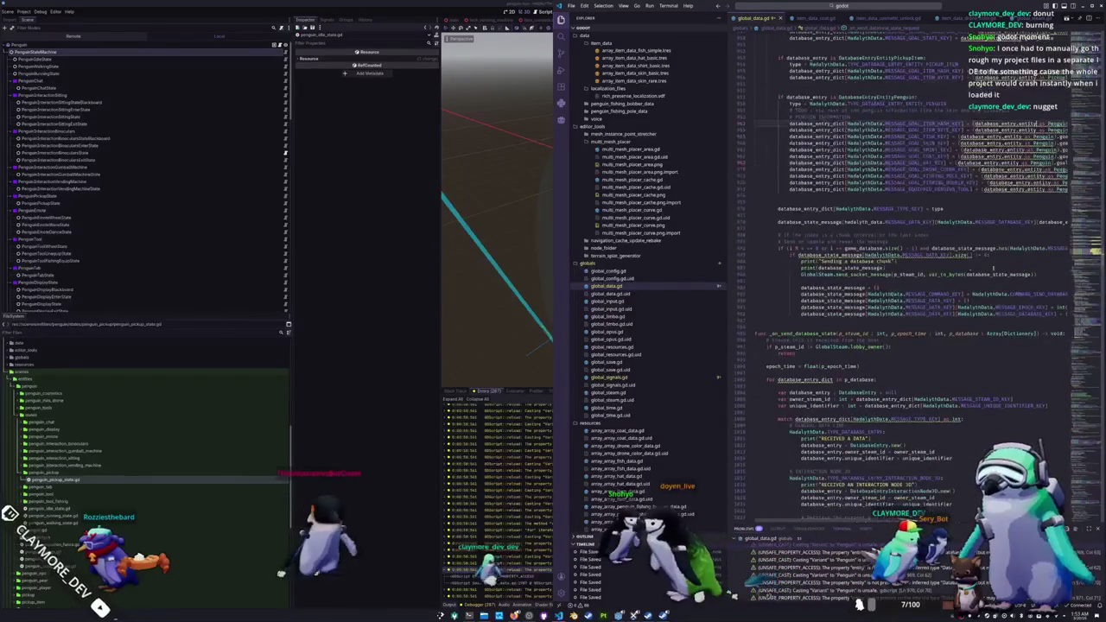
mouse_move(942, 256)
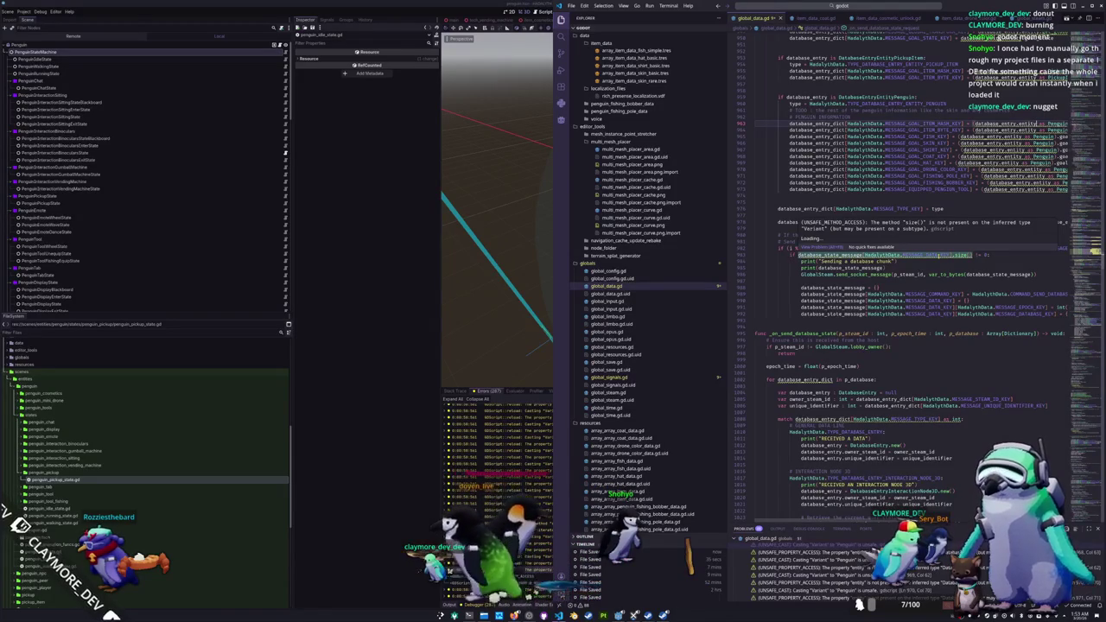
scroll(942, 255, down, 3)
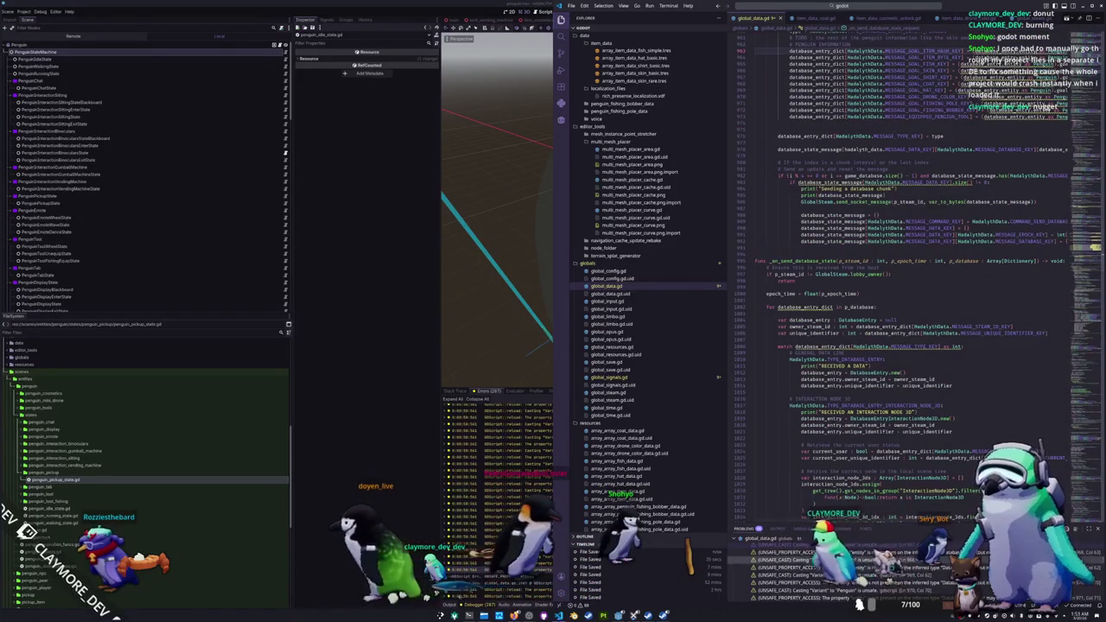
scroll(942, 256, down, 2)
mouse_move(942, 303)
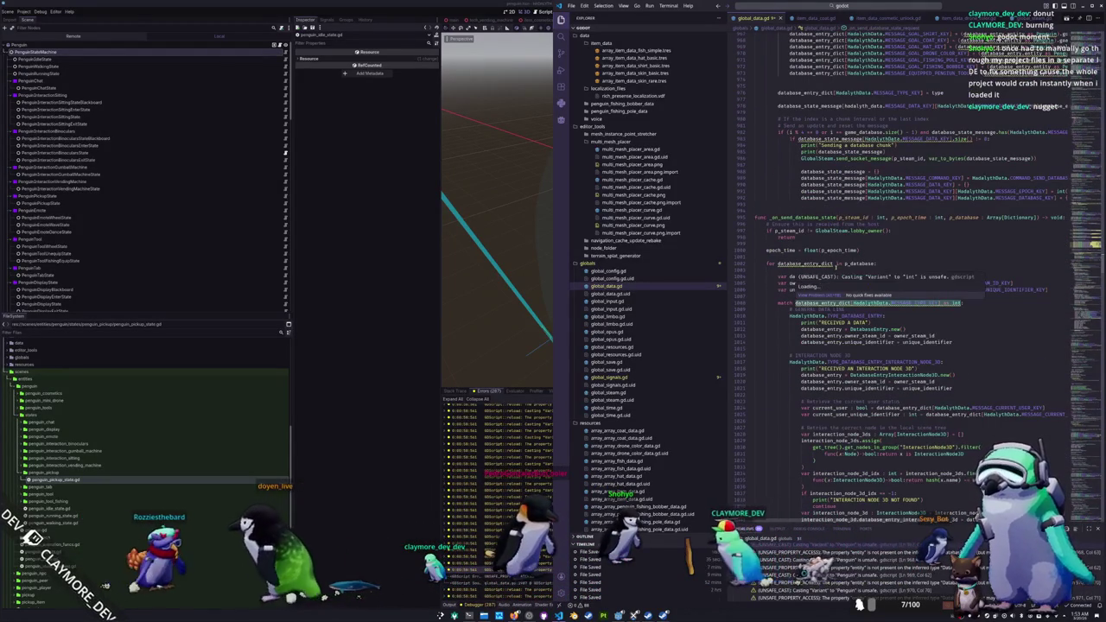
text(: Dictionary)
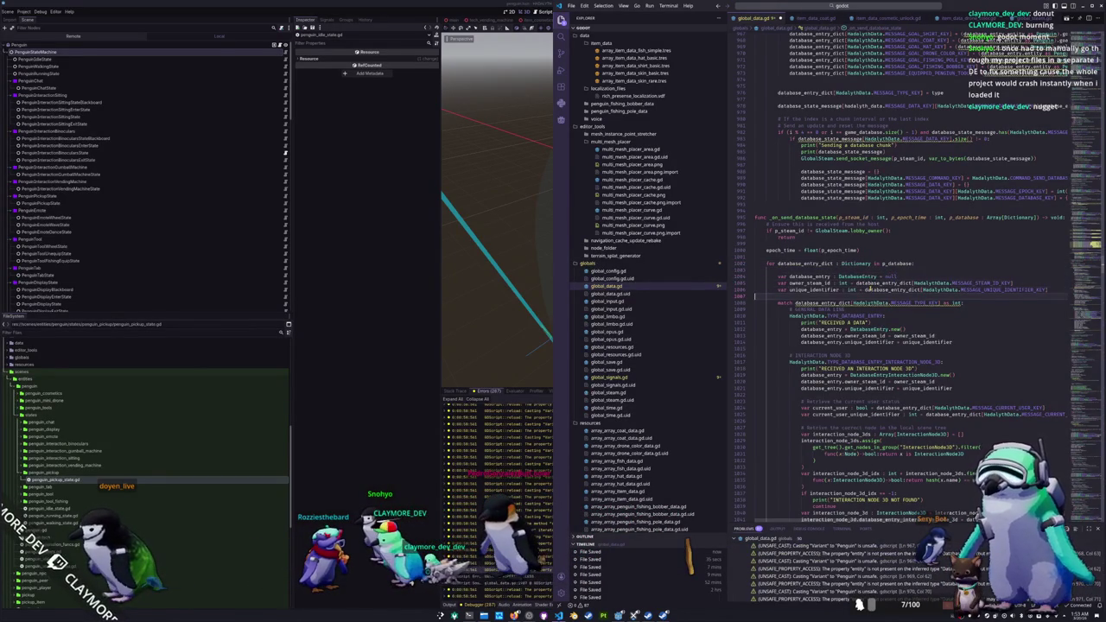
scroll(916, 277, down, 6)
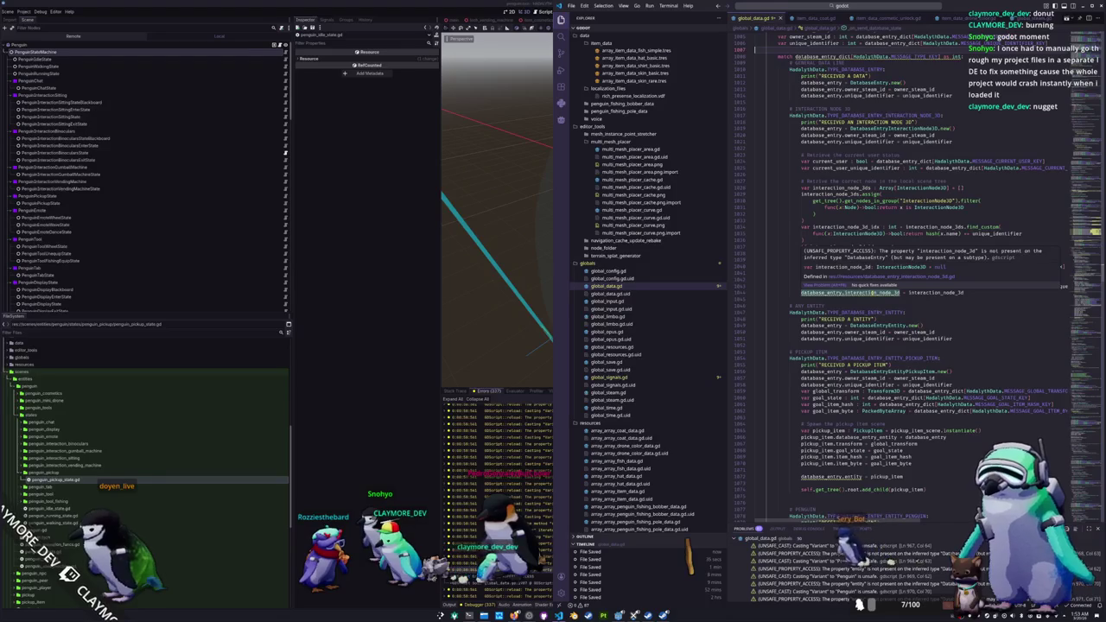
Step: Dismiss the info popup and scroll down to the _on_entity_pickup_request handler in global_data.gd
click(871, 292)
scroll(871, 292, down, 10)
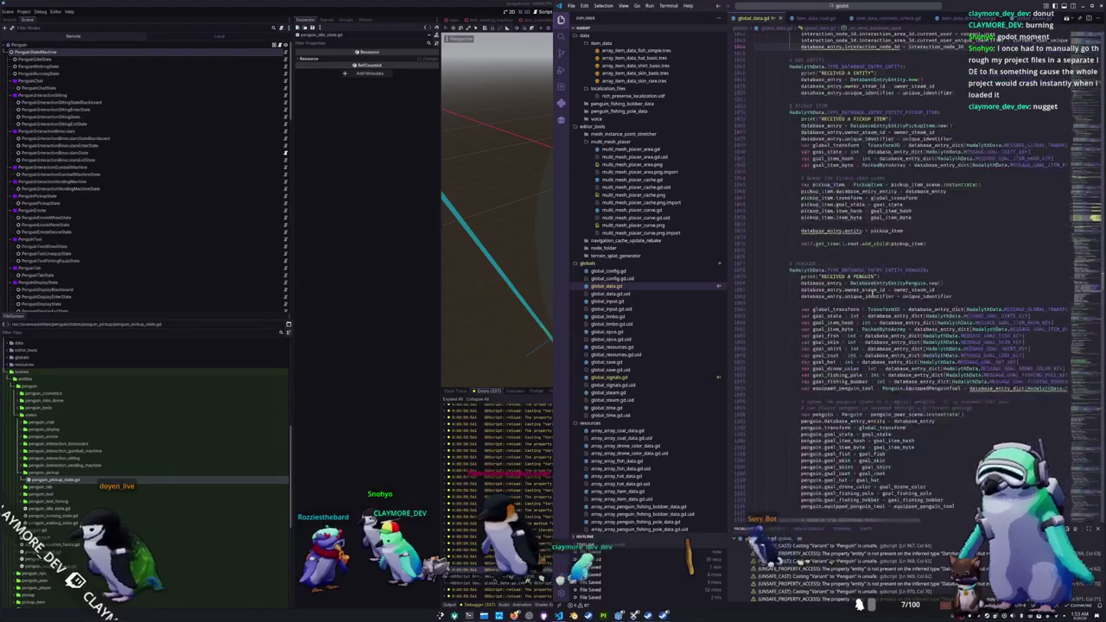
scroll(871, 293, down, 15)
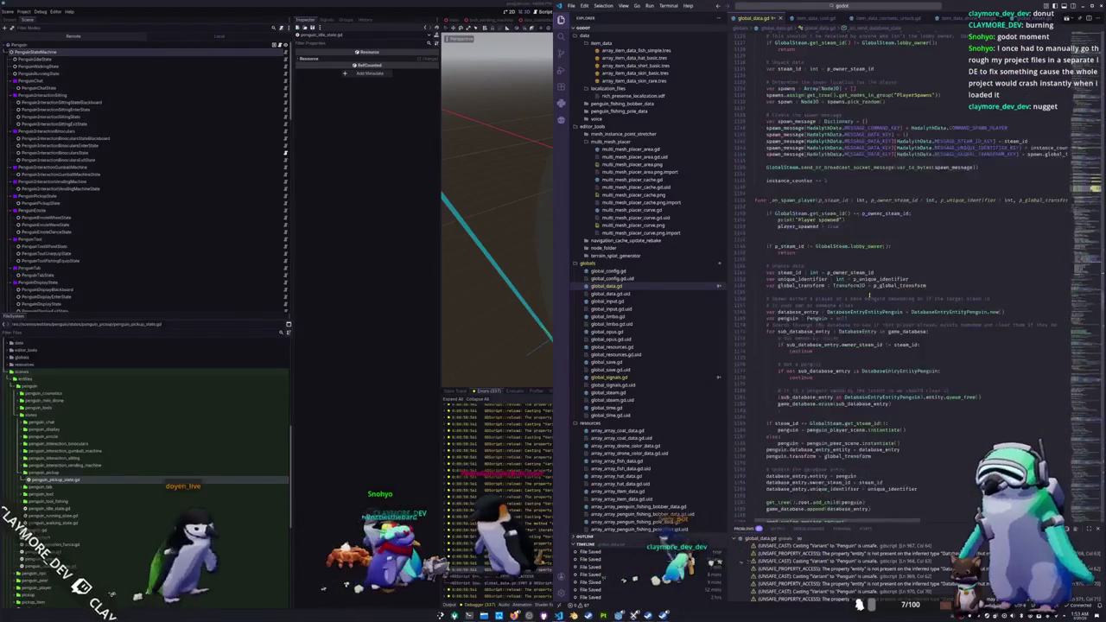
scroll(865, 304, down, 12)
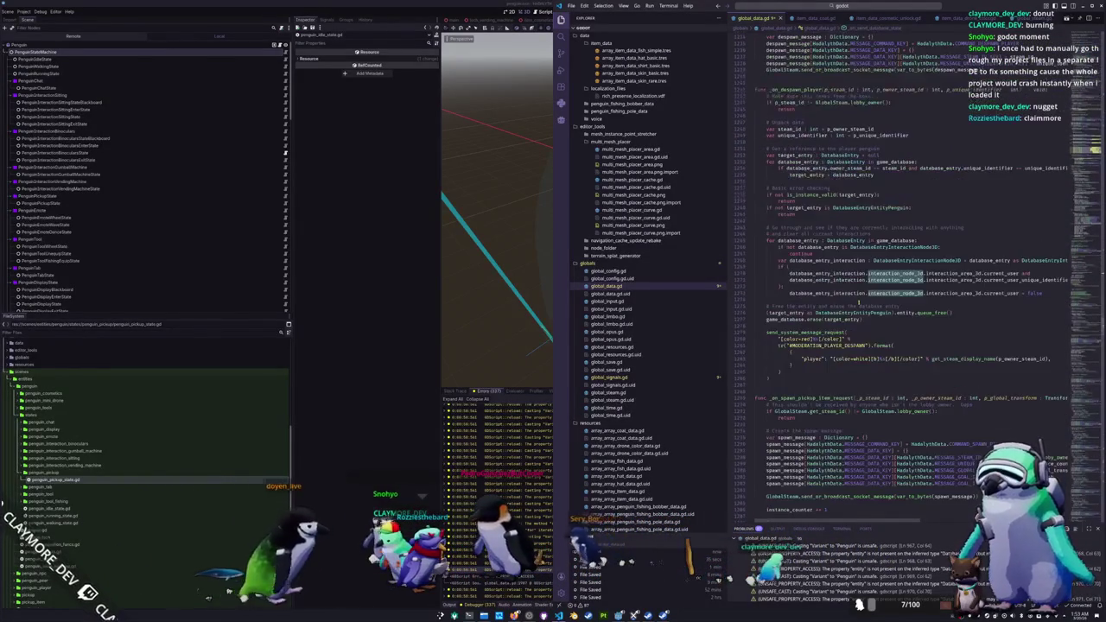
scroll(916, 259, down, 12)
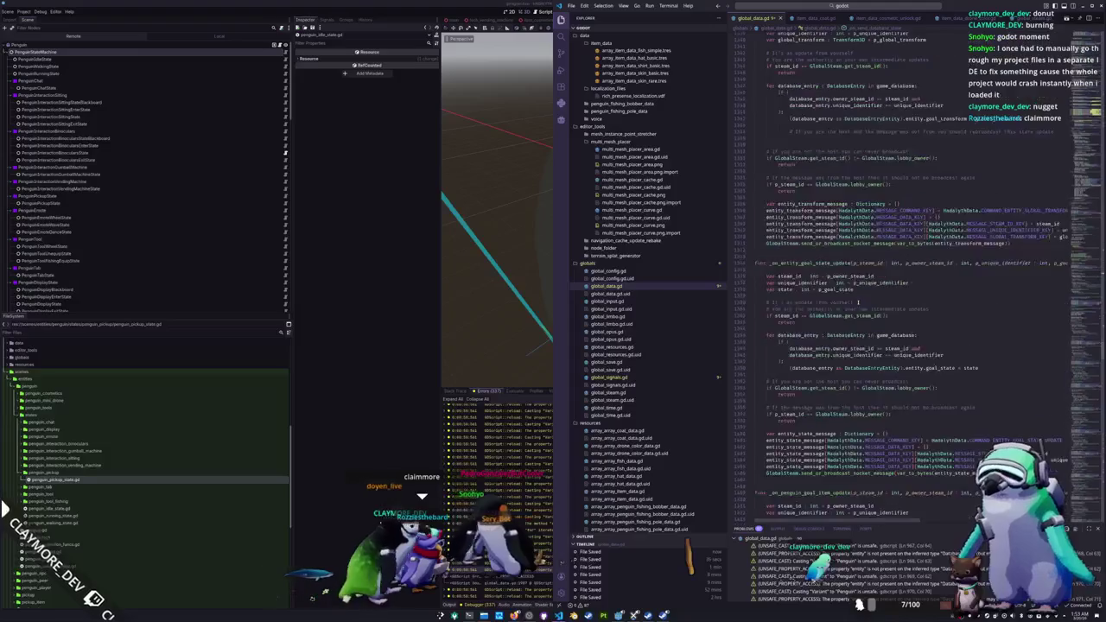
scroll(838, 317, down, 12)
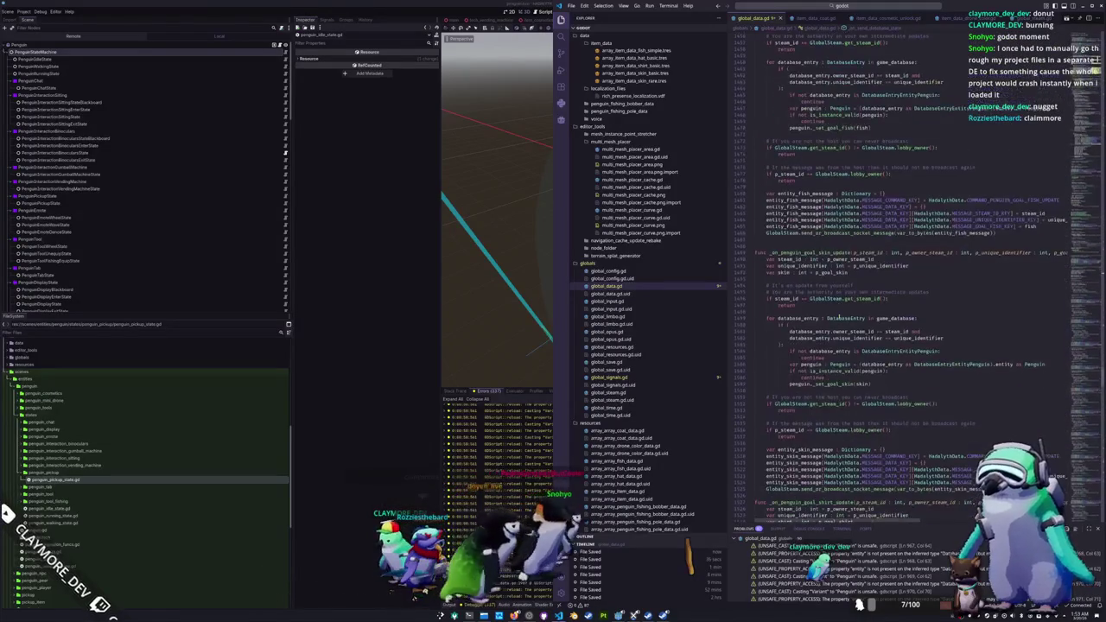
scroll(838, 317, down, 5)
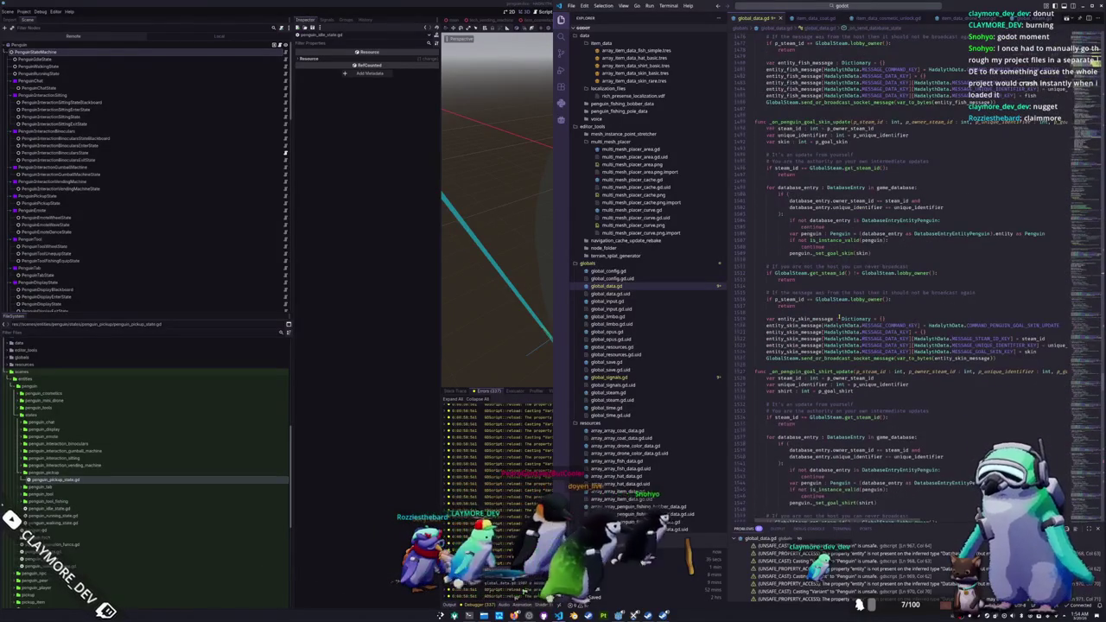
scroll(838, 317, down, 10)
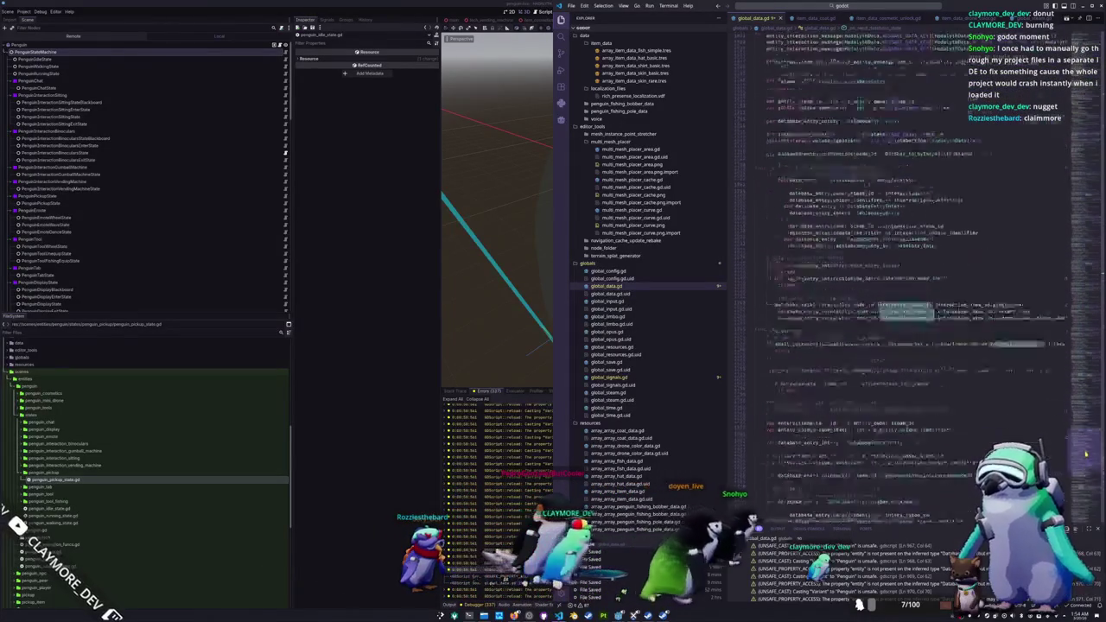
scroll(916, 311, down, 4)
scroll(916, 311, down, 5)
scroll(817, 368, up, 1)
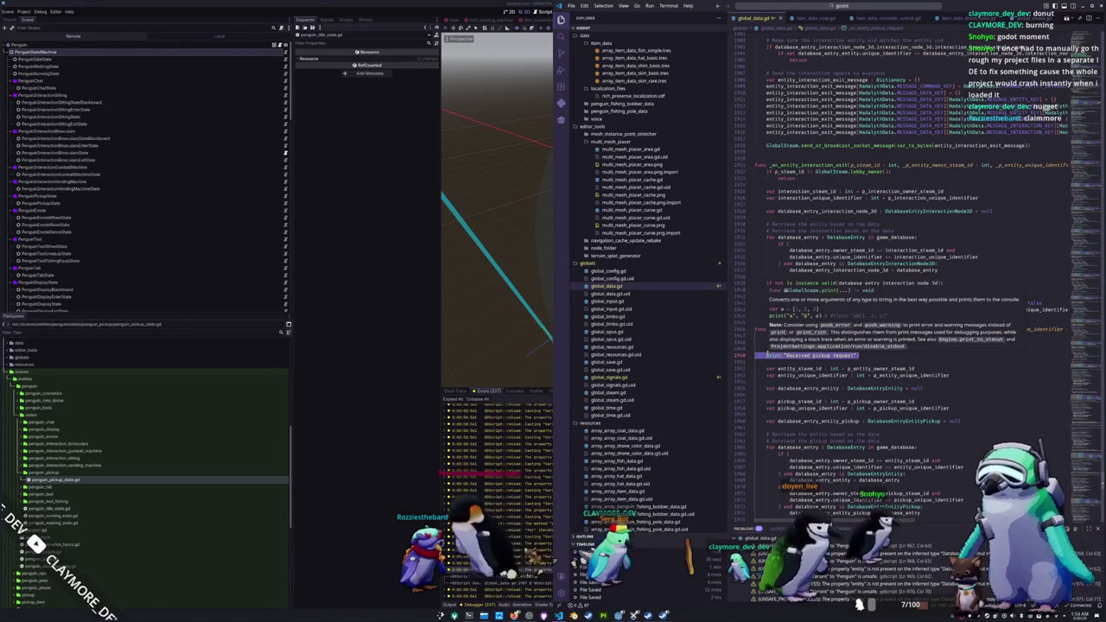
Step: Place the 'Received pickup request' print directly under the handler header, then switch to Godot
key(BackSpace)
key(Return)
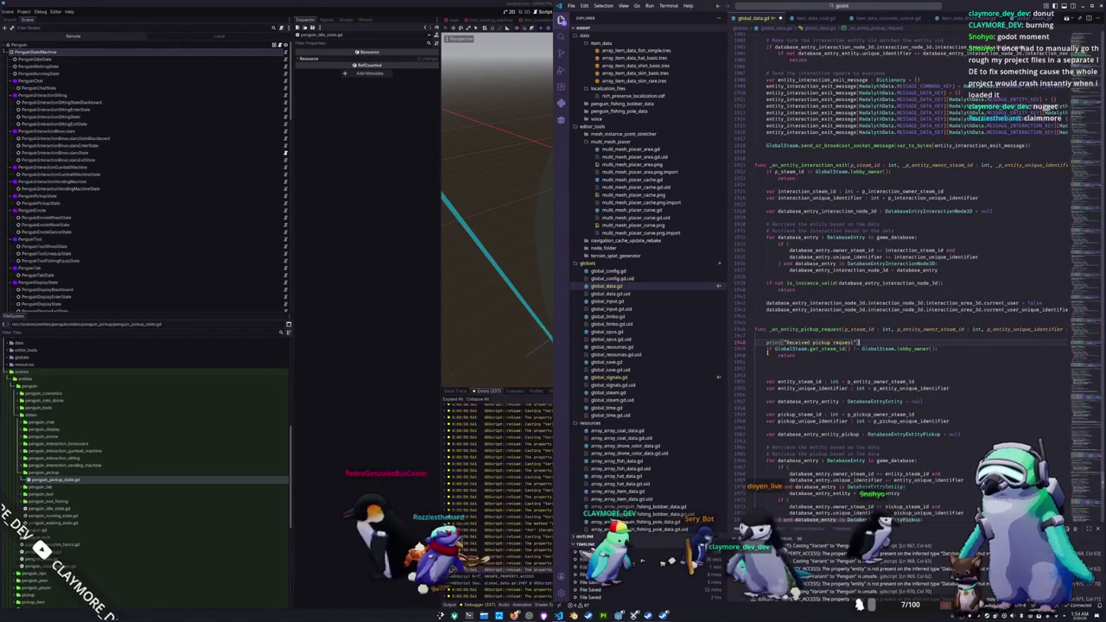
key(ctrl+z)
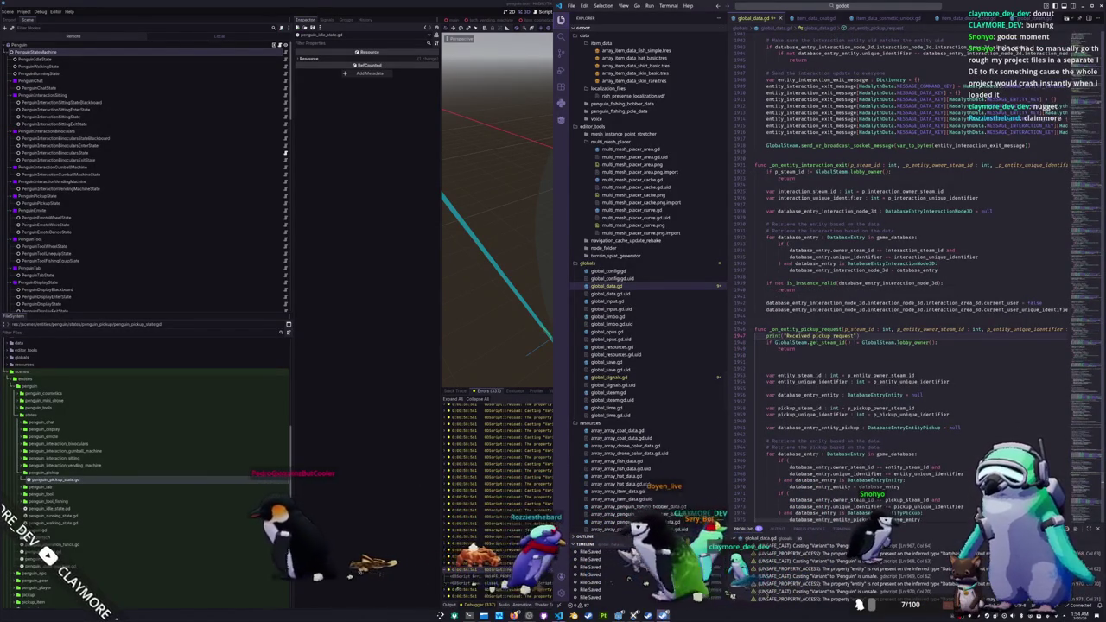
key(alt+Tab)
key(alt+Tab)
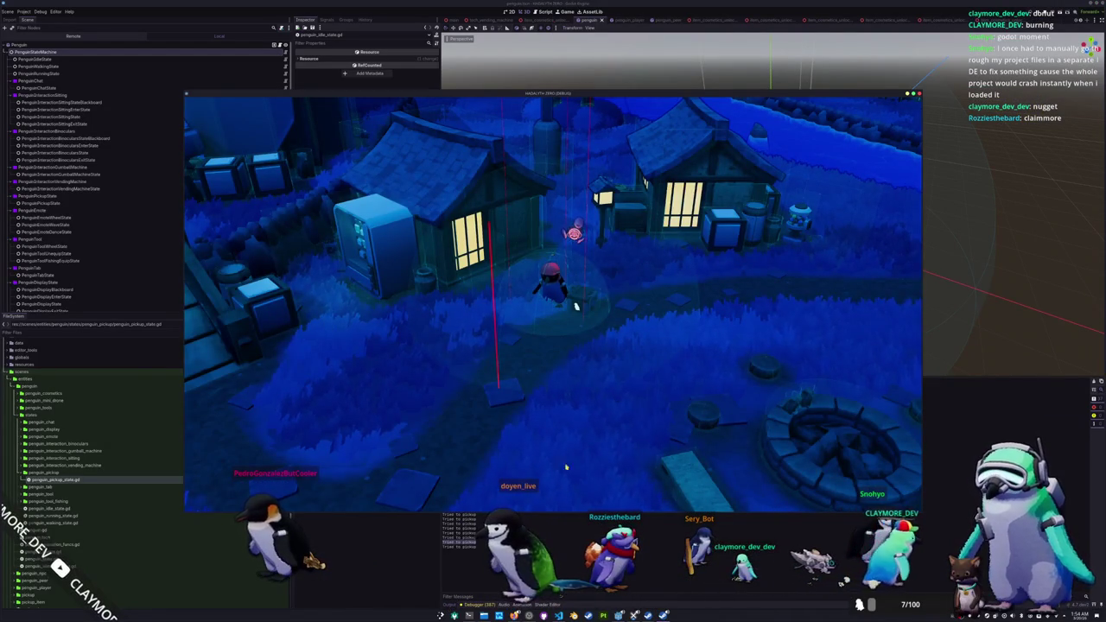
Step: Scroll to send_entity_pickup_request and complete COMMAND_PICKUP_REQUEST at the end of line 658
key(alt+Tab)
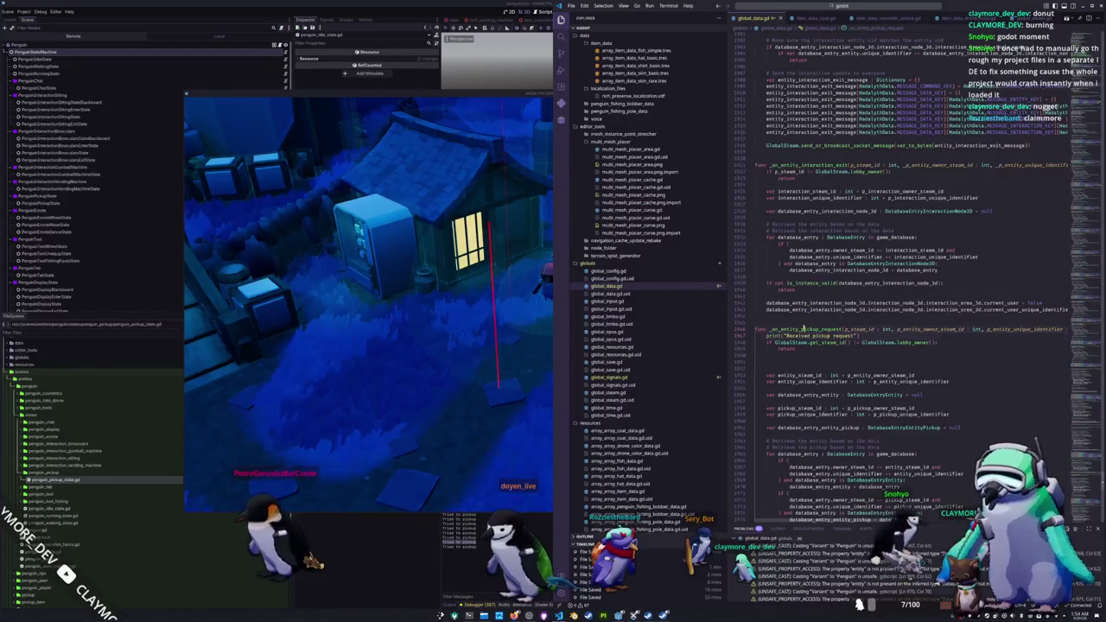
scroll(907, 259, up, 20)
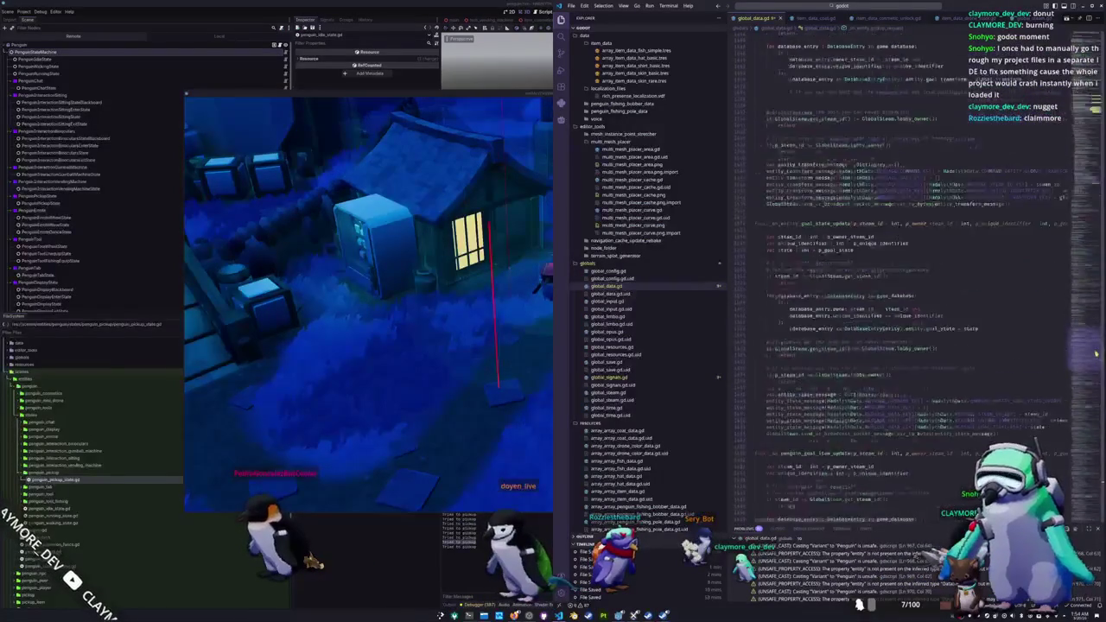
scroll(907, 259, up, 20)
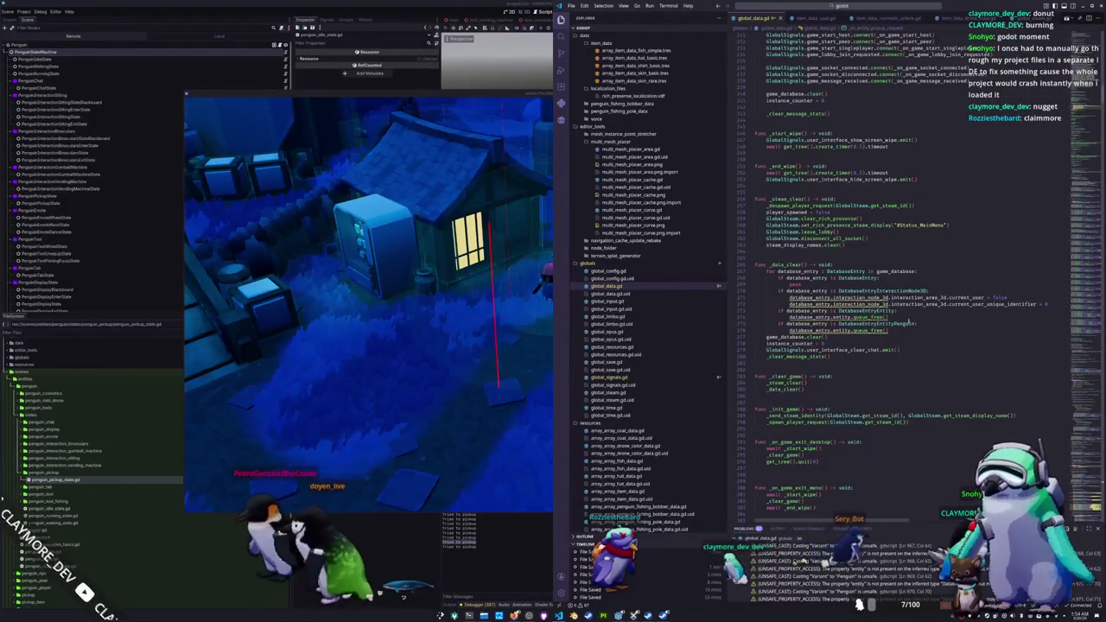
scroll(906, 320, down, 3)
scroll(907, 321, down, 20)
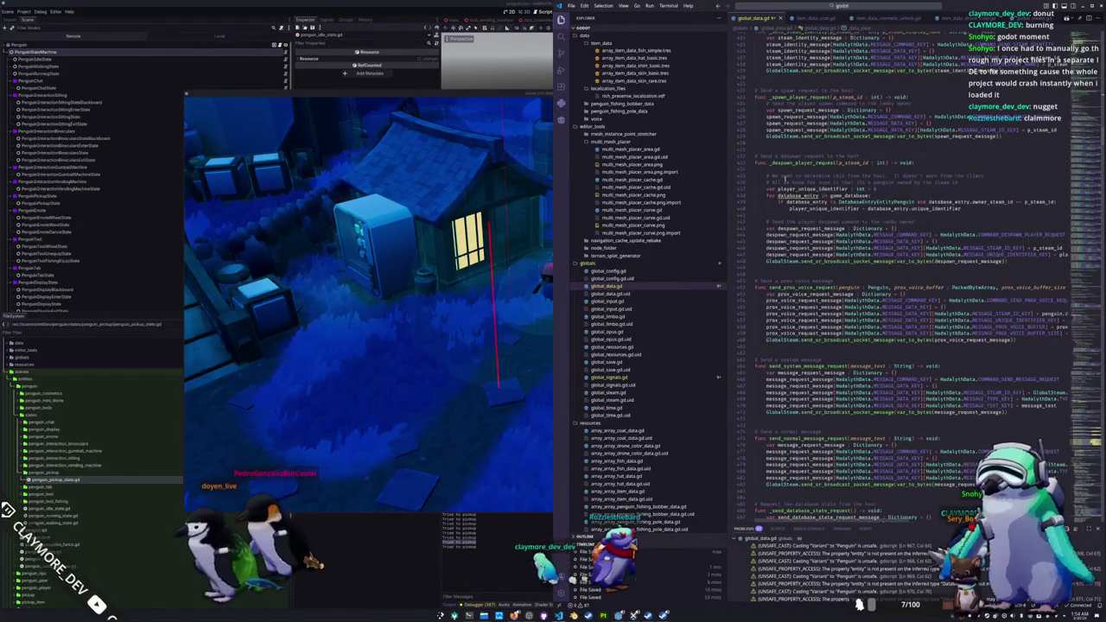
scroll(786, 174, down, 7)
scroll(739, 288, down, 10)
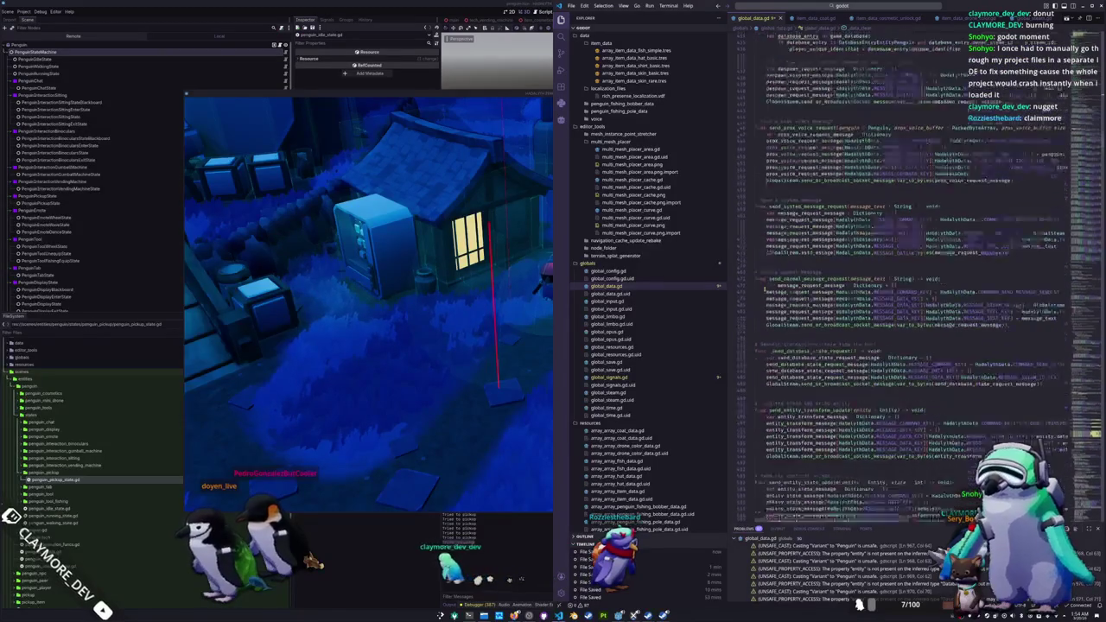
scroll(765, 289, down, 10)
scroll(764, 288, down, 10)
scroll(764, 289, down, 15)
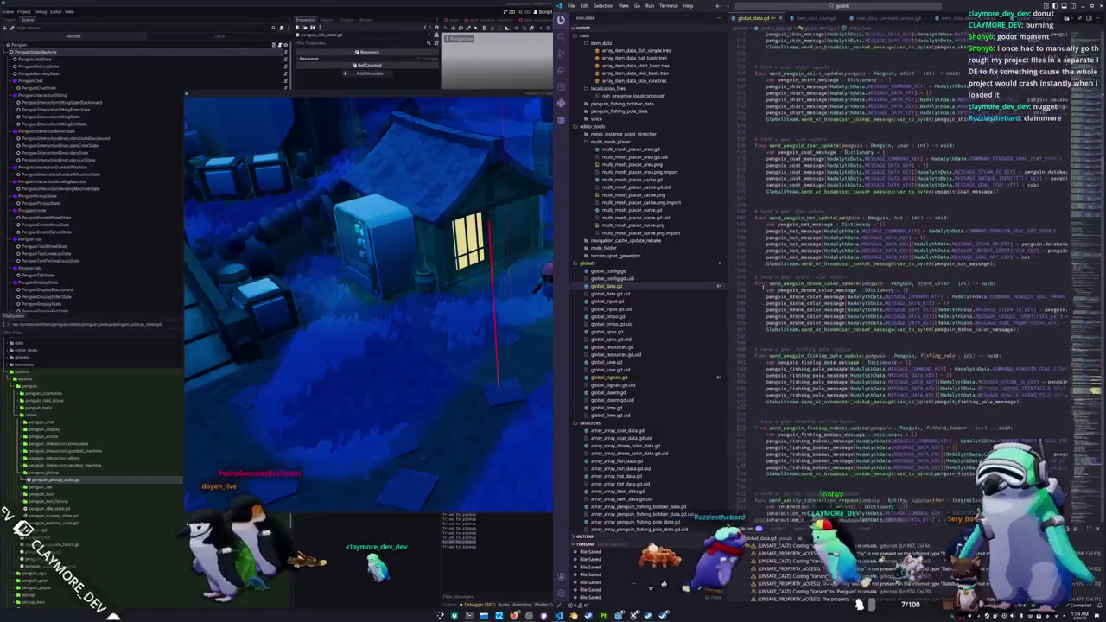
scroll(765, 288, down, 3)
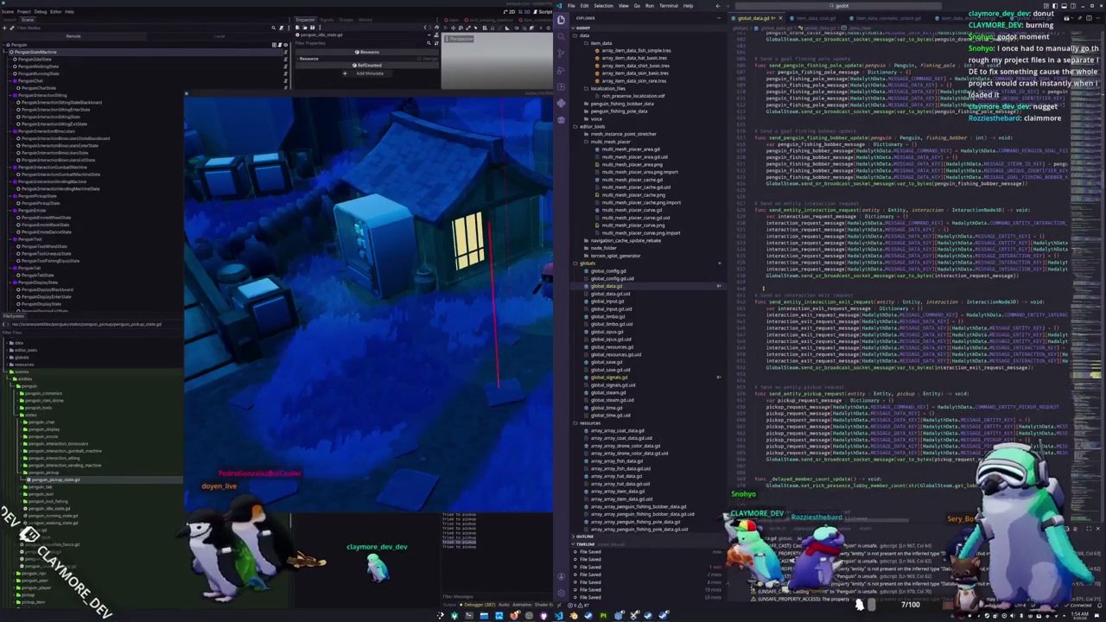
scroll(764, 289, down, 6)
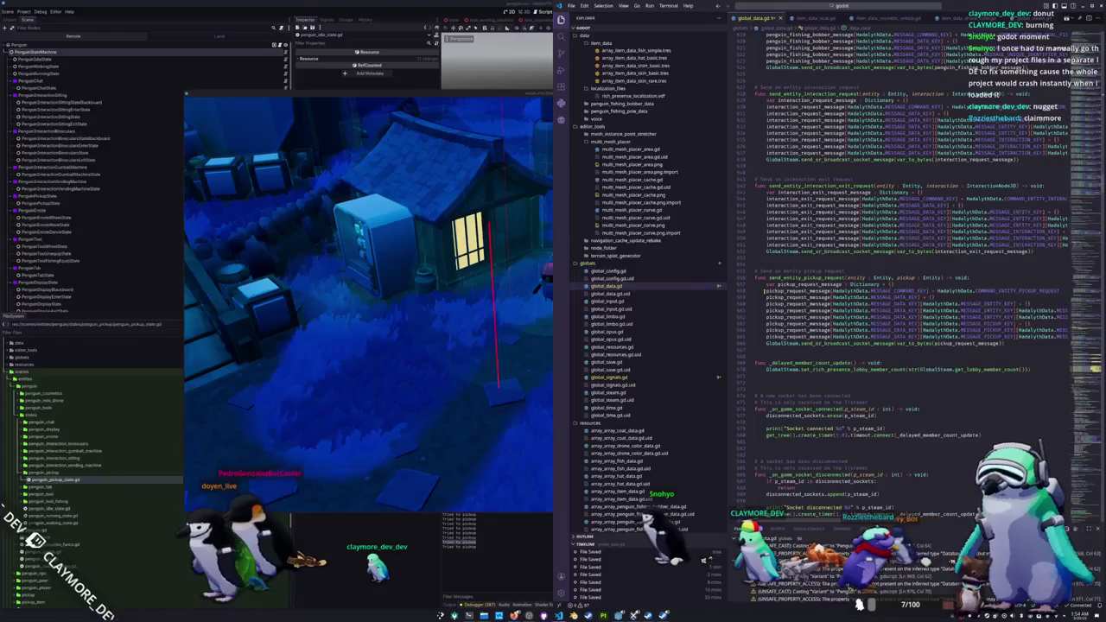
key(End)
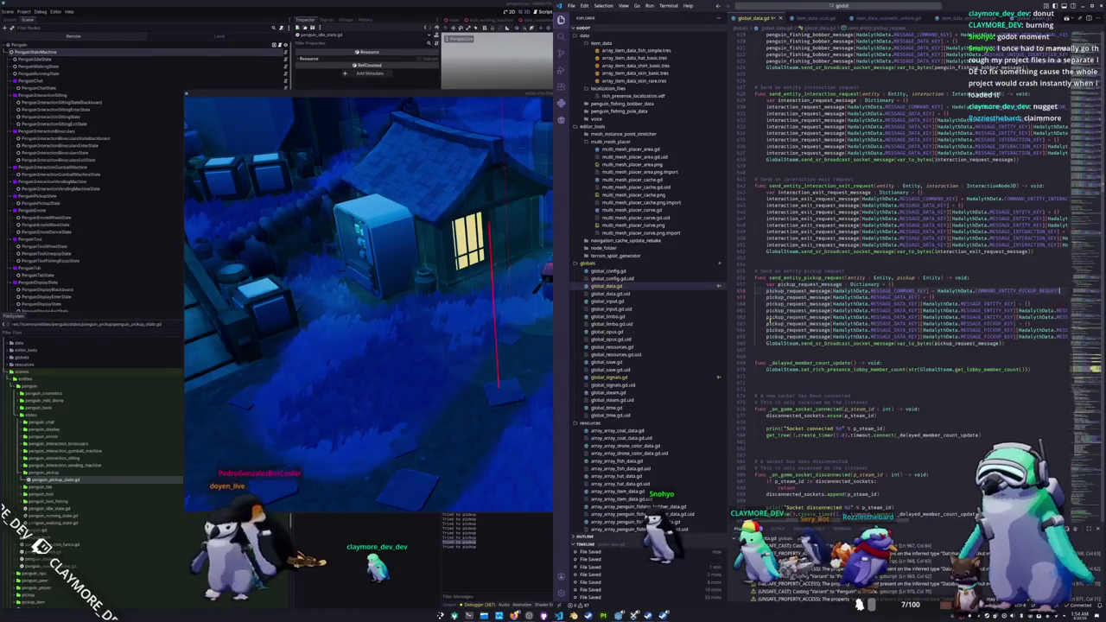
key(Tab)
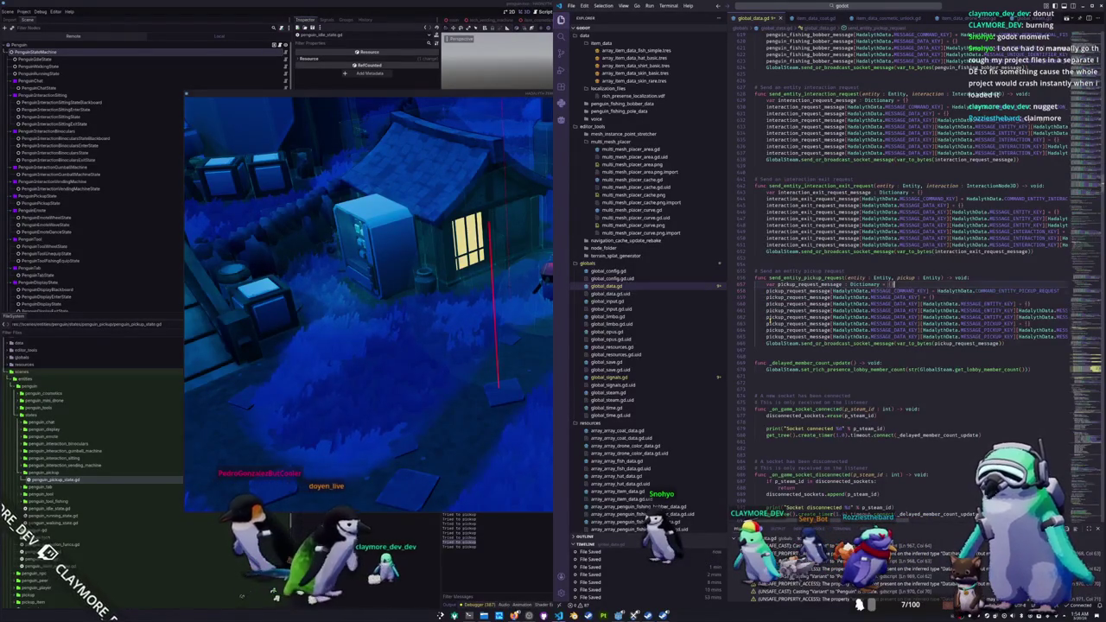
Step: Set the request's unique identifier to pickup.database_entry_entity.unique_identifier, then open global_signals.gd and entity.gd
text(= pickup.database_entry_entity.unique_identifier)
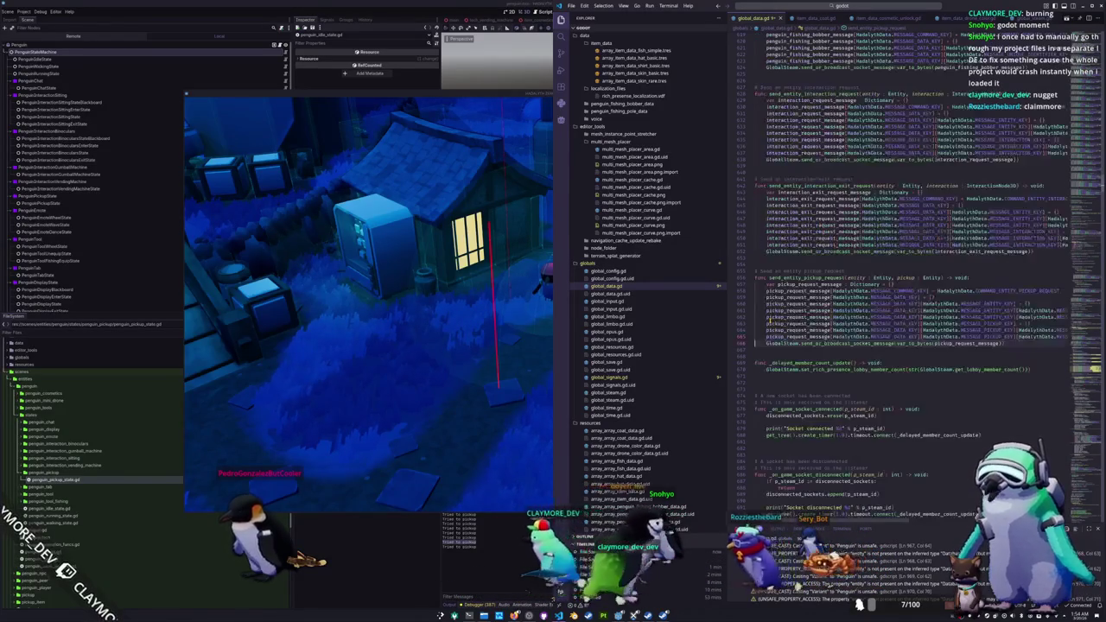
key(Return)
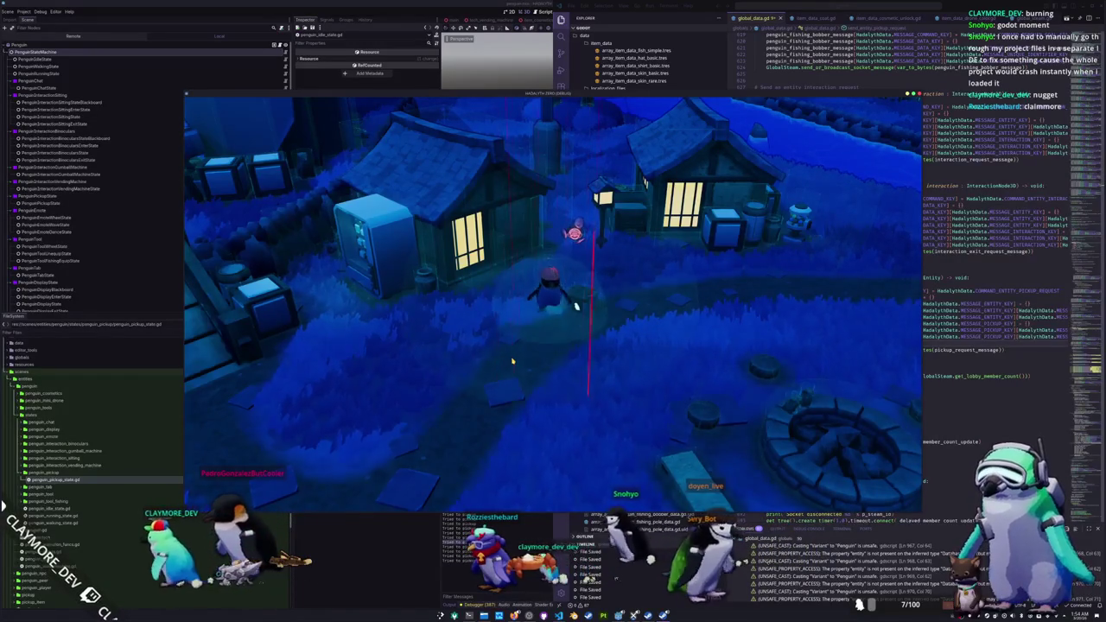
key(alt+Tab)
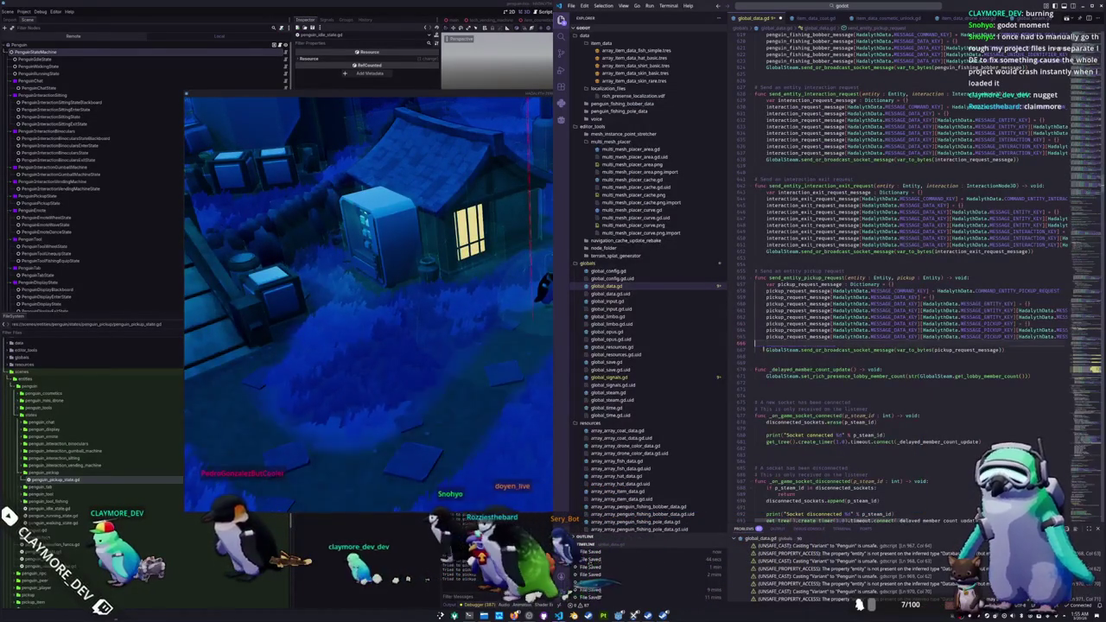
key(Delete)
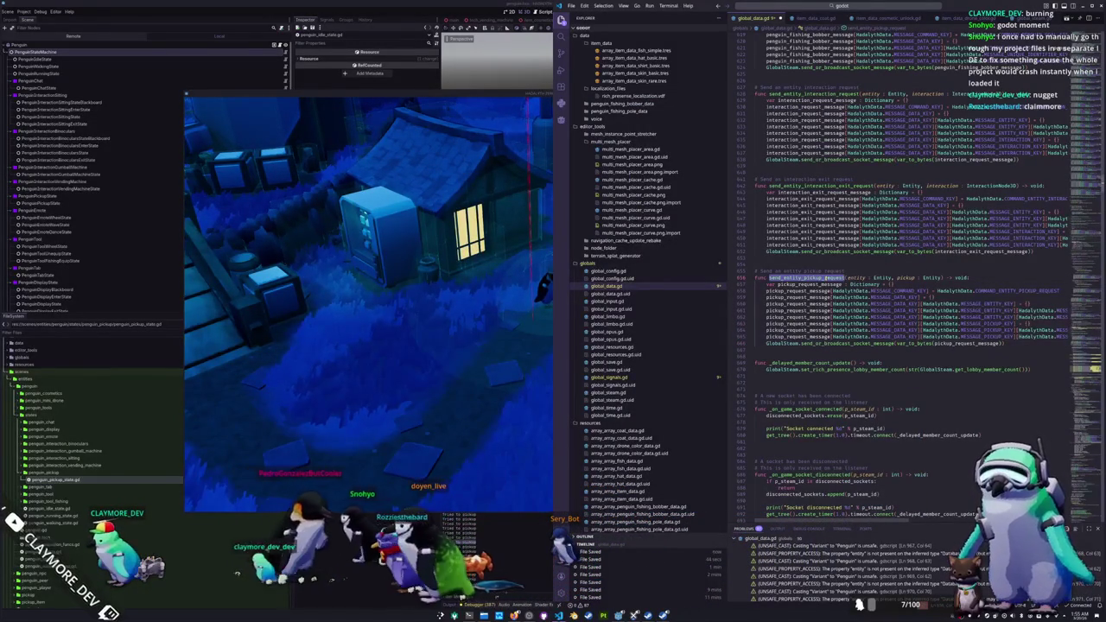
click(610, 377)
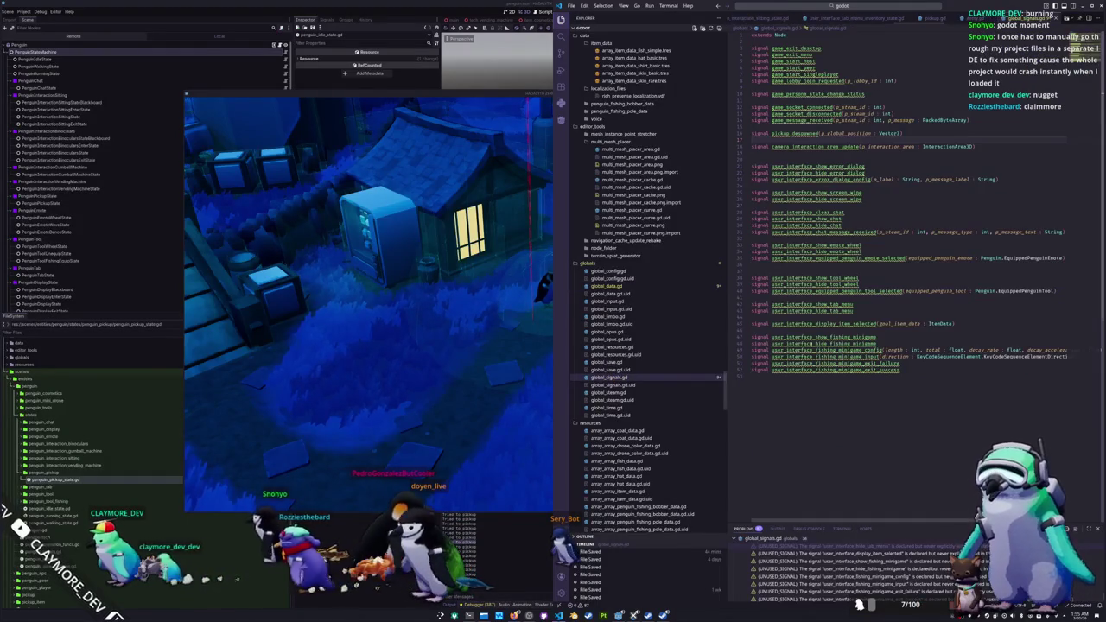
key(ctrl+Tab)
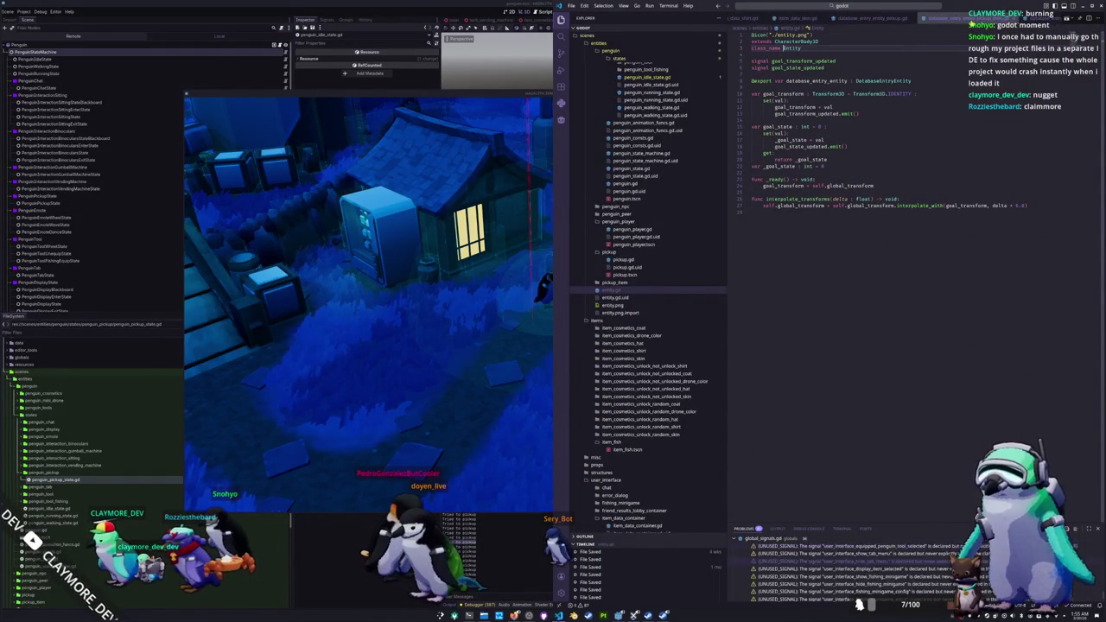
Step: In penguin_idle_state.gd, inspect the send_entity_pickup_request call and its cached_pickup argument
key(ctrl+Tab)
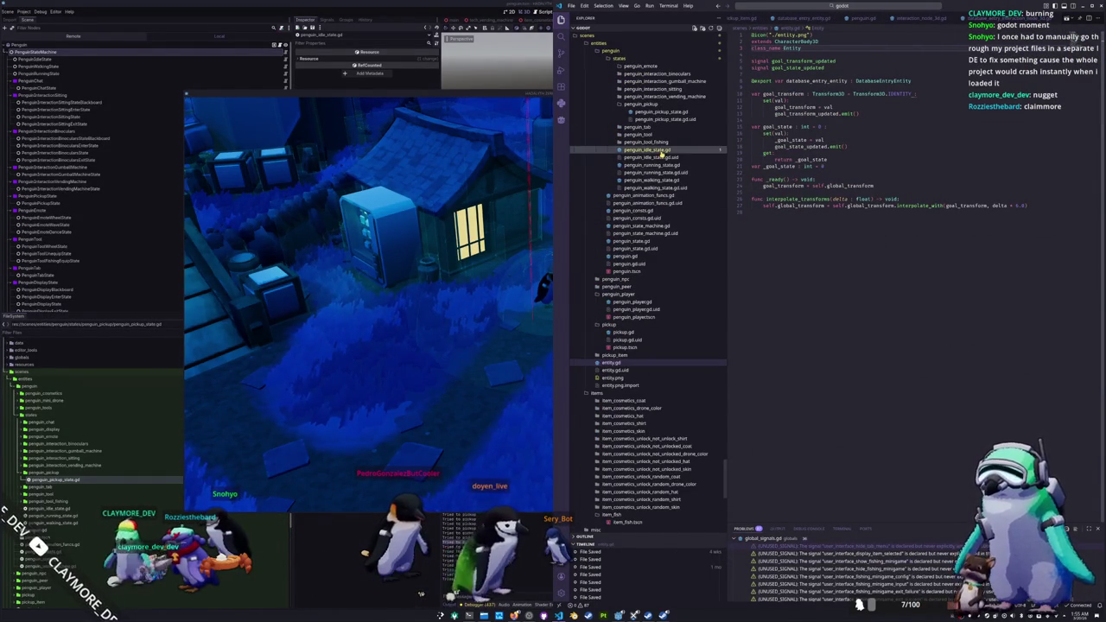
click(879, 281)
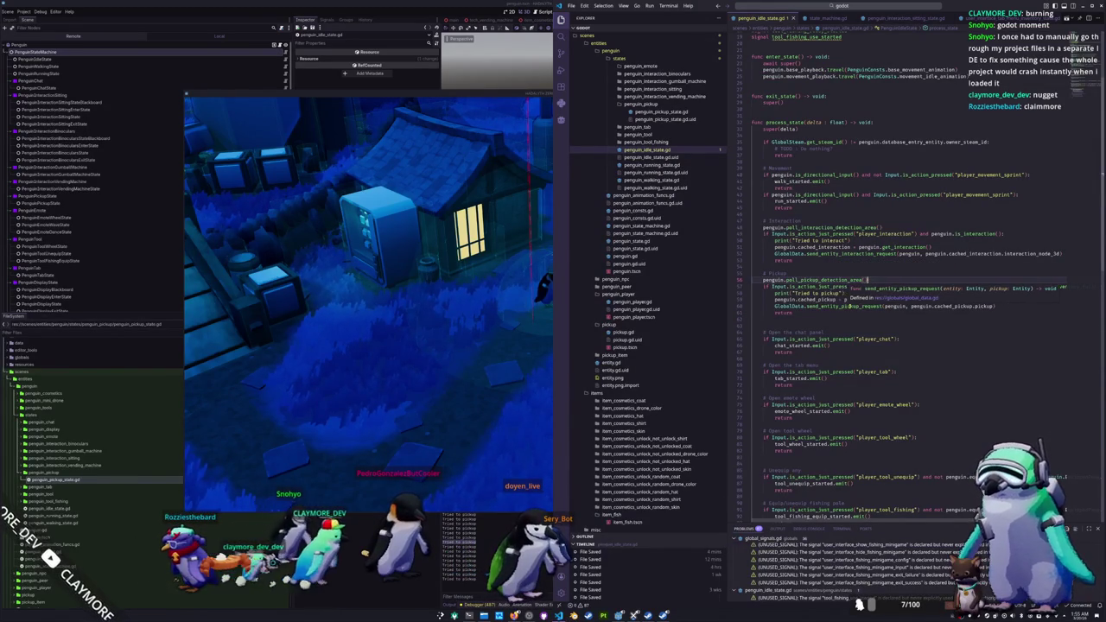
double_click(851, 306)
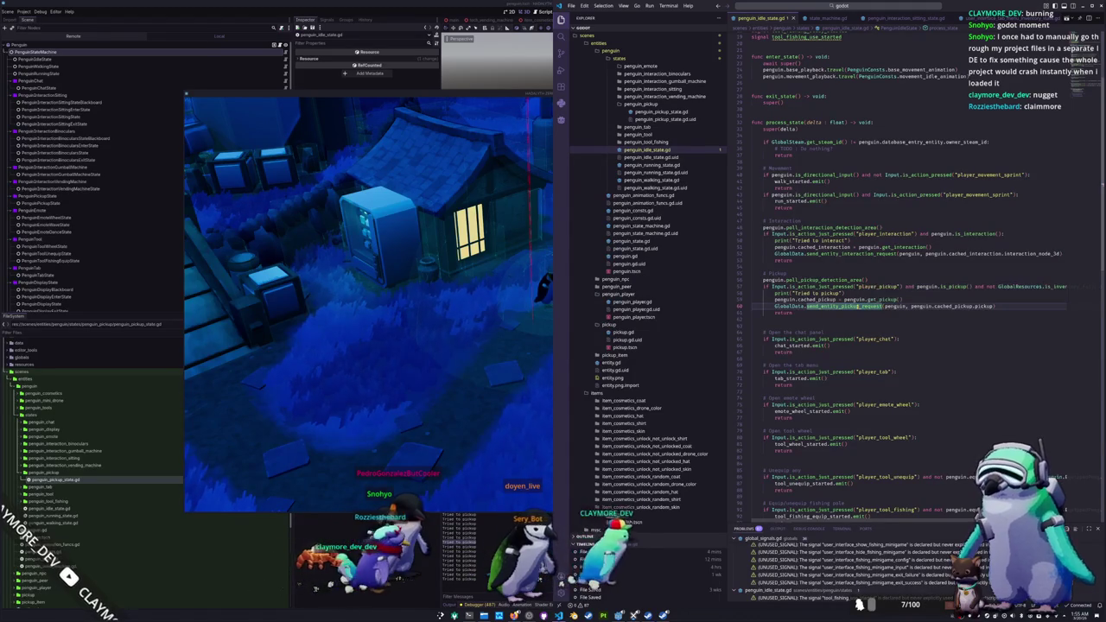
click(985, 307)
text(return)
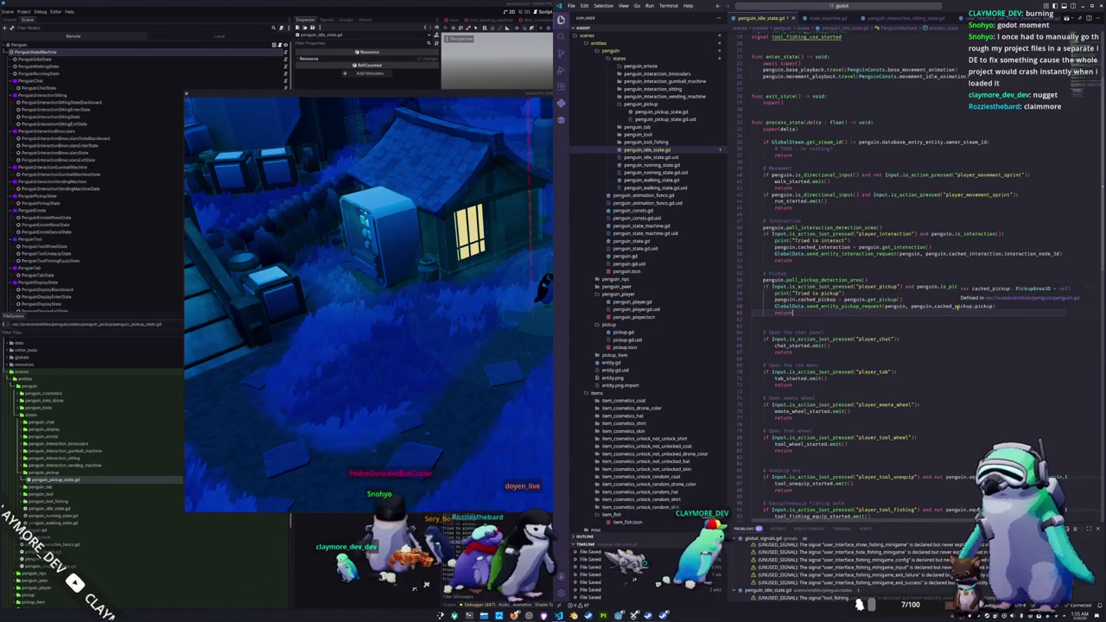
double_click(985, 306)
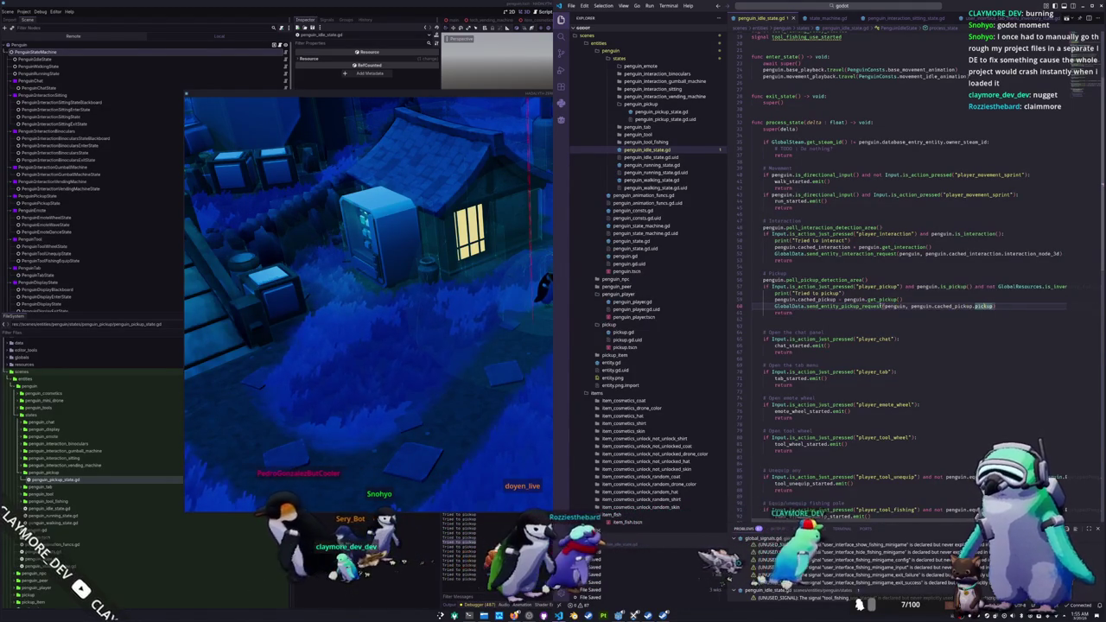
double_click(864, 306)
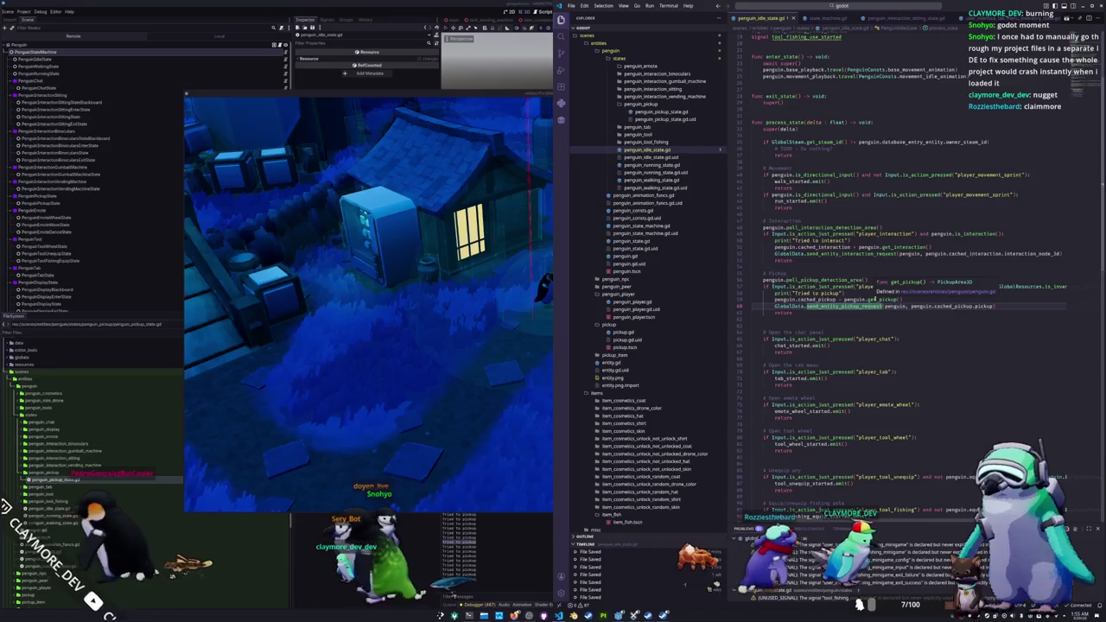
double_click(881, 300)
Step: Move the 'Tried to pickup' print below the send_entity_pickup_request call and return to the game
click(856, 293)
triple_click(851, 293)
key(alt+Down)
key(alt+Down)
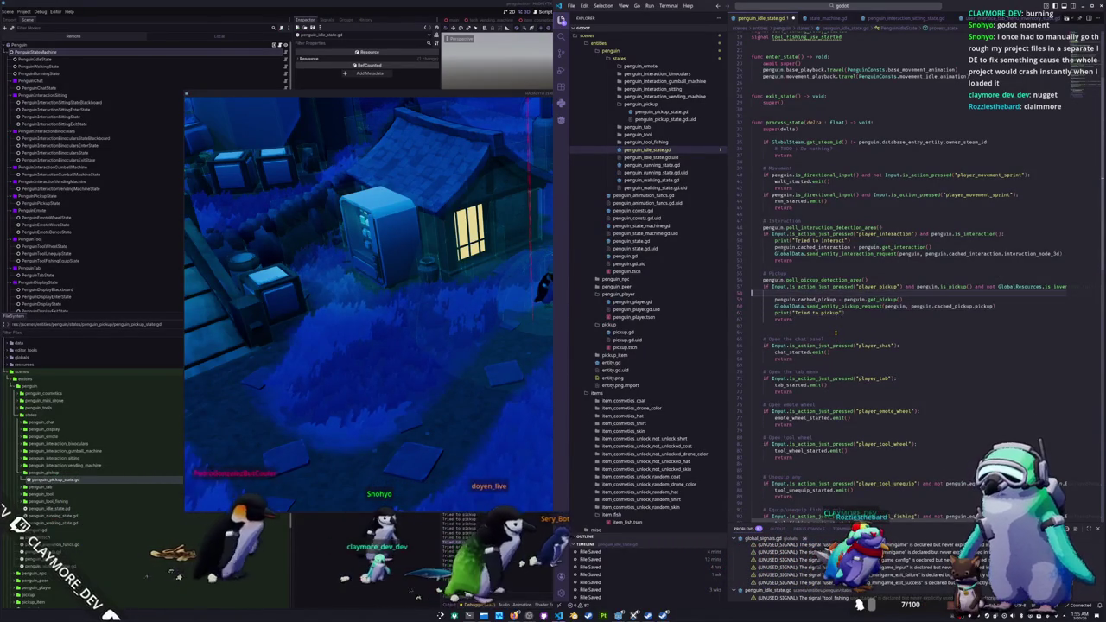
key(Up)
key(Up)
key(Up)
key(End)
key(Down)
key(Down)
key(Home)
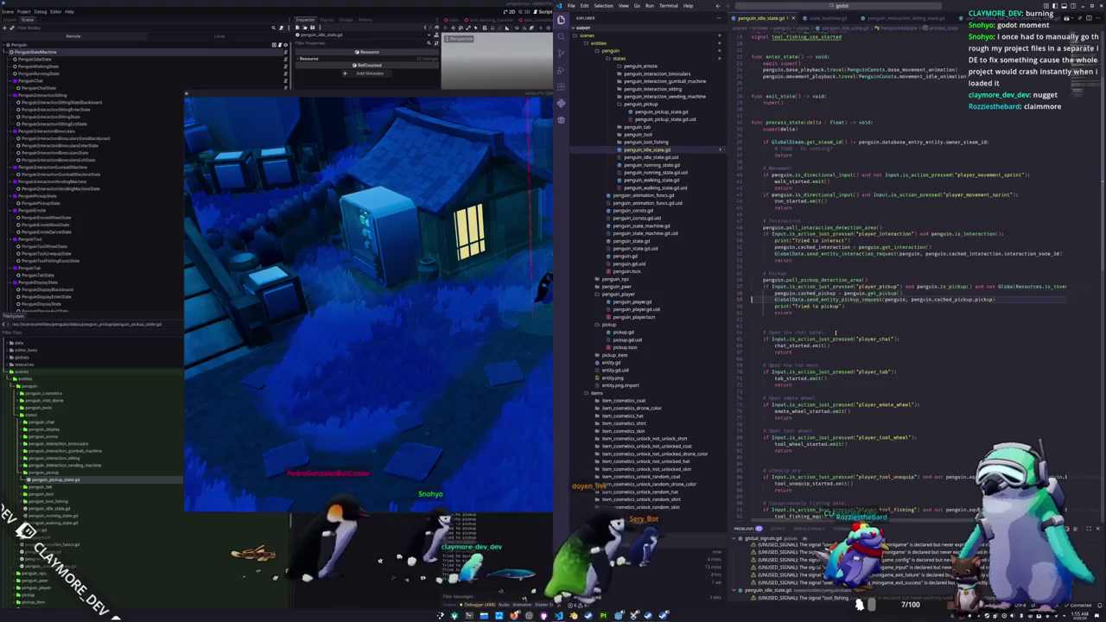
click(464, 411)
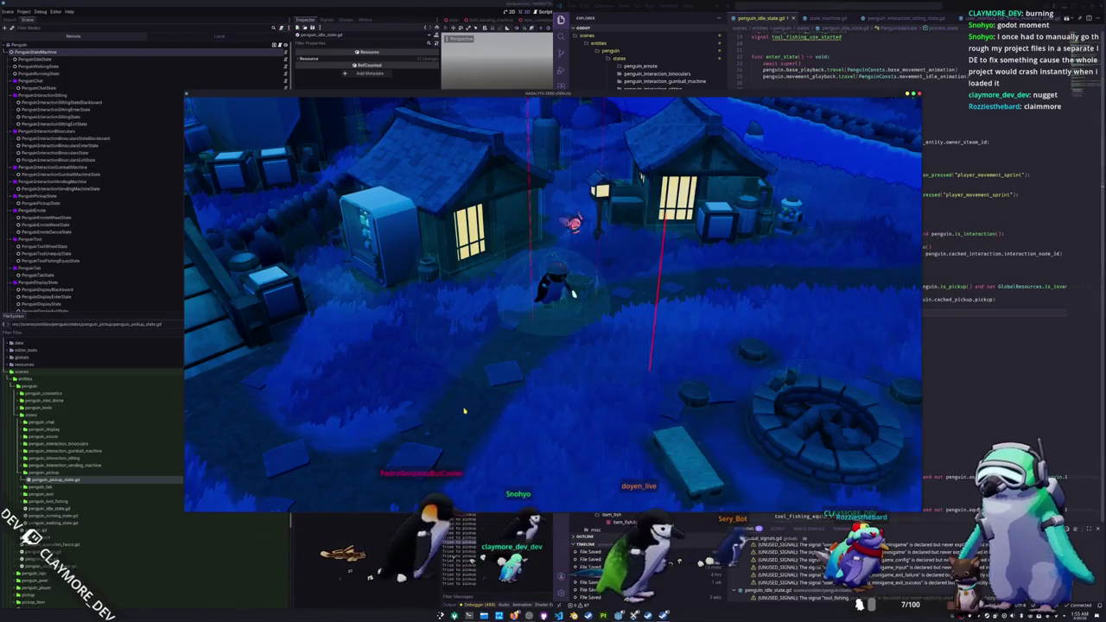
Step: Check the send_entity_pickup_request definition, then stop and rerun the project in Godot
key(alt+Tab)
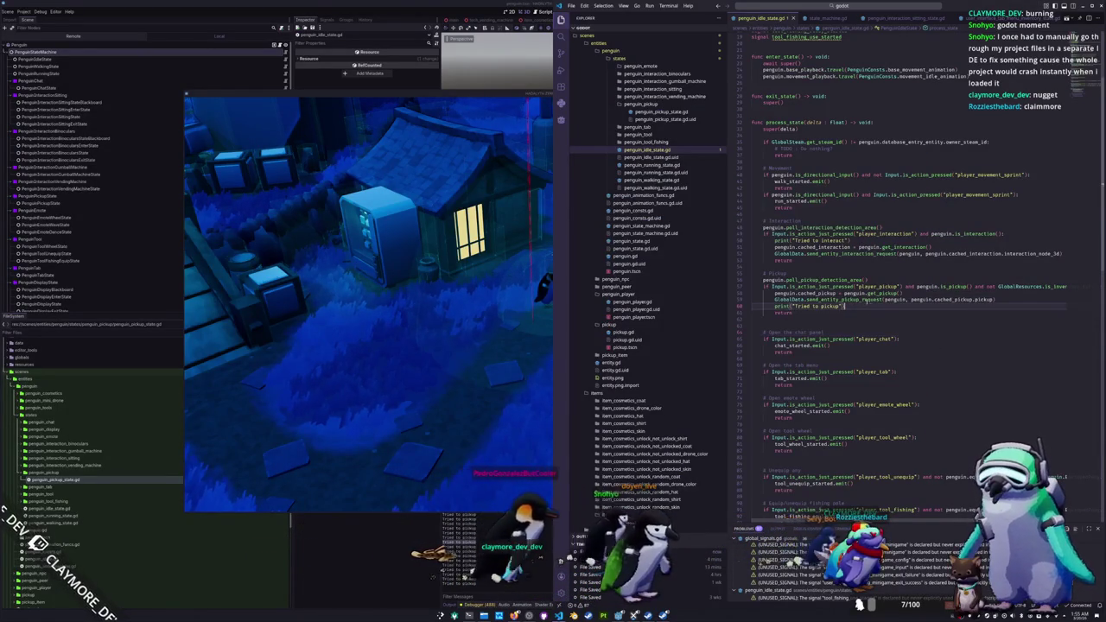
ctrl+click(862, 299)
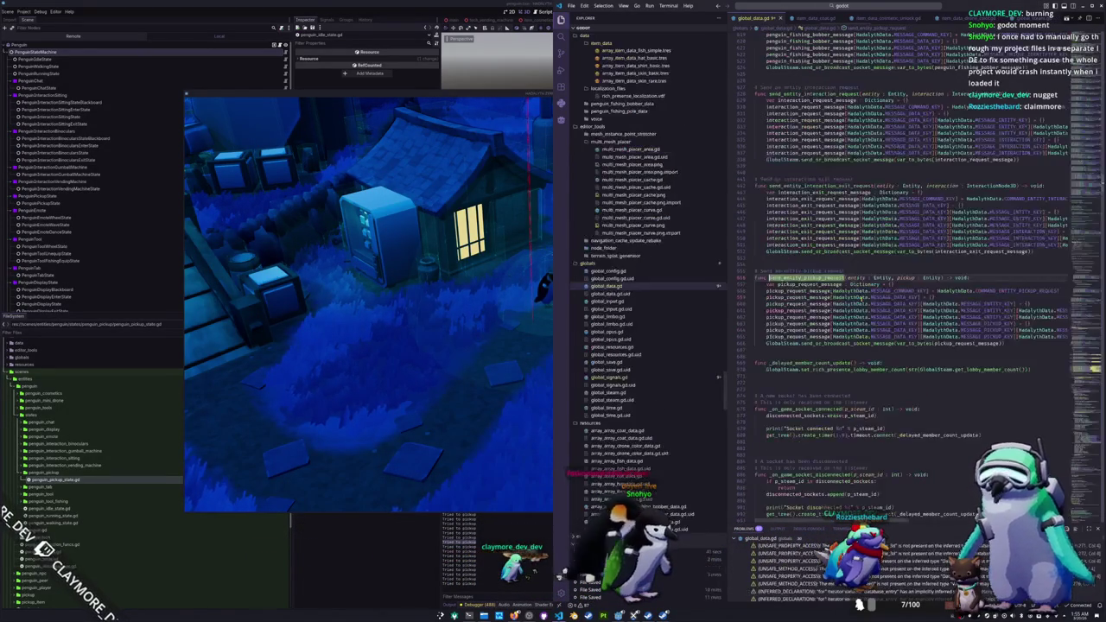
click(411, 578)
key(F8)
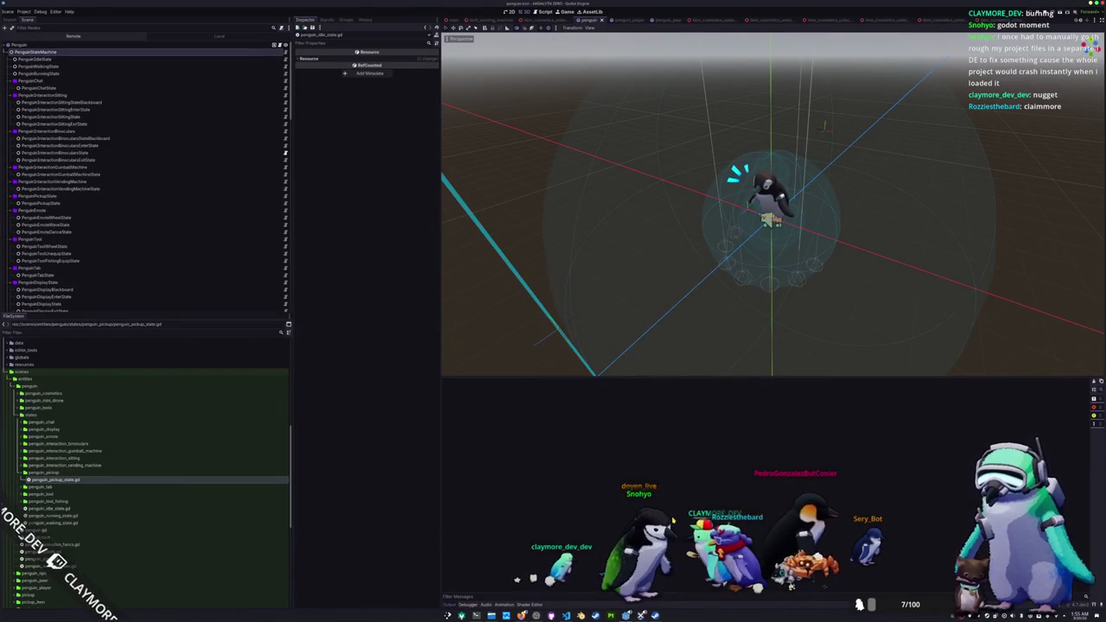
key(F5)
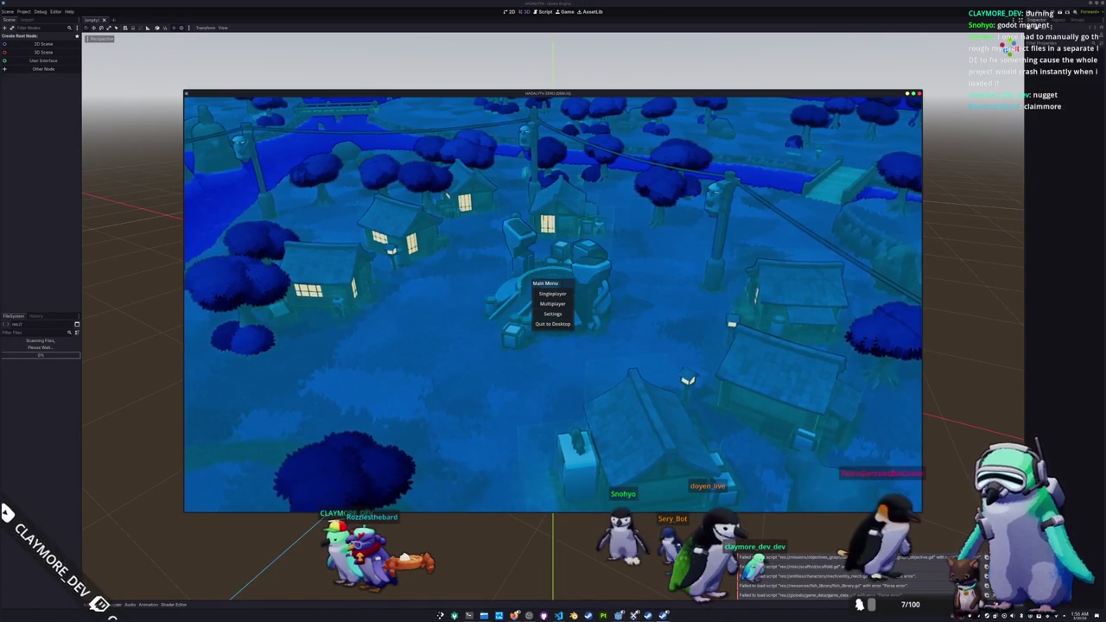
Step: Start a singleplayer game and drop the Random Skin item from the inventory
click(557, 295)
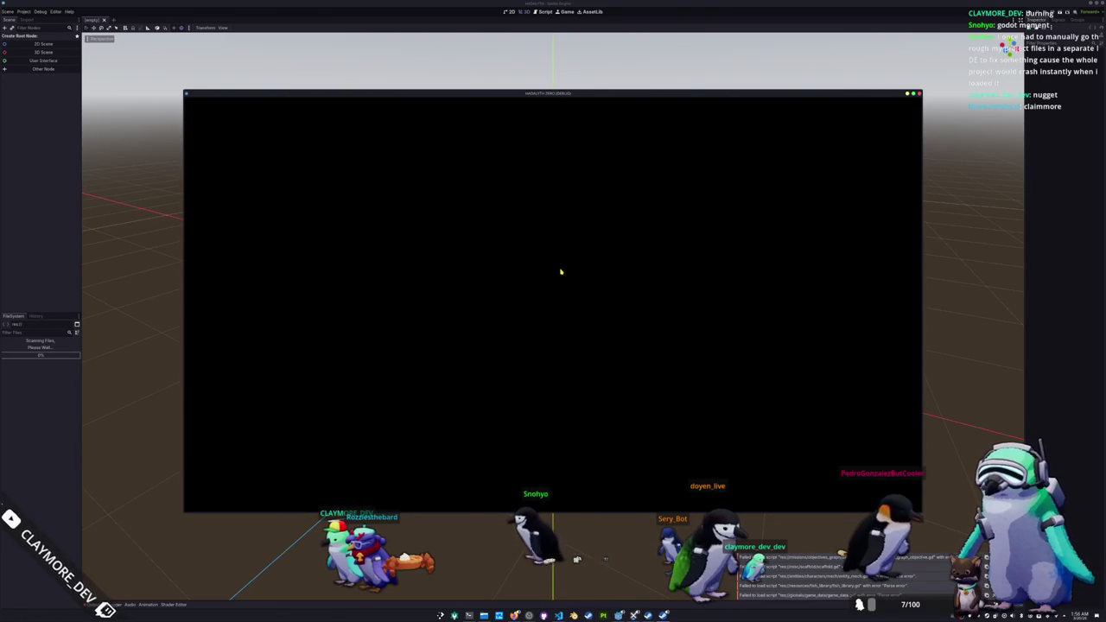
key(i)
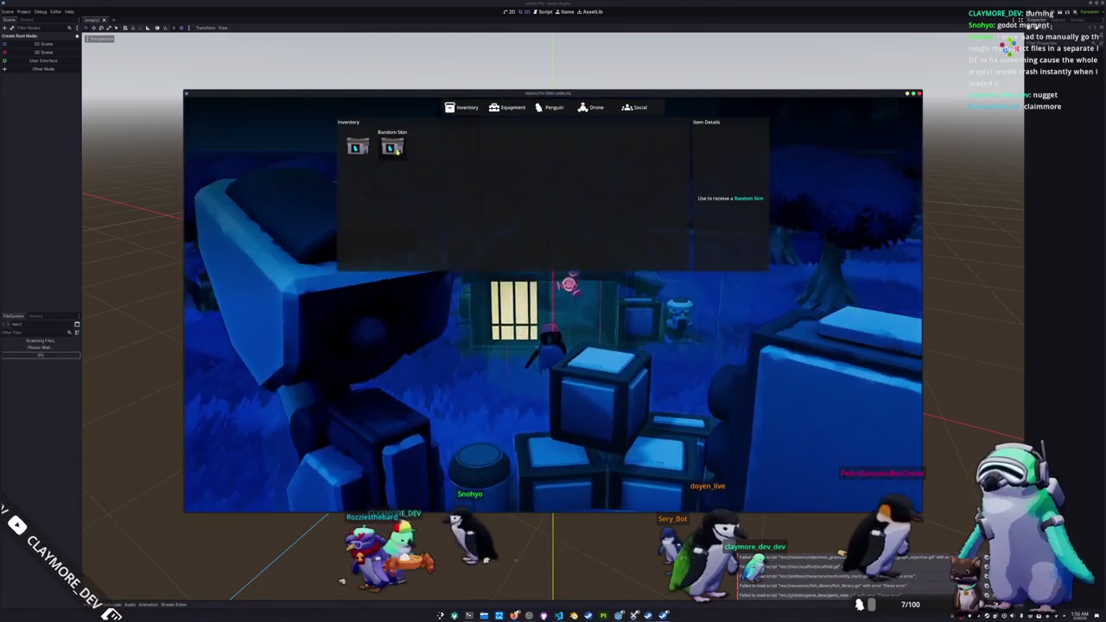
click(392, 147)
click(406, 179)
key(i)
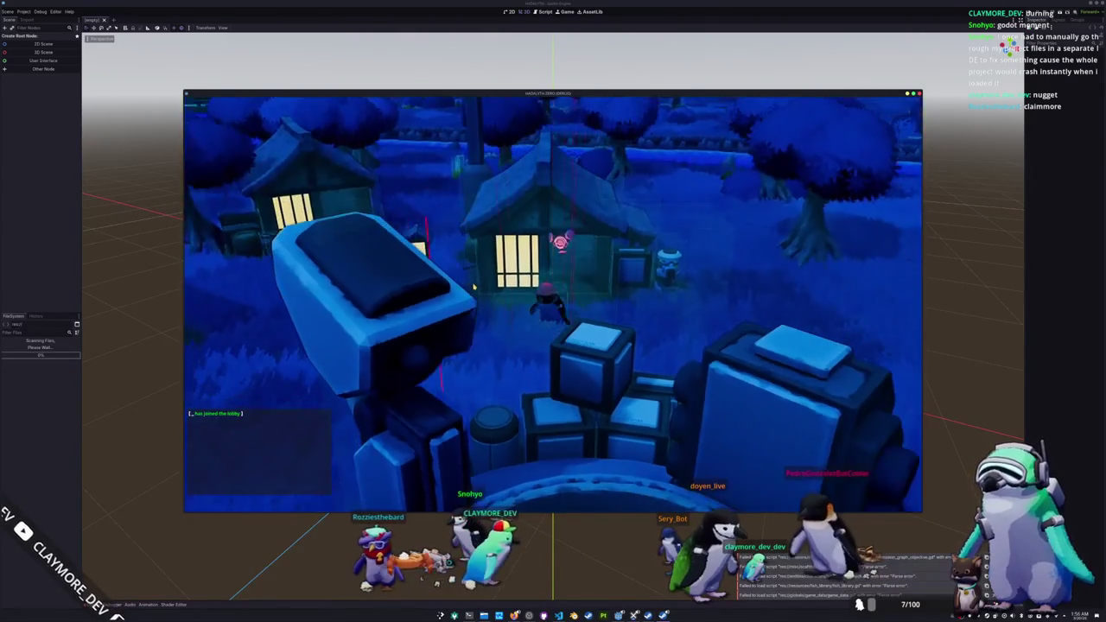
Step: Stop, relaunch and stop the game again, then return to global_data.gd in VS Code
key(F8)
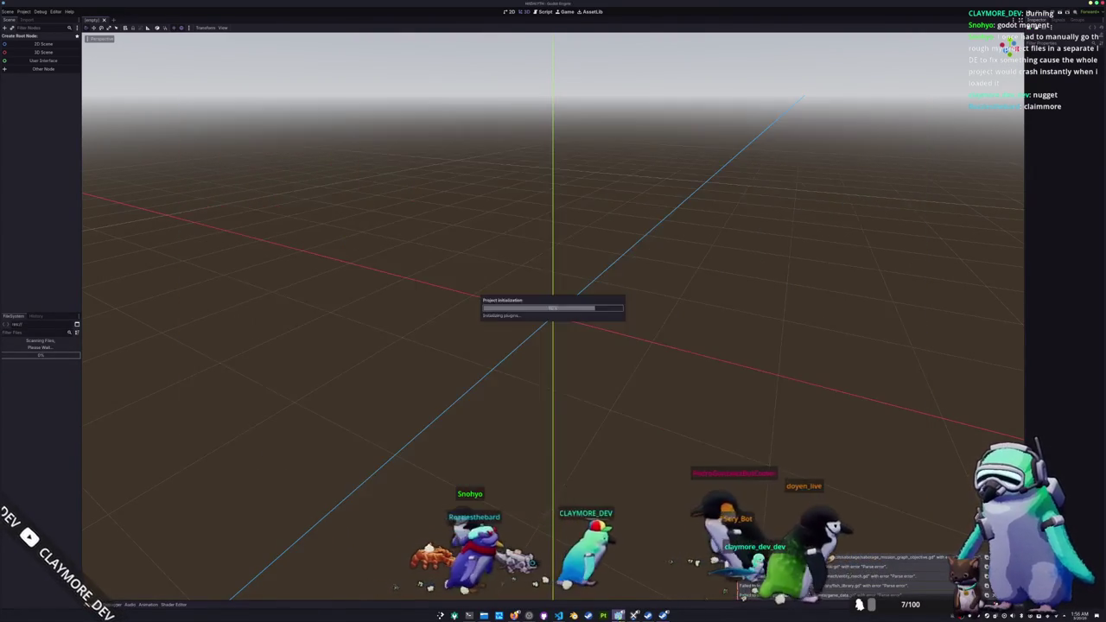
key(F5)
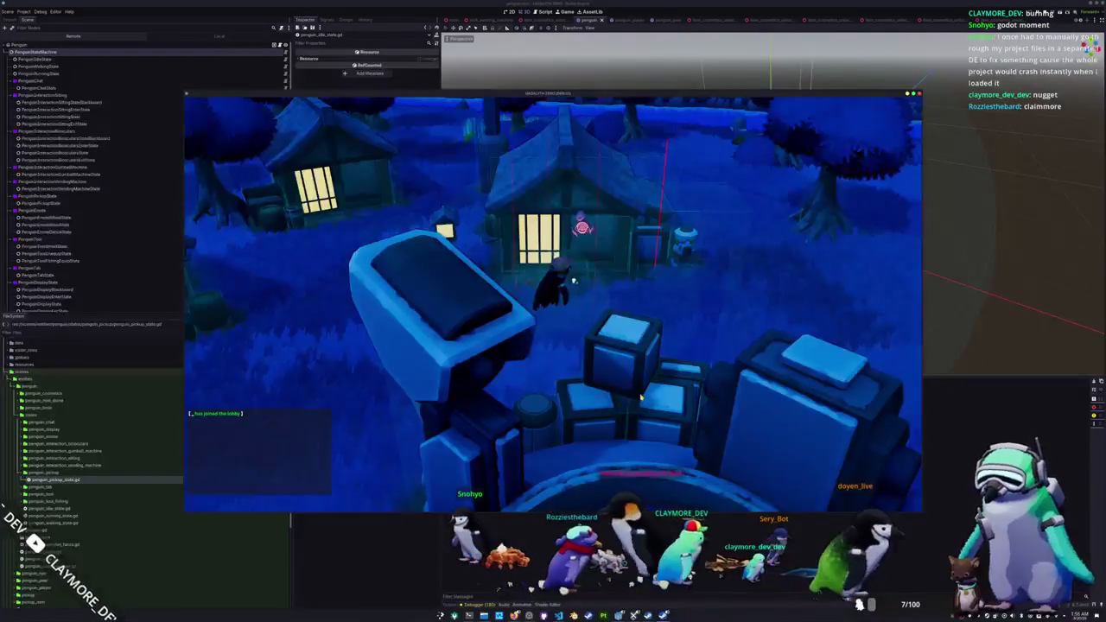
key(F8)
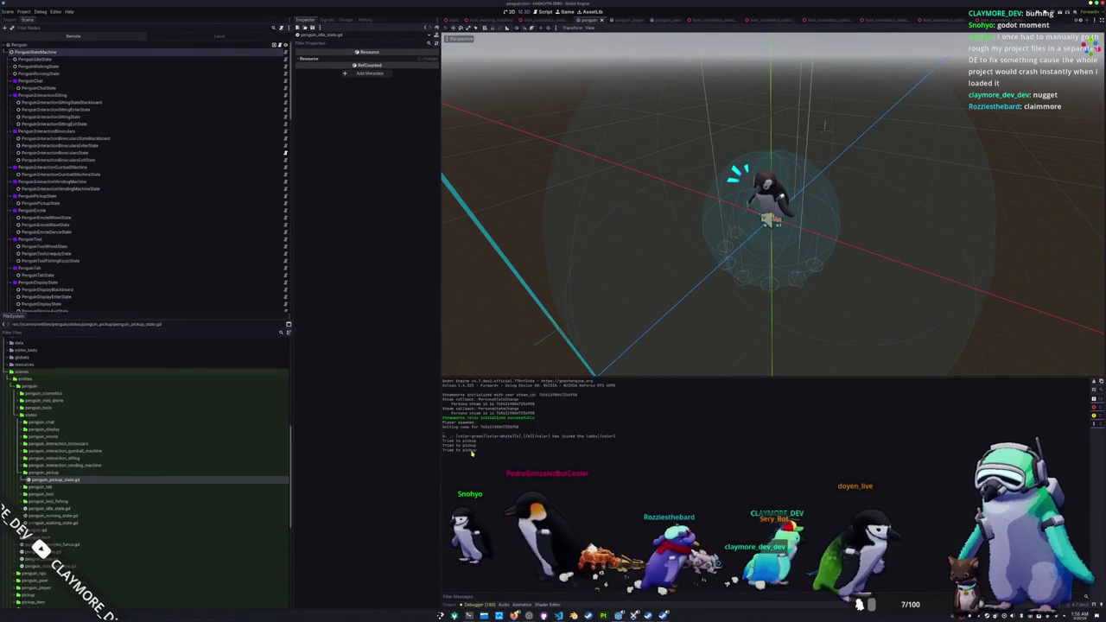
click(559, 615)
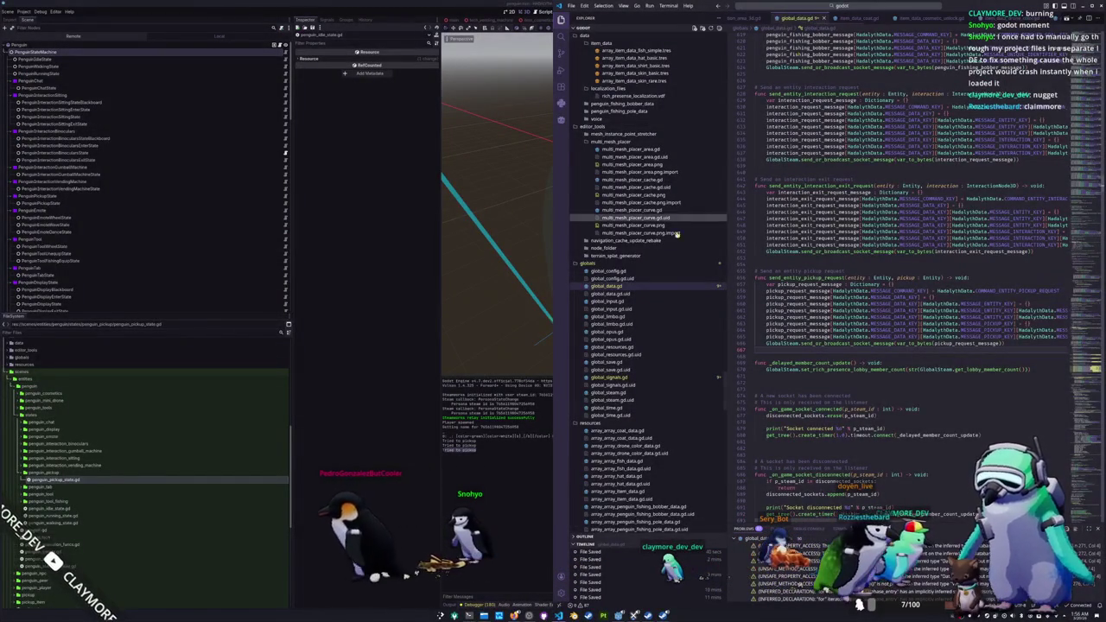
Step: Follow the call from penguin_idle_state.gd to send_entity_pickup_request and select COMMAND_ENTITY_PICKUP_REQUEST on line 658
scroll(665, 251, down, 5)
scroll(646, 279, down, 20)
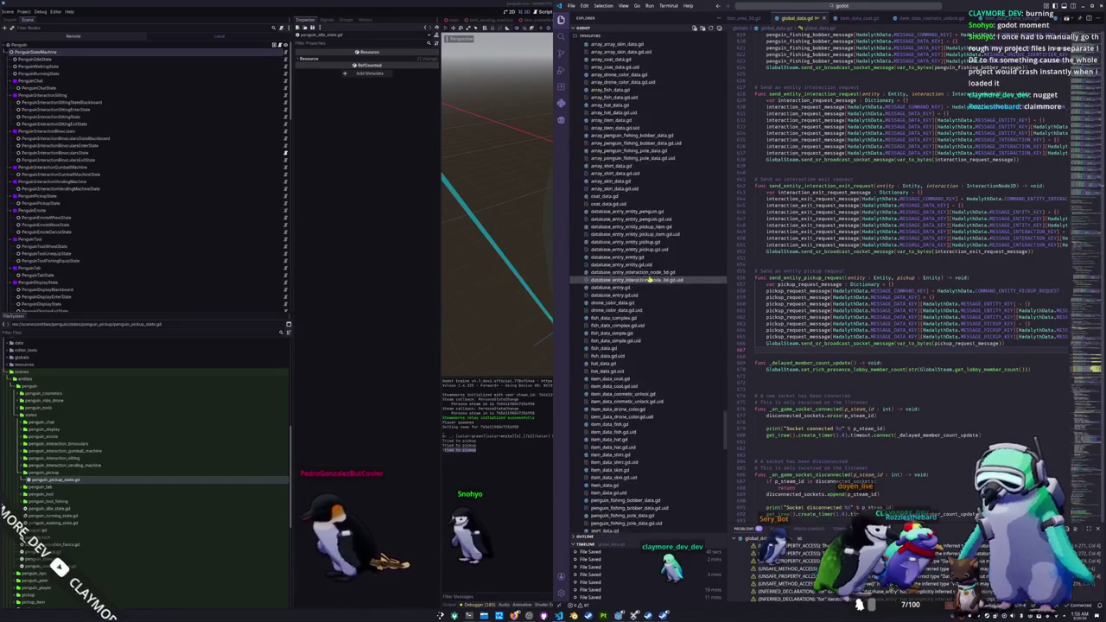
click(650, 427)
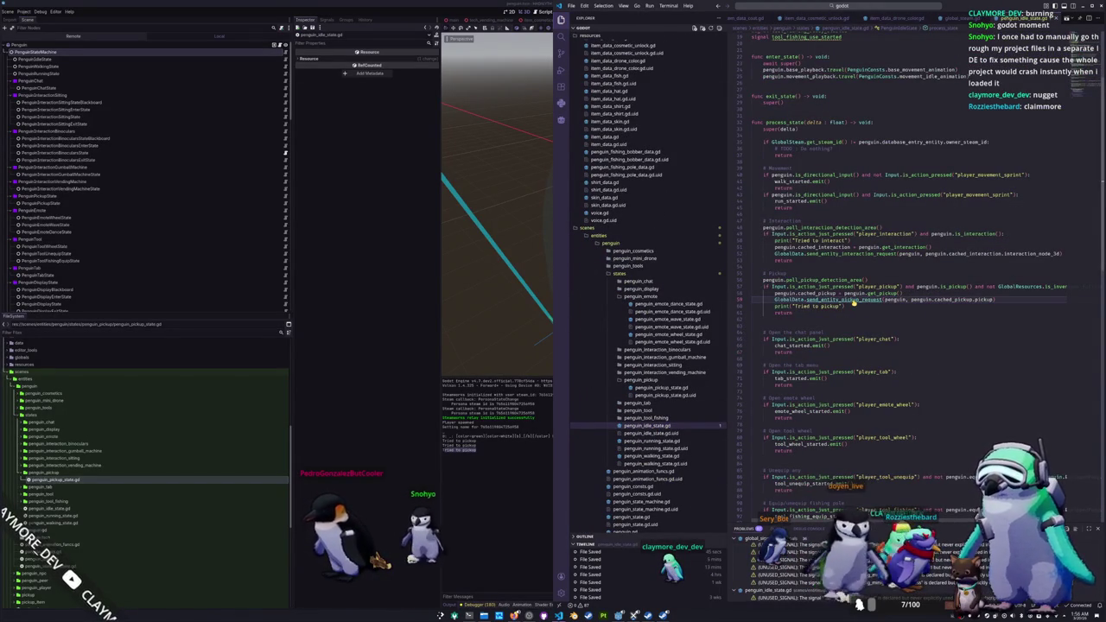
ctrl+click(852, 301)
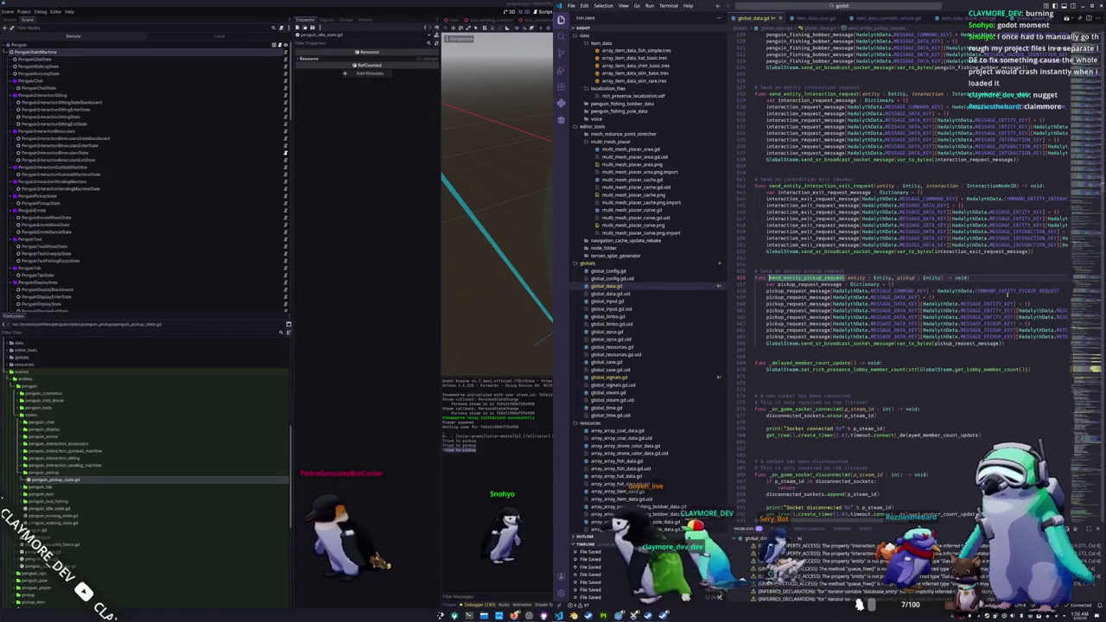
click(1019, 291)
double_click(1019, 292)
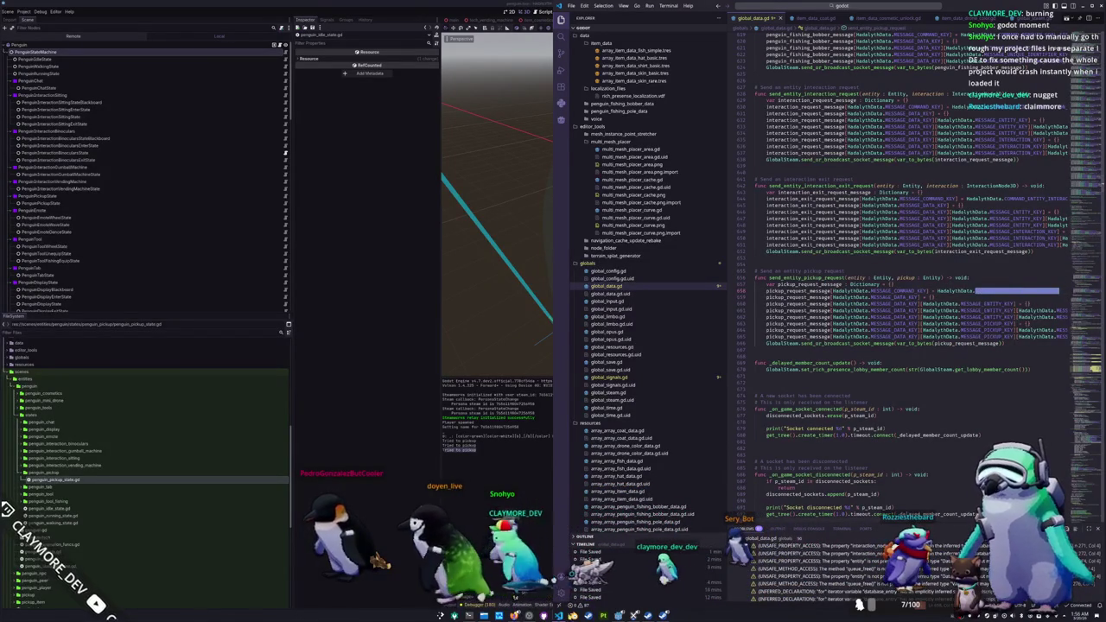
key(alt+Tab)
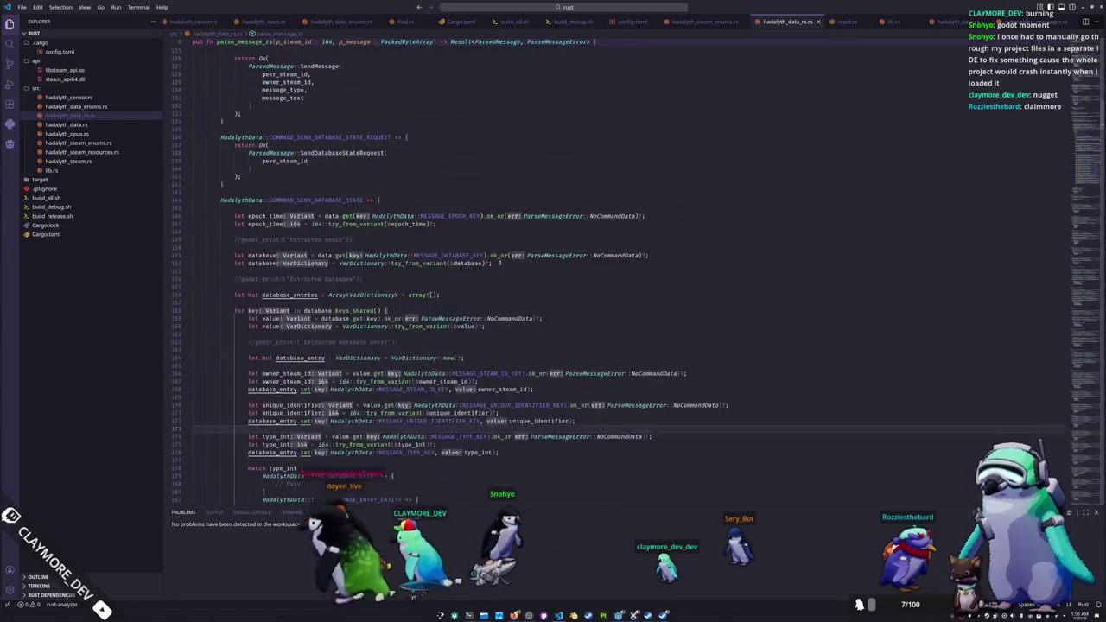
Step: Search hadalyth_data_rs.rs for EntityPi, select COMMAND_ENTITY_PICKUP_REQUEST on line 557, and snap the window left
scroll(360, 201, up, 3)
key(ctrl+f)
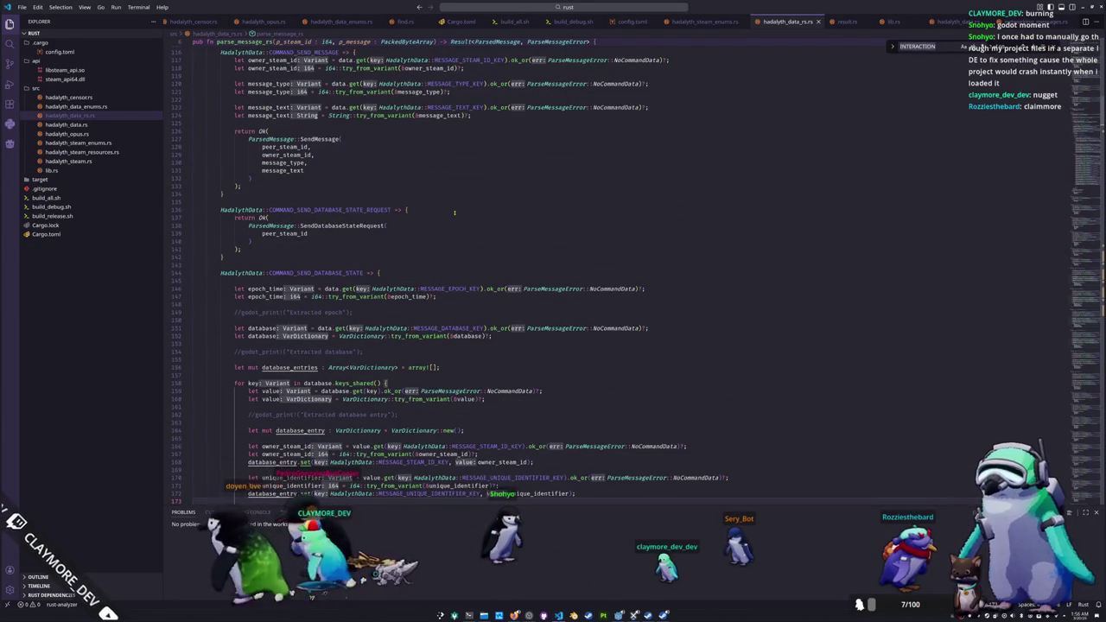
text(com_SEND_ENTIT)
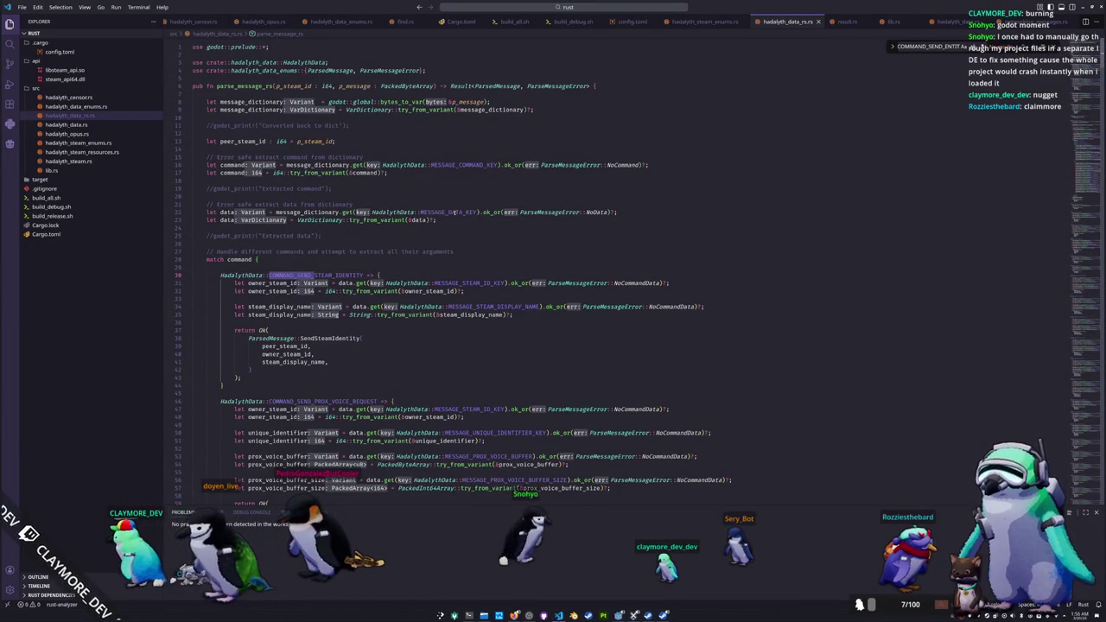
text(UP_REQUEST)
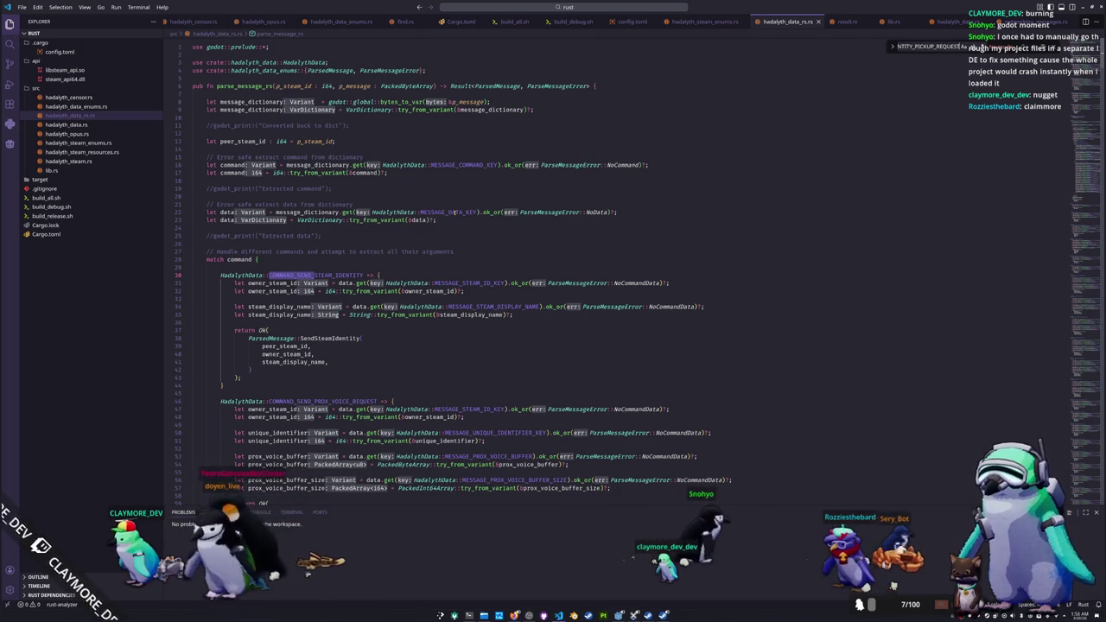
key(ctrl+a)
text(Entit)
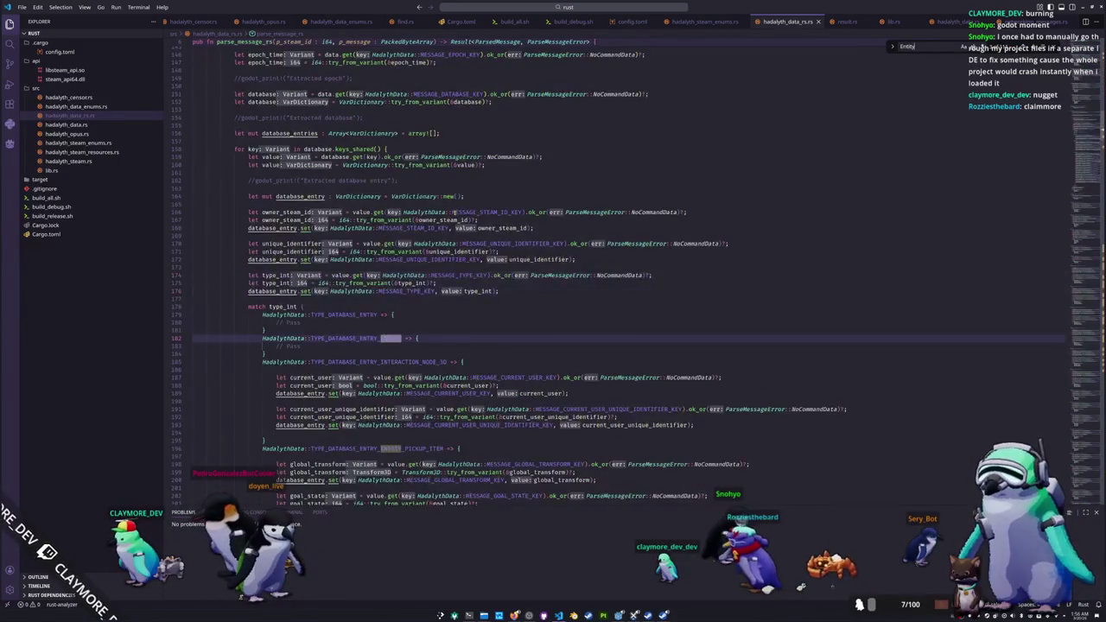
text(yPickupRequest)
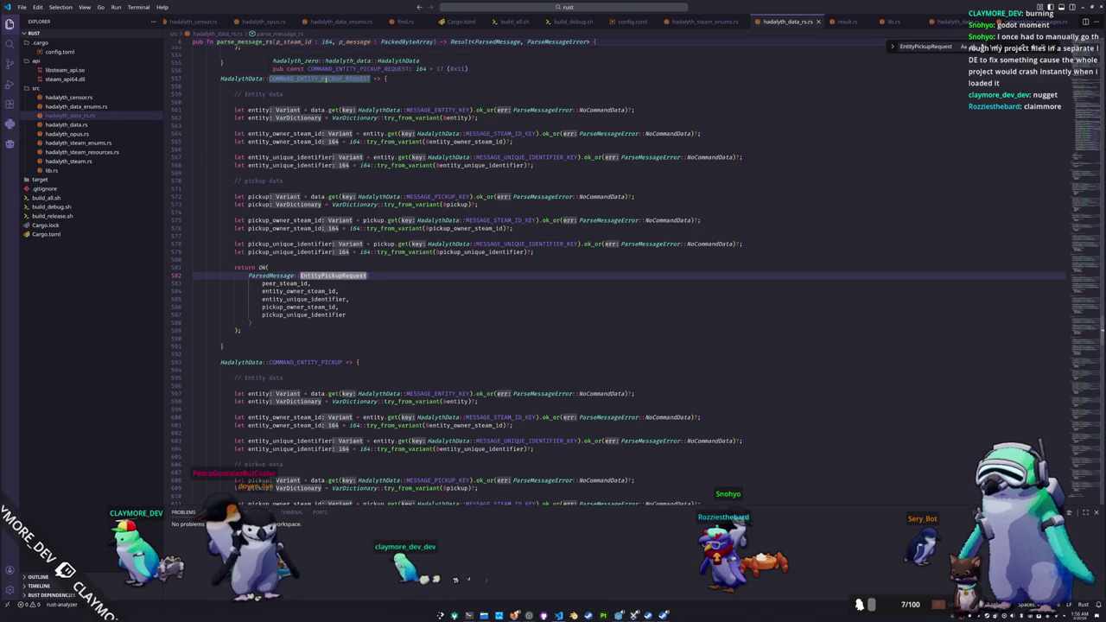
double_click(326, 79)
scroll(354, 251, down, 3)
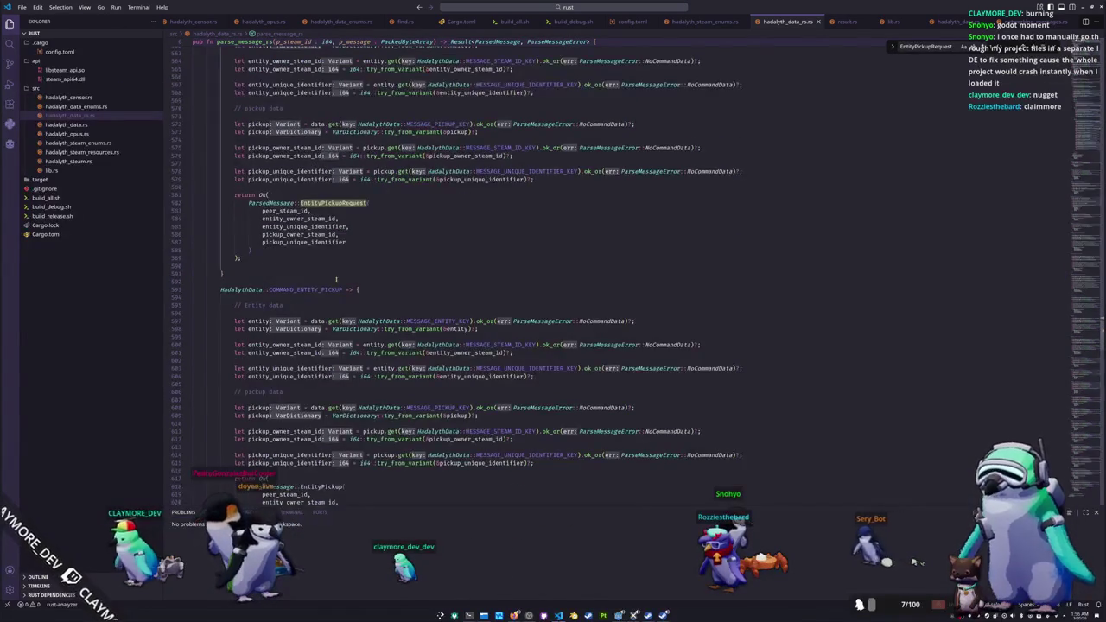
scroll(336, 278, up, 3)
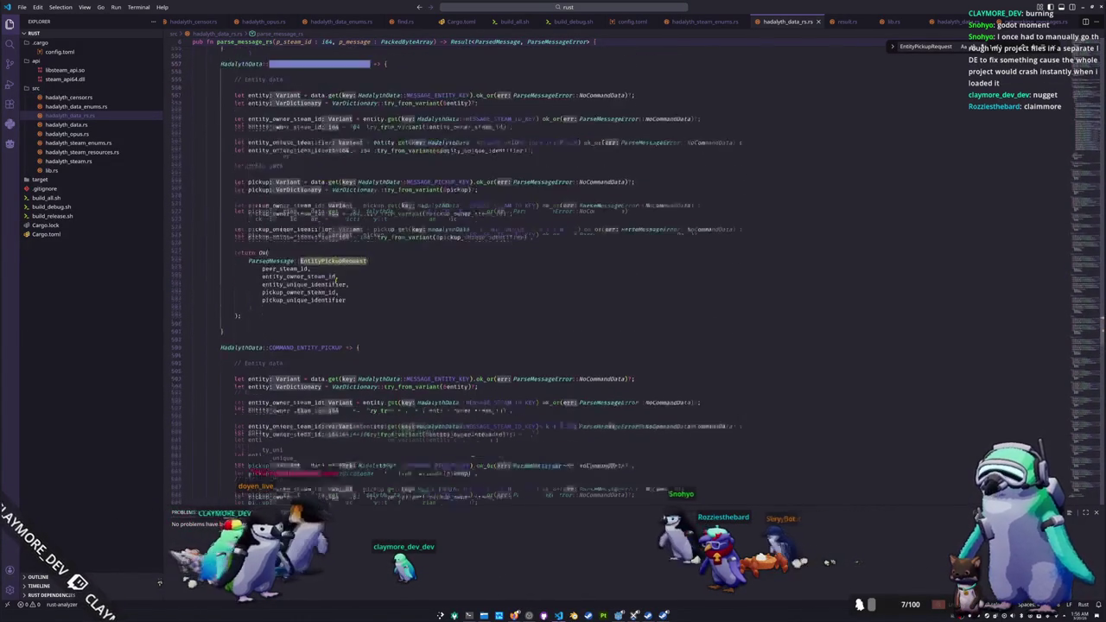
key(super+Left)
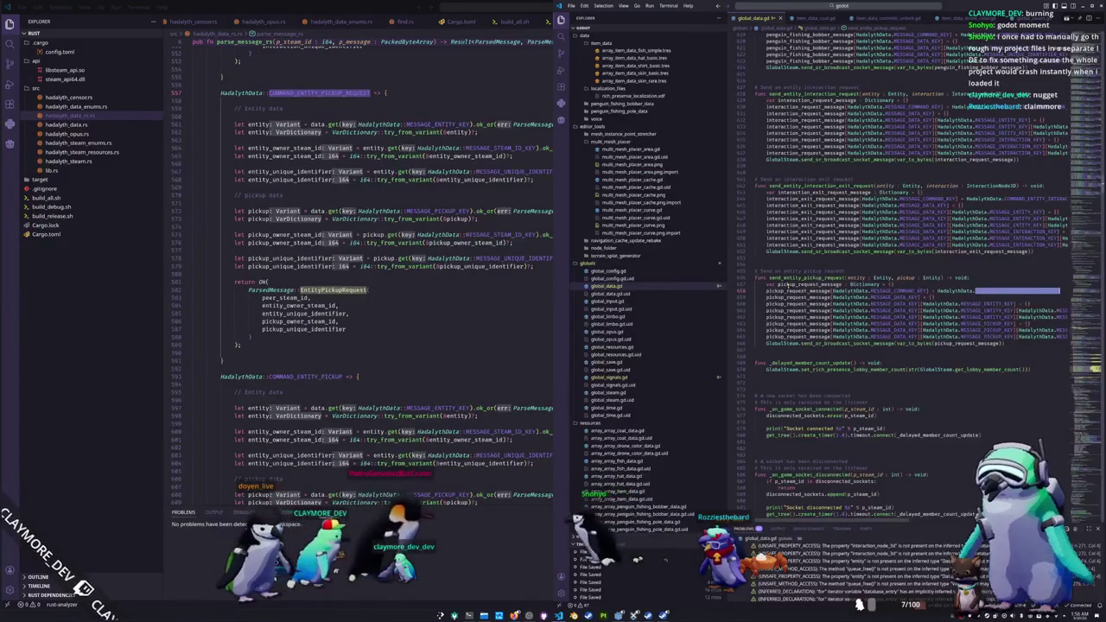
Step: Add print("CALLING SEND REQUEST") as the first line of send_entity_pickup_request
click(787, 284)
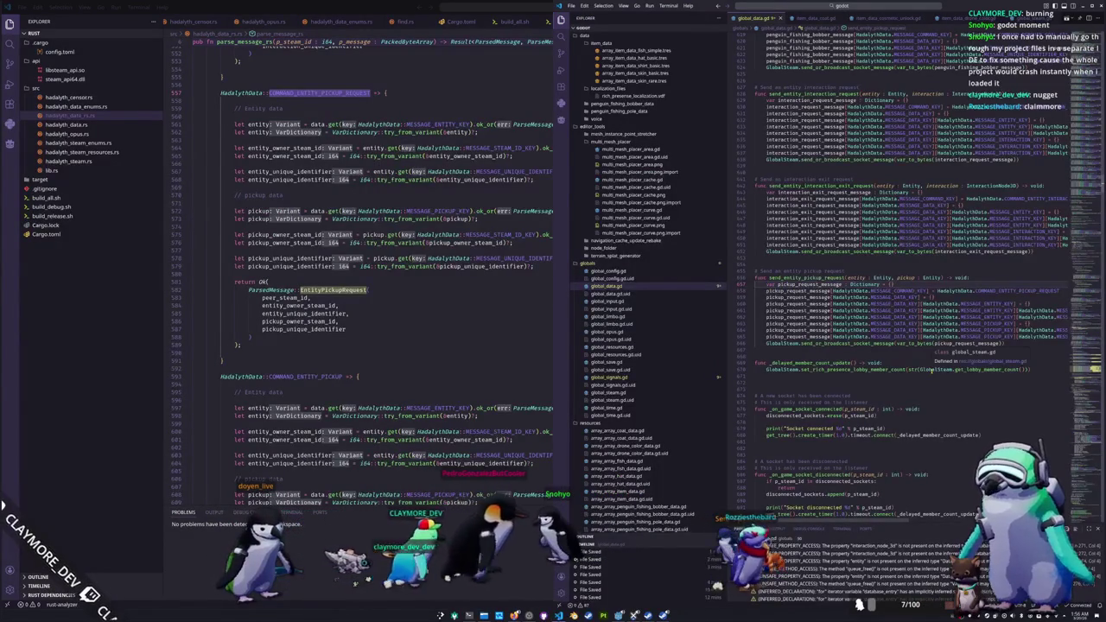
key(Return)
text(print)
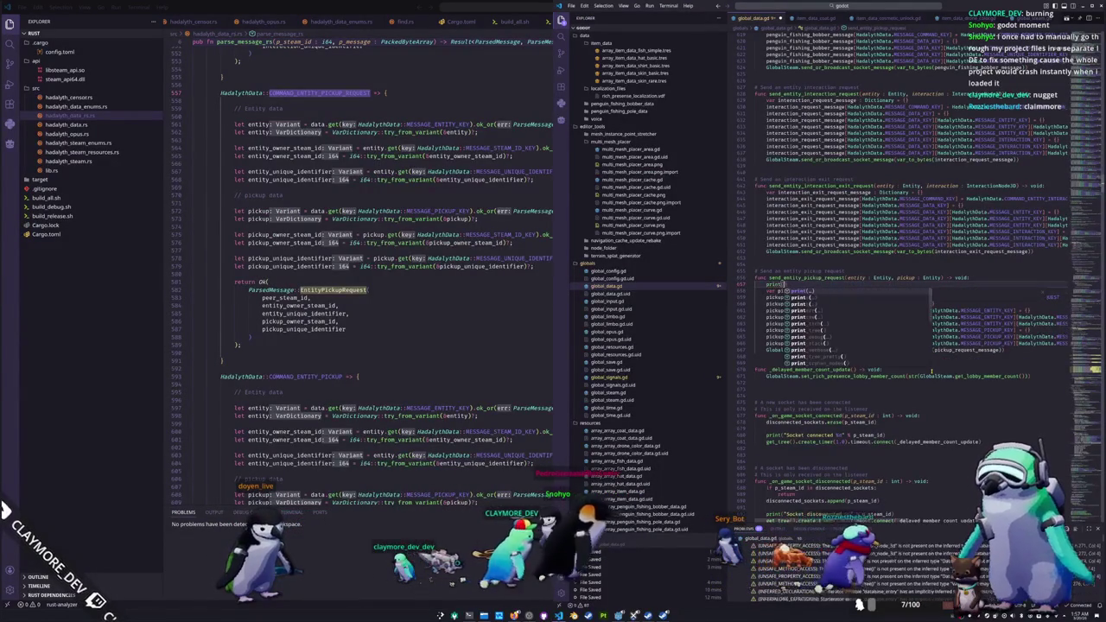
text(("CALLING SEND REQ)
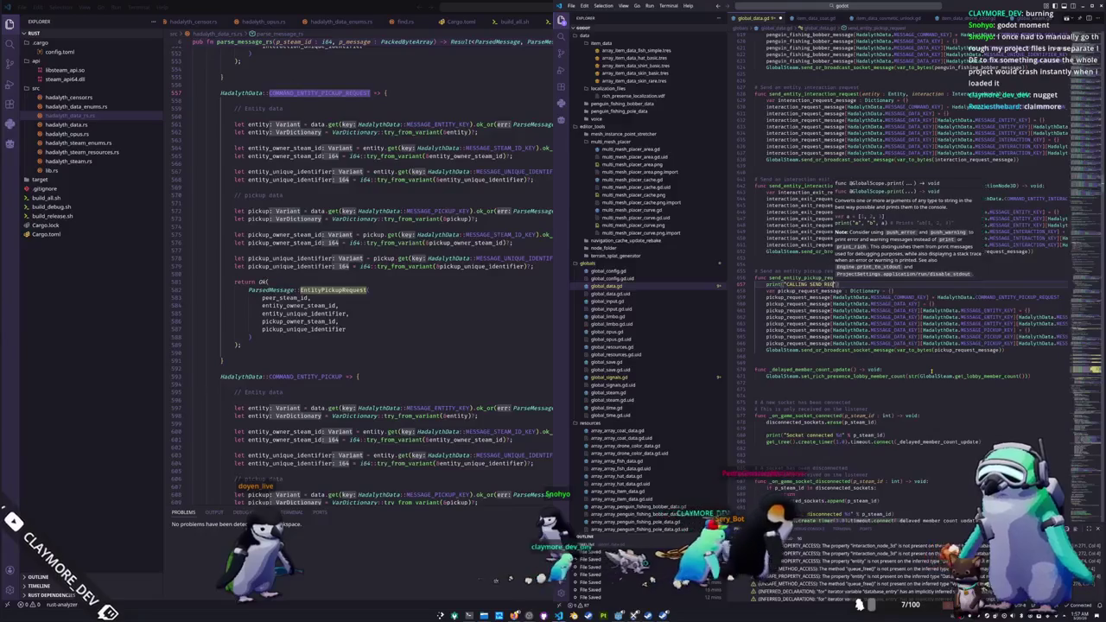
text(UEST)
key(Down)
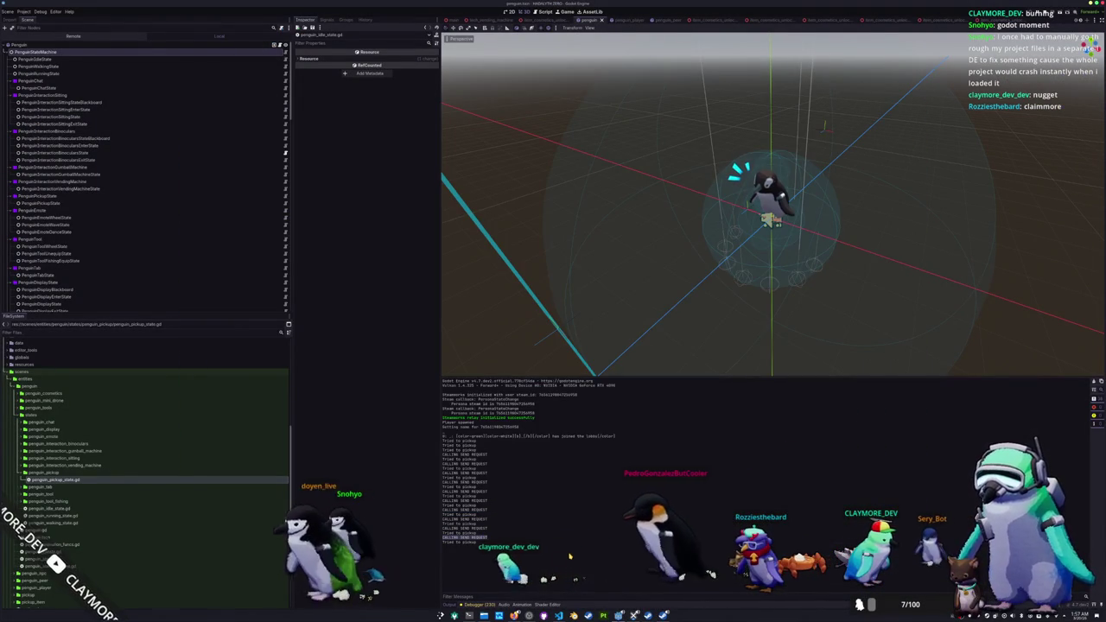
key(alt+Tab)
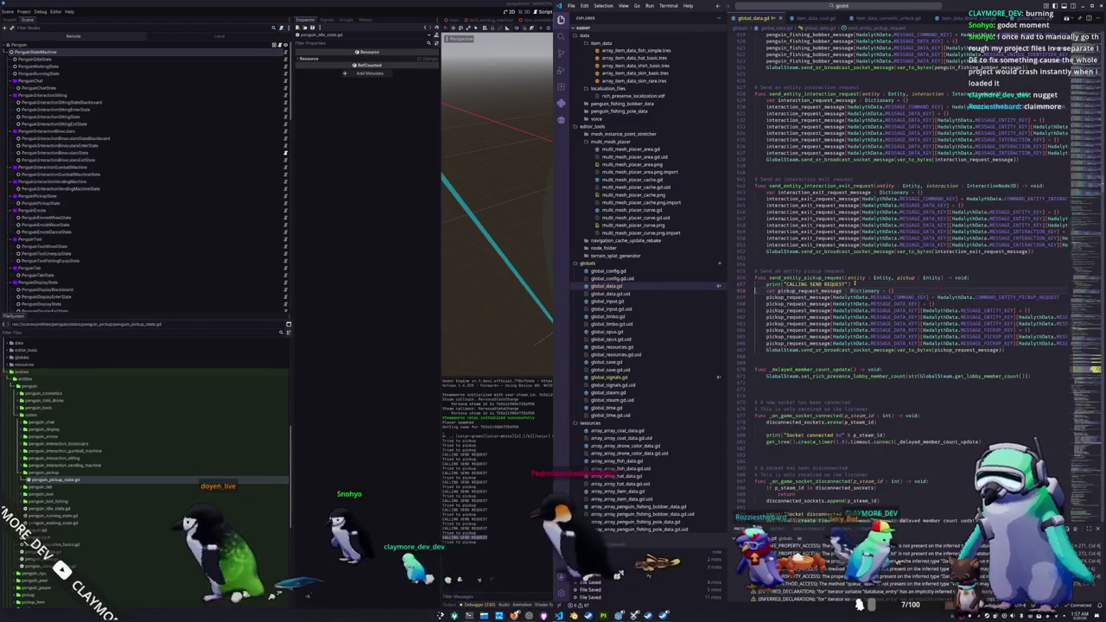
Step: Scroll global_data.gd through _on_entity_pickup_request and back to the _ready signal connections
scroll(907, 277, down, 20)
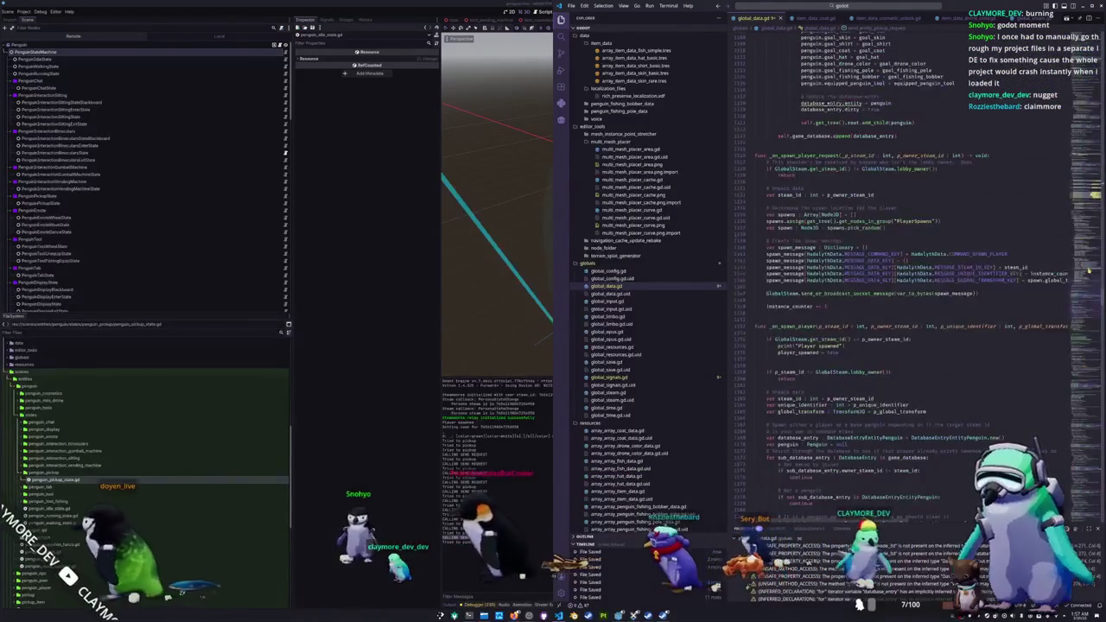
scroll(907, 277, down, 15)
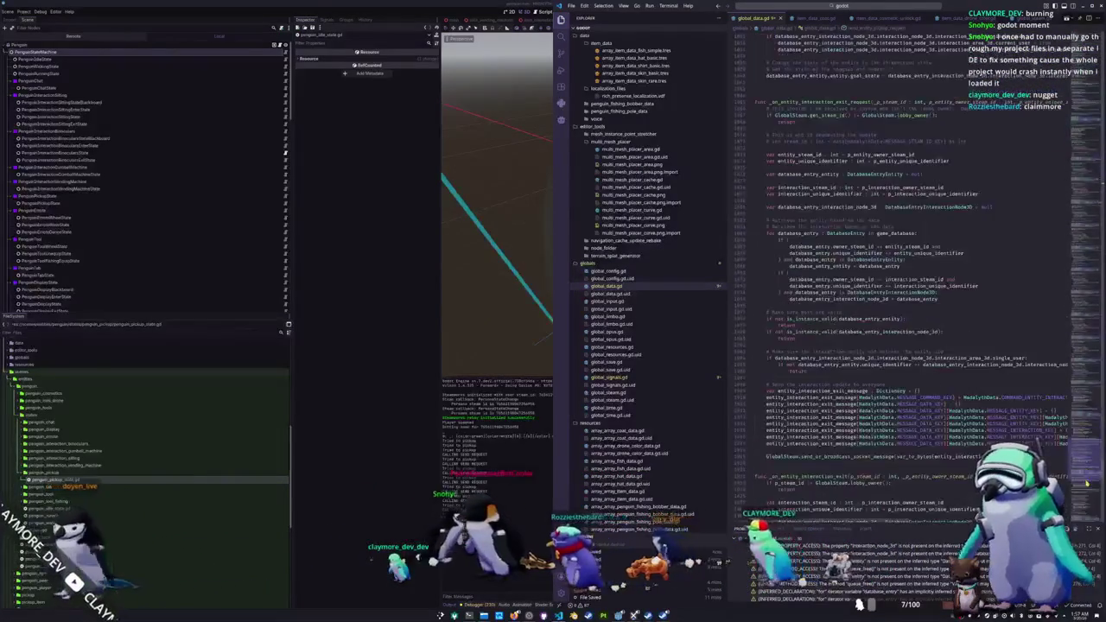
scroll(907, 303, down, 5)
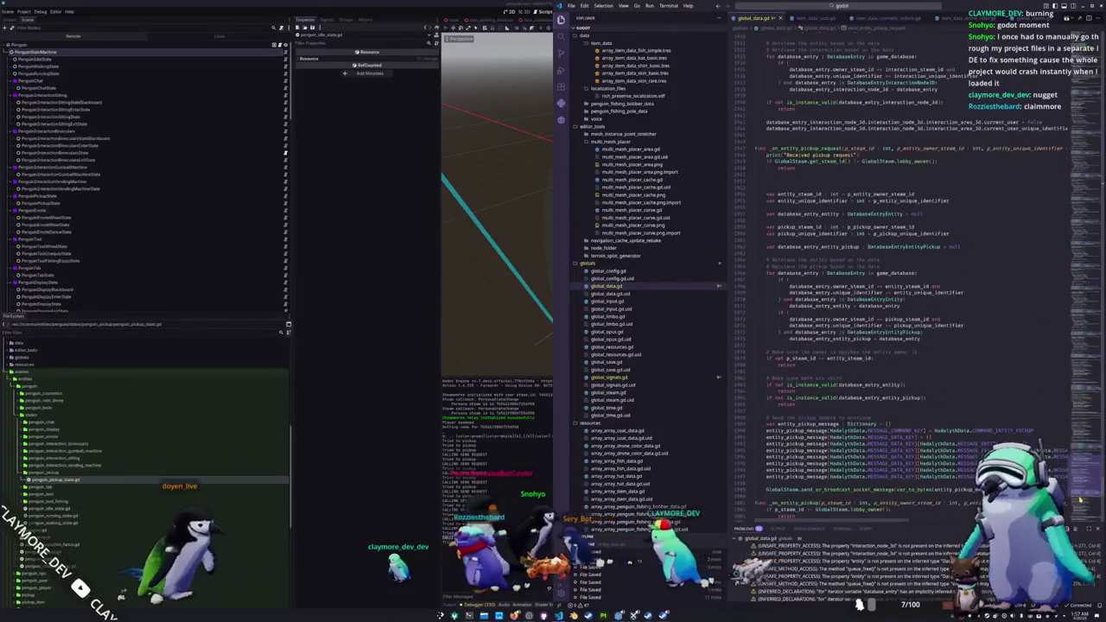
scroll(907, 303, up, 2)
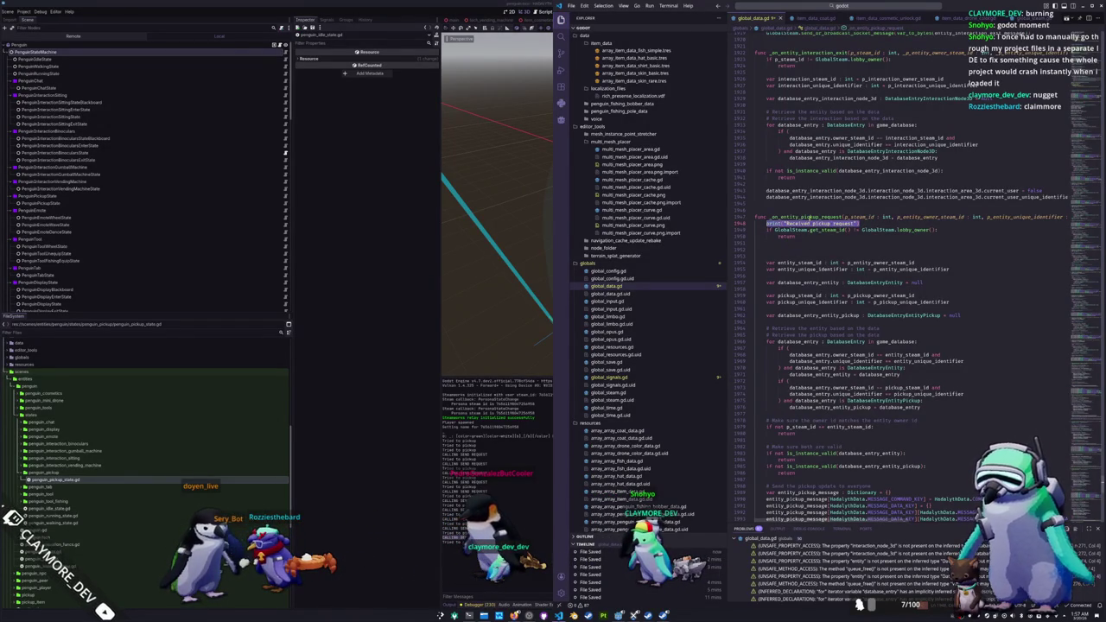
scroll(863, 303, up, 20)
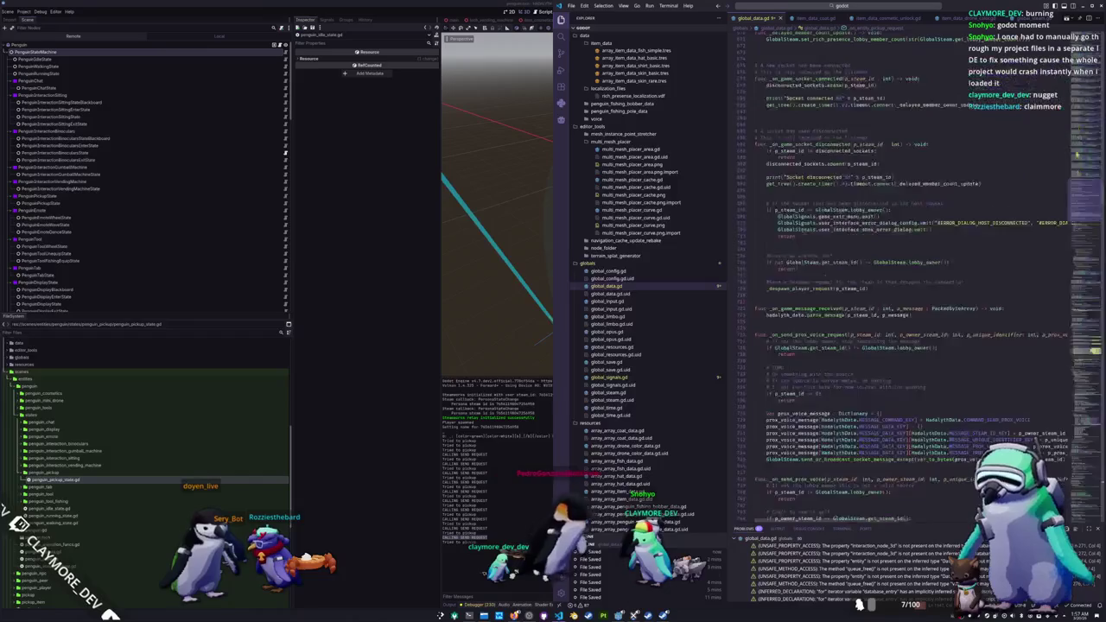
scroll(878, 248, down, 20)
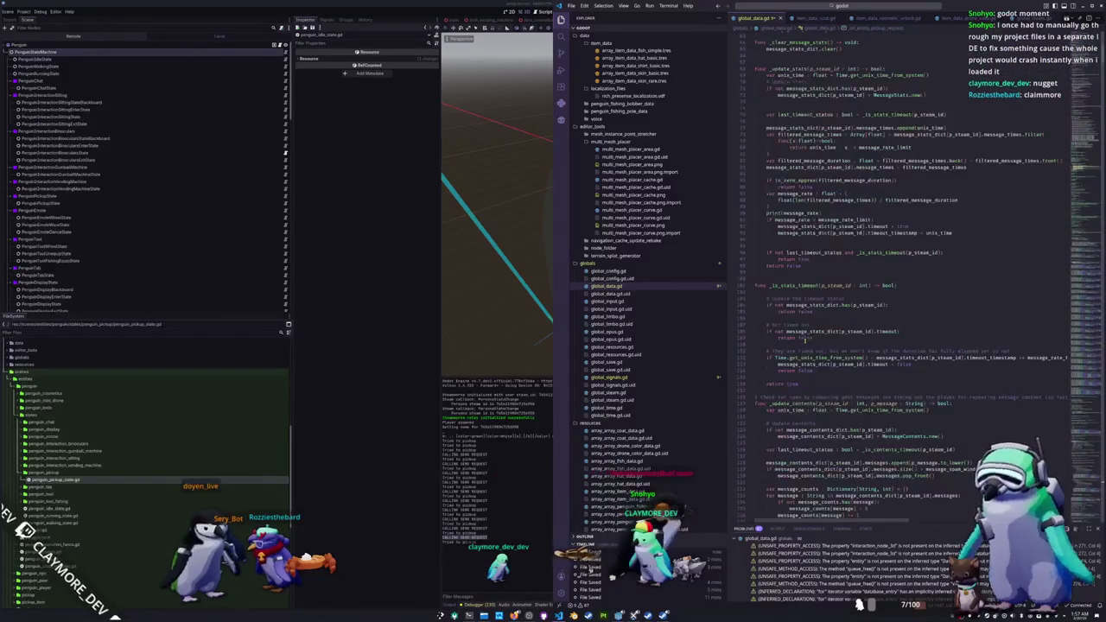
scroll(791, 353, down, 20)
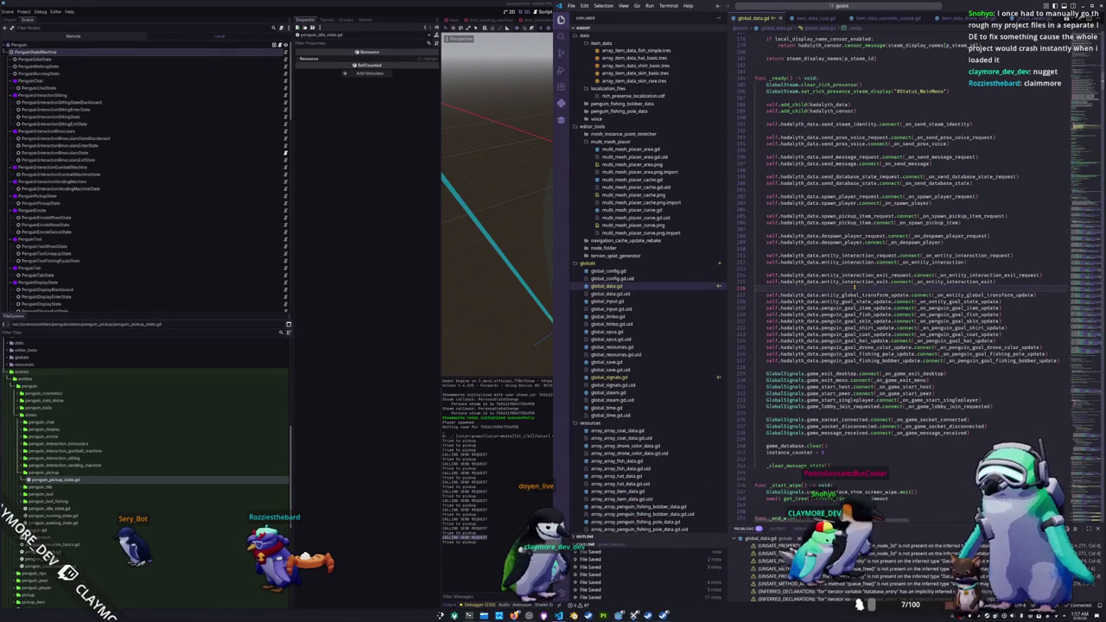
Step: In _ready, connect entity_pickup_request to _on_entity_pickup_request and entity_pickup to _on_entity_pickup
key(Return)
key(Return)
text(self.hadalyth)
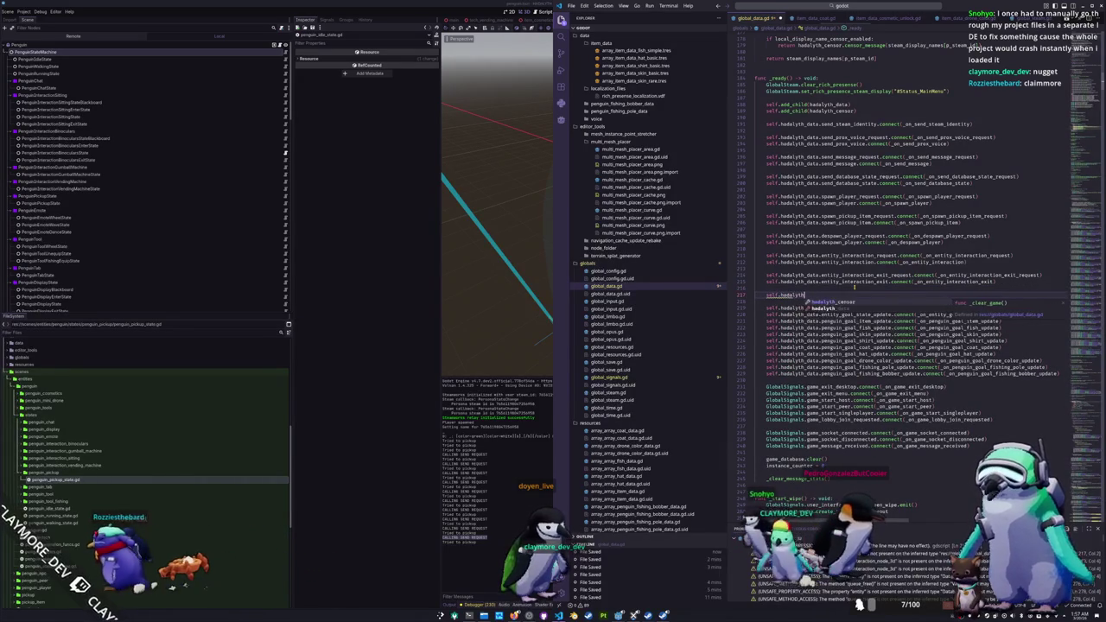
text(y_data.entity_pickup_request)
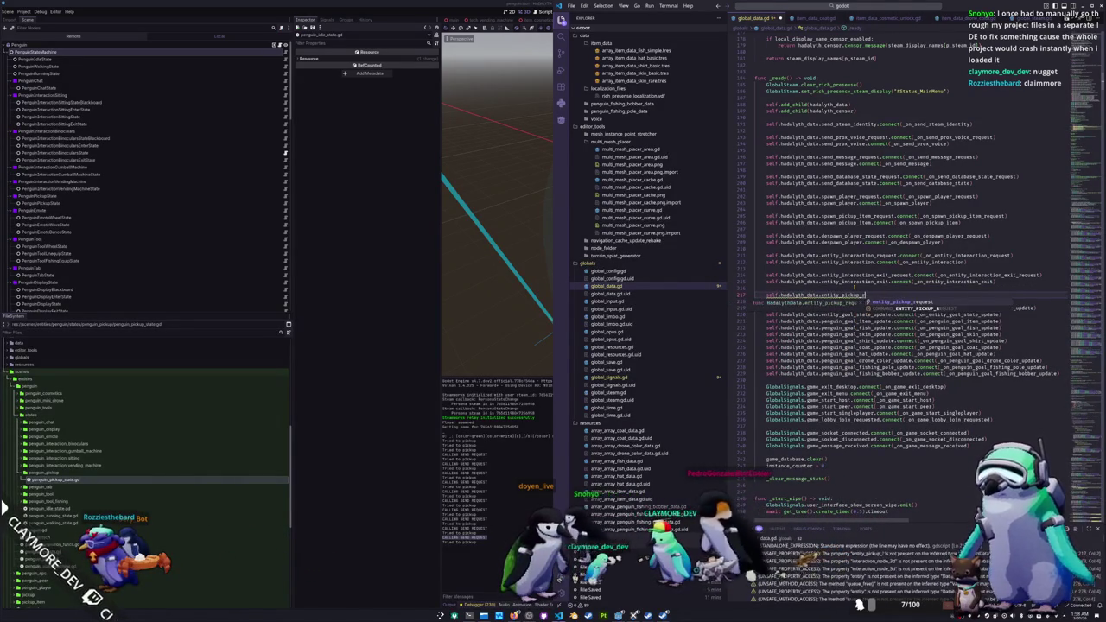
text(.c)
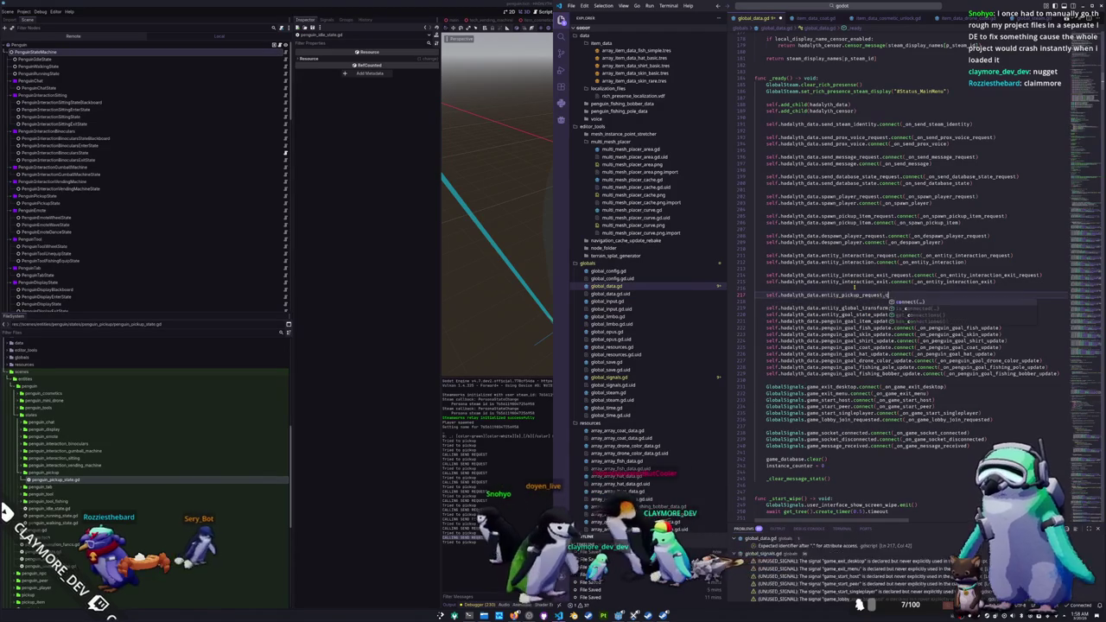
text(onnect(_on)
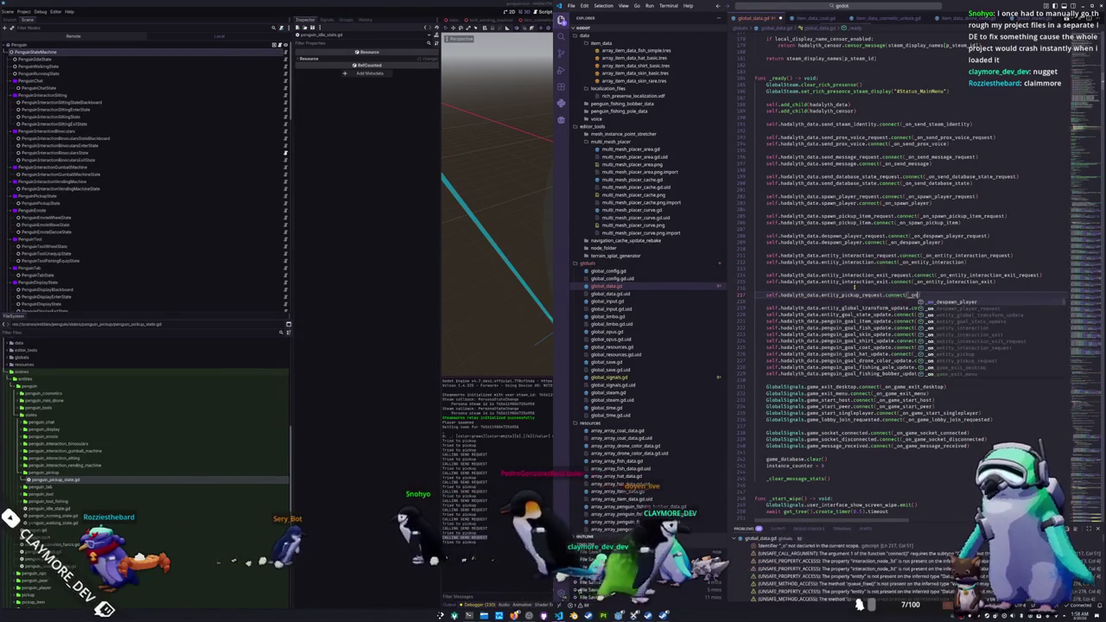
text(_entity_pickup_request)
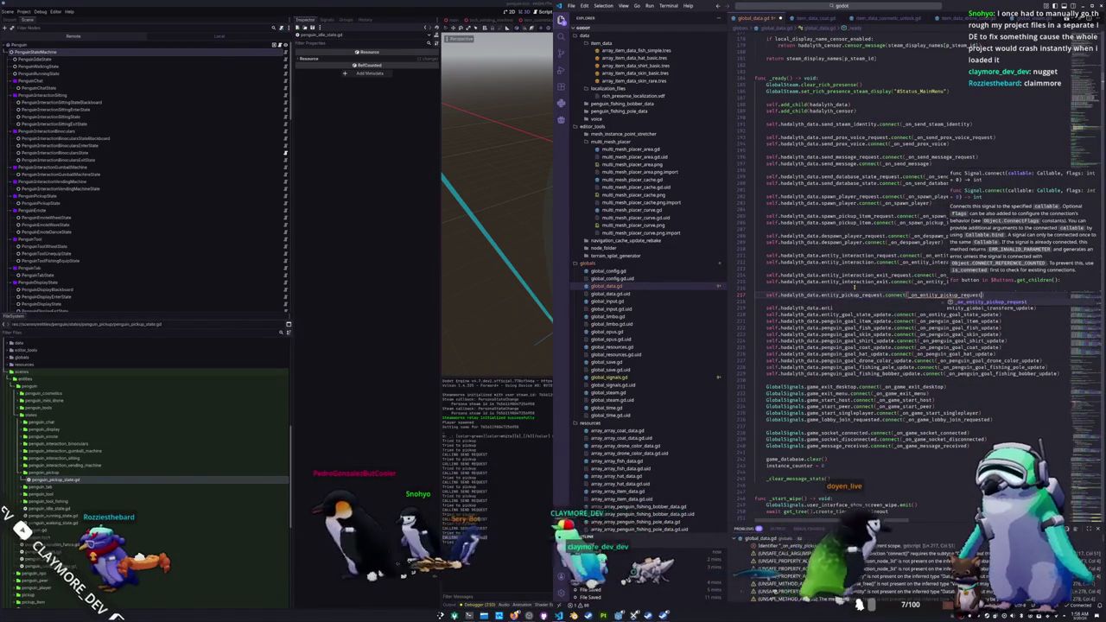
key(Return)
key(End)
key(Return)
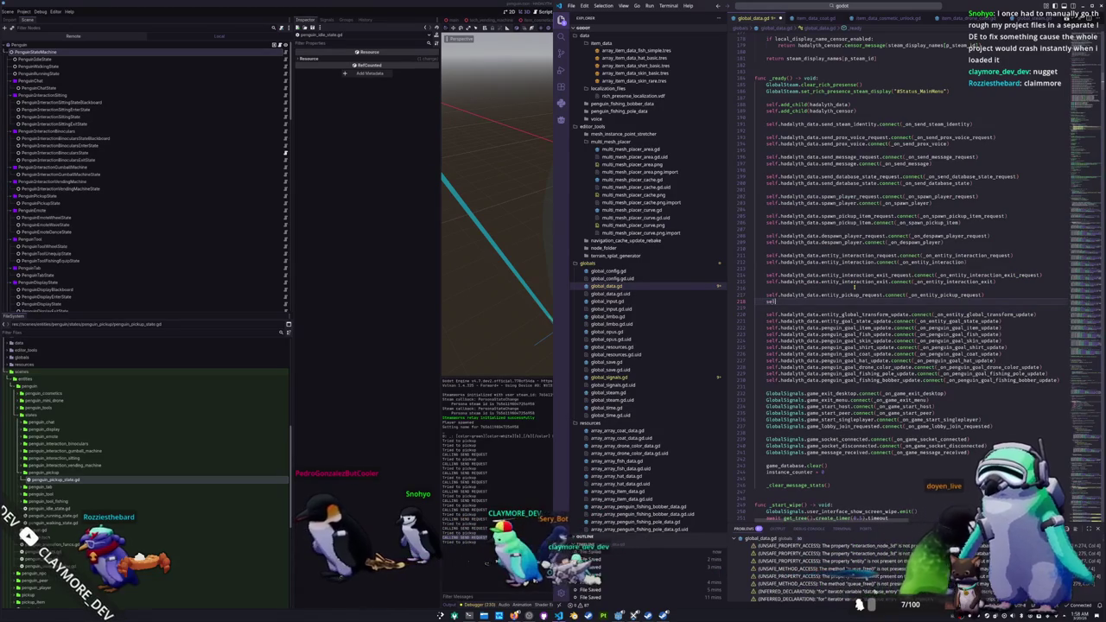
text(hadalyth_data)
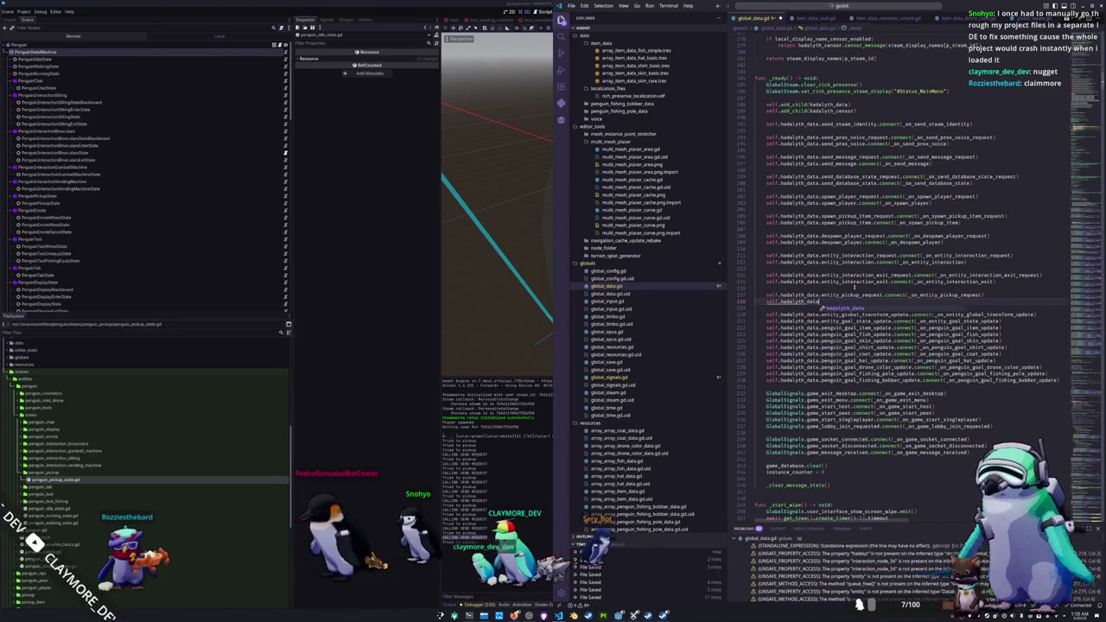
text(ty_data.entity_pickup.connect()
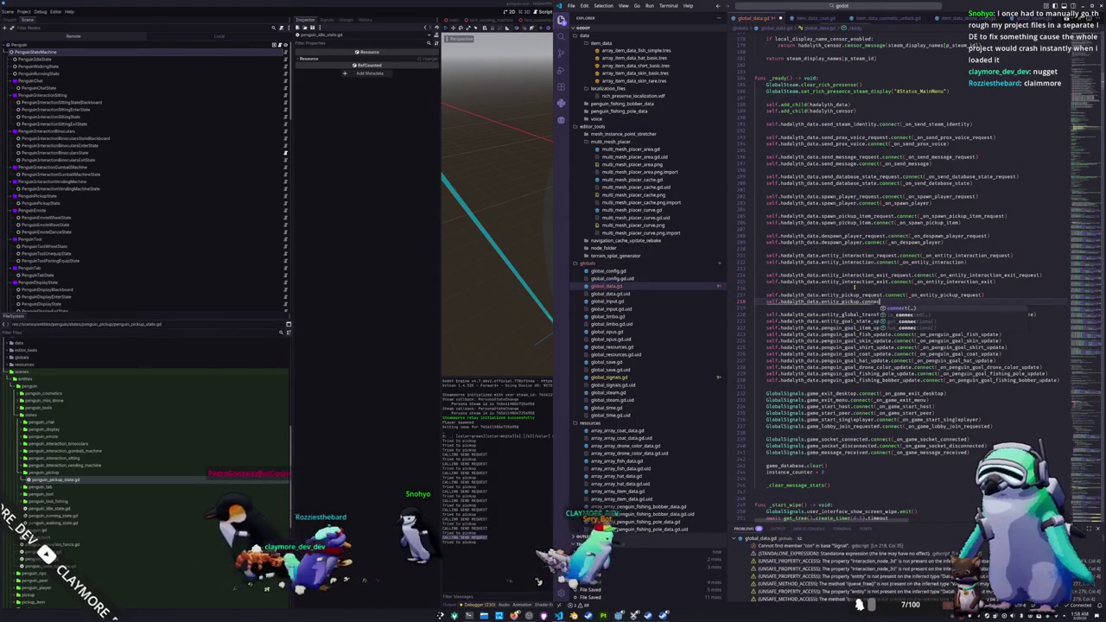
text(_on_entity_pickup)
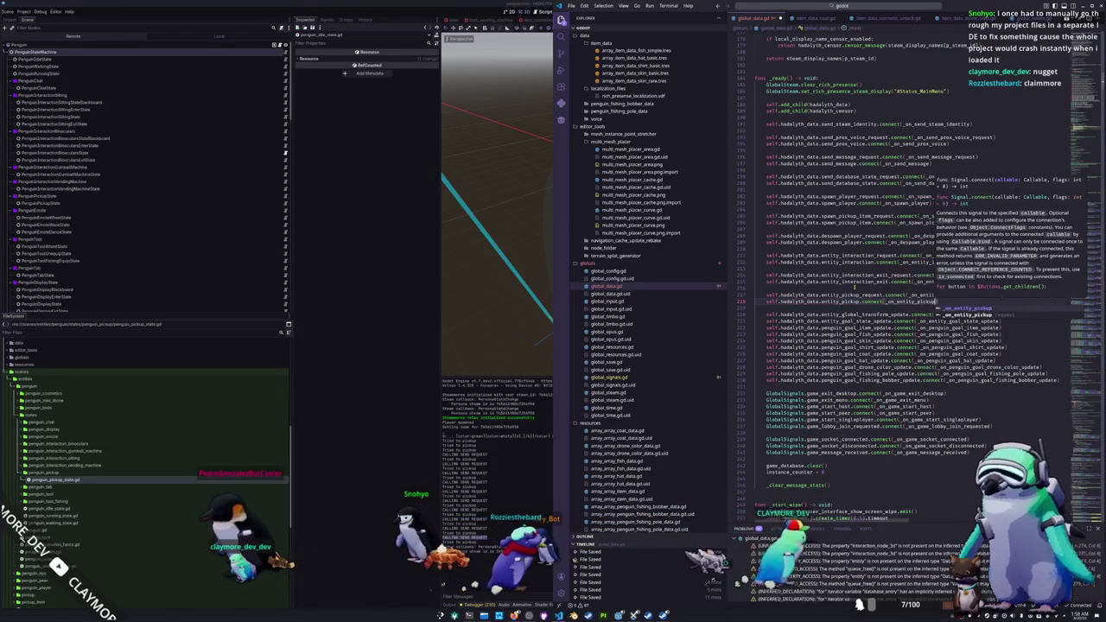
key(Return)
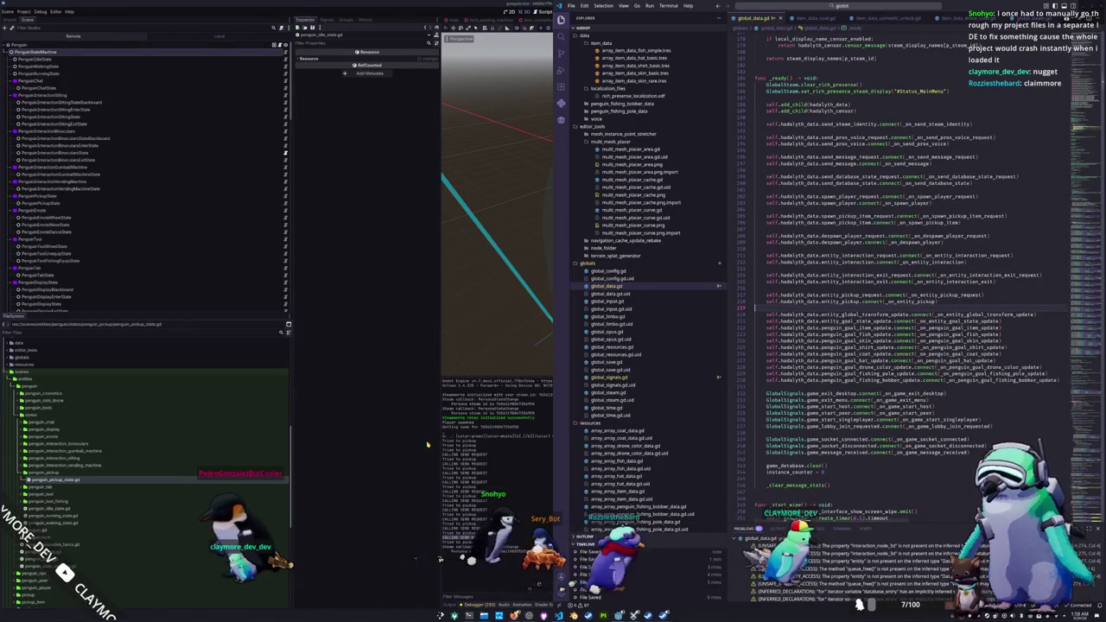
Step: Run the project from Godot with F5, enter the game, and toggle the inventory
click(426, 445)
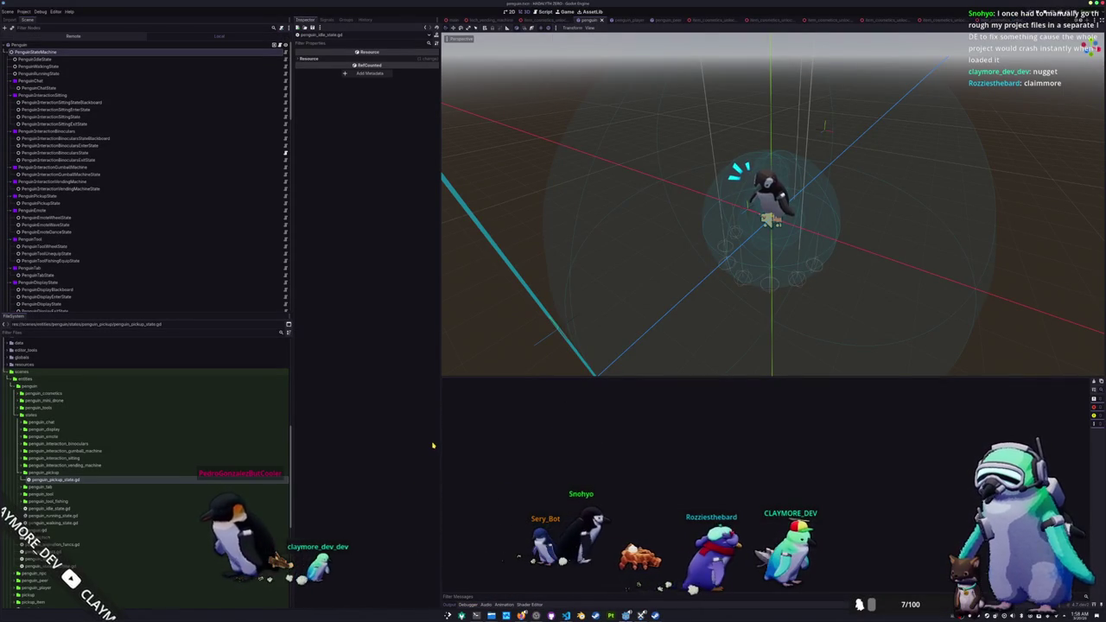
key(F5)
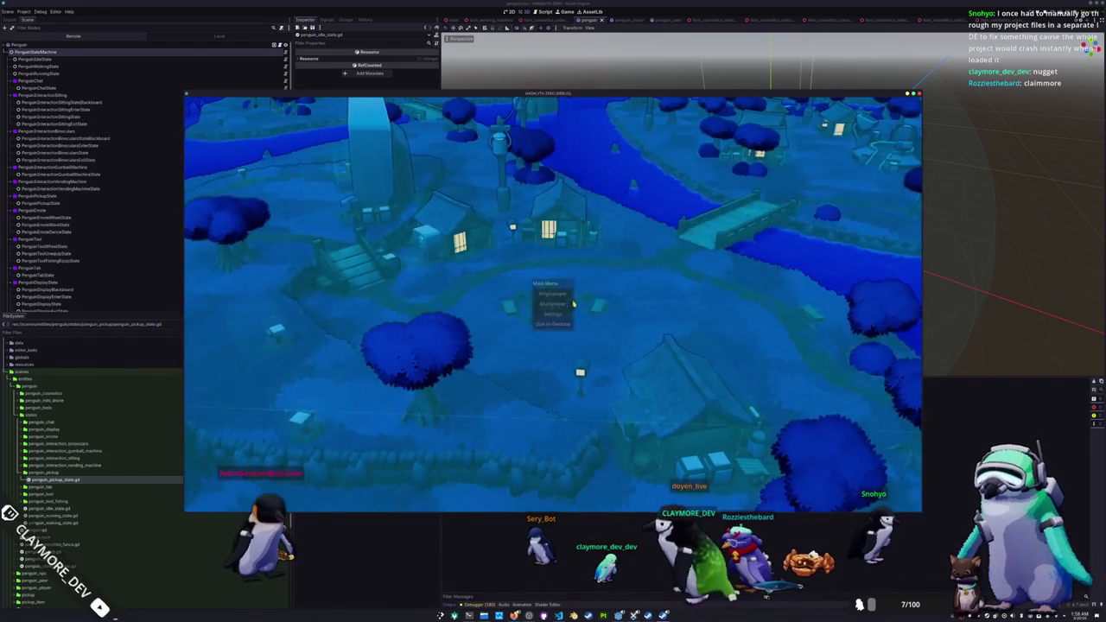
click(552, 319)
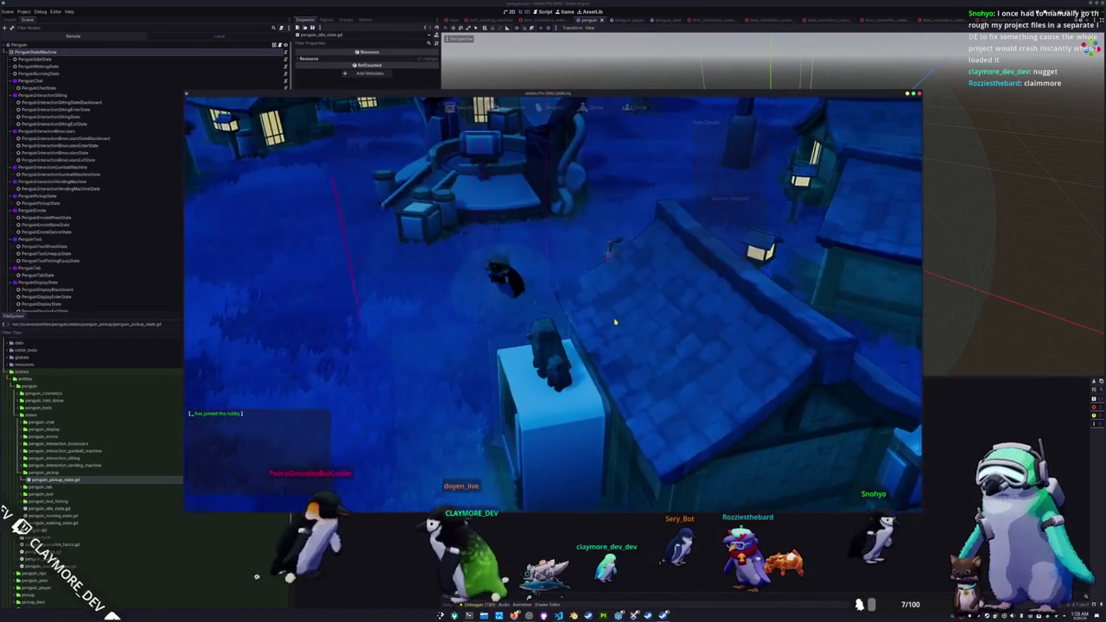
key(i)
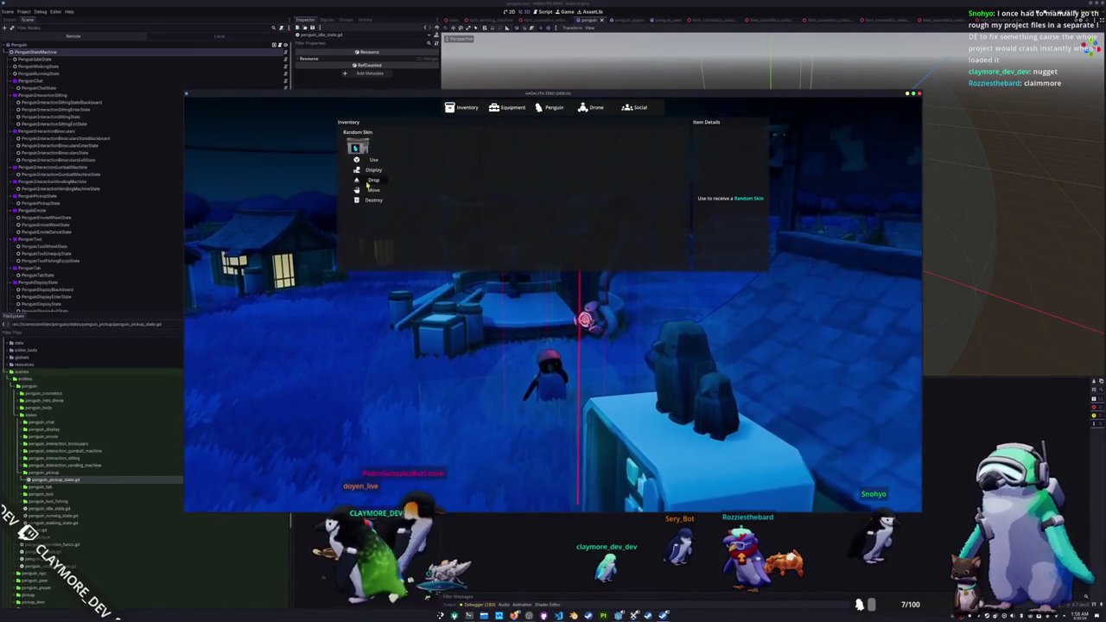
key(i)
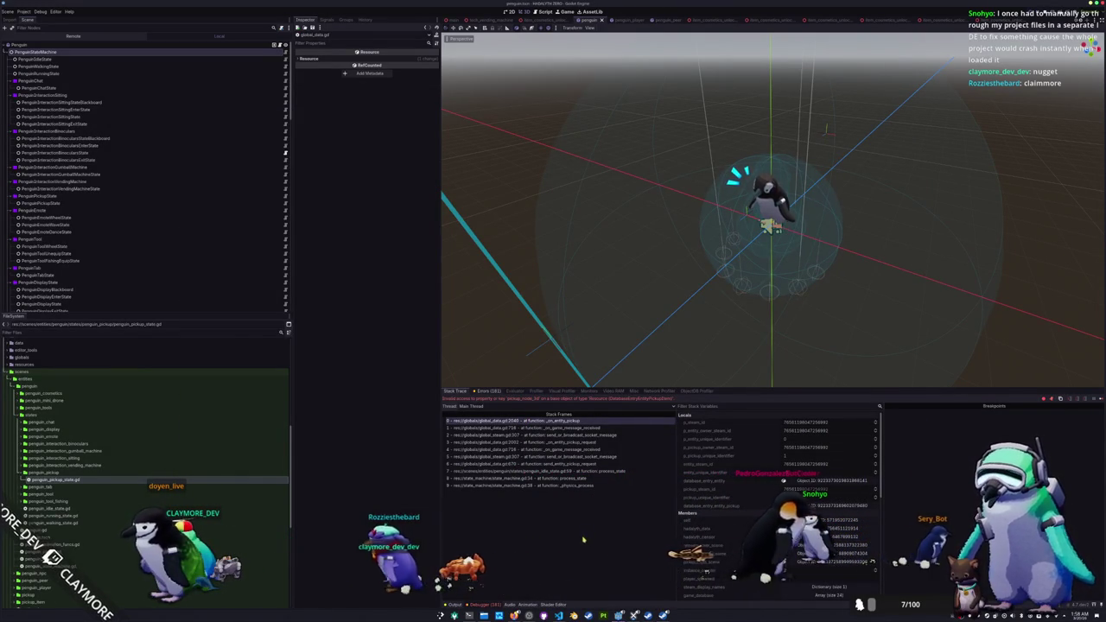
Step: Cut the goal_state assignment lines from _on_entity_pickup, then return to Godot and stop the game
click(511, 582)
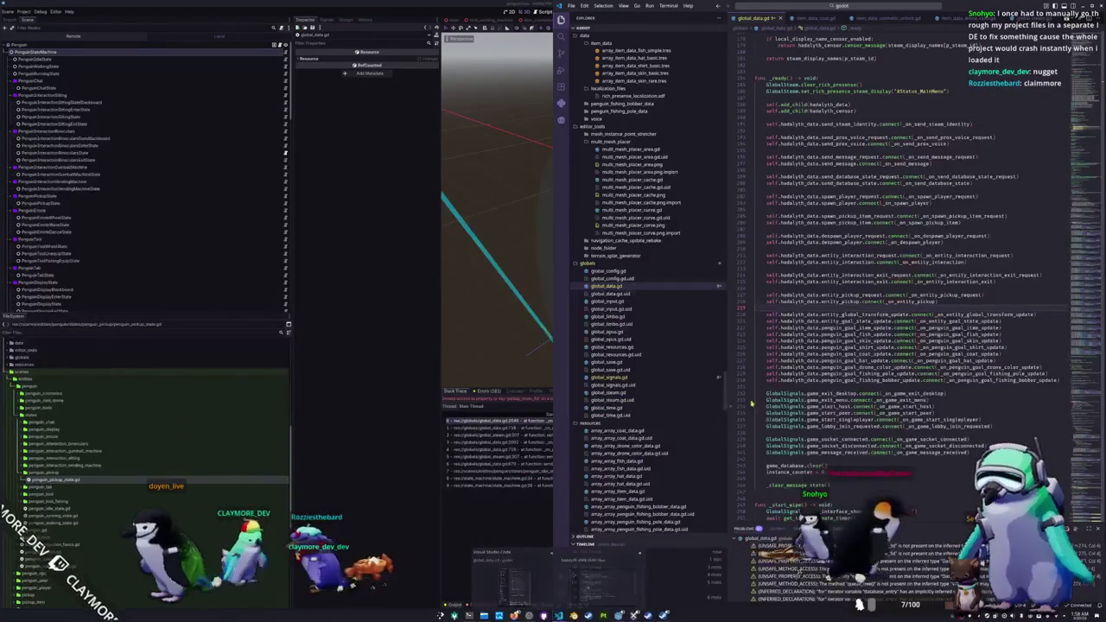
drag(1087, 104, 1088, 495)
scroll(864, 259, down, 10)
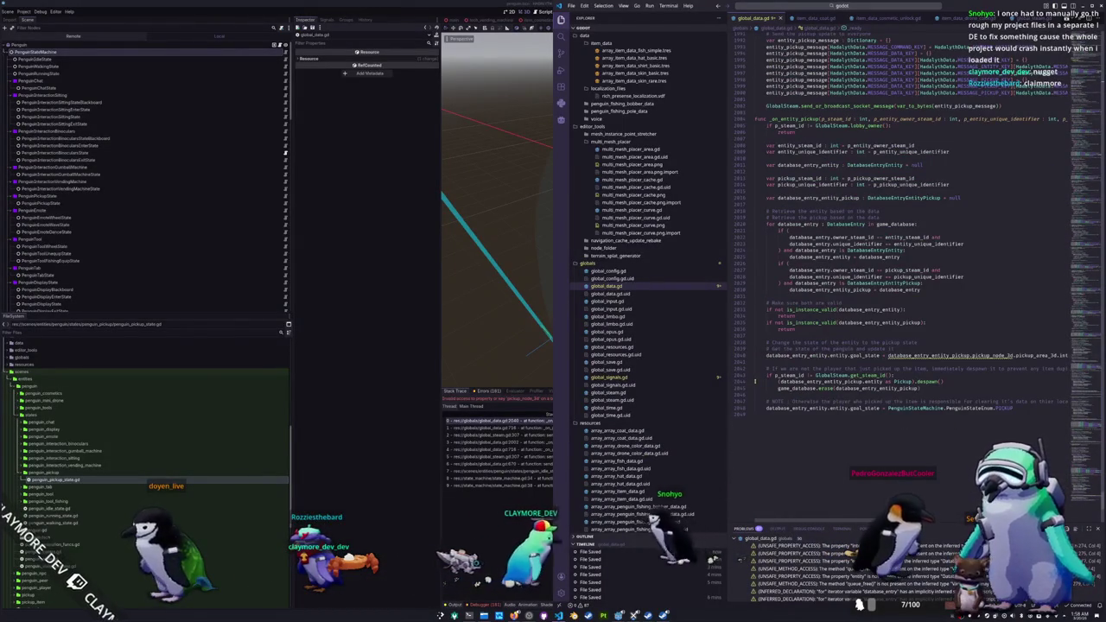
click(760, 362)
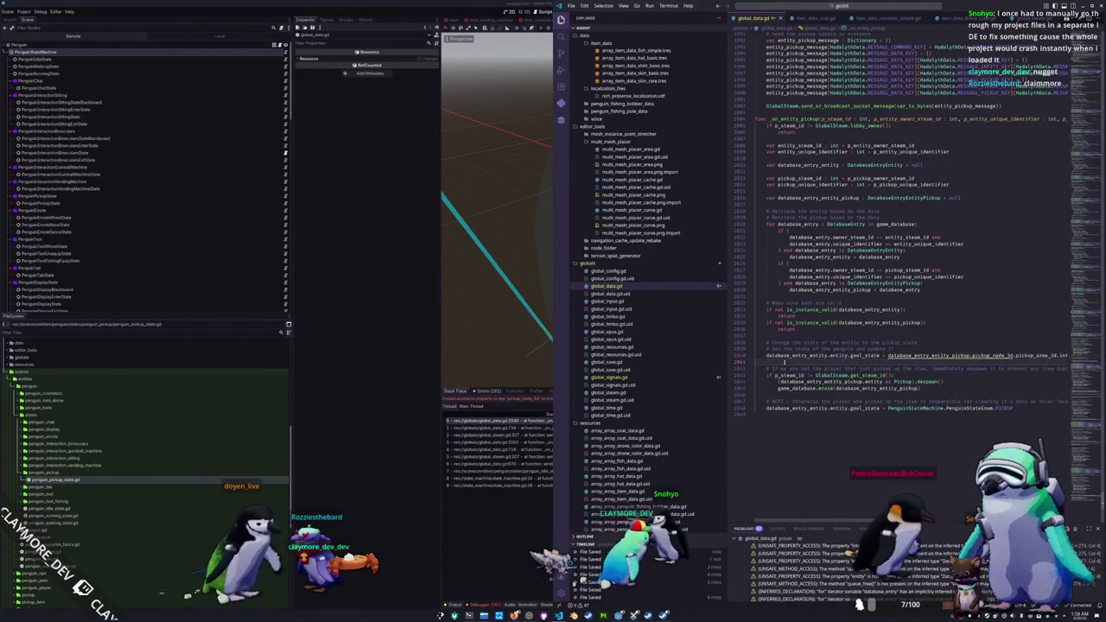
key(End)
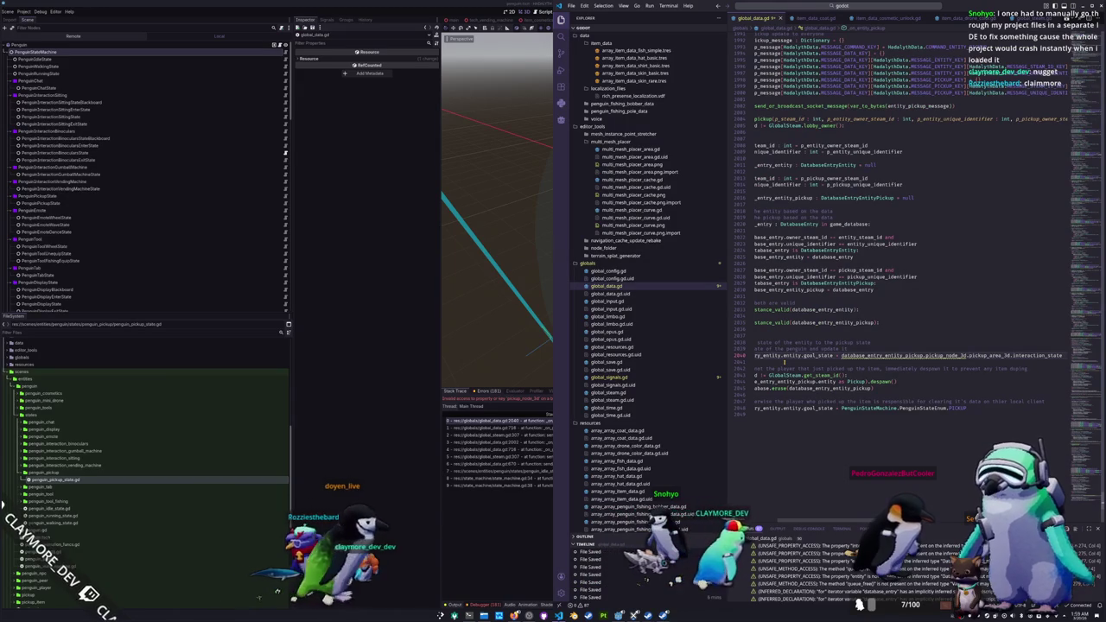
key(Home)
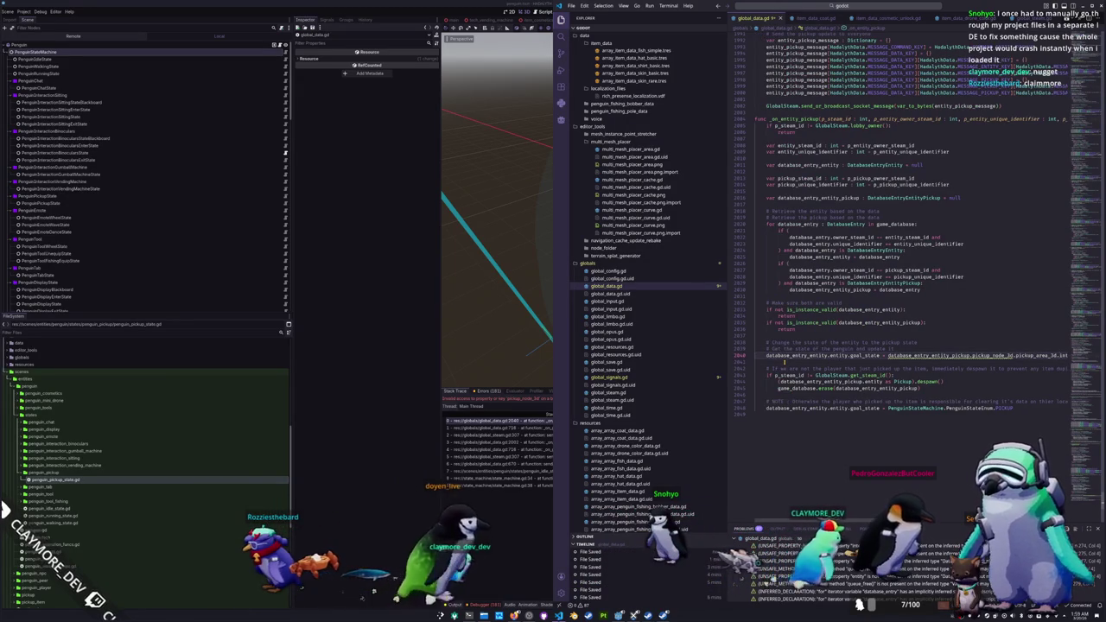
key(shift+Up)
key(shift+Up)
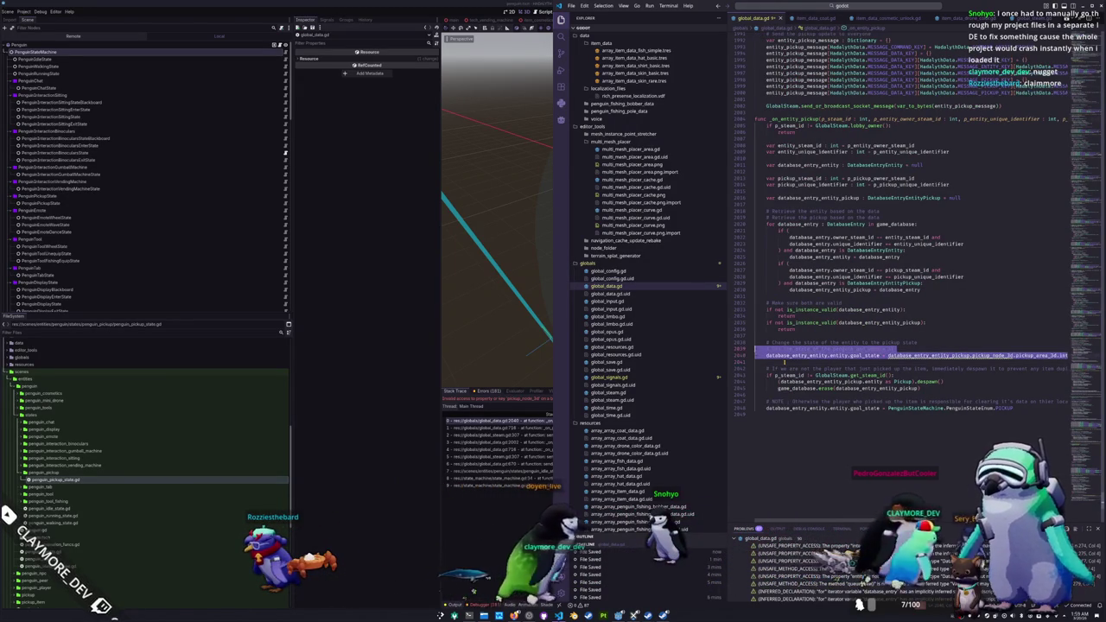
key(ctrl+x)
key(Down)
key(Down)
key(Down)
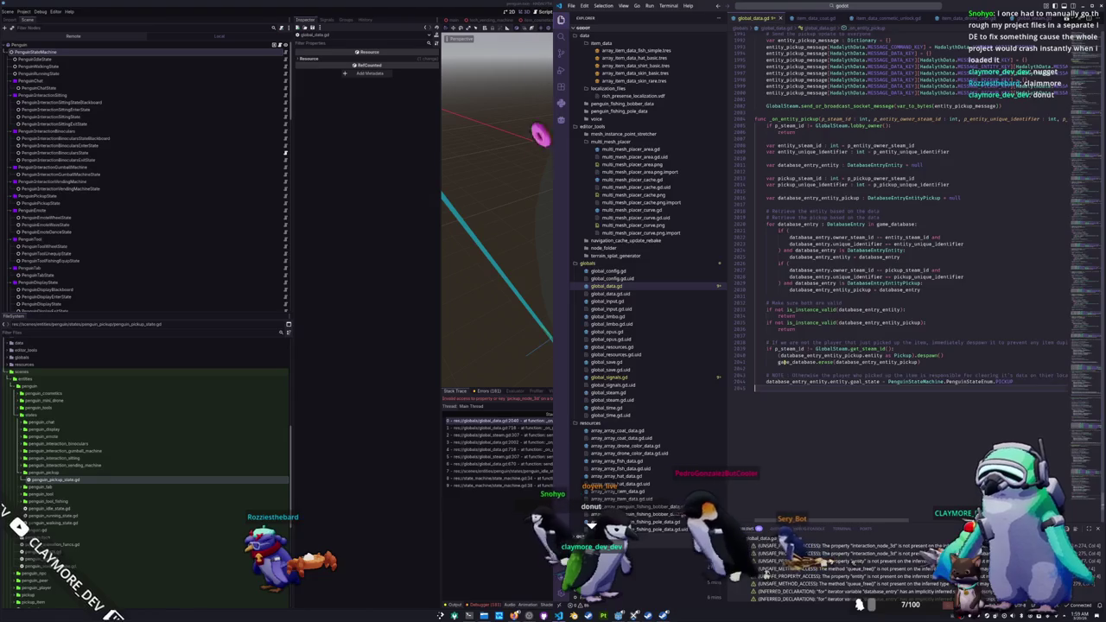
key(alt+Tab)
key(F8)
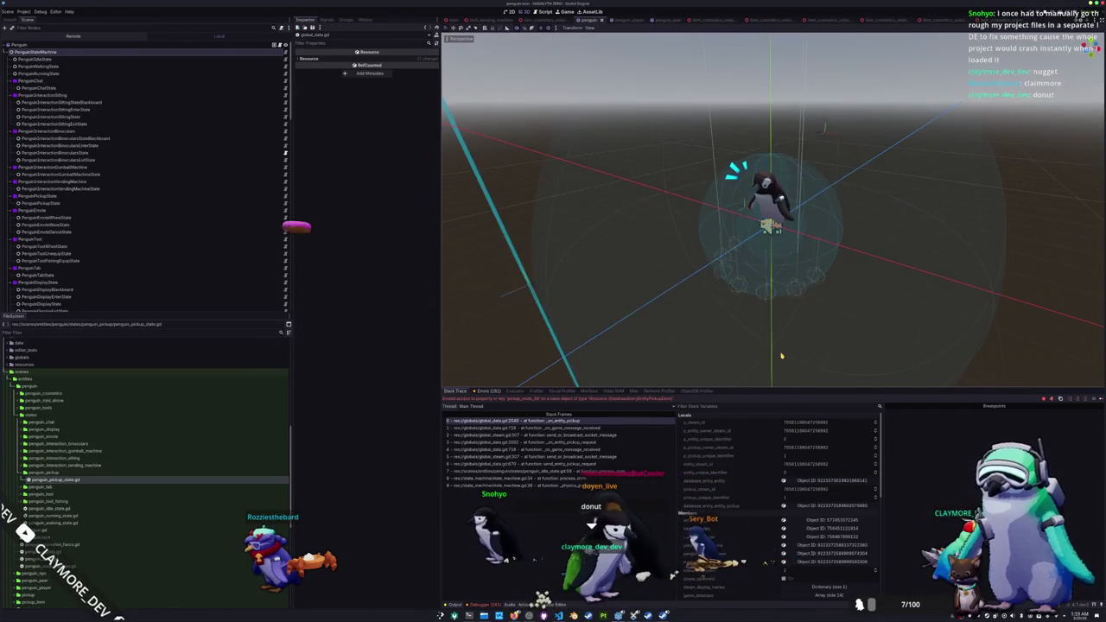
Step: Set the GDScript Unsafe Cast warning to Ignore and relaunch the game in Singleplayer
key(F5)
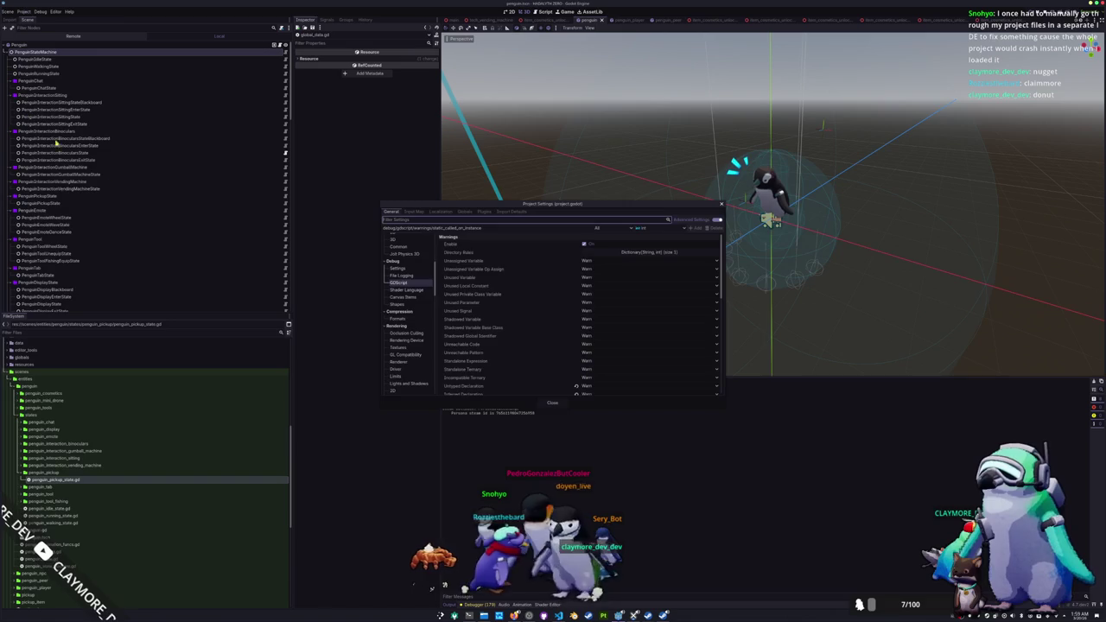
scroll(515, 363, down, 3)
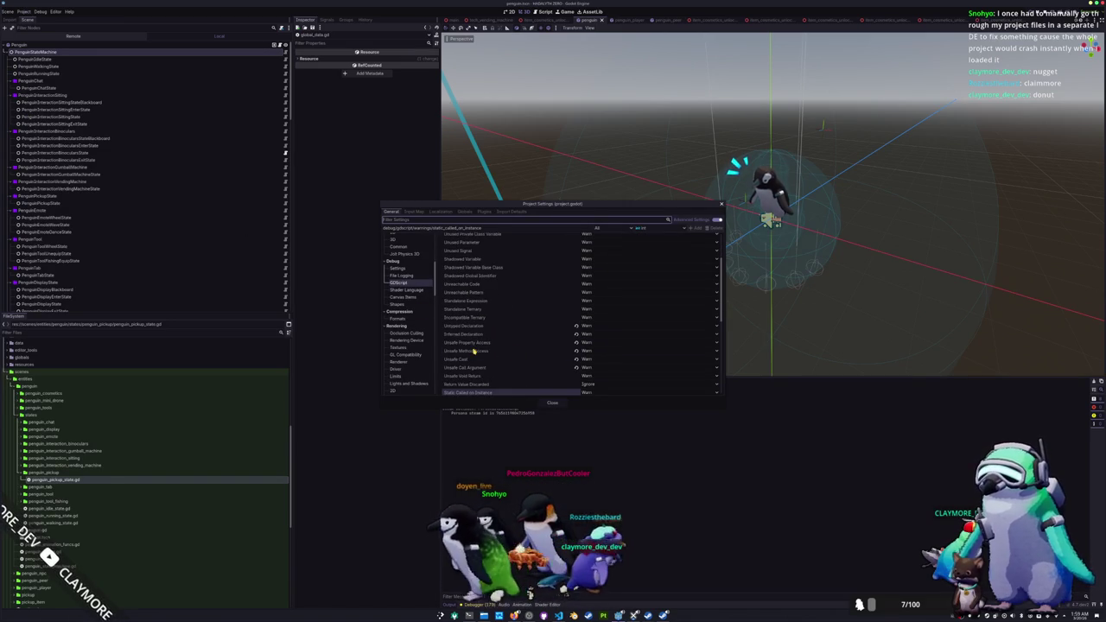
click(586, 358)
click(576, 362)
click(547, 403)
key(F5)
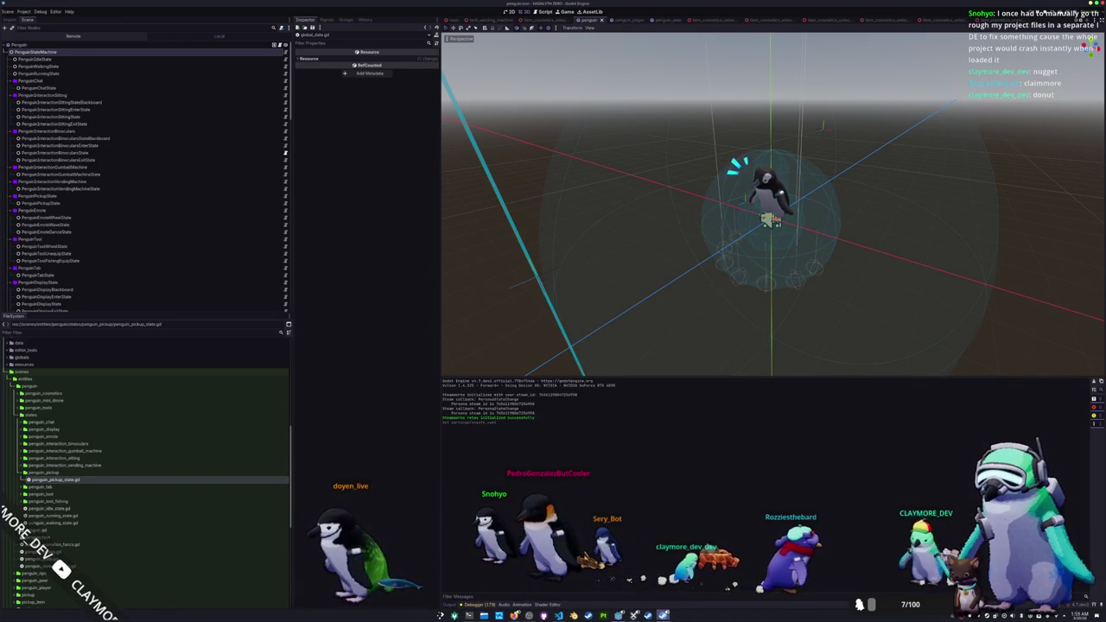
click(551, 294)
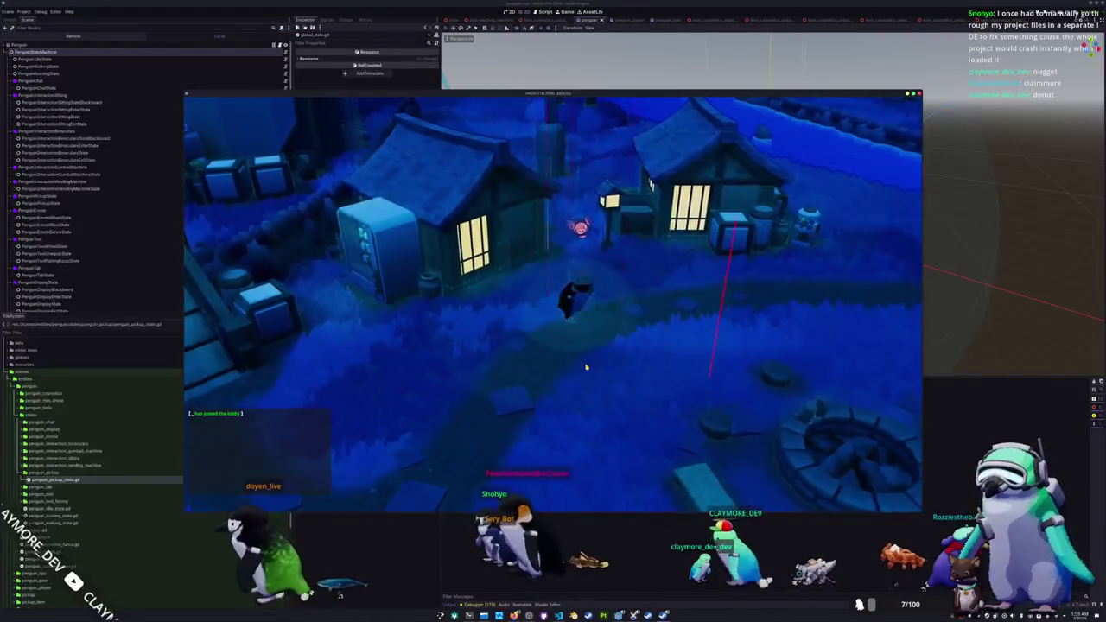
Step: Toggle the developer console and inventory, and open the Blue Catfish item's actions
key(Tab)
key(Tab)
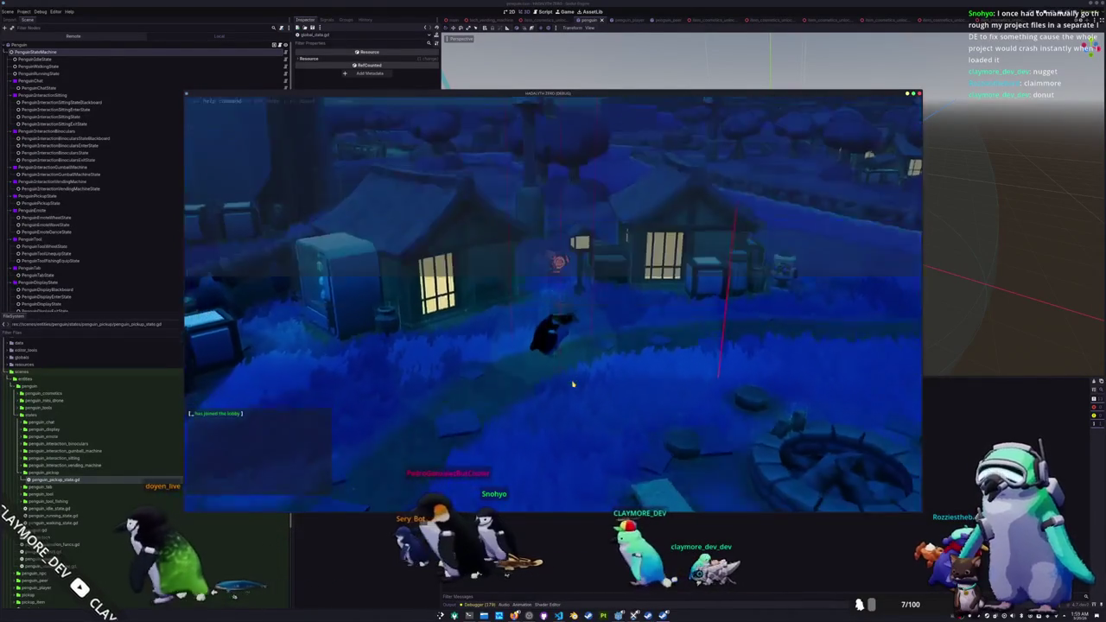
key(grave)
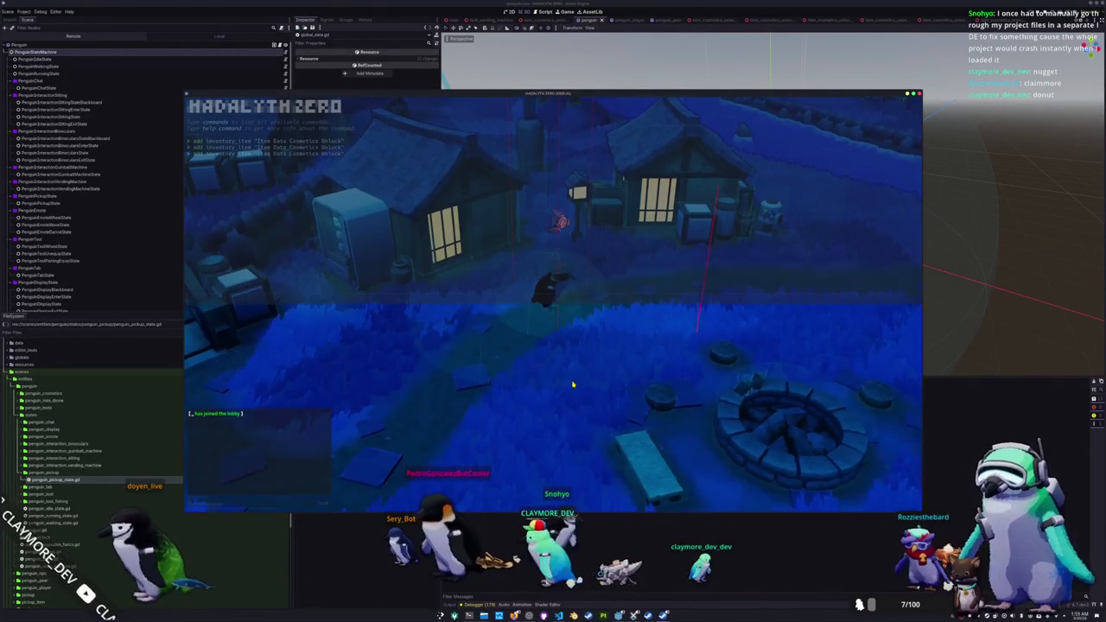
key(grave)
key(grave)
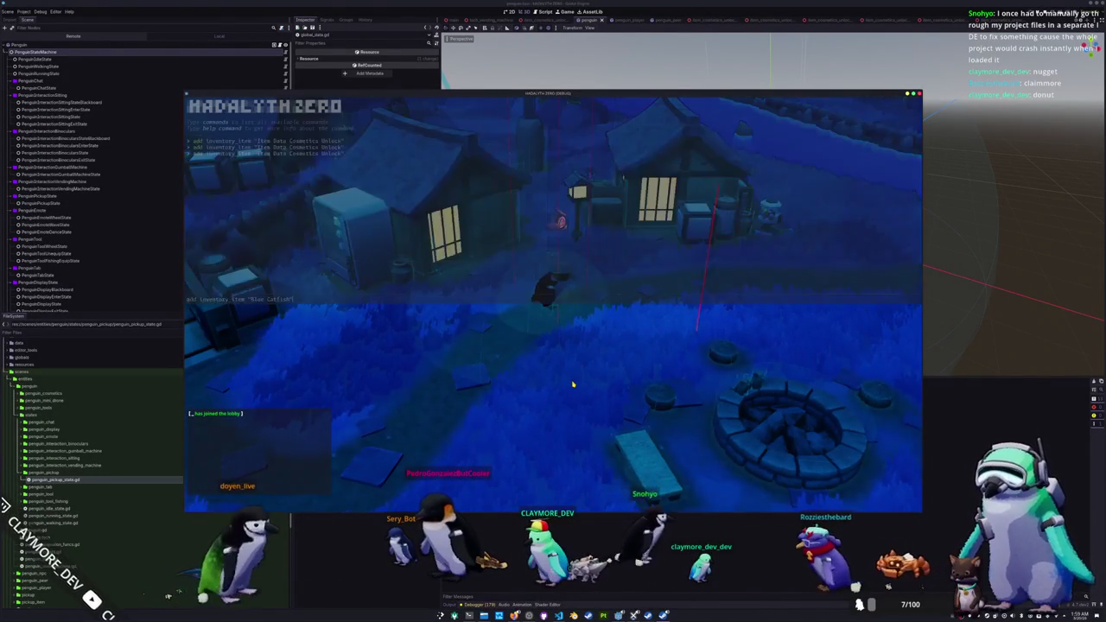
key(Return)
key(grave)
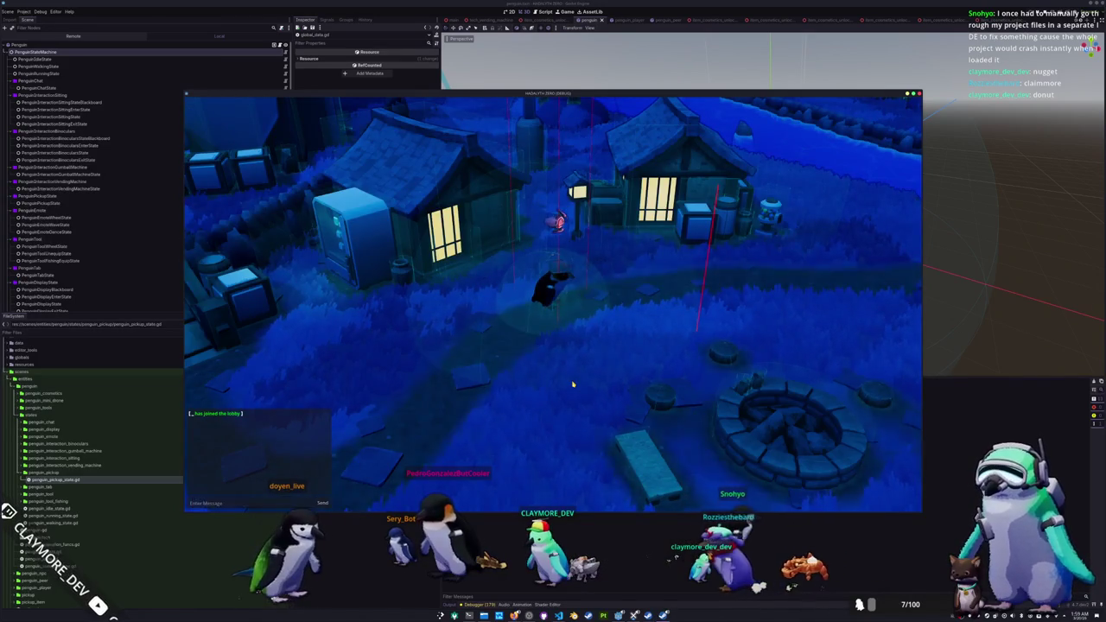
key(Tab)
click(467, 148)
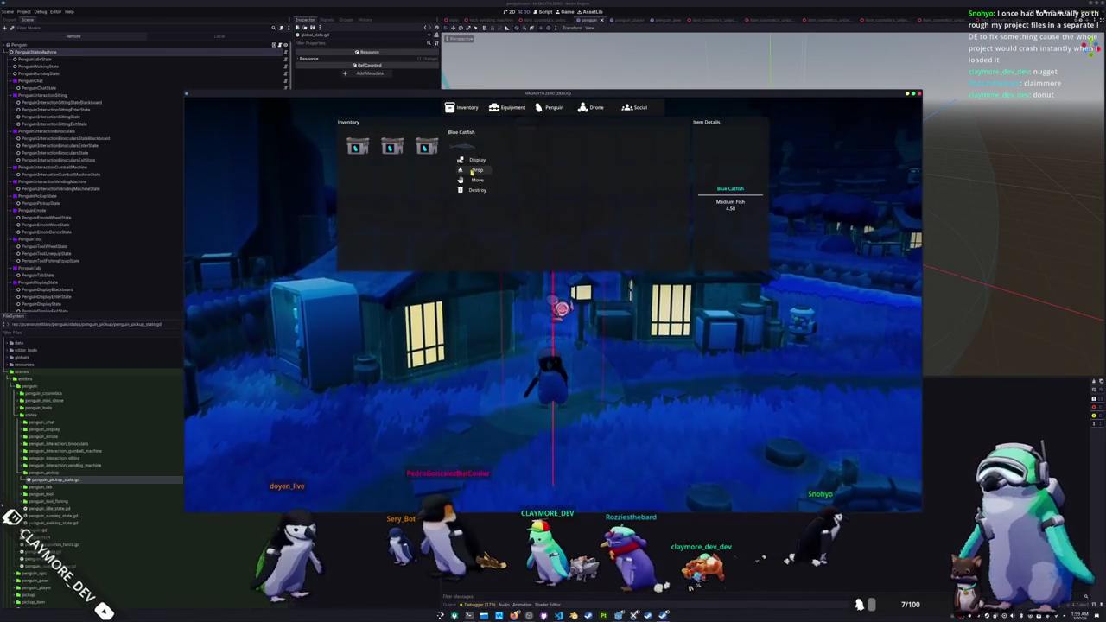
key(Tab)
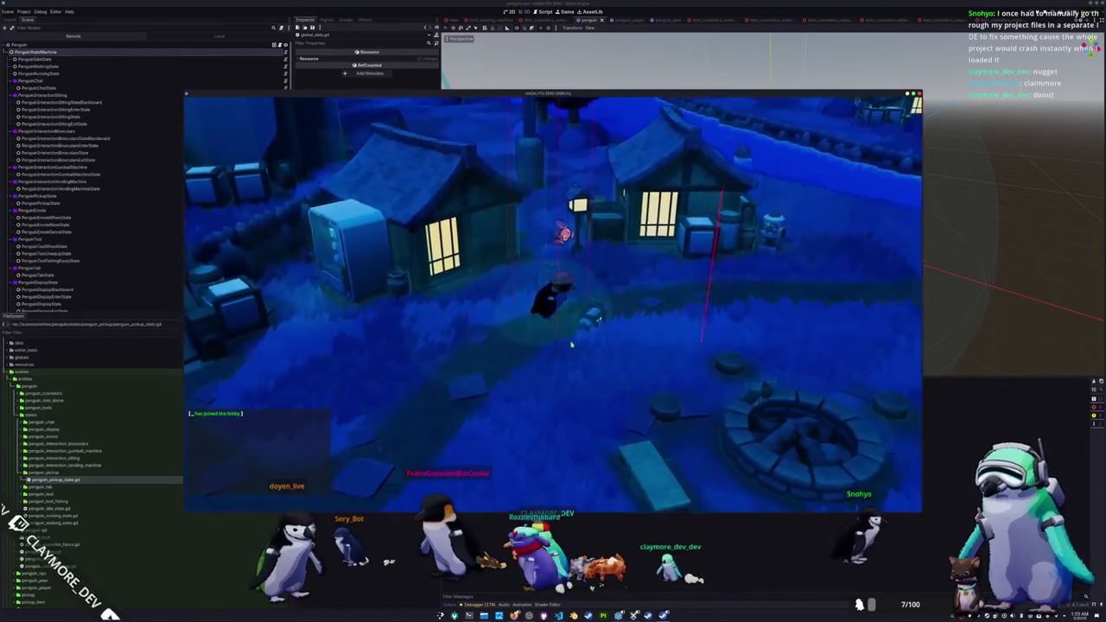
Step: Drop two Random Skin items from the inventory into the village
key(i)
click(426, 148)
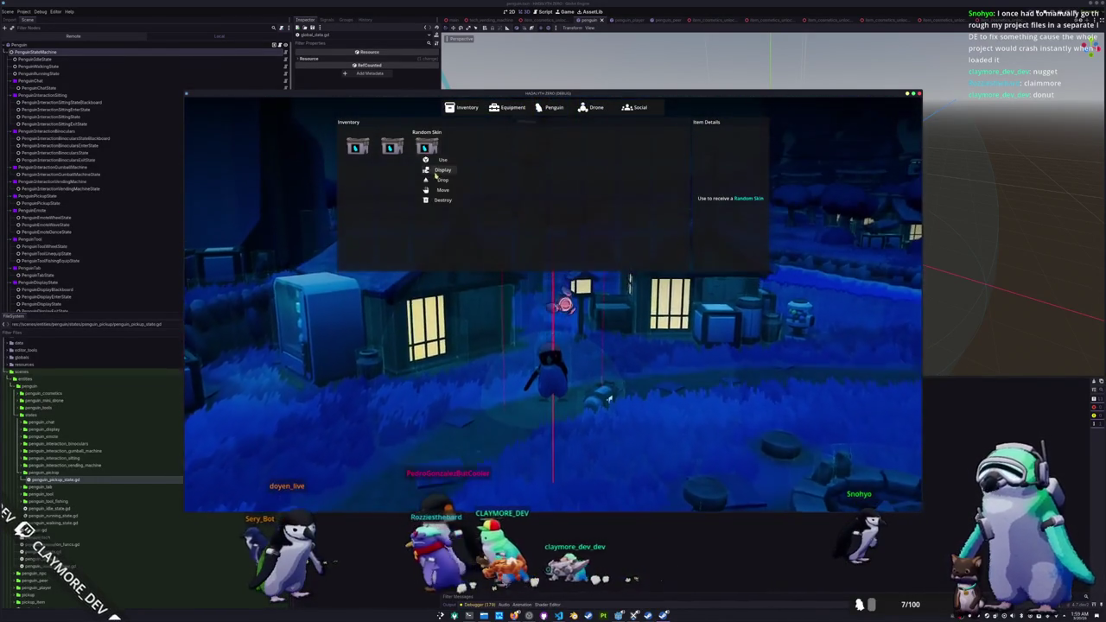
click(440, 161)
click(391, 147)
click(404, 180)
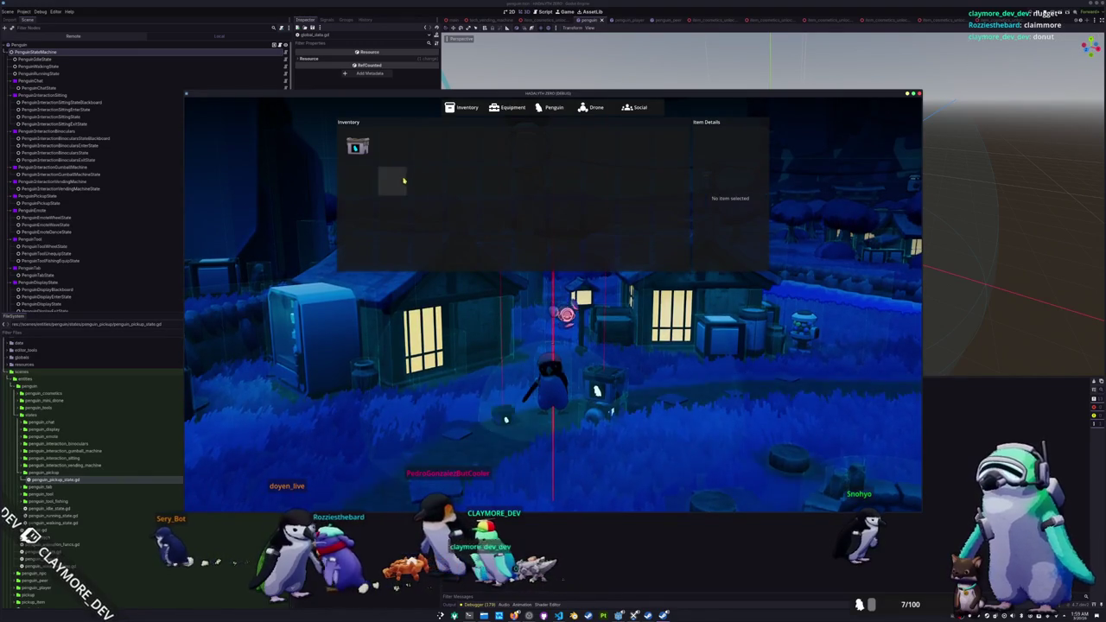
key(i)
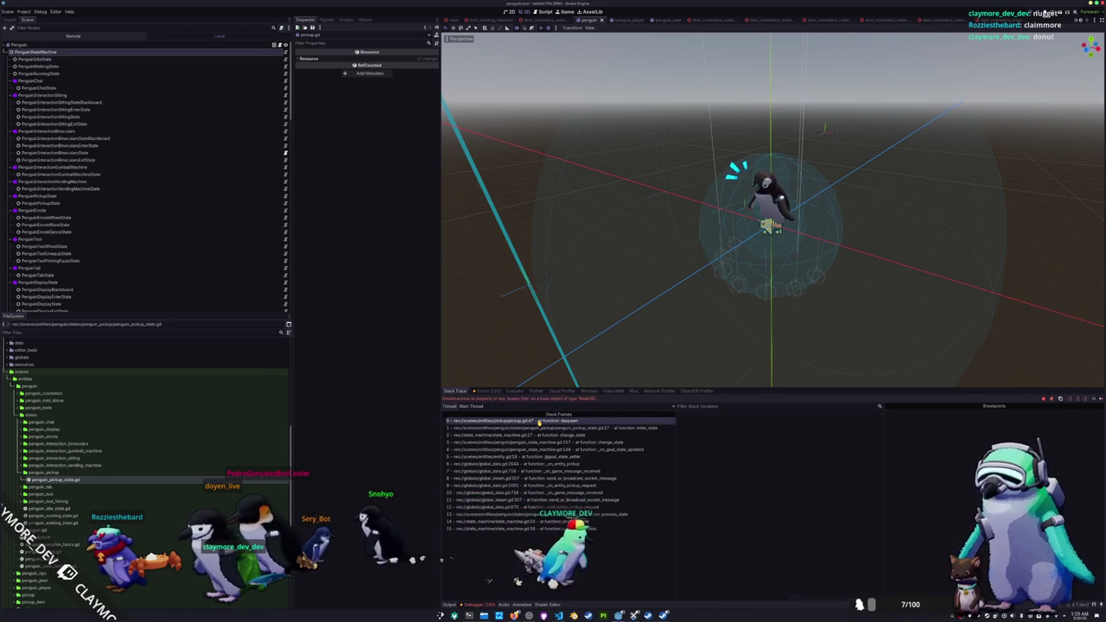
Step: Open pickup.gd in VS Code through the quick file search
key(alt+Tab)
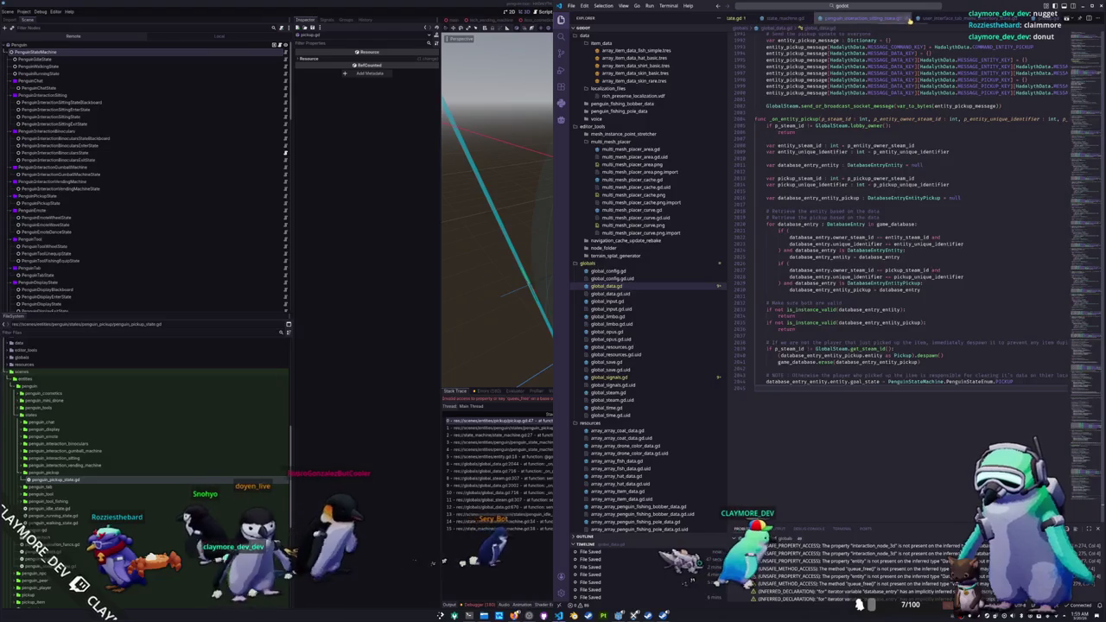
click(876, 5)
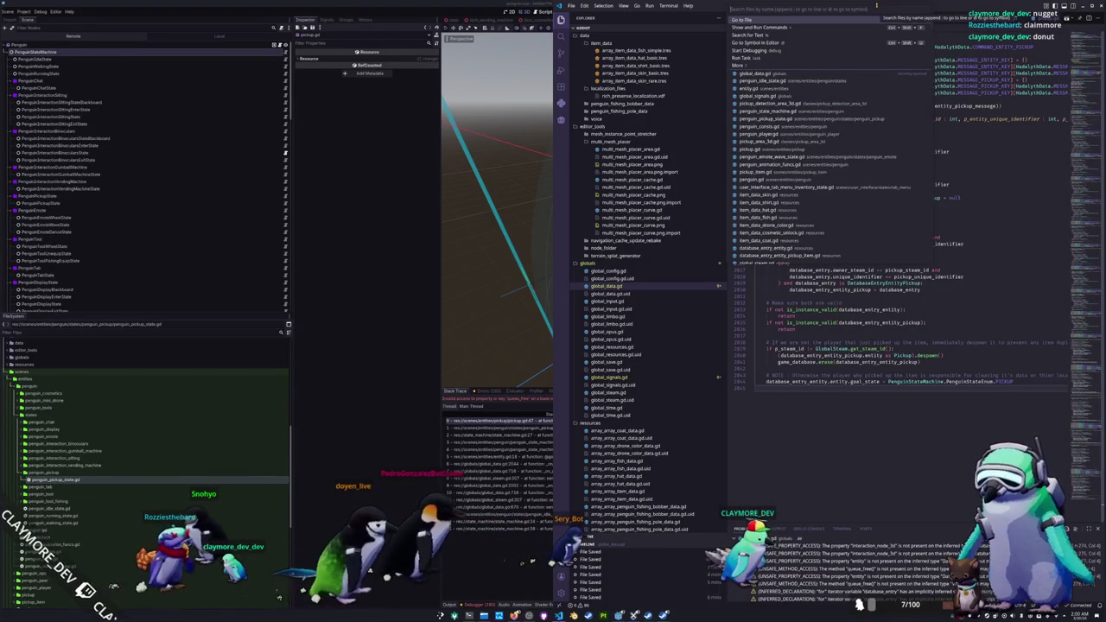
text(pickup)
key(Return)
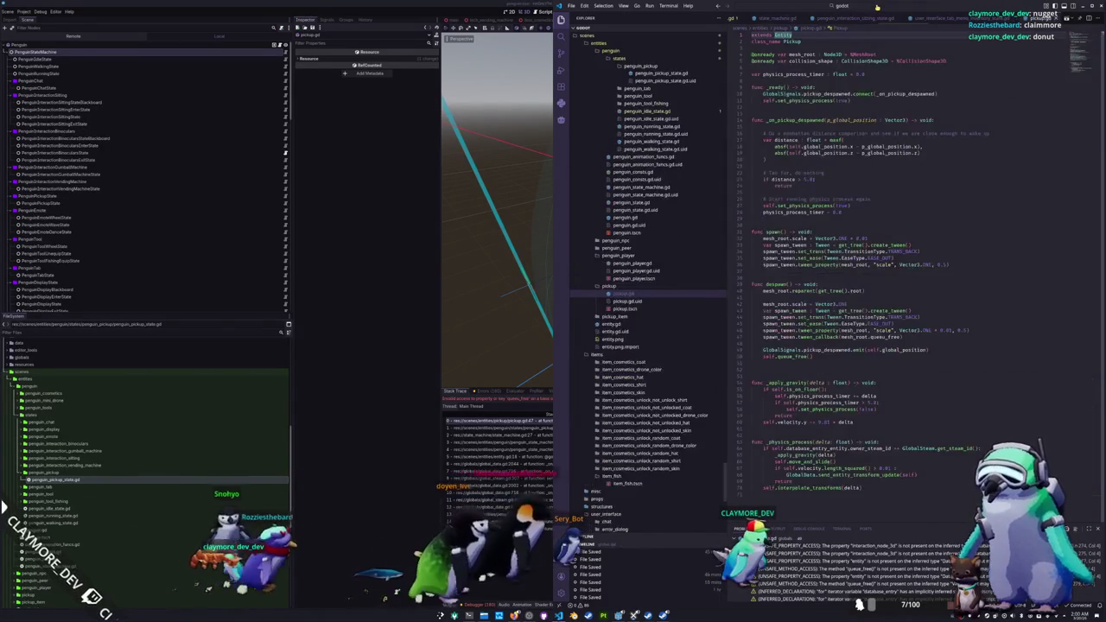
Step: Change the despawn tween callback to queue_free, then return to Godot
click(752, 225)
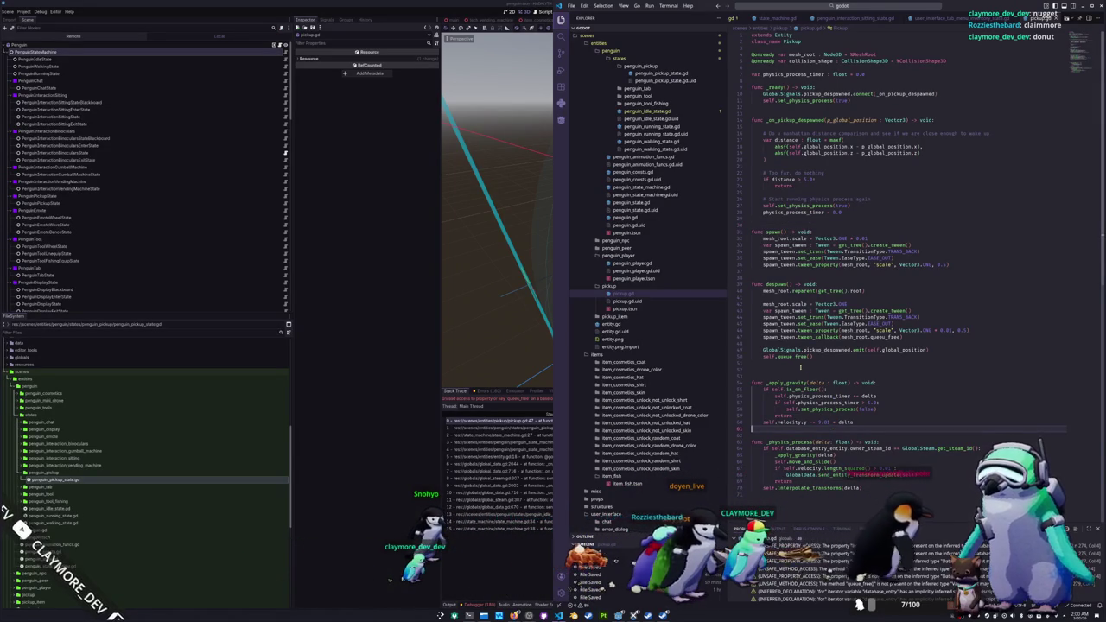
double_click(793, 357)
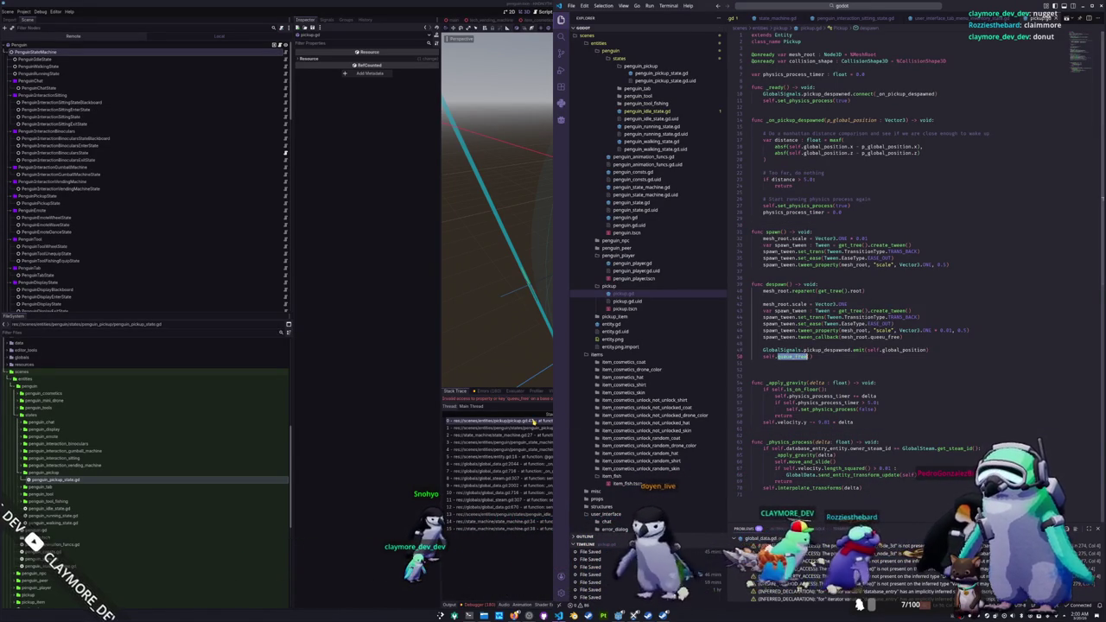
click(752, 343)
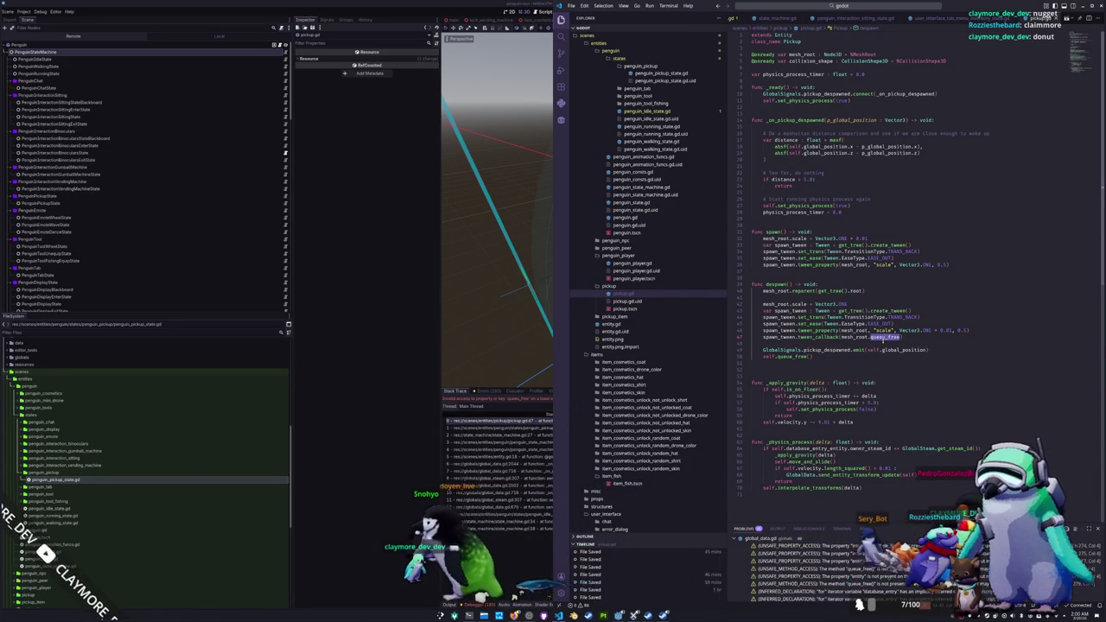
text(queue_free)
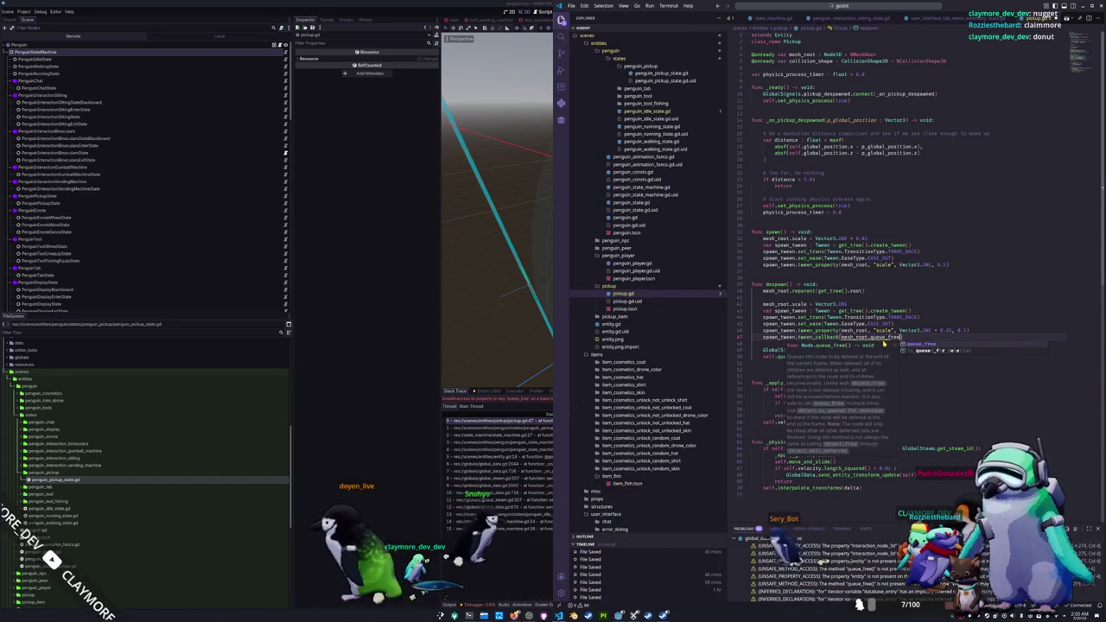
key(alt+Tab)
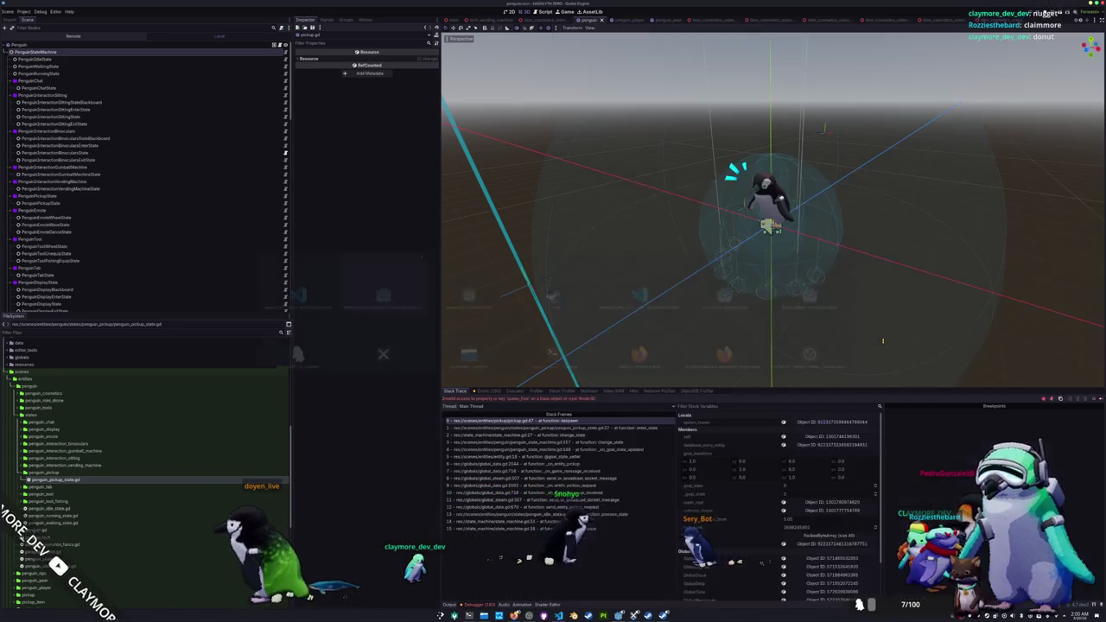
Step: Stop the game with F8, rerun with F5, start Singleplayer, and open the inventory
key(F8)
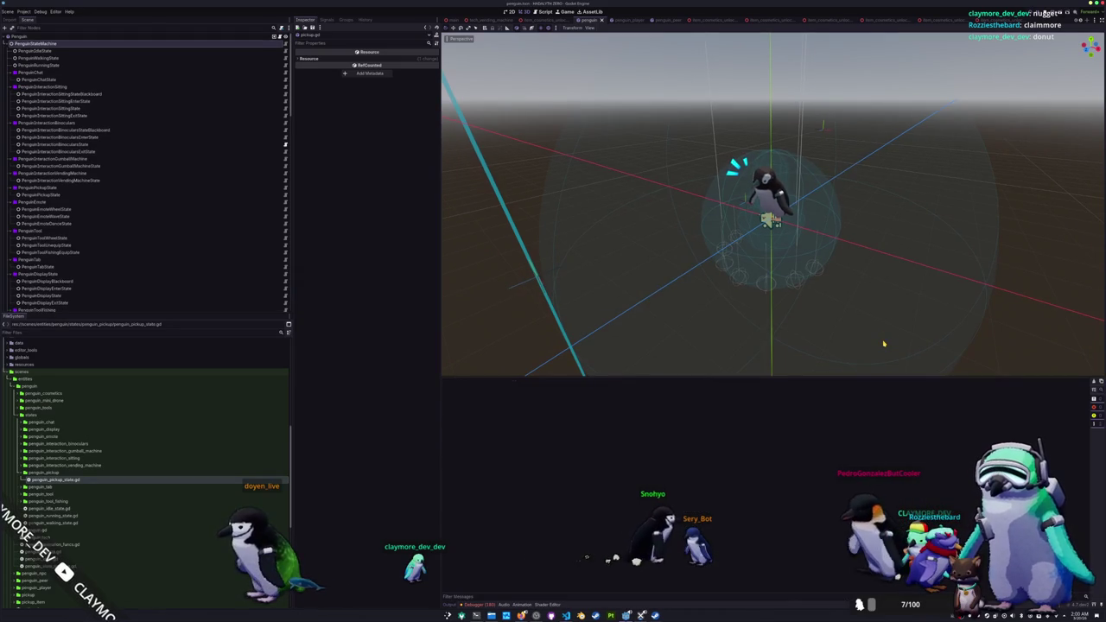
key(F5)
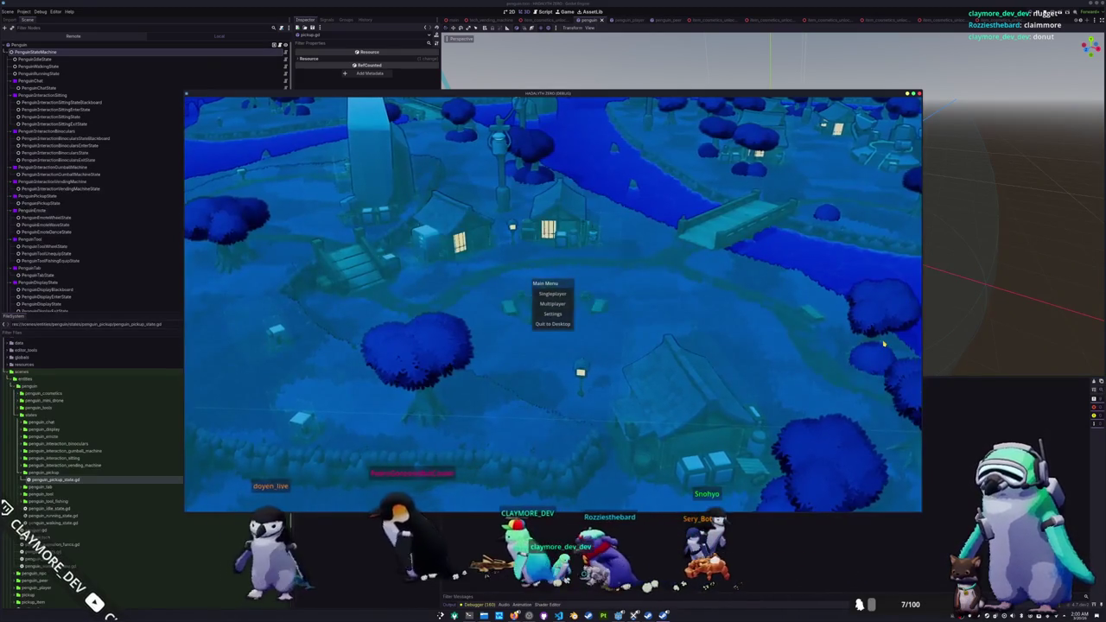
click(553, 294)
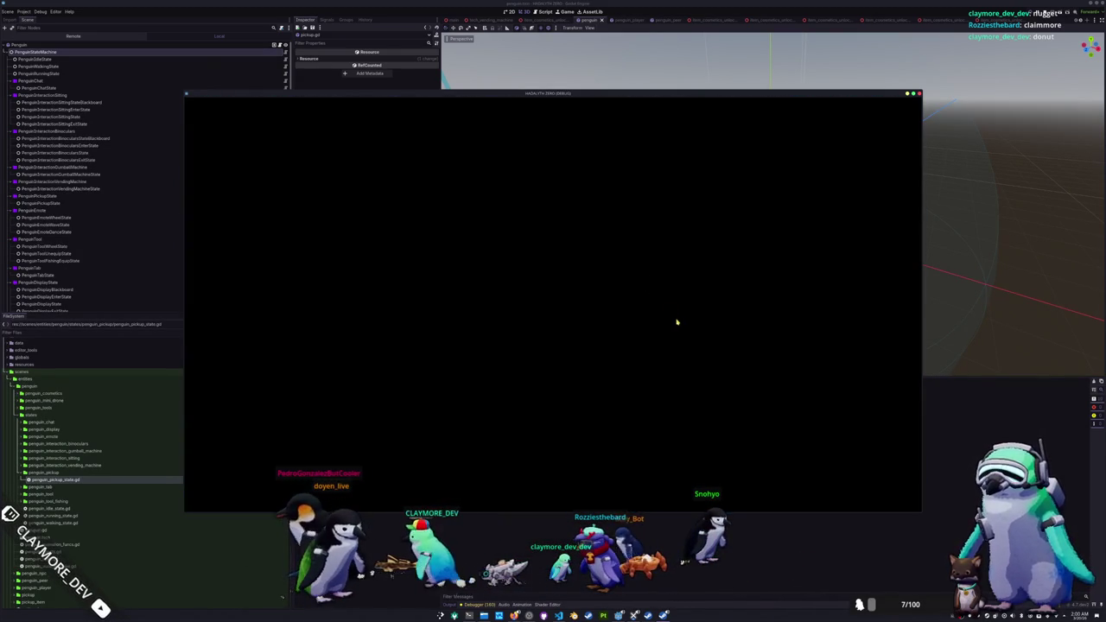
key(Tab)
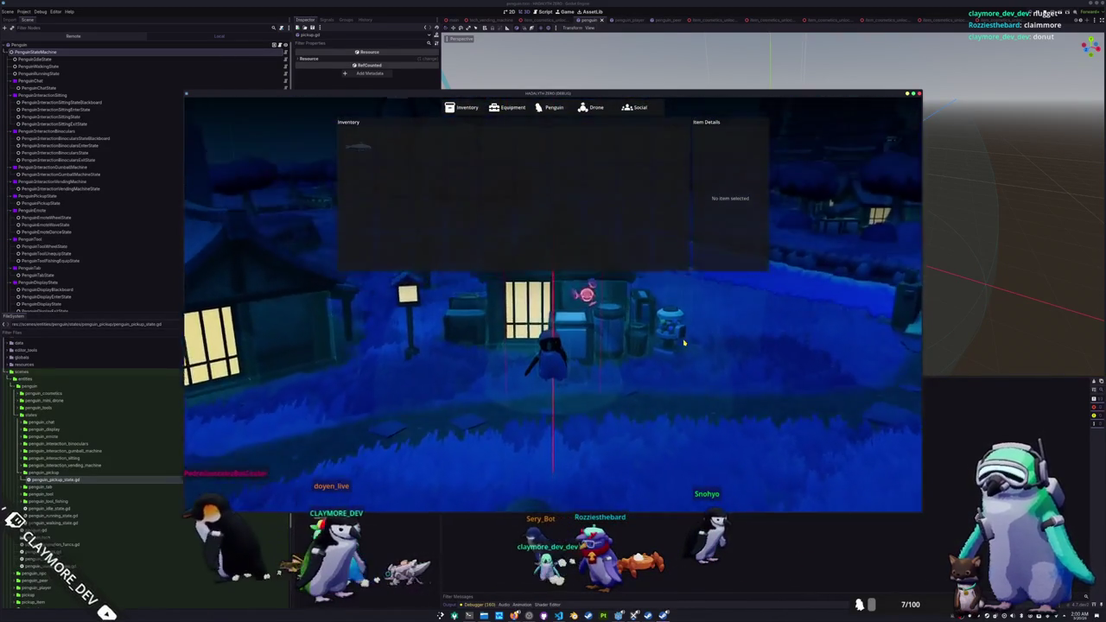
Step: Add more Blue Catfish by rerunning the add inventory_item command in the debug console
key(grave)
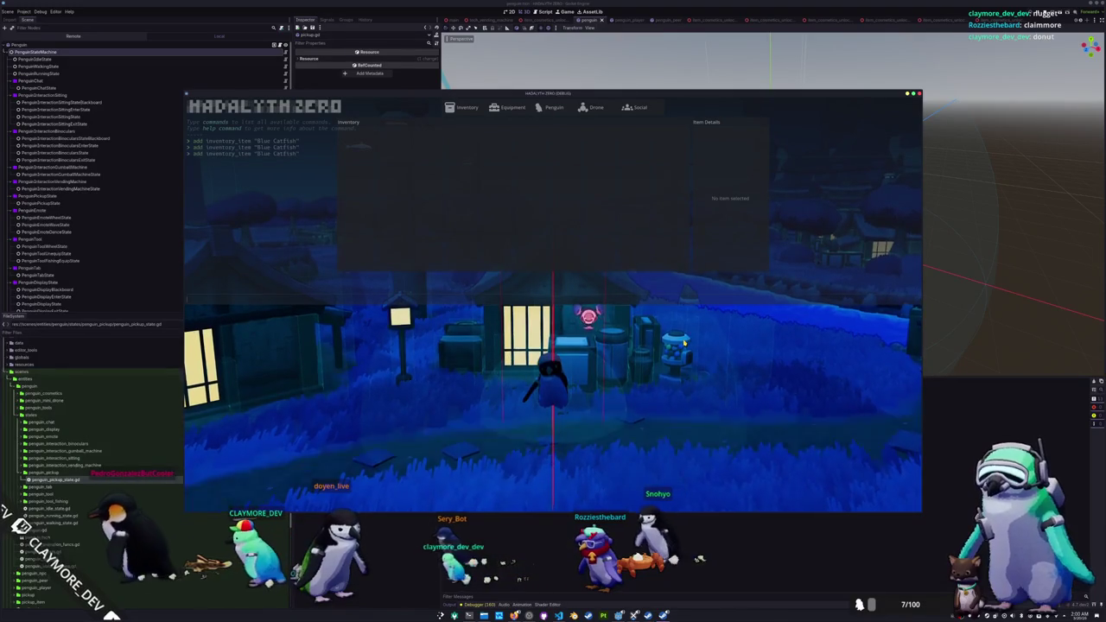
key(Up)
key(Return)
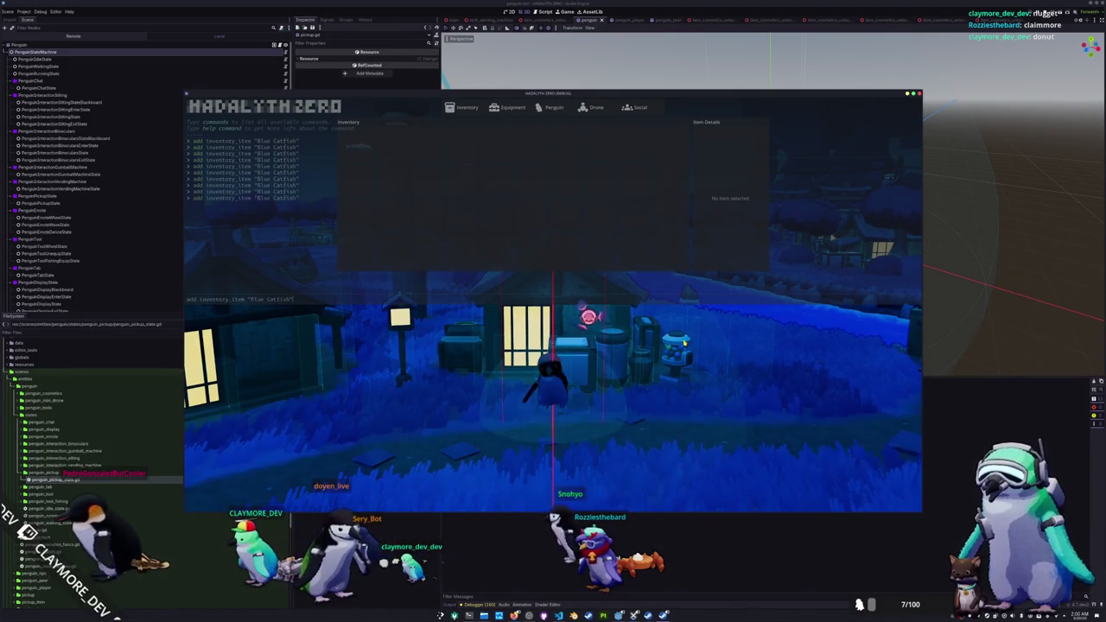
key(Up)
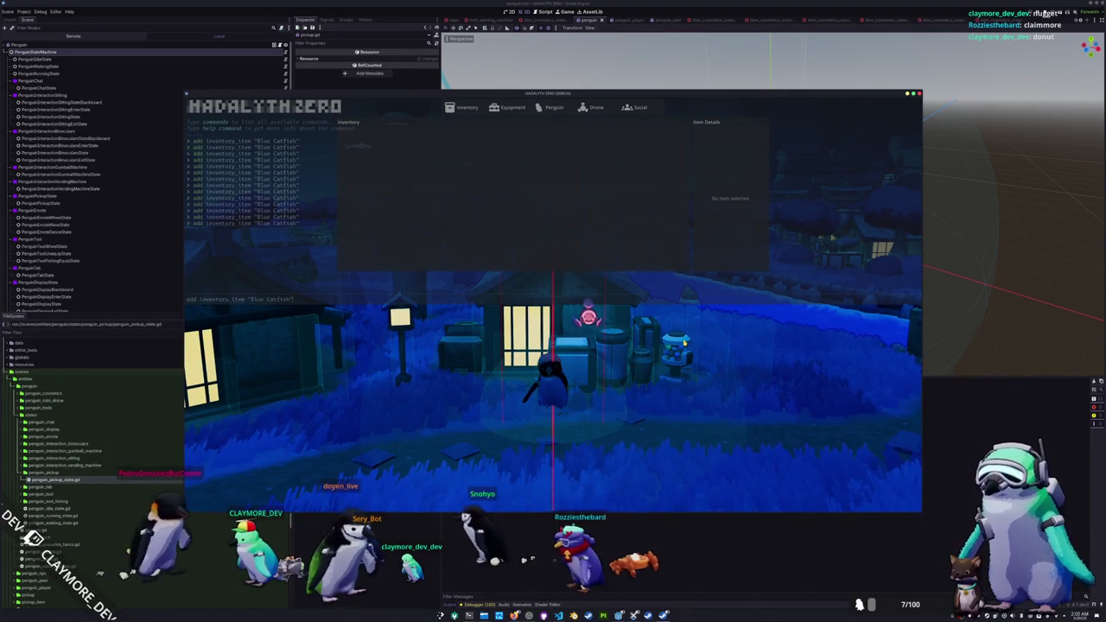
key(Up)
key(Return)
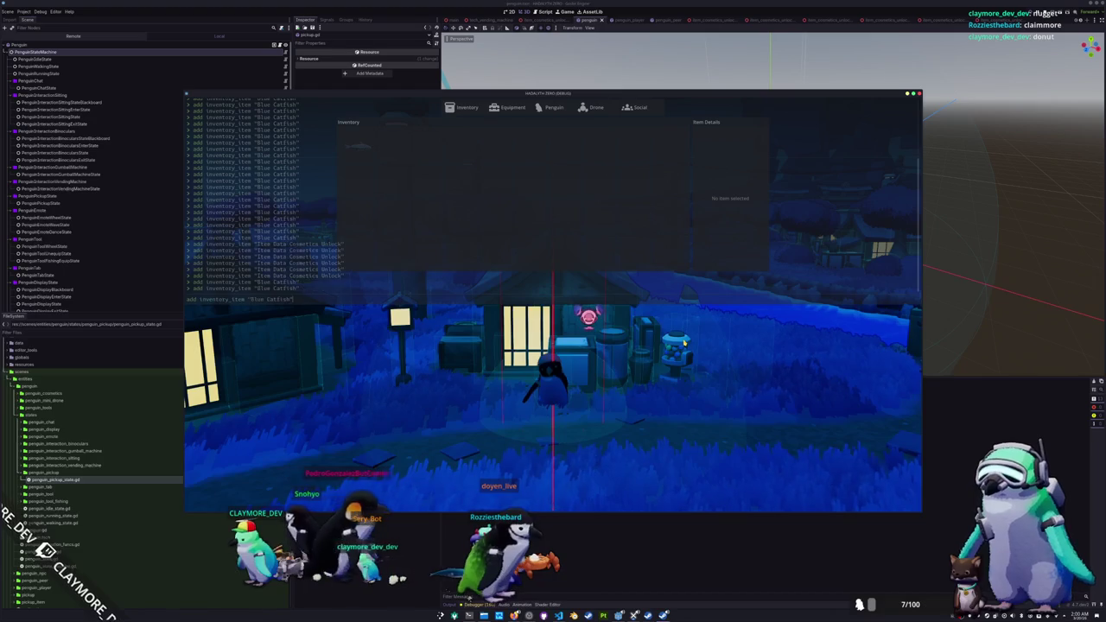
key(Escape)
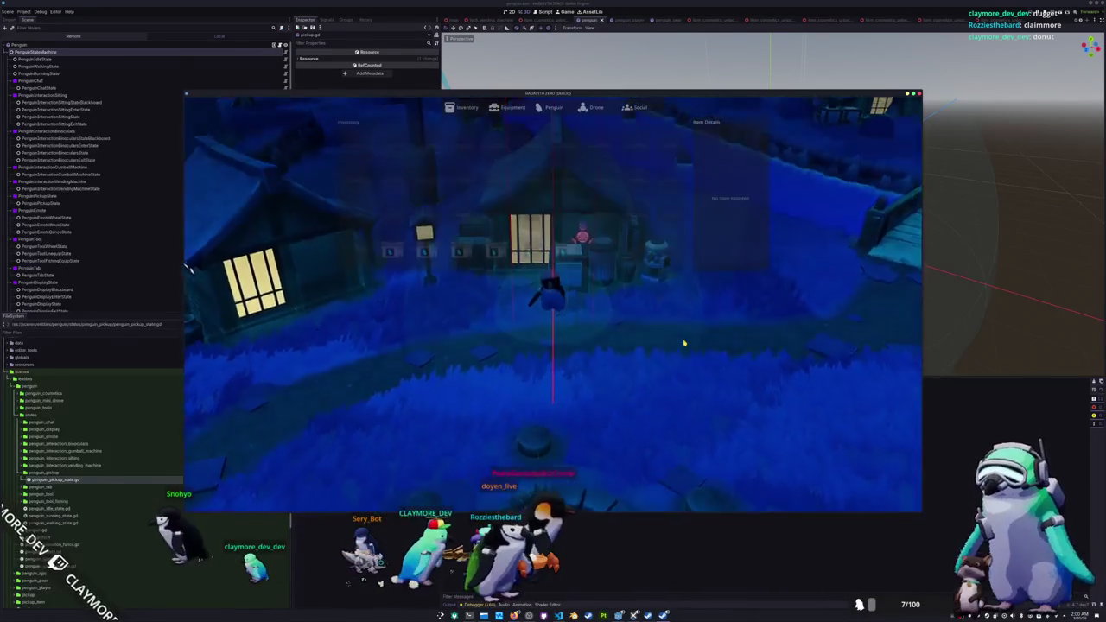
Step: Display one Random Skin box in the world from the inventory
click(564, 251)
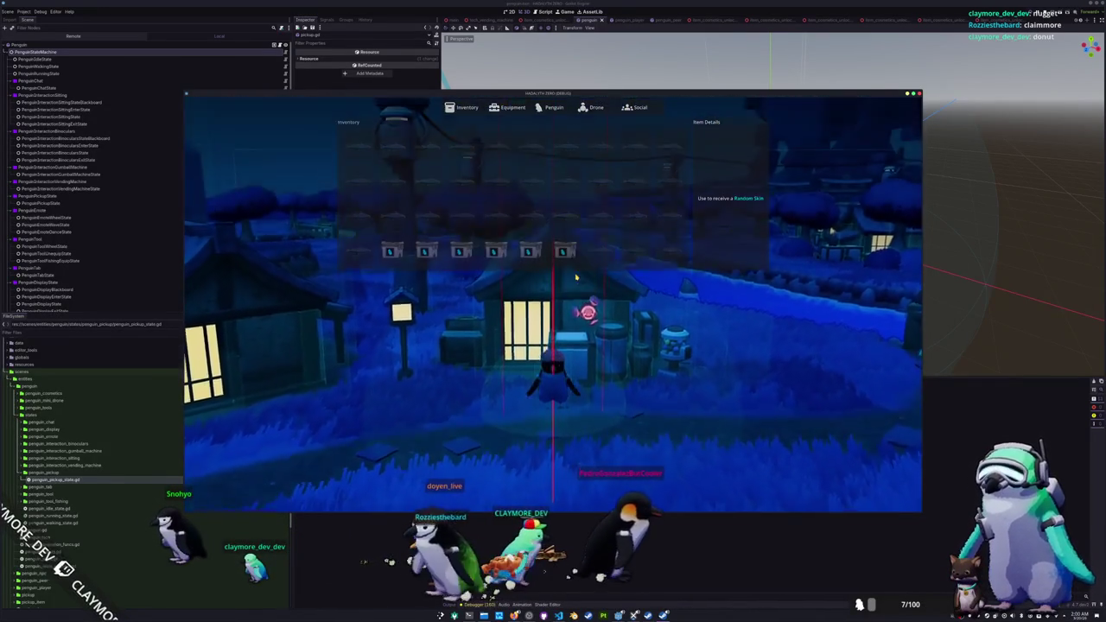
key(Escape)
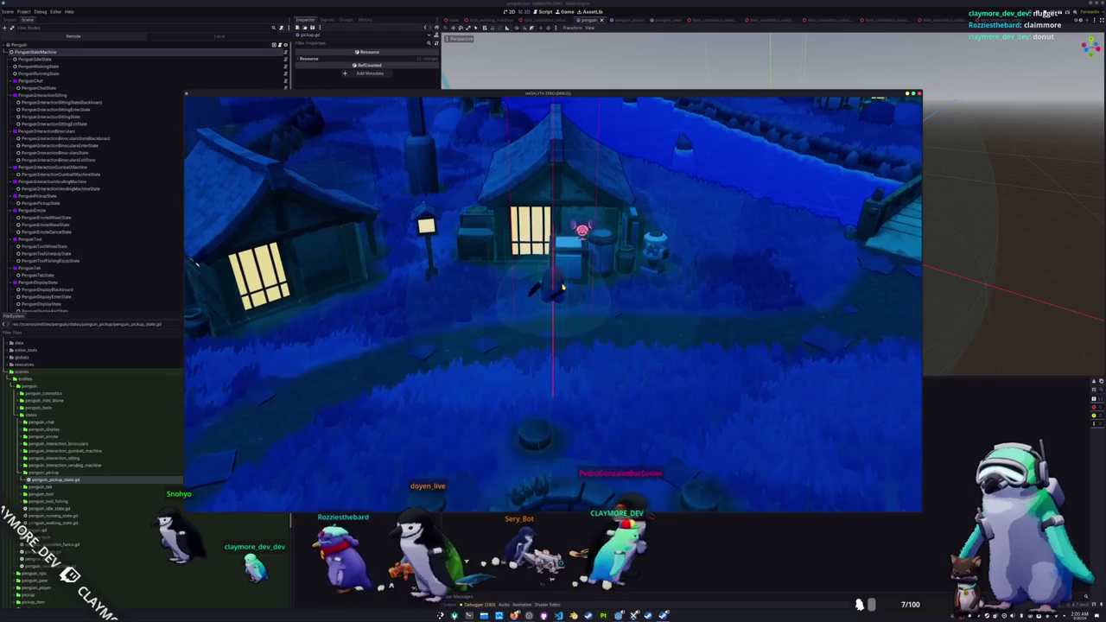
key(i)
right_click(564, 252)
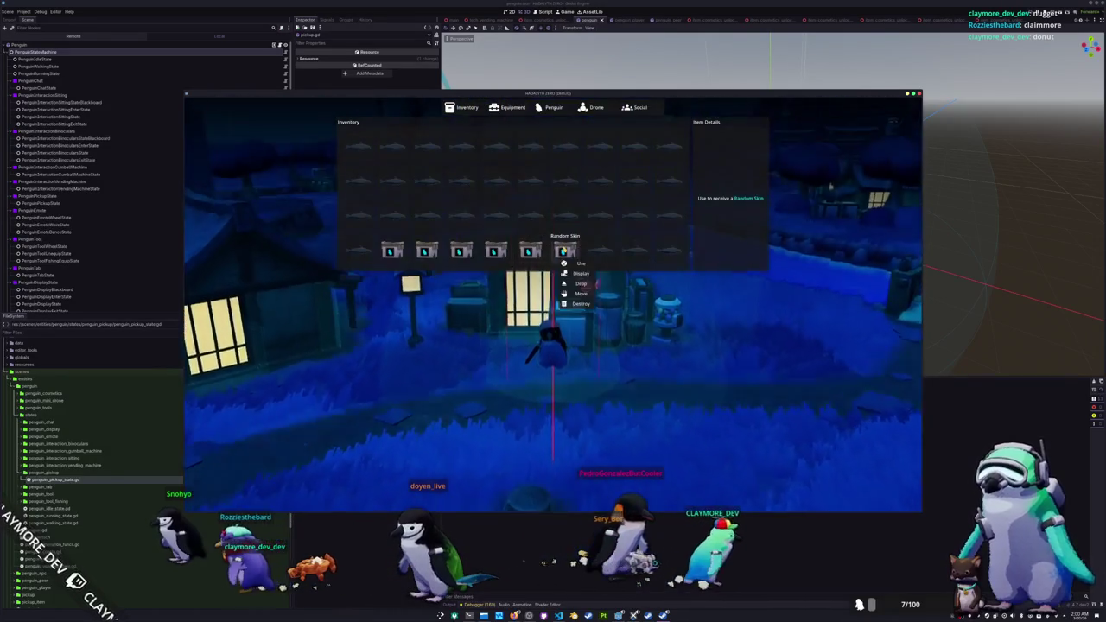
click(581, 263)
key(Escape)
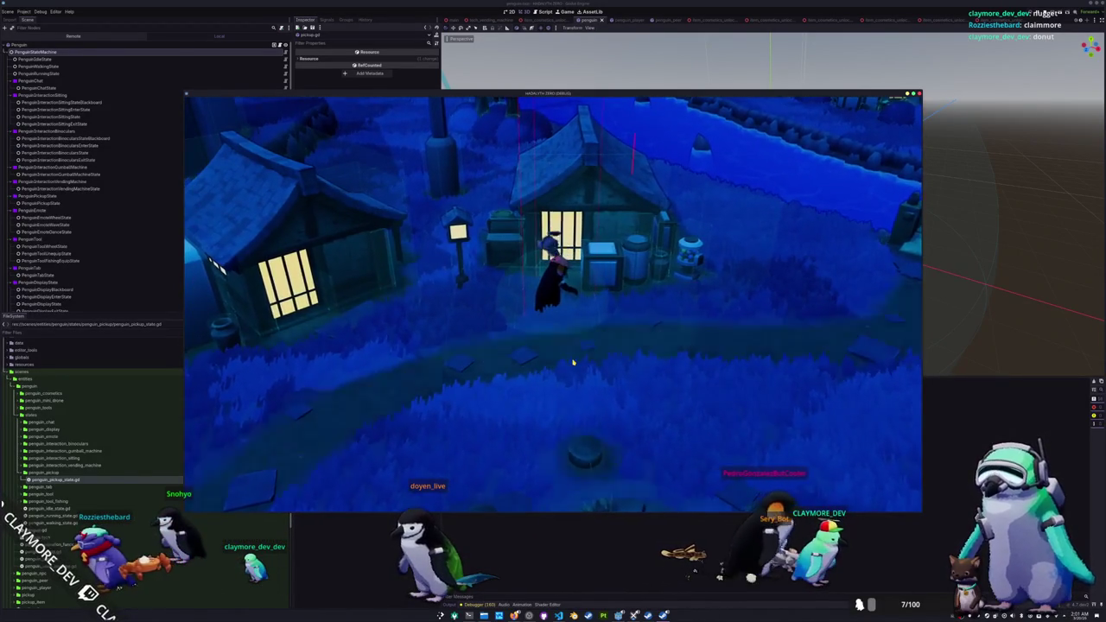
key(i)
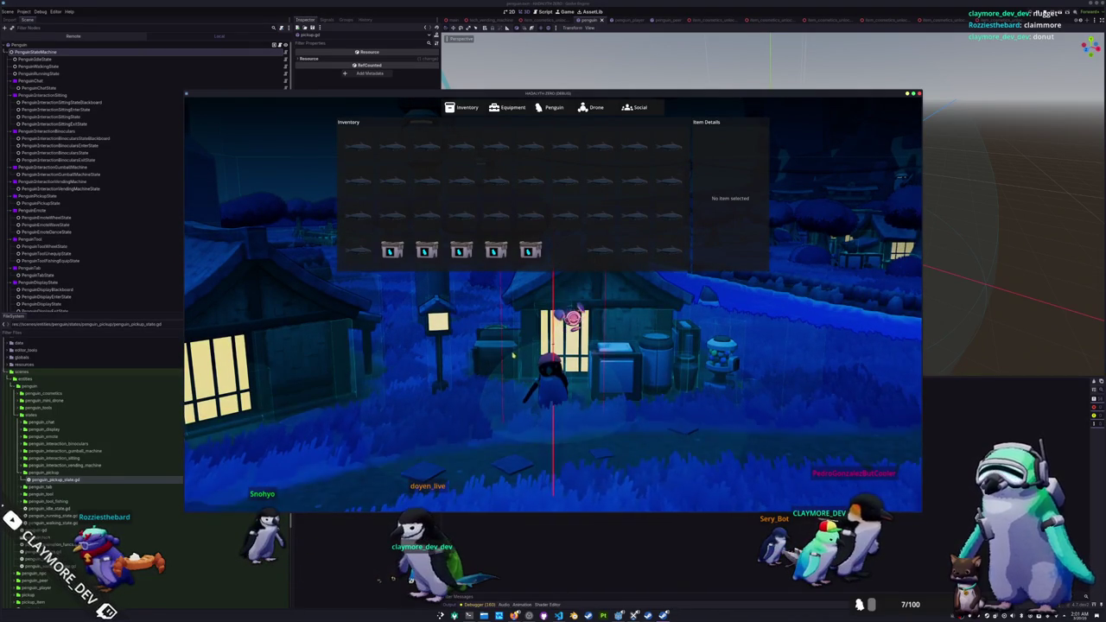
key(i)
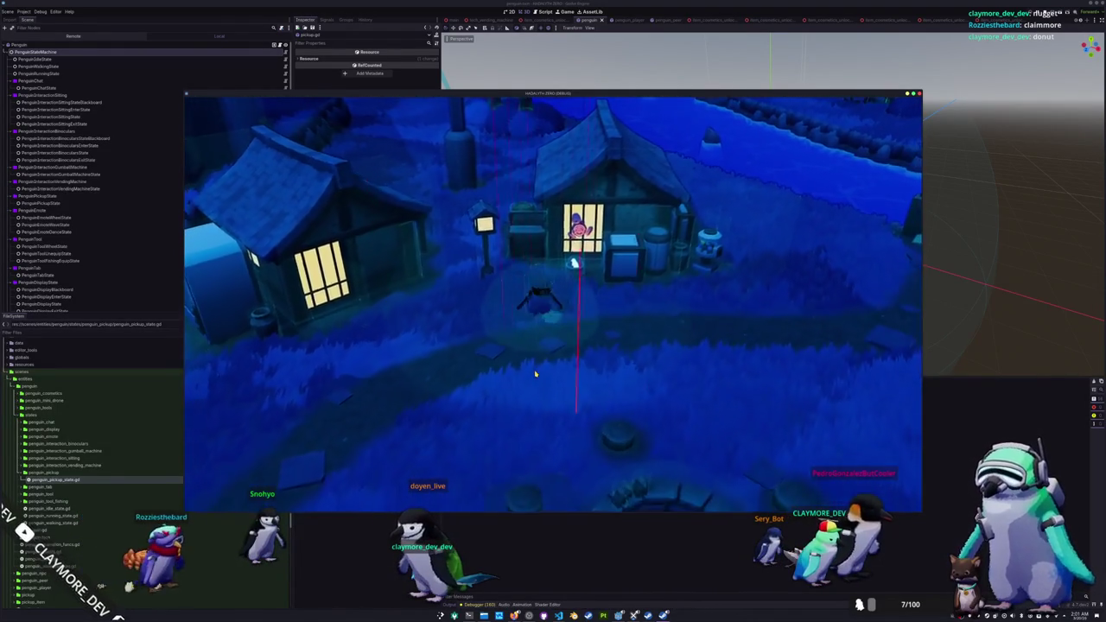
Step: Display the five remaining Random Skin items in the world
key(i)
right_click(529, 252)
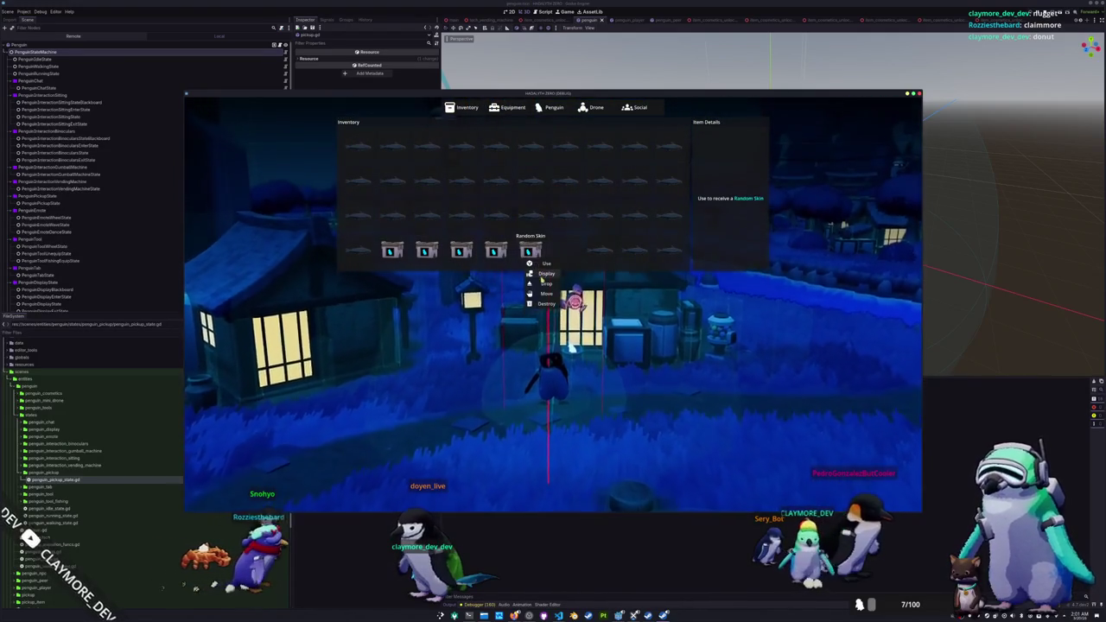
click(542, 273)
right_click(495, 251)
click(508, 274)
right_click(460, 252)
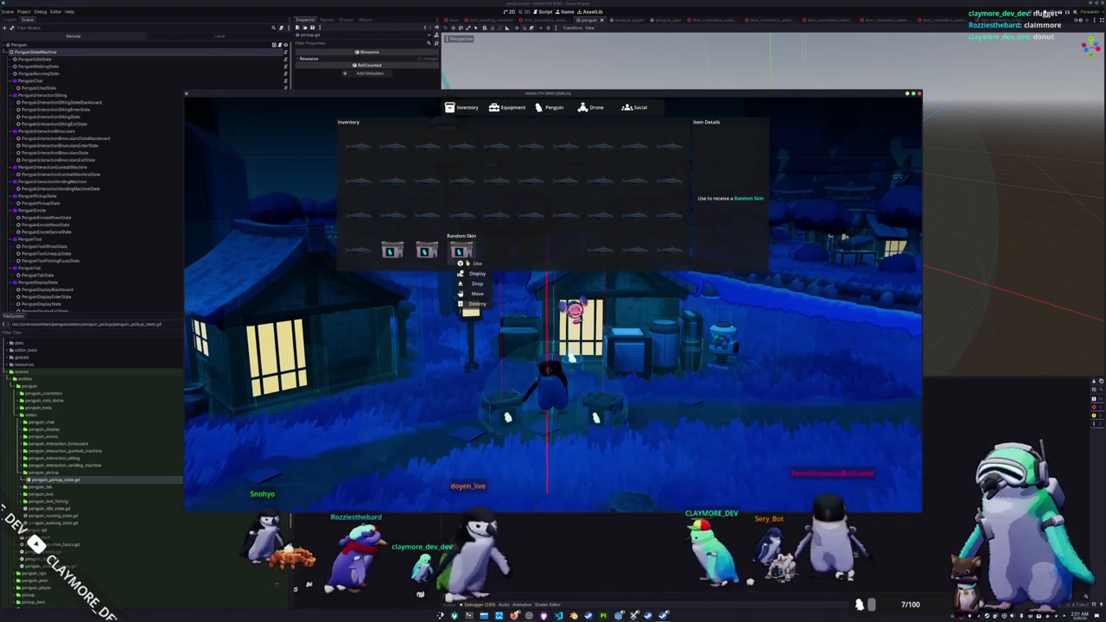
click(473, 284)
right_click(426, 252)
click(440, 284)
right_click(391, 251)
click(404, 283)
Step: Drop the Blue Catfish slot by slot, close the inventory, and return to VS Code
right_click(357, 251)
right_click(357, 216)
click(365, 229)
right_click(392, 216)
right_click(426, 216)
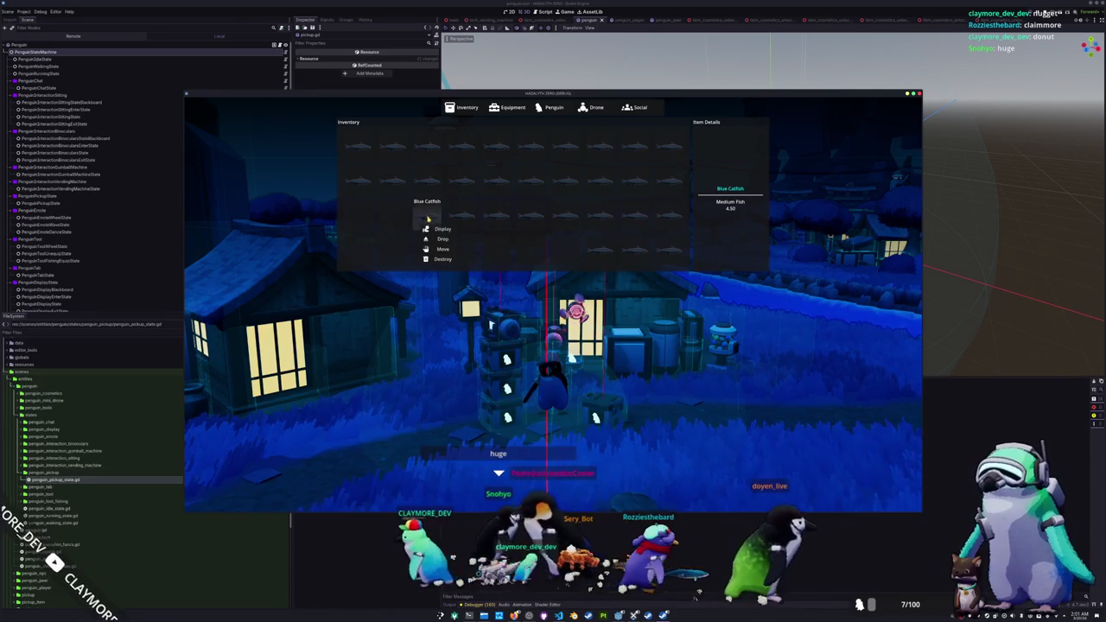
click(434, 238)
right_click(460, 216)
click(469, 239)
right_click(495, 216)
click(506, 238)
right_click(530, 216)
click(541, 239)
right_click(564, 216)
click(575, 238)
right_click(598, 224)
click(610, 239)
right_click(633, 218)
click(644, 238)
right_click(668, 218)
click(681, 275)
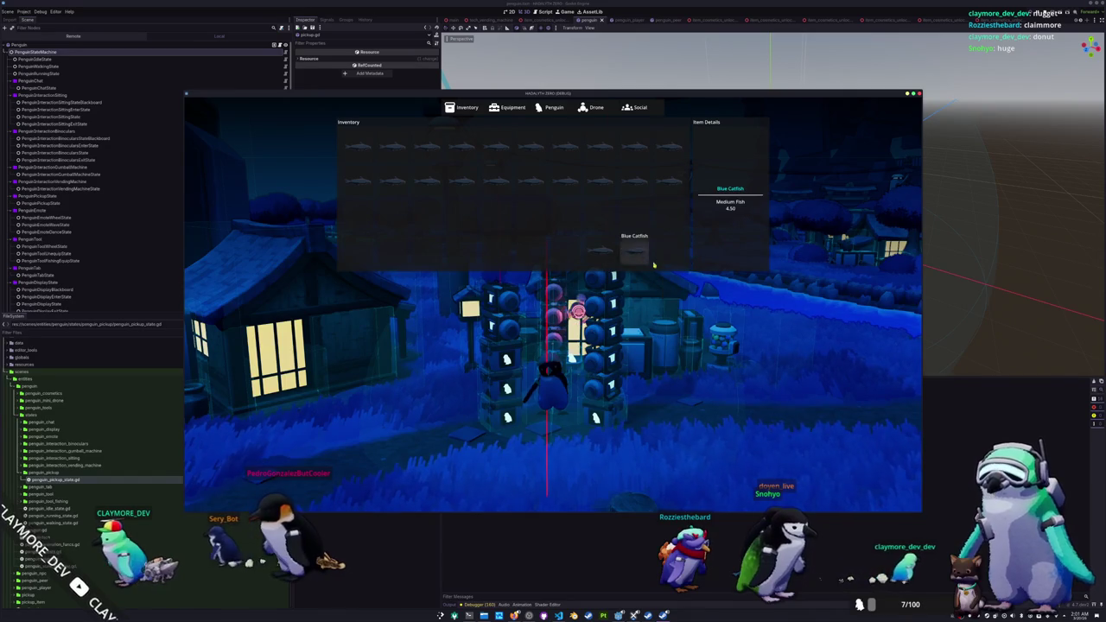
click(652, 273)
right_click(599, 251)
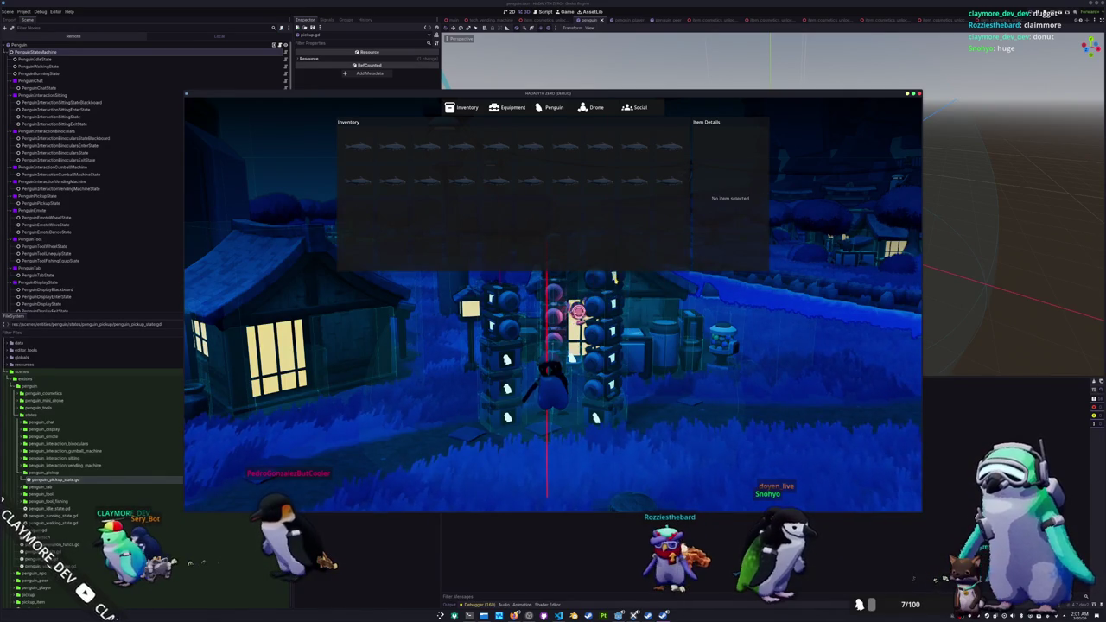
key(Tab)
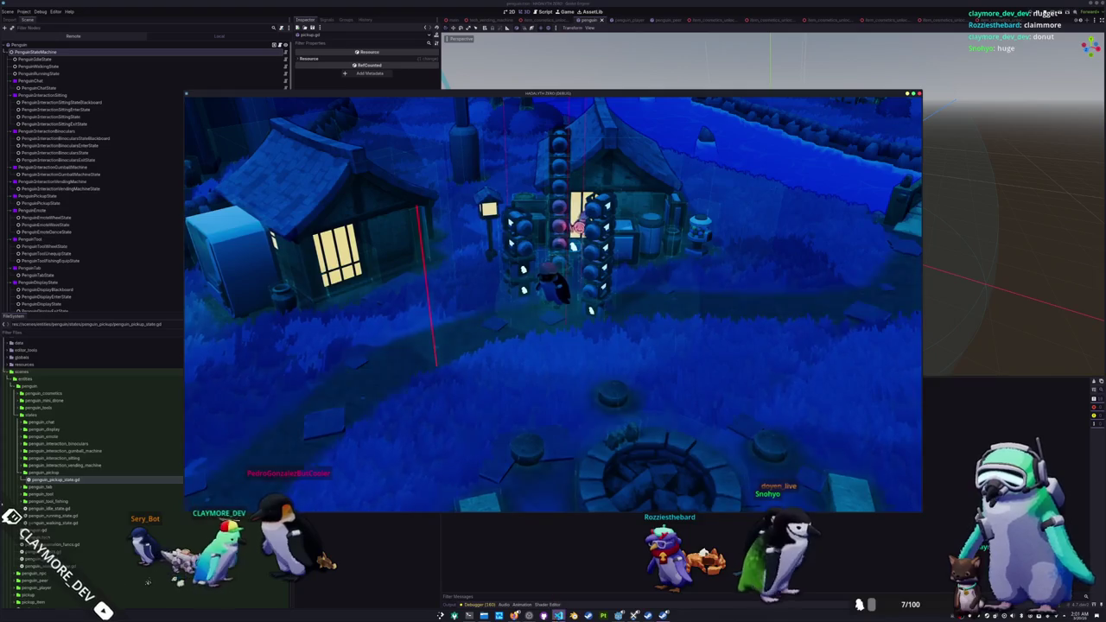
key(alt+Tab)
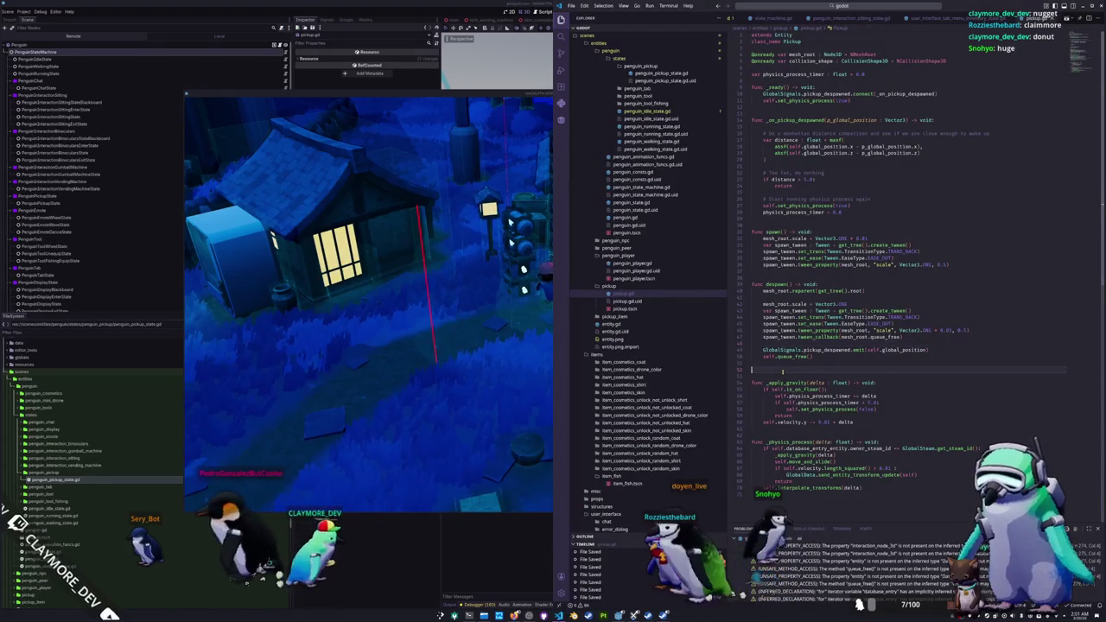
Step: Review pickup.gd's uses of set_physics_process, _apply_gravity, move_and_slide and physics_process_timer
scroll(789, 390, down, 2)
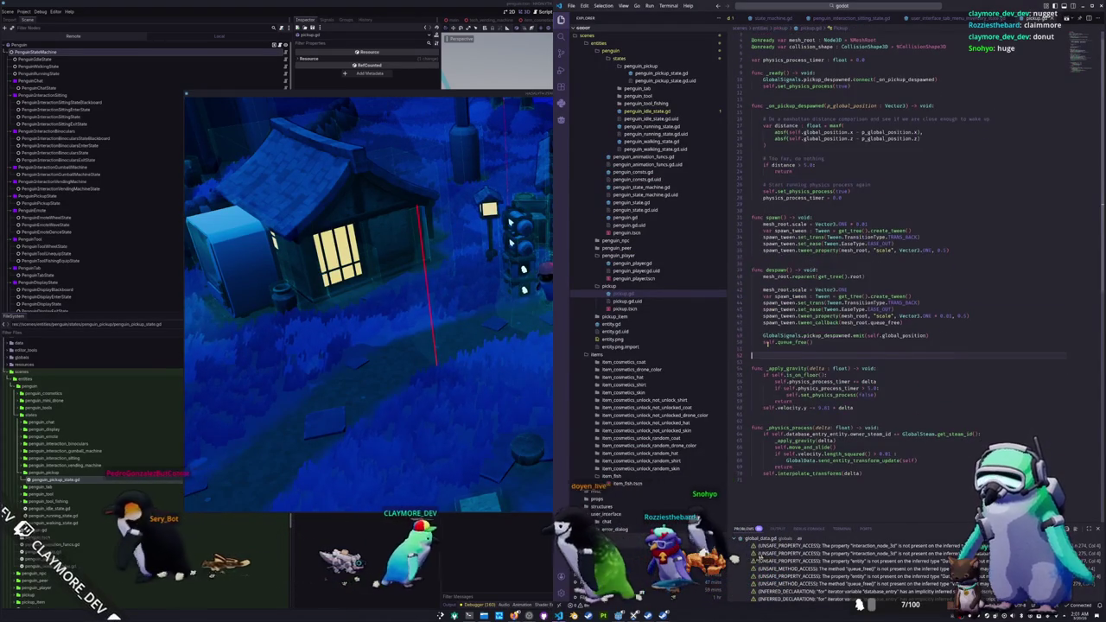
scroll(789, 390, up, 2)
click(777, 492)
click(816, 363)
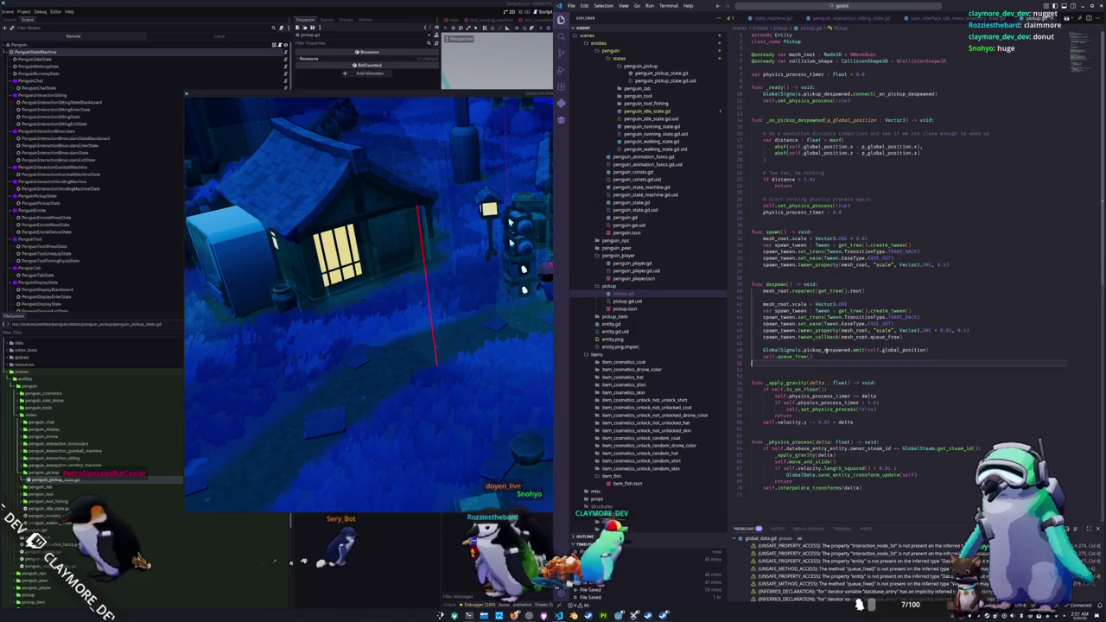
click(773, 166)
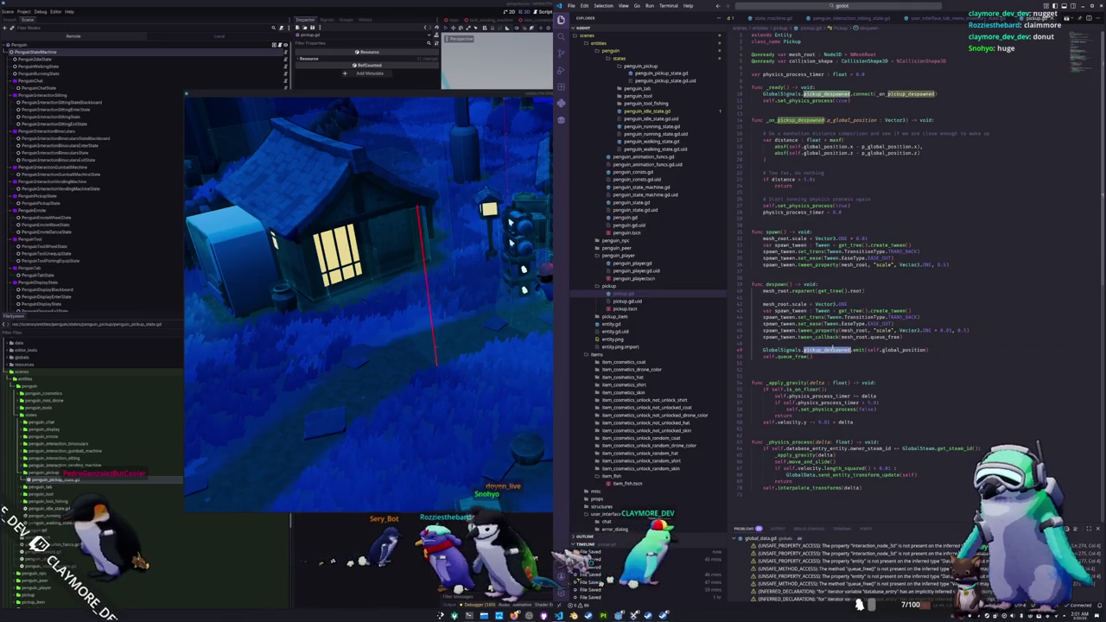
click(769, 192)
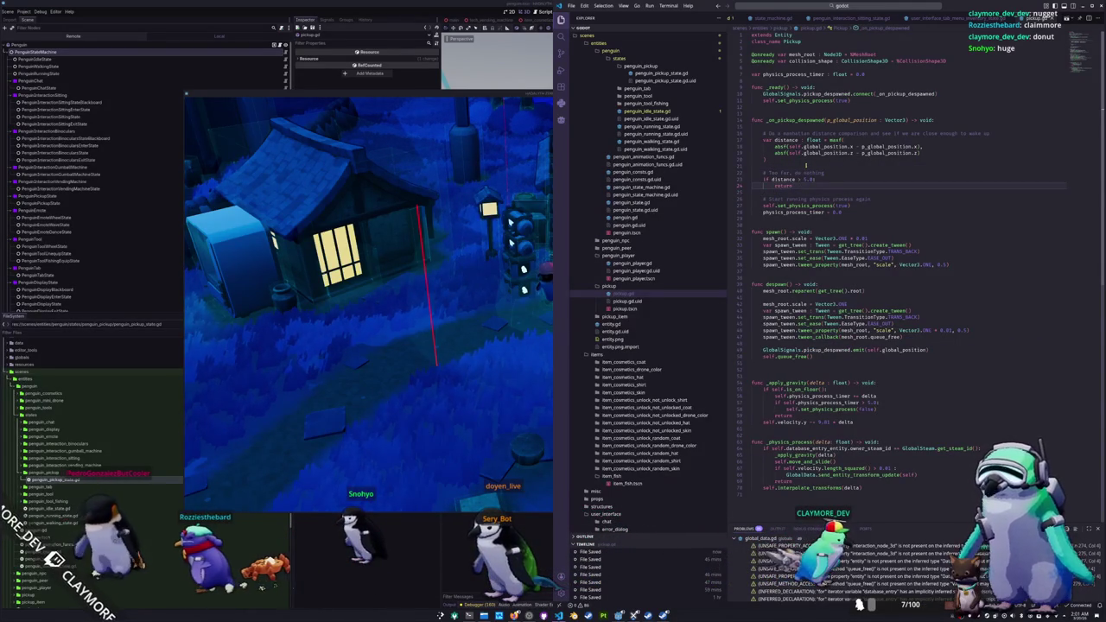
click(806, 165)
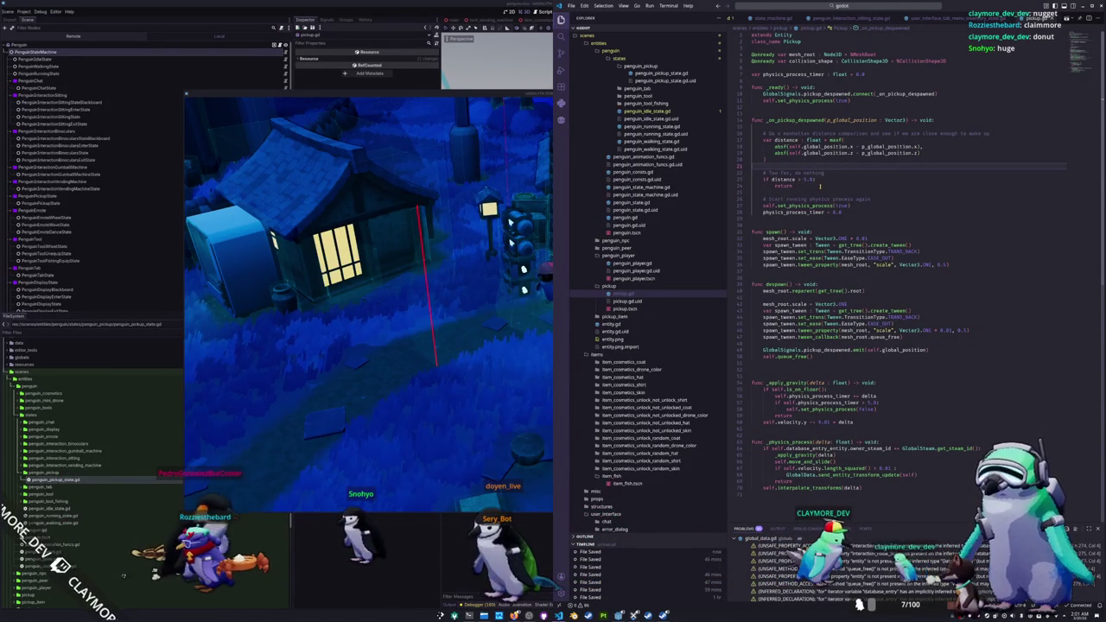
double_click(804, 206)
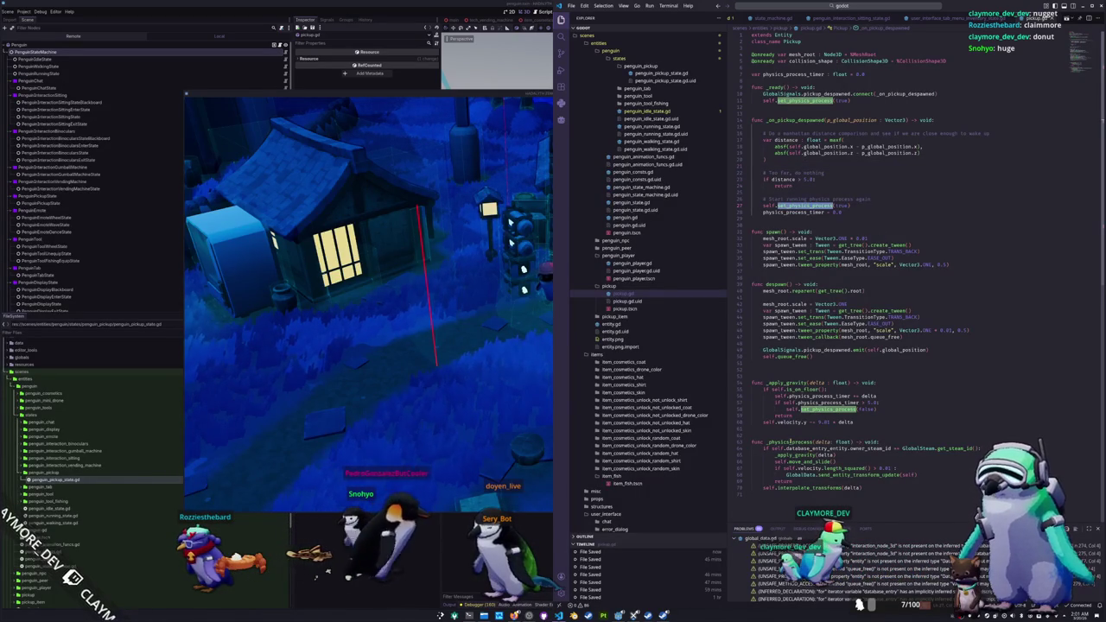
double_click(788, 442)
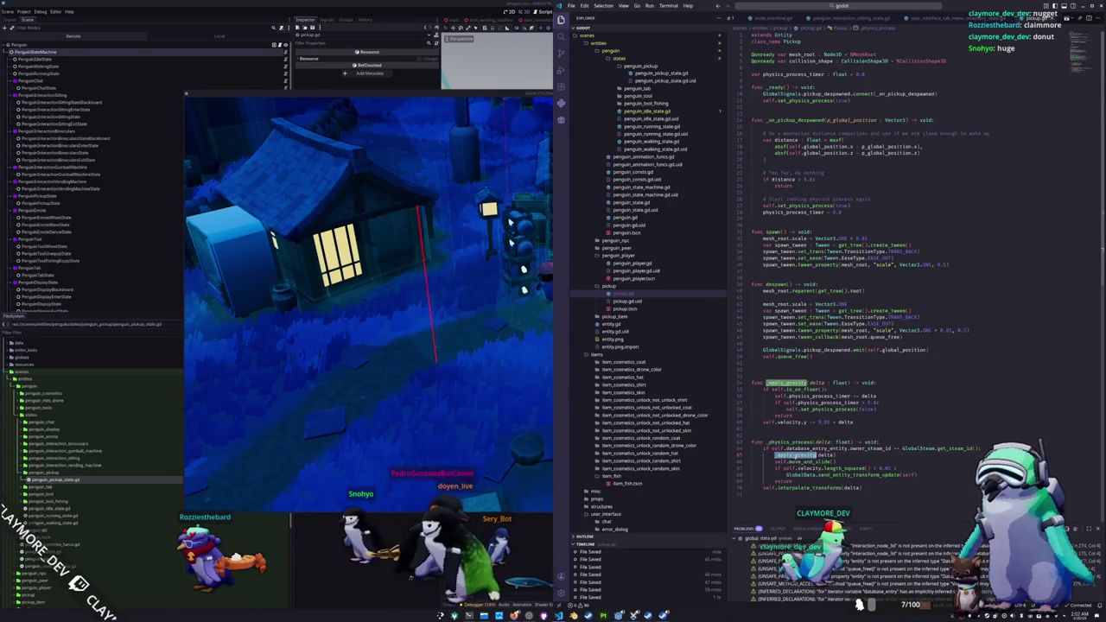
double_click(808, 461)
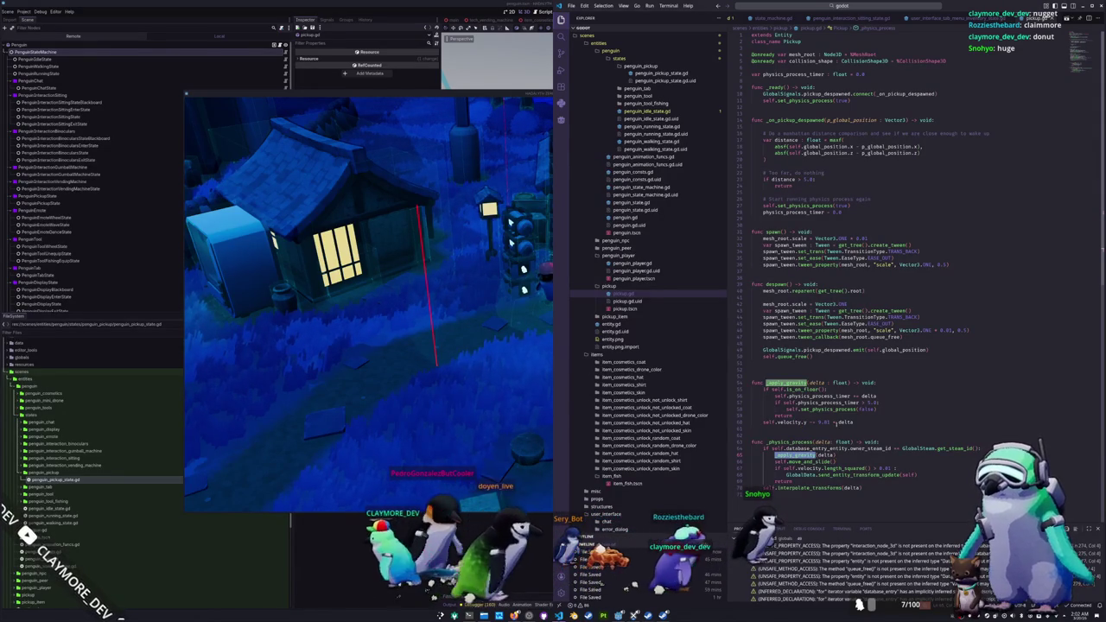
double_click(834, 403)
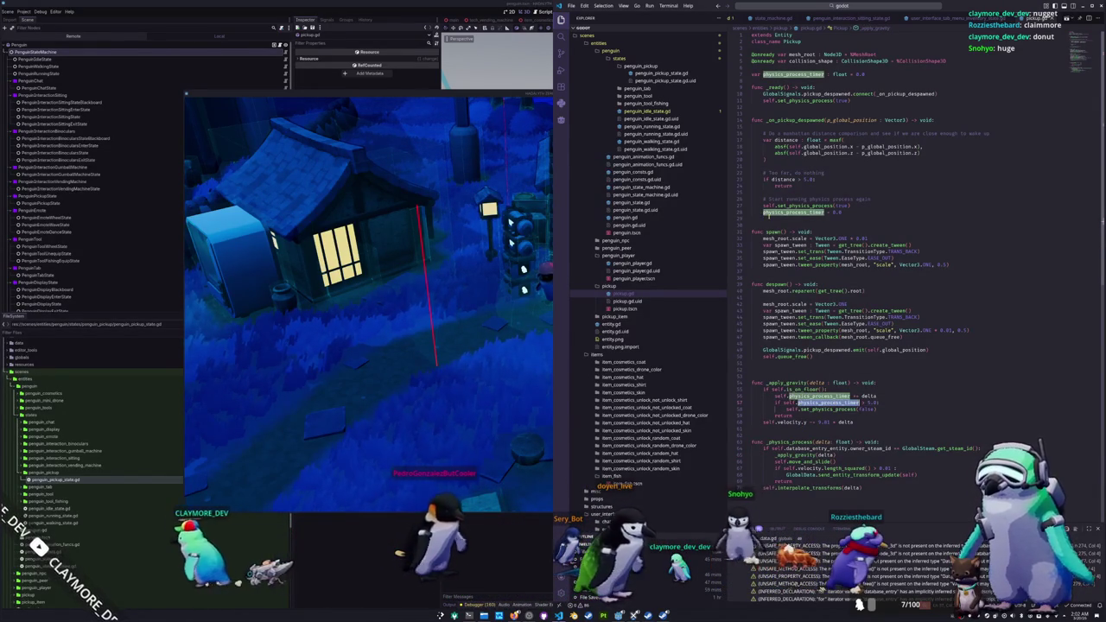
click(787, 161)
Step: Add print 'SOMETHING NEAR ME WAS PICKED UP OR NO' to _on_pickup_despawned, plus a line after the emit
click(778, 127)
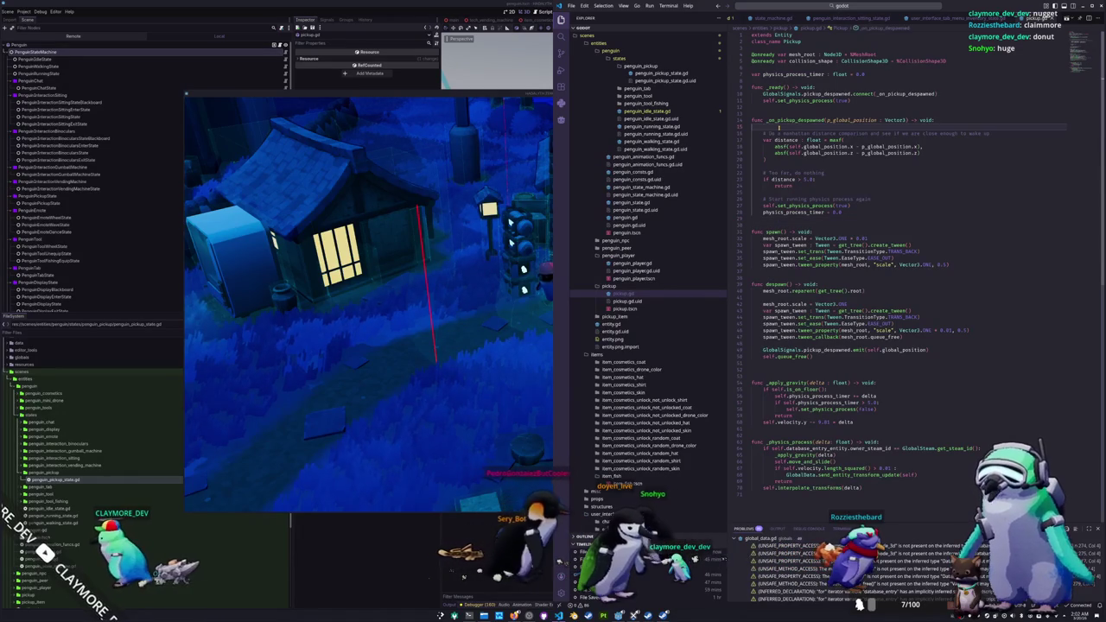
text(print()
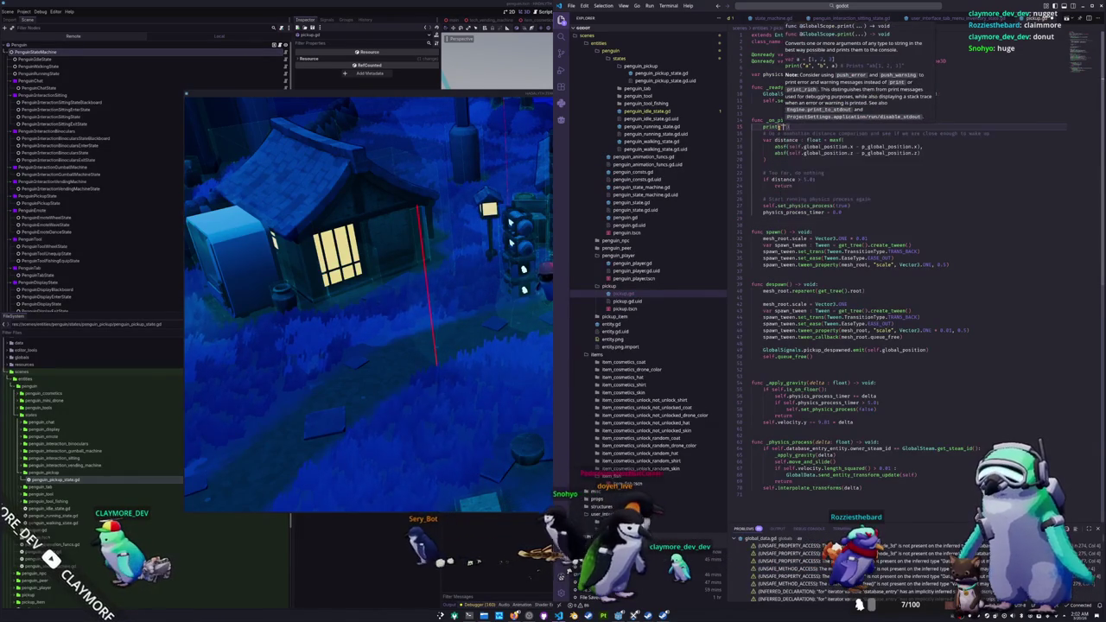
text(SOMETHING NEAR ME)
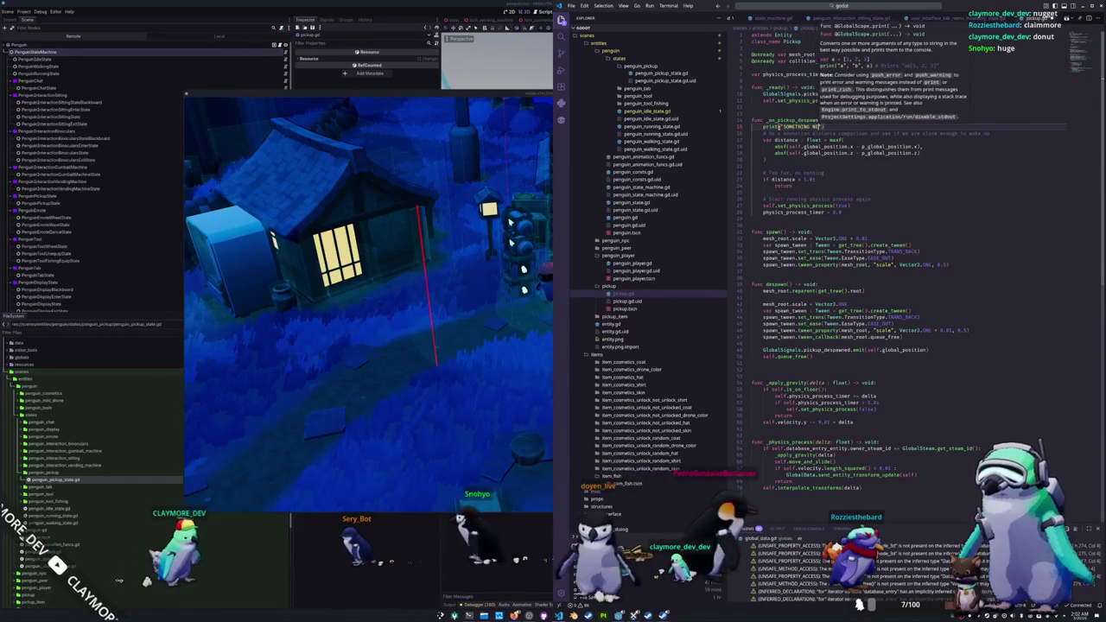
text( WAS PICKED UP ()
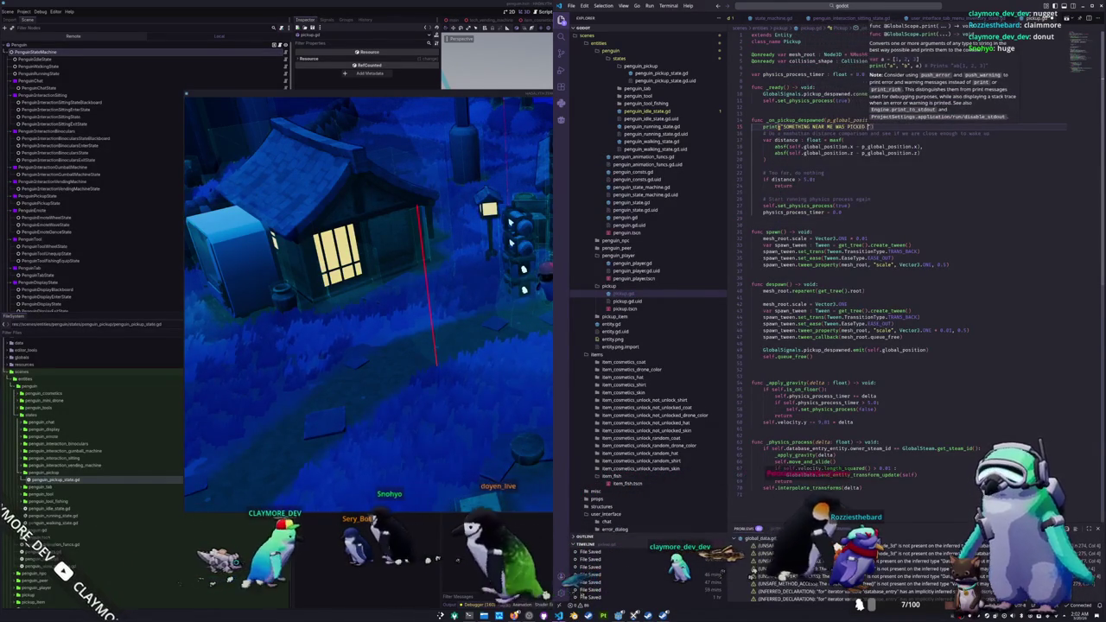
text(N NO)
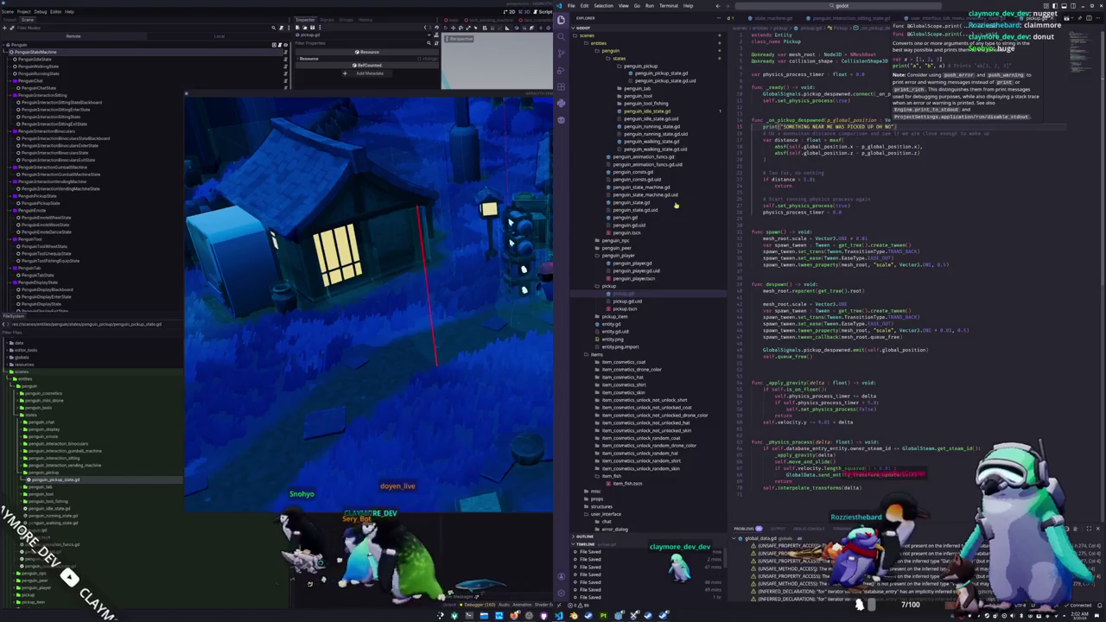
click(457, 388)
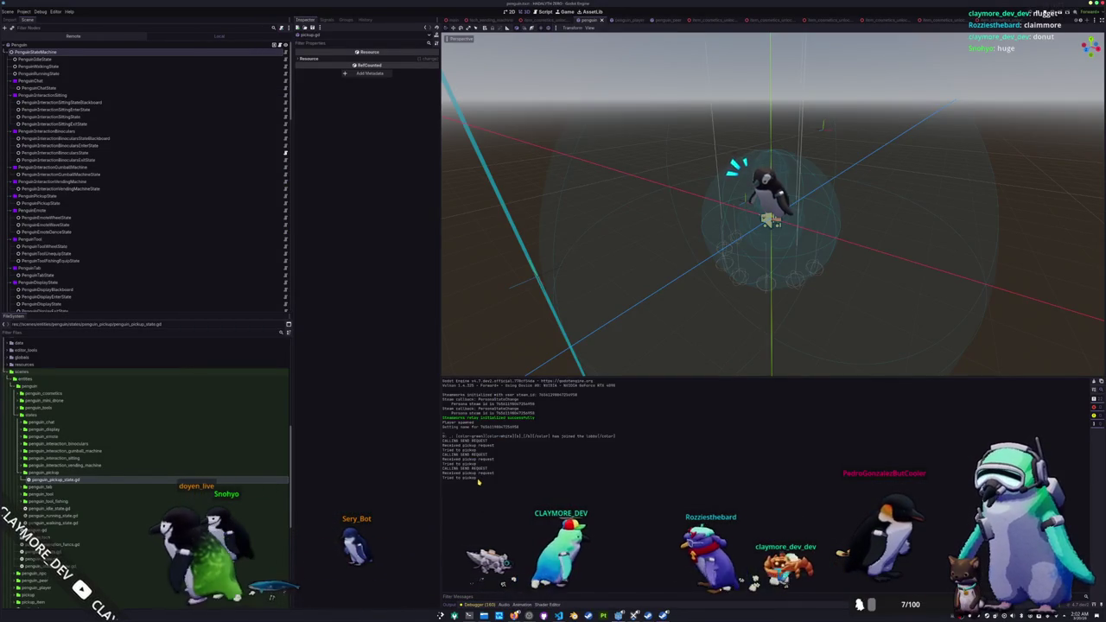
key(alt+Tab)
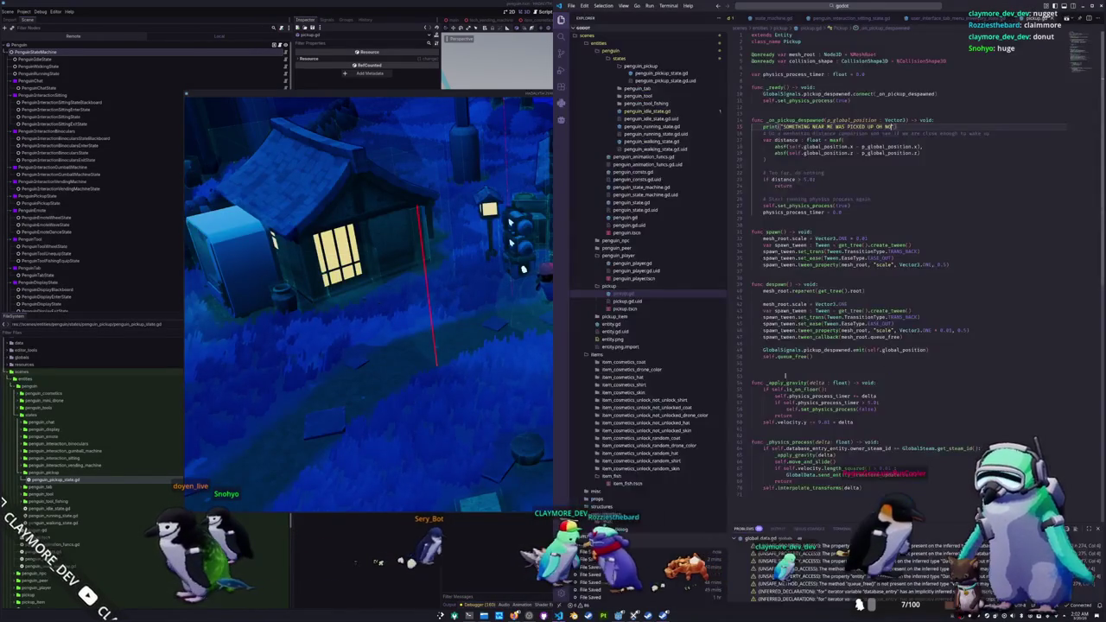
click(791, 367)
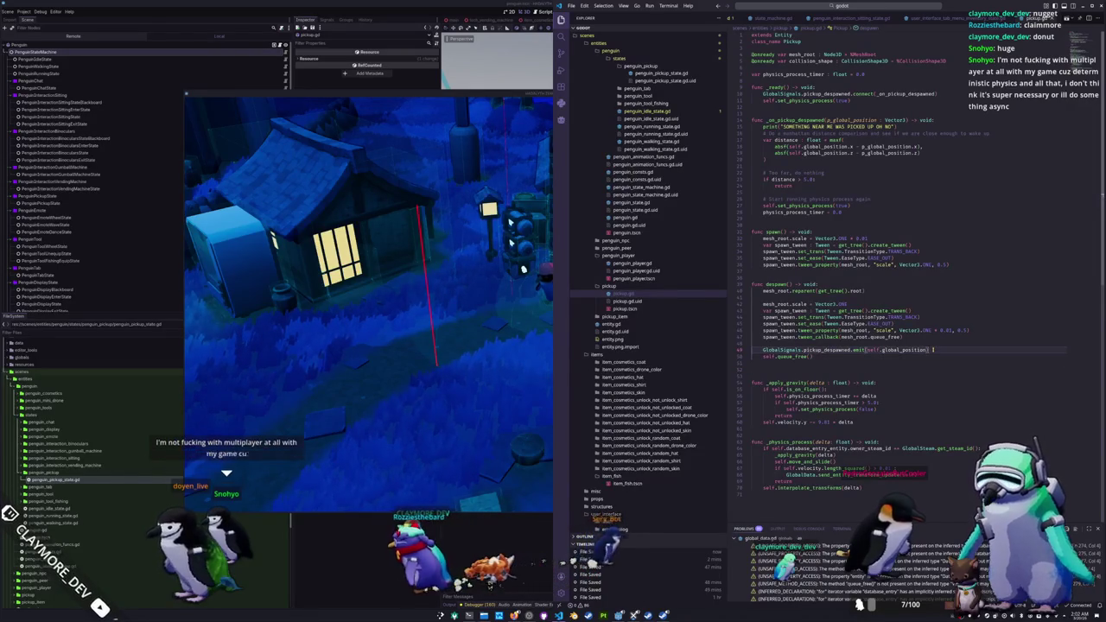
key(Return)
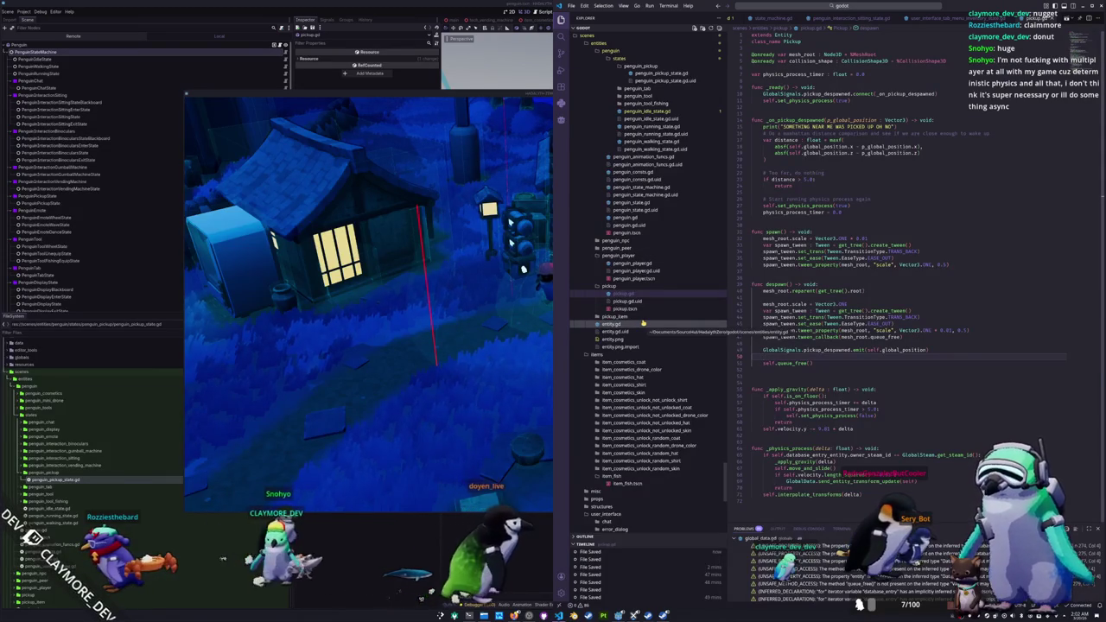
Step: Open penguin_pickup_state.gd from the Explorer
scroll(662, 286, up, 2)
scroll(663, 287, up, 5)
scroll(654, 244, up, 3)
click(661, 247)
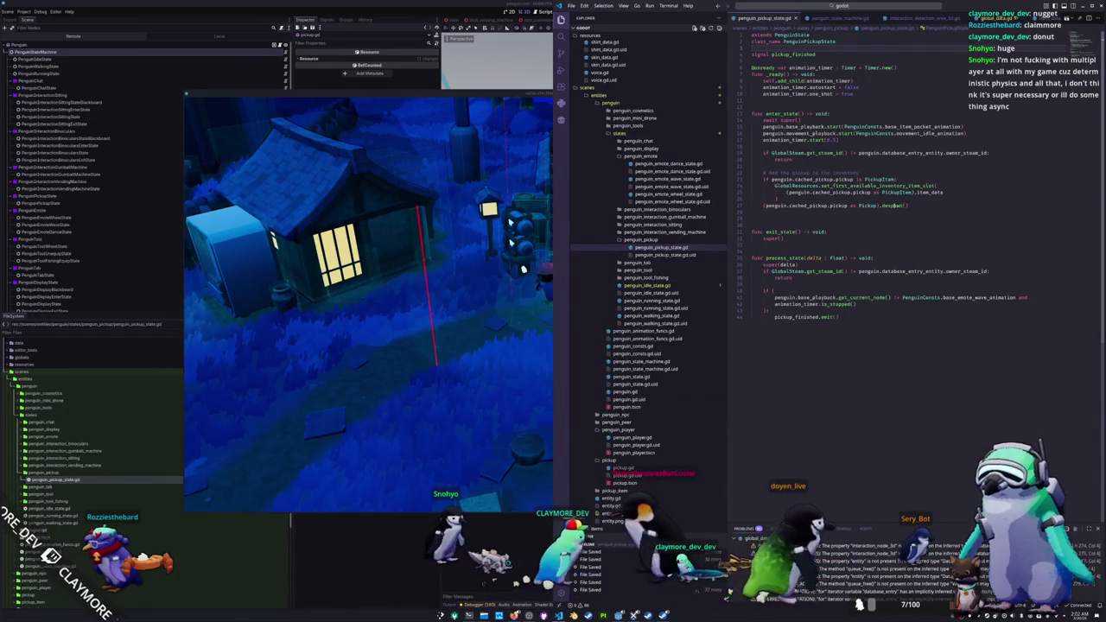
Step: Drop the 'as Pickup' cast so enter_state calls cached_pickup.pickup.despawn(), then go to despawn()'s definition
double_click(891, 206)
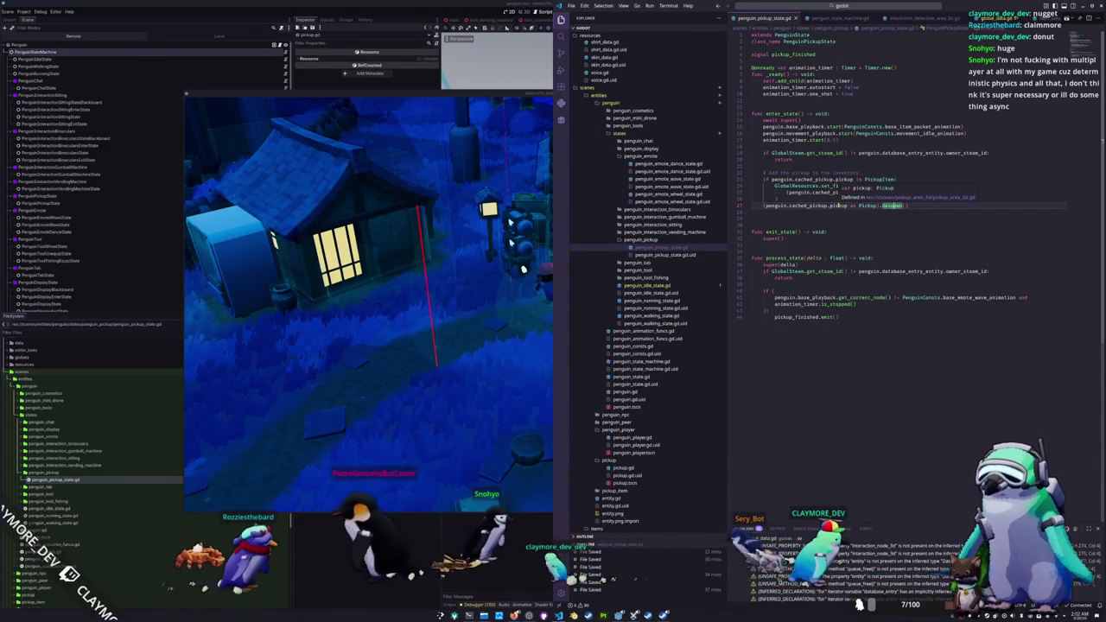
drag(848, 206, 879, 206)
key(BackSpace)
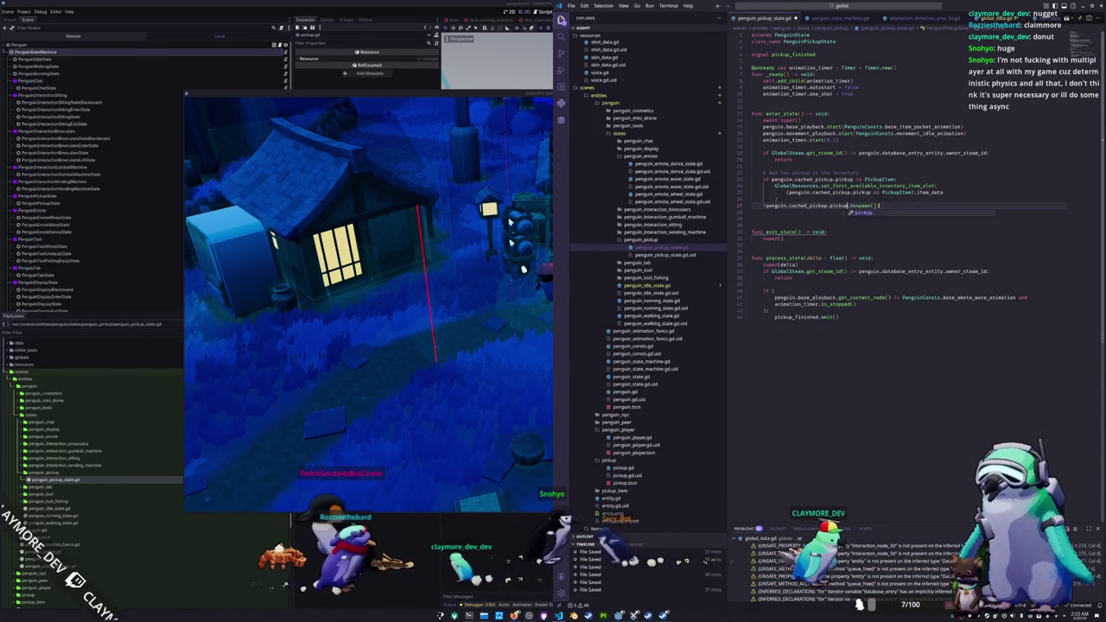
key(BackSpace)
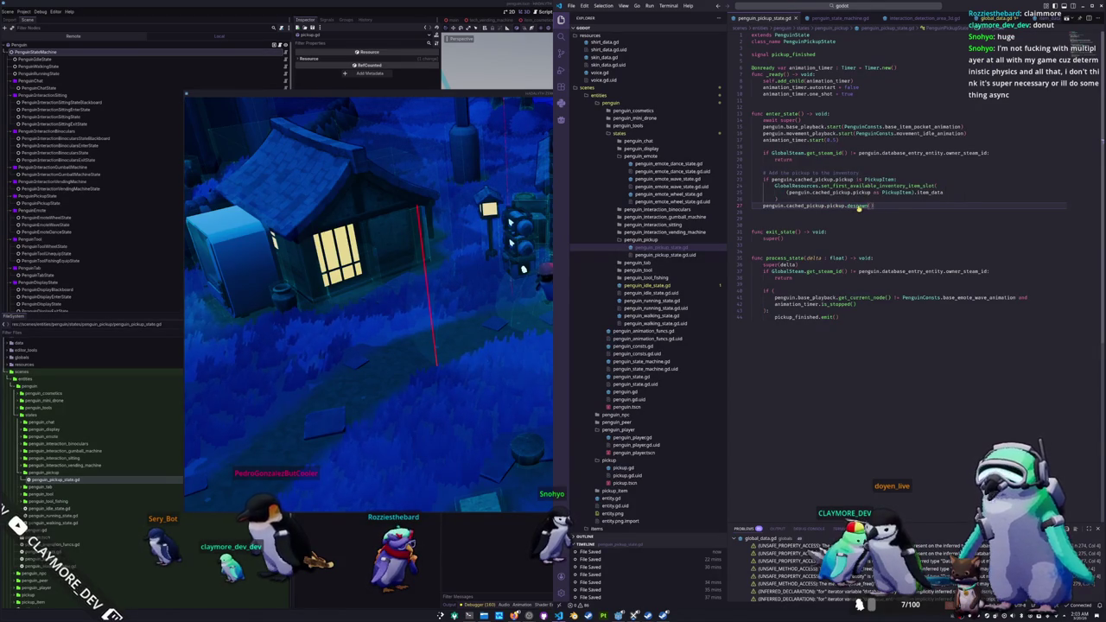
ctrl+click(858, 207)
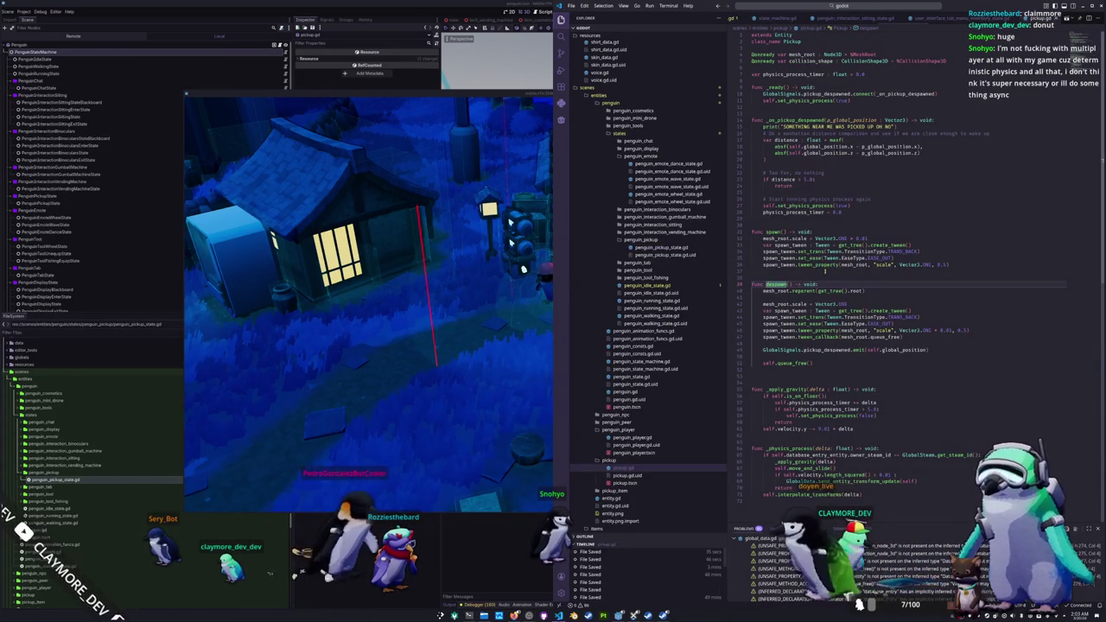
Step: Add a debug print line below the signal emit in pickup.gd's despawn()
click(813, 299)
scroll(804, 320, down, 1)
click(796, 341)
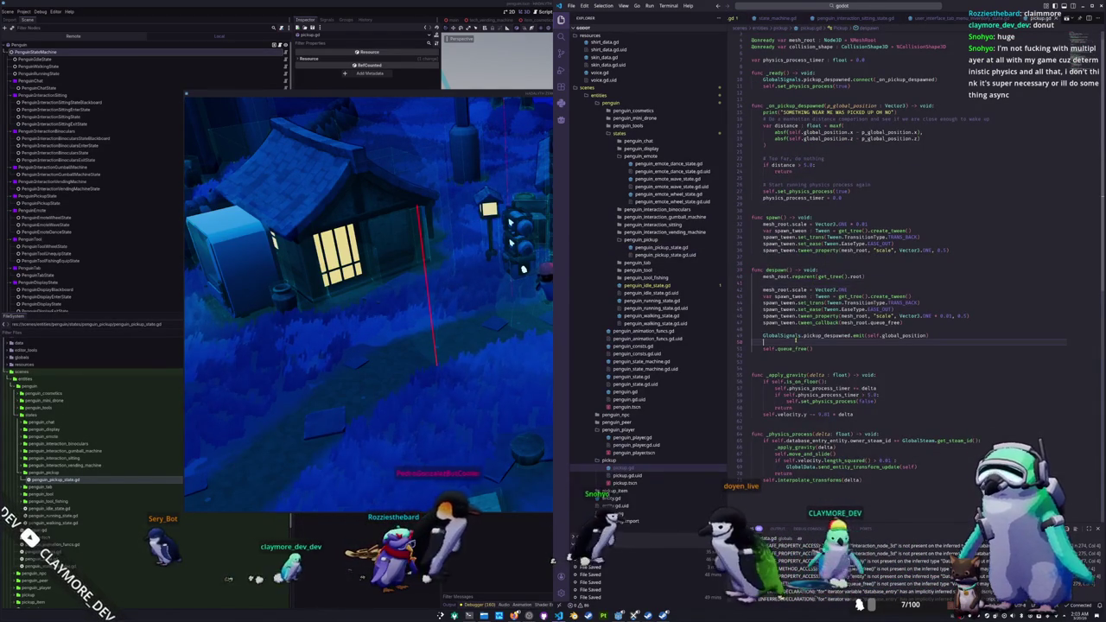
key(Return)
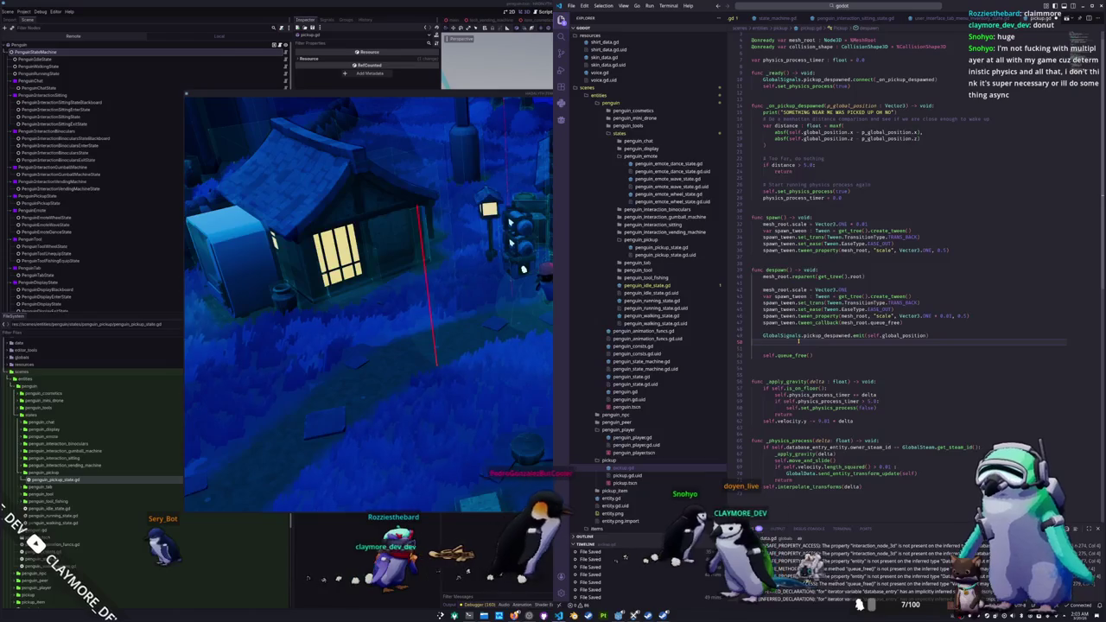
text(print("se)
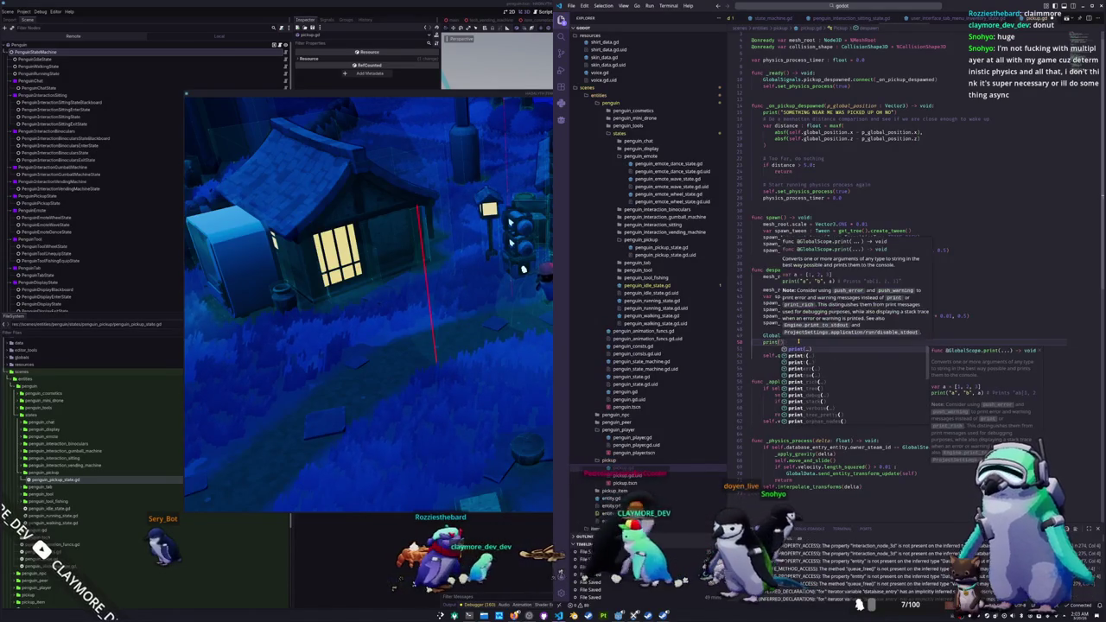
text(ooo)
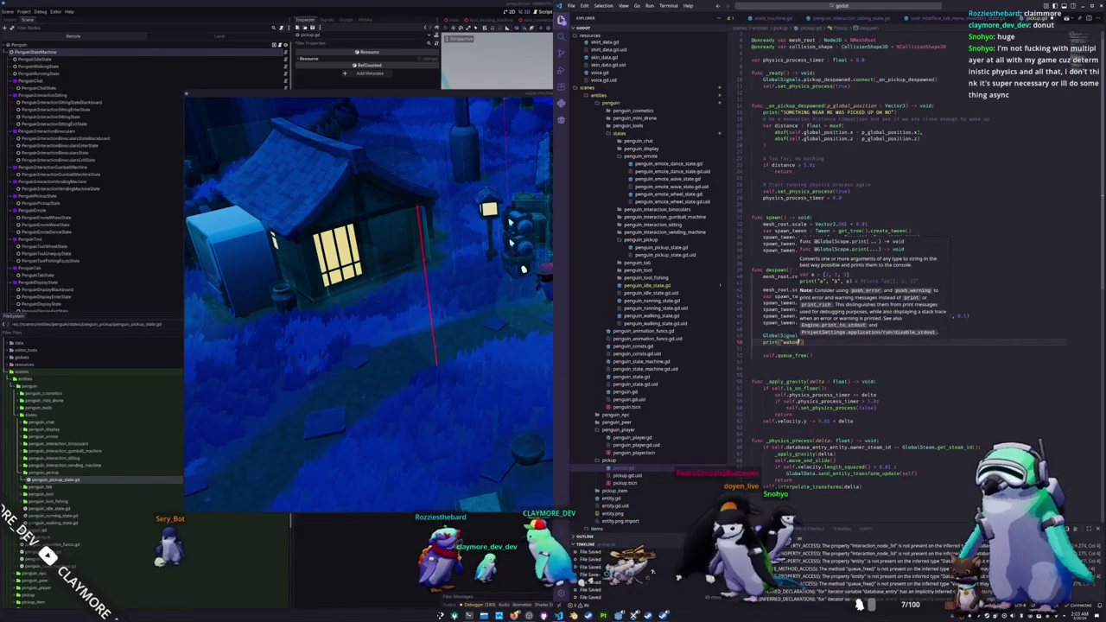
Step: Close the running game with Alt+F4 and open pickup_item.gd from the pickup_item folder
click(488, 395)
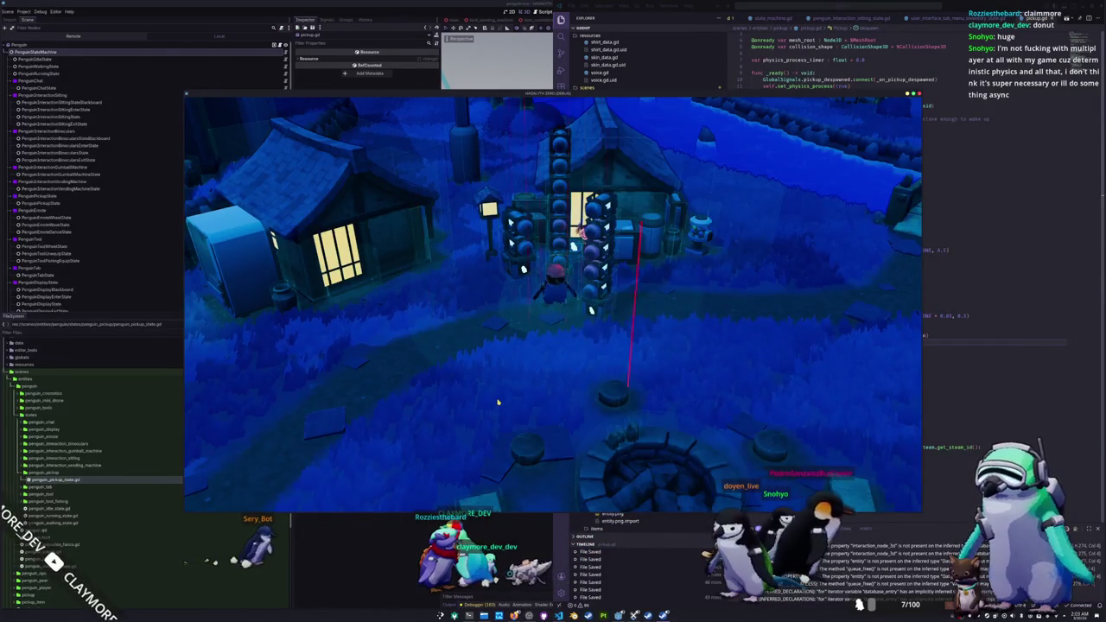
key(alt+F4)
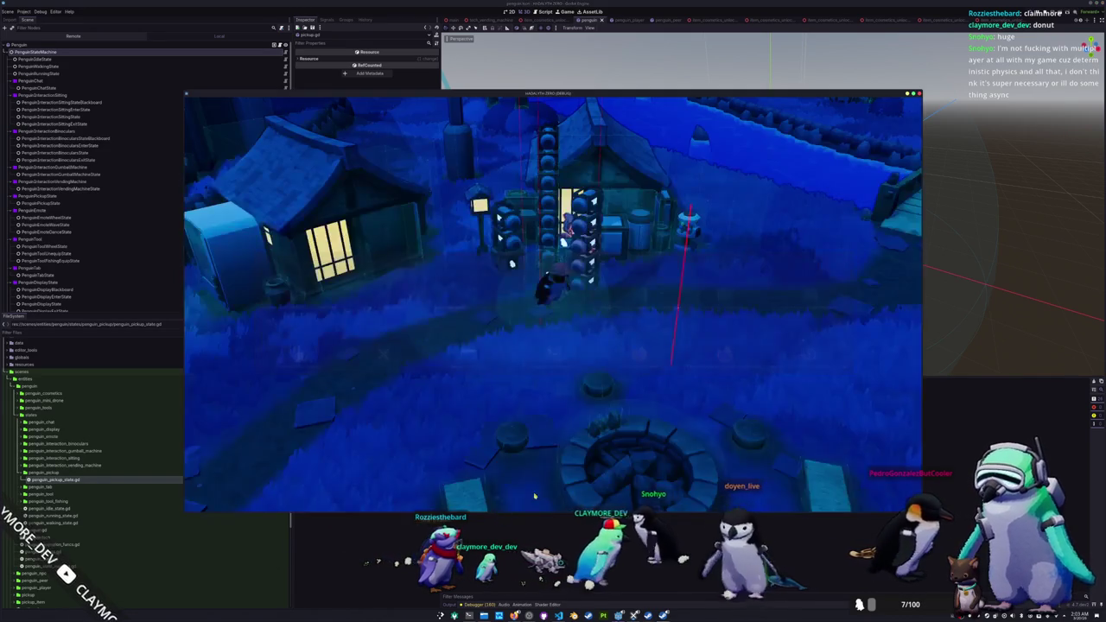
key(alt+Tab)
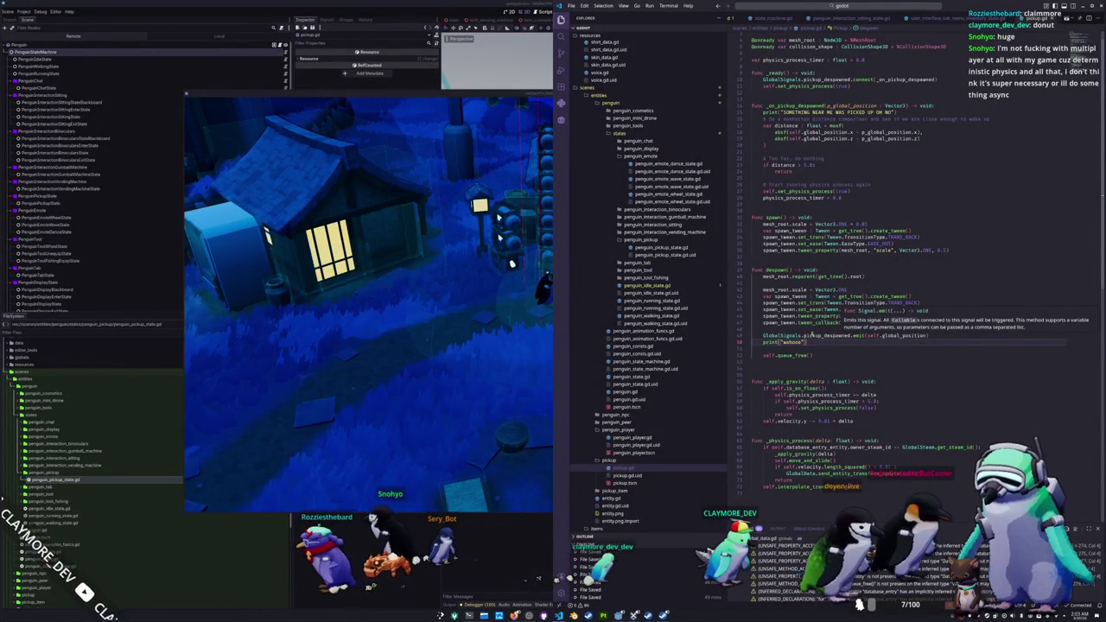
click(812, 335)
click(775, 73)
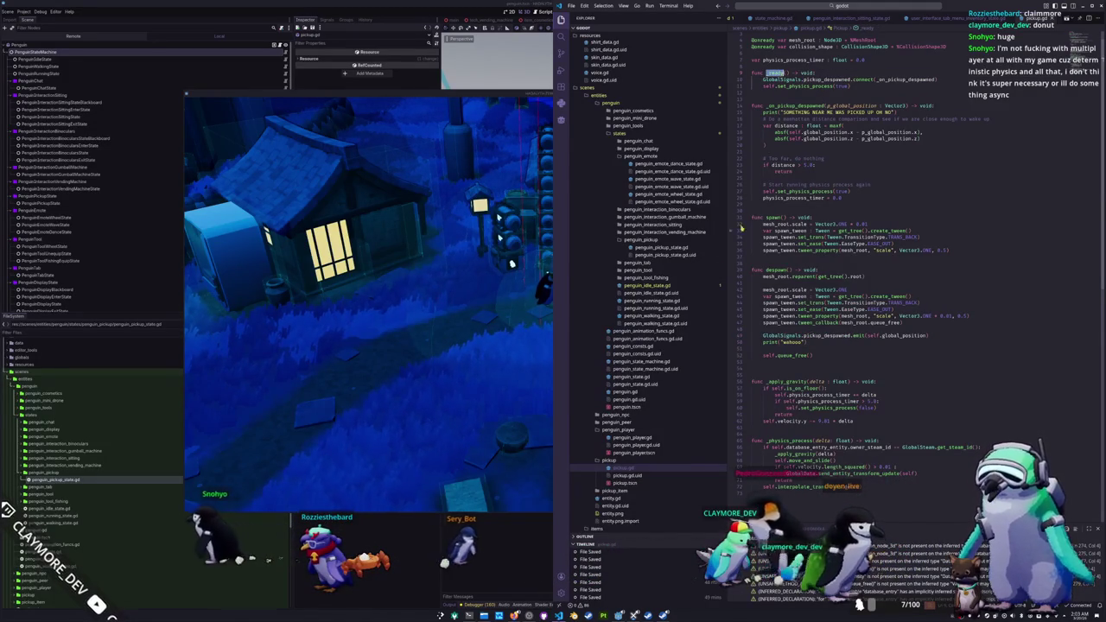
click(614, 490)
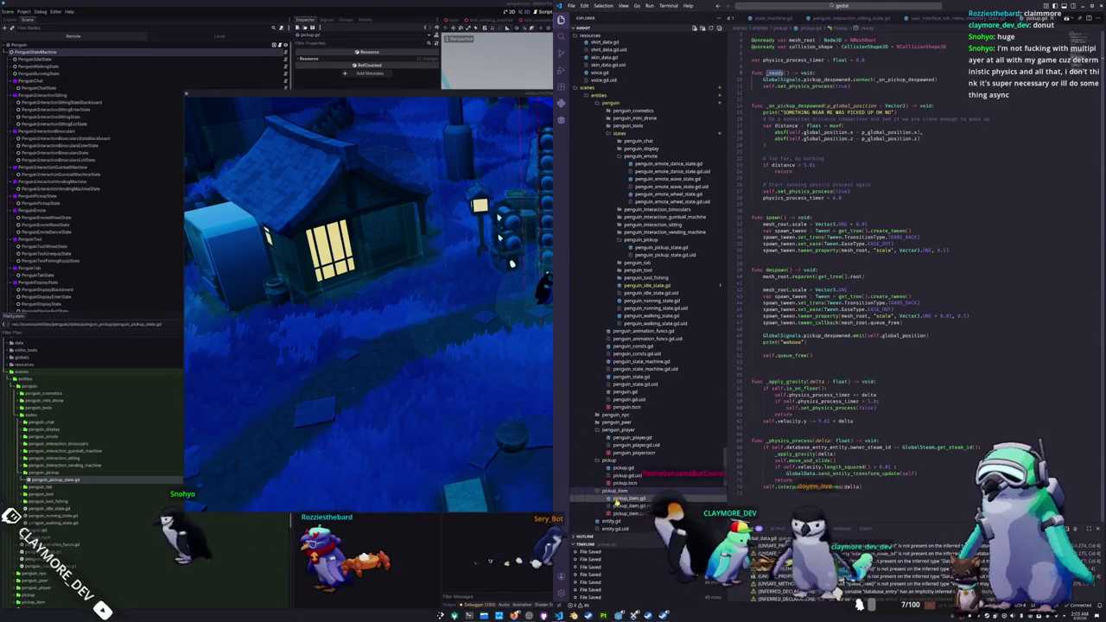
click(617, 499)
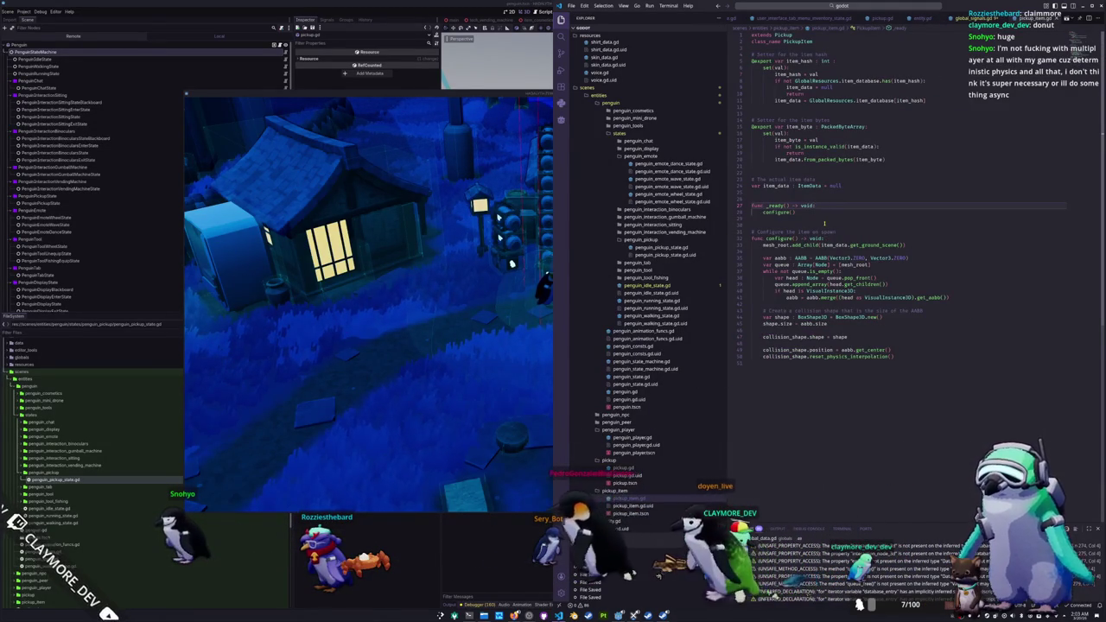
Step: Insert super() at the top of pickup_item.gd's _ready, then toggle the in-game inventory once
key(Return)
text(super())
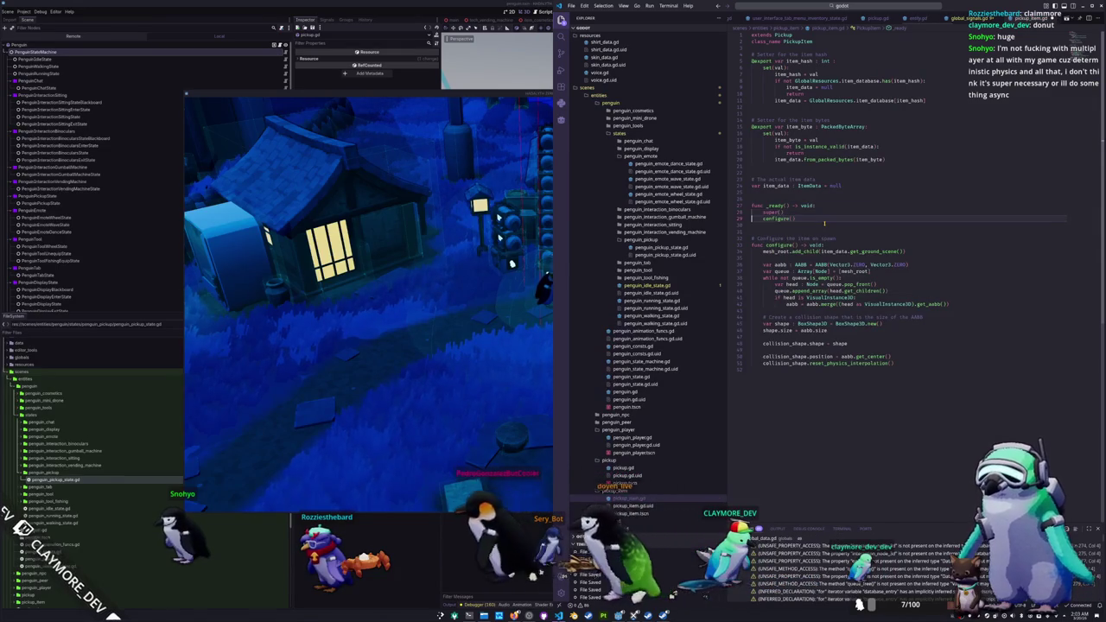
key(alt+Tab)
key(i)
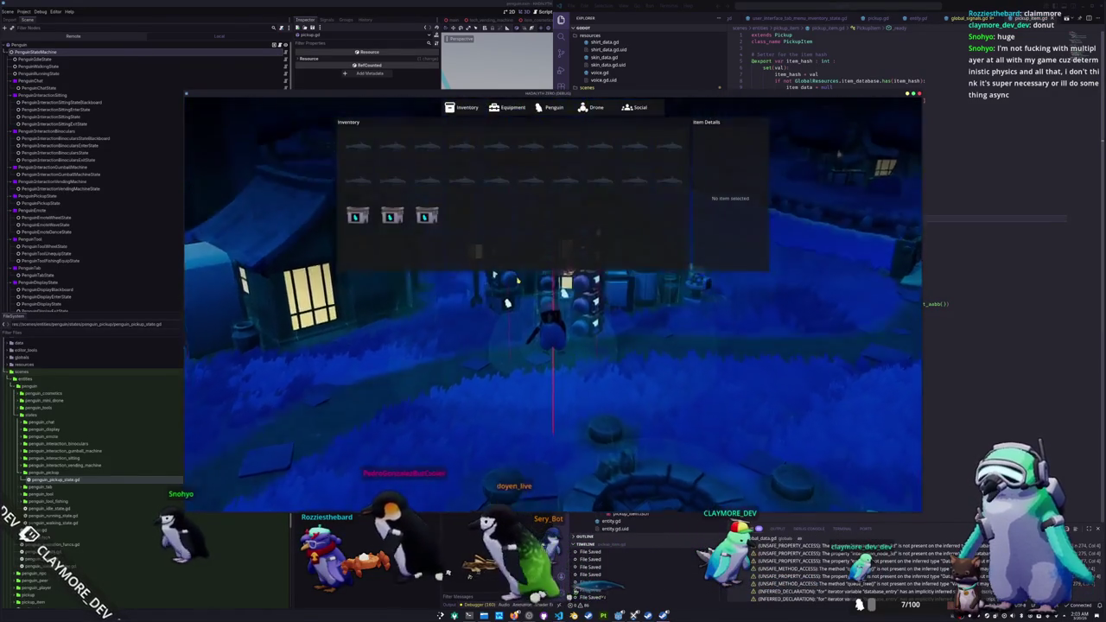
key(i)
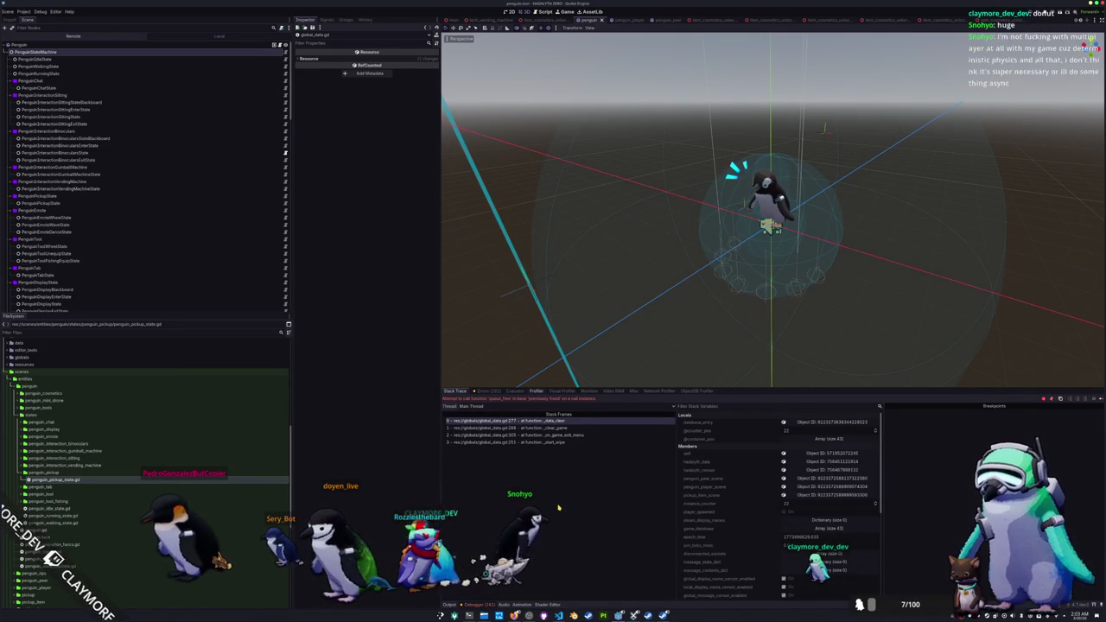
key(alt+Tab)
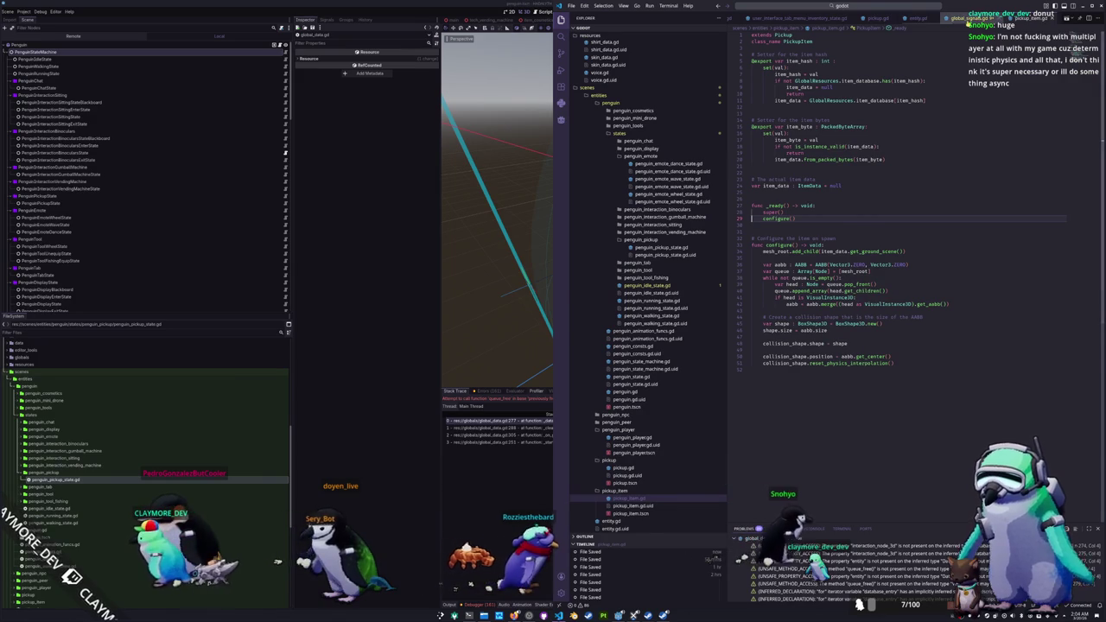
Step: Look over the global_signals.gd, entity.gd and pickup.gd tabs, including pickup.gd's tween code
click(967, 17)
click(913, 19)
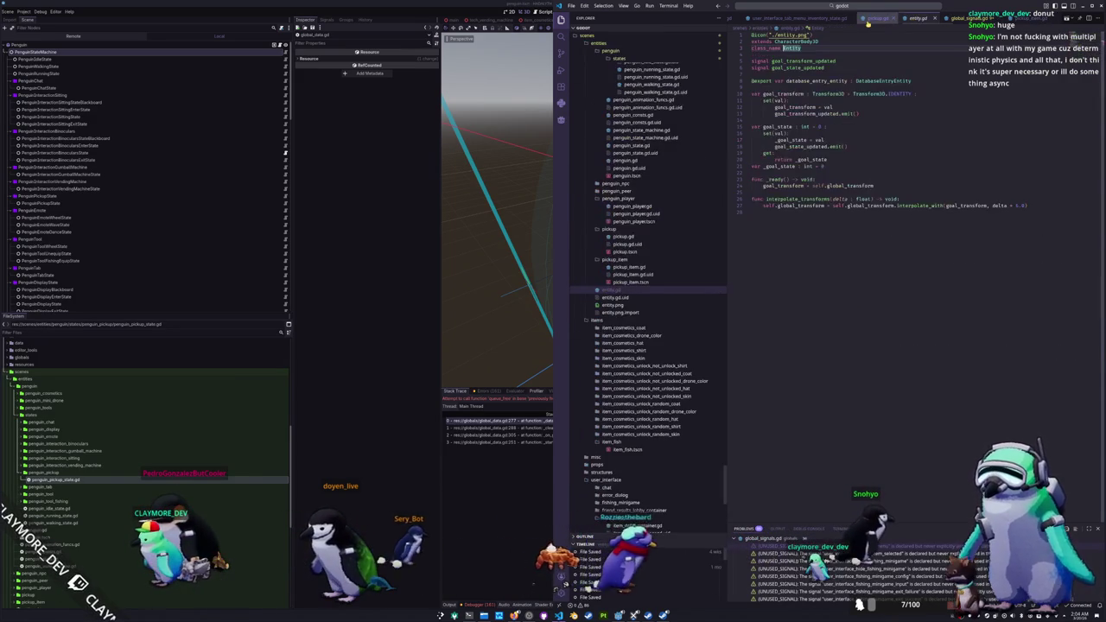
click(874, 18)
click(804, 256)
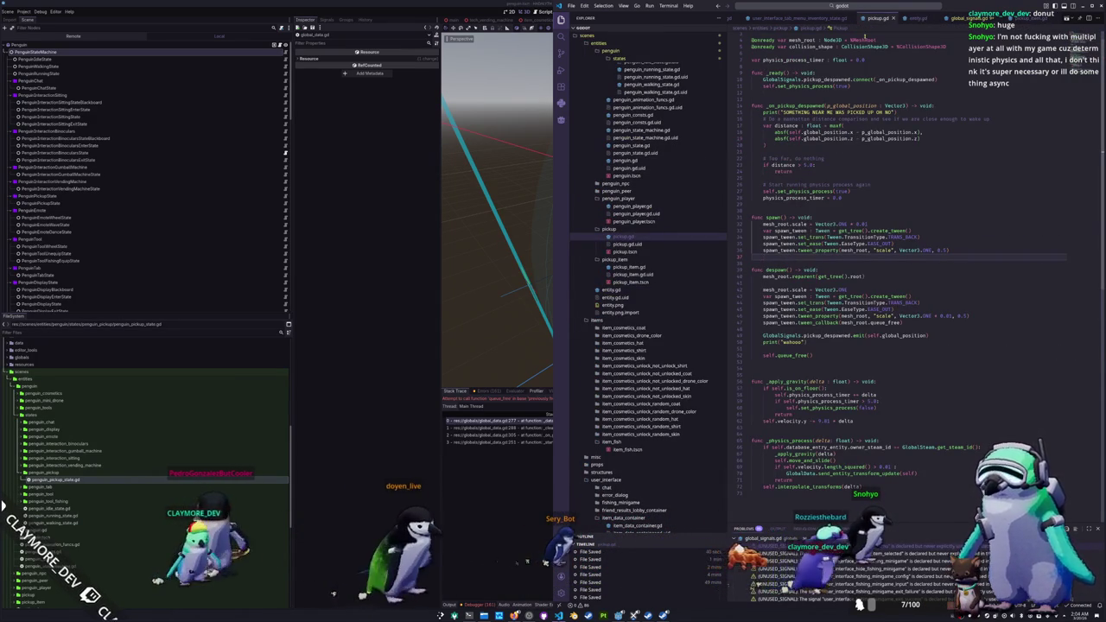
click(917, 18)
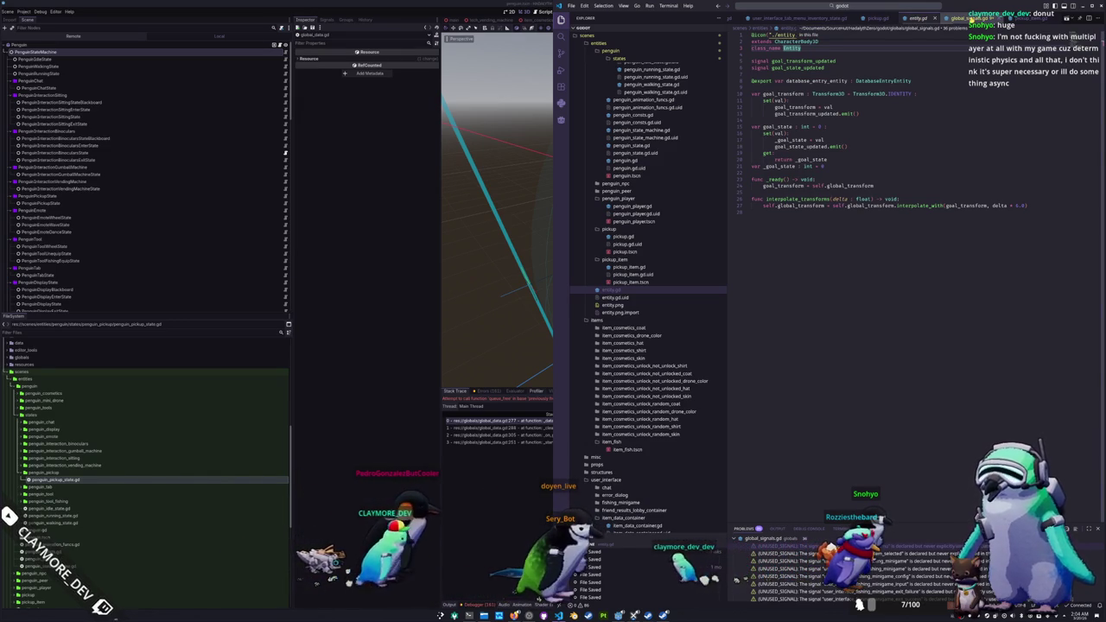
Step: Open global_data.gd through a Quick Open search for 'global_data'
click(868, 6)
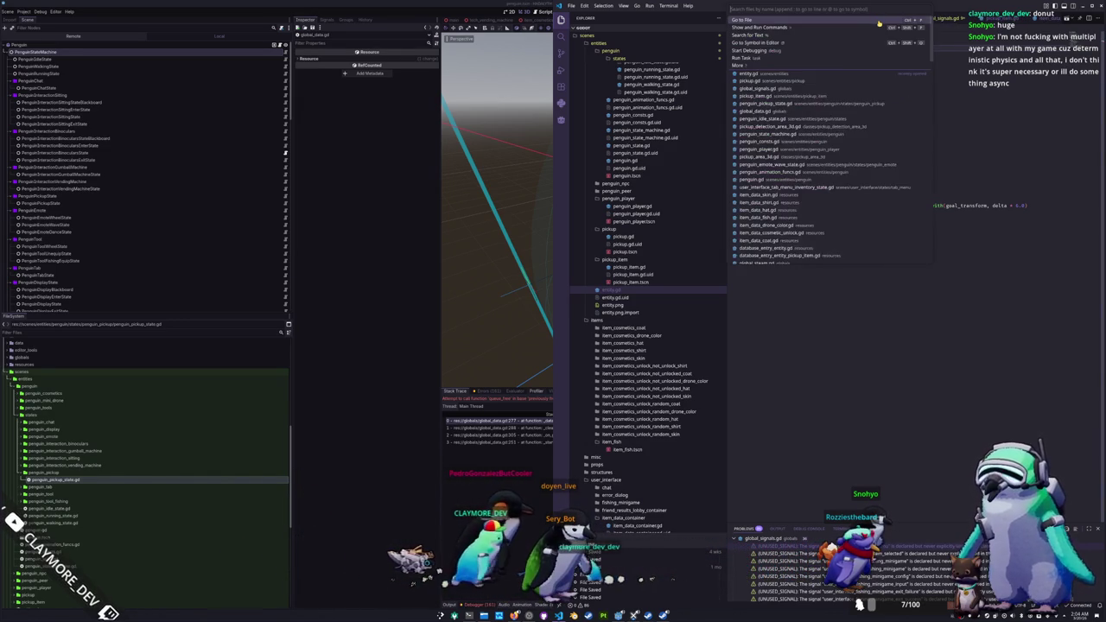
text(global_data)
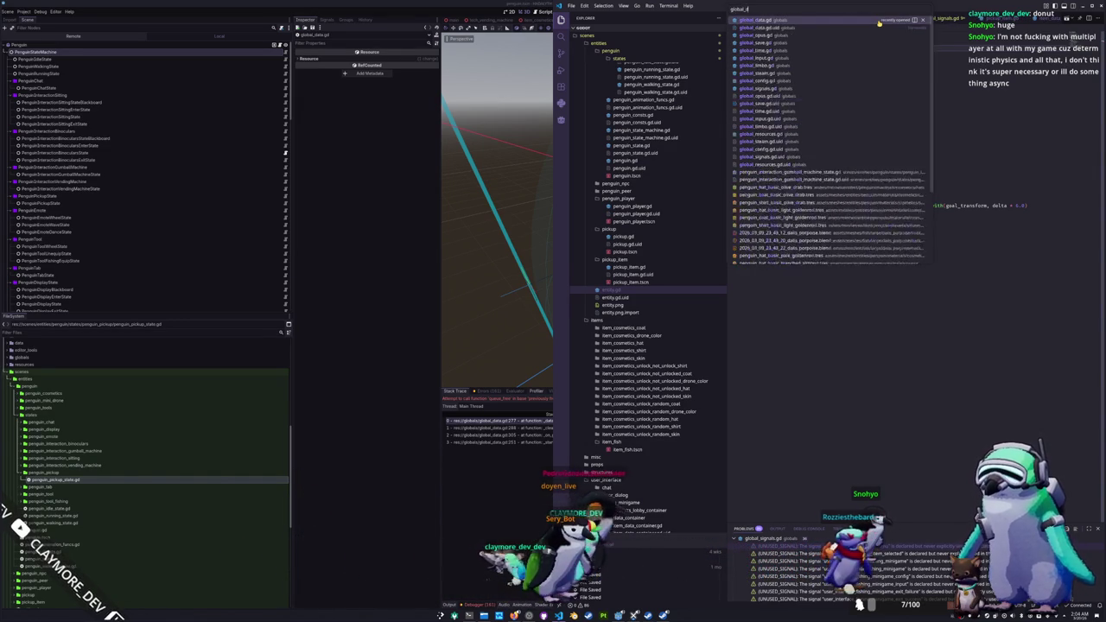
key(Return)
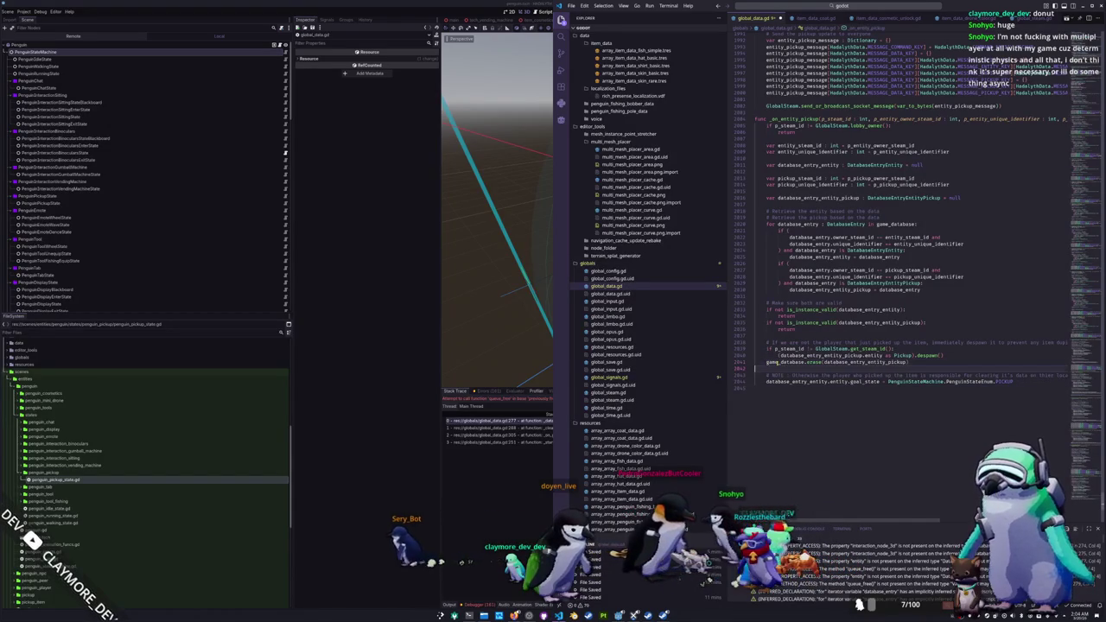
Step: Move the 'ALWAYS ERASE THE REFERENCE' erase lines above the steam id check and add return after despawn
key(Return)
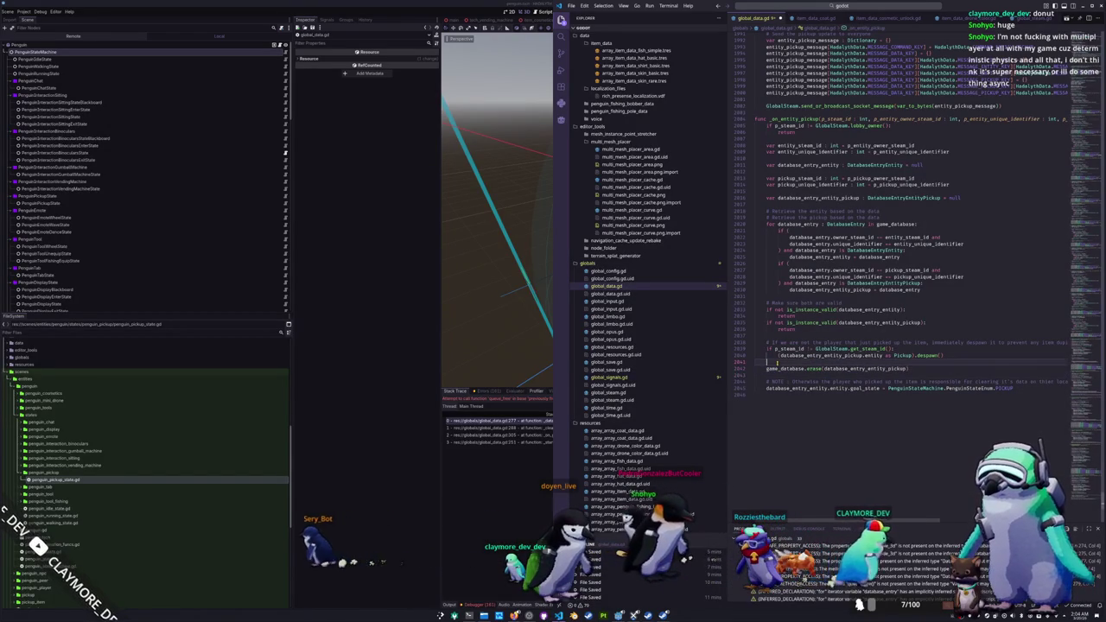
key(Return)
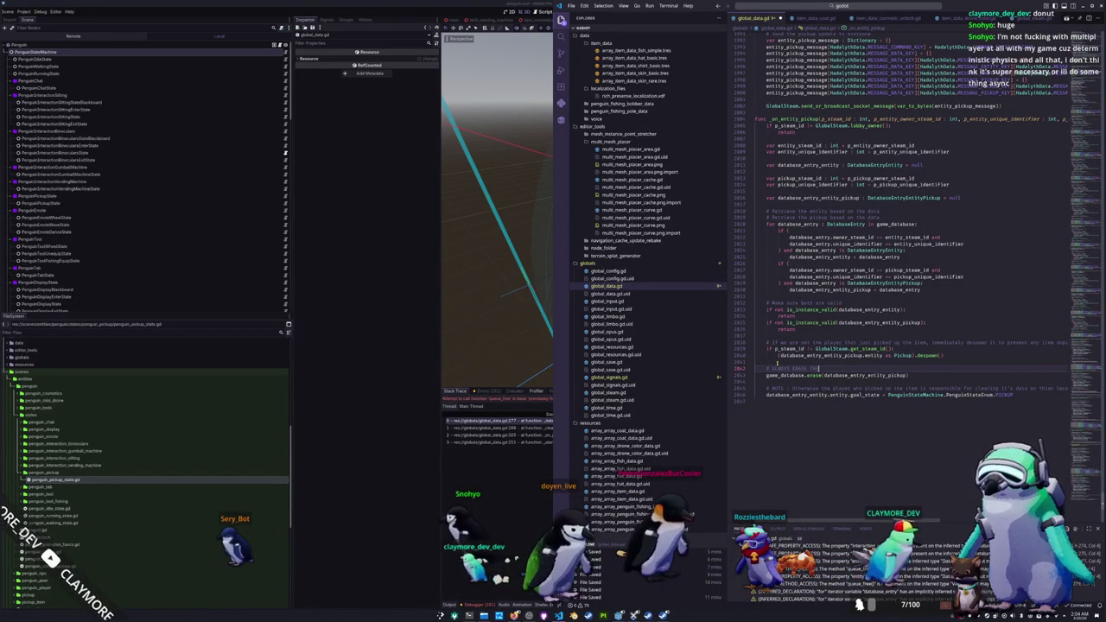
key(Down)
key(shift+Down)
key(shift+Down)
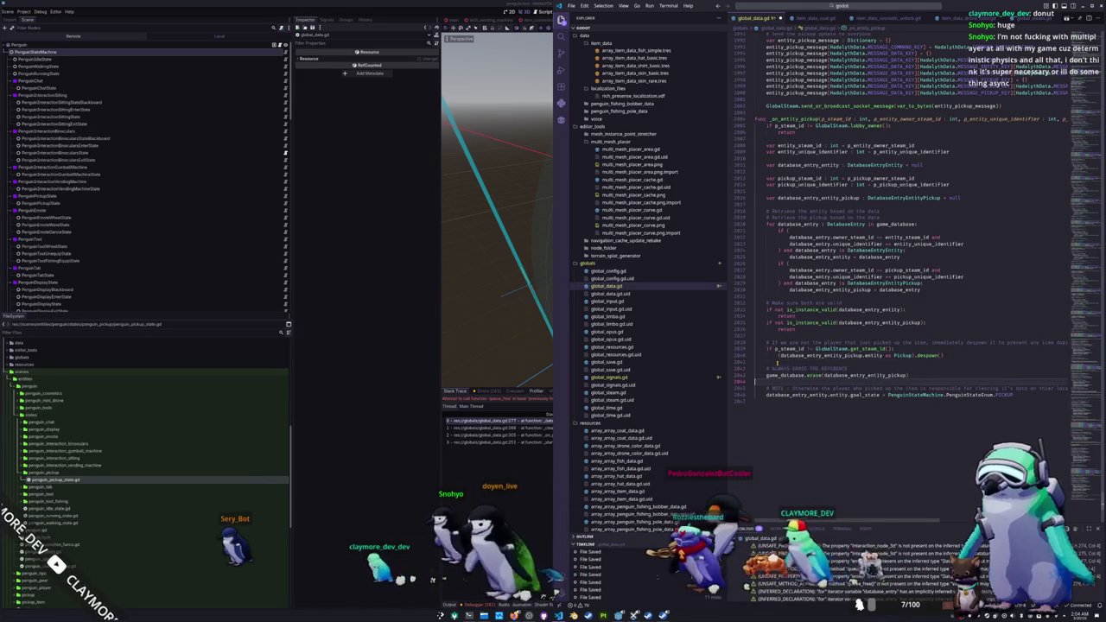
key(ctrl+x)
key(Up)
key(Up)
key(Up)
key(ctrl+v)
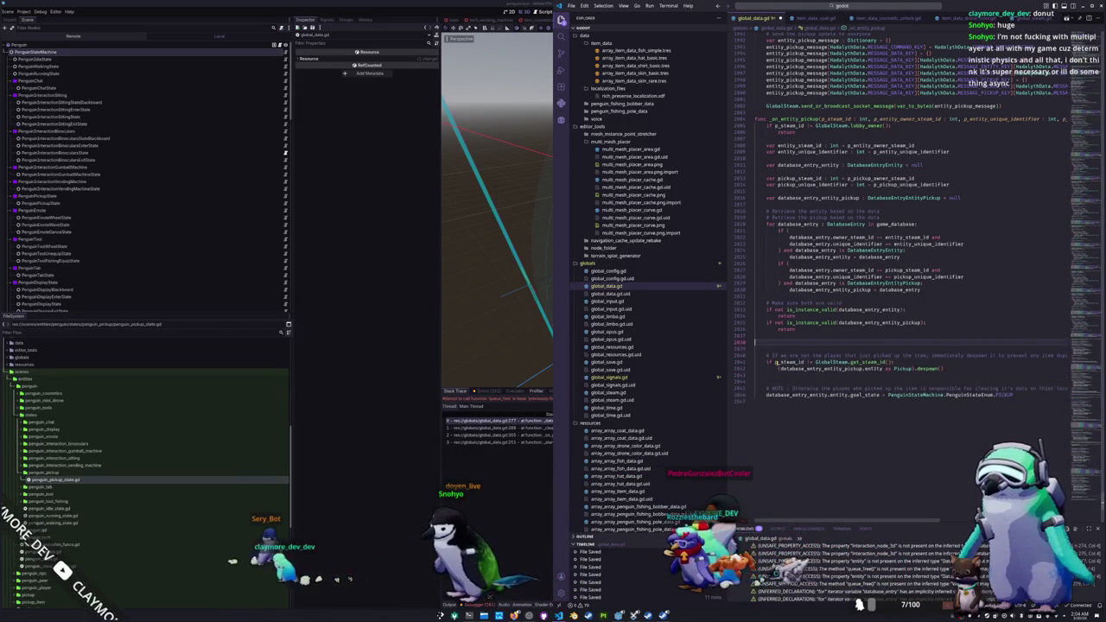
key(Return)
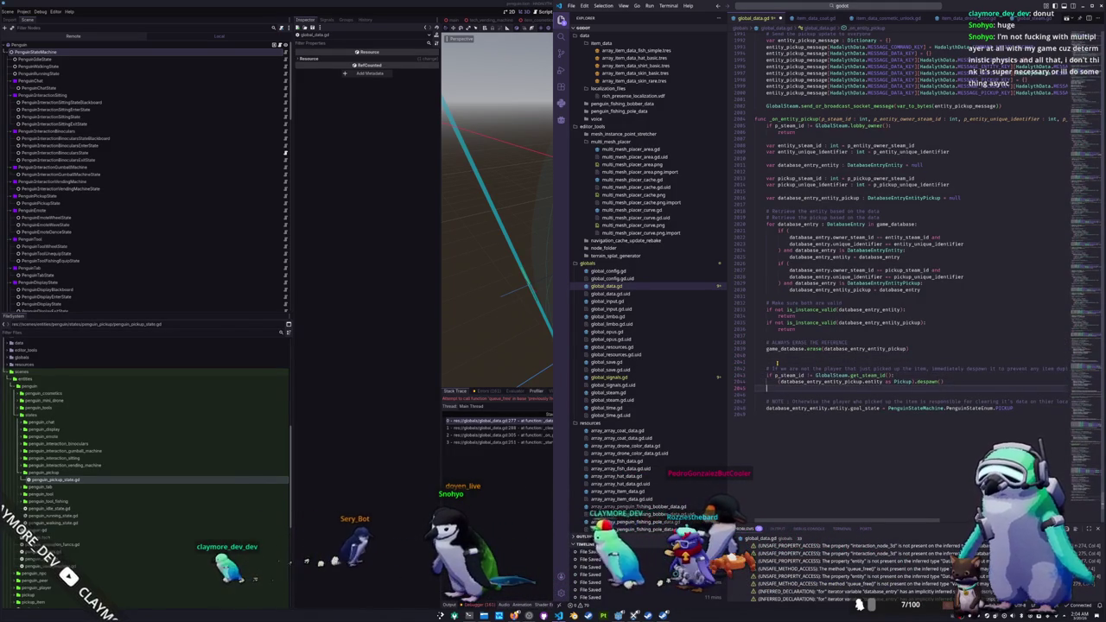
text(return)
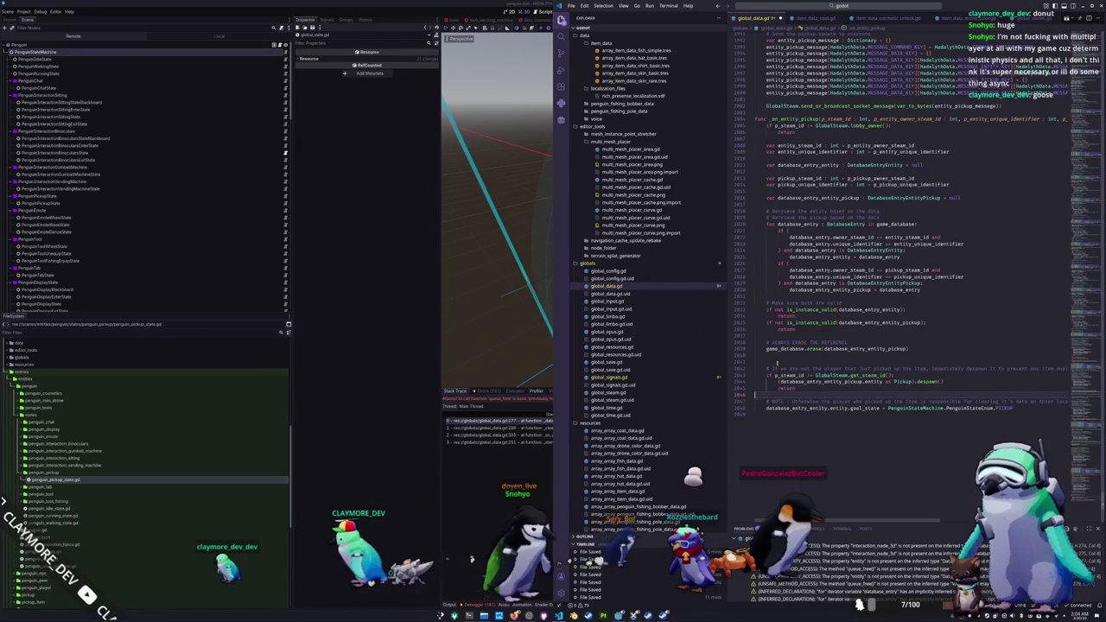
key(alt+Tab)
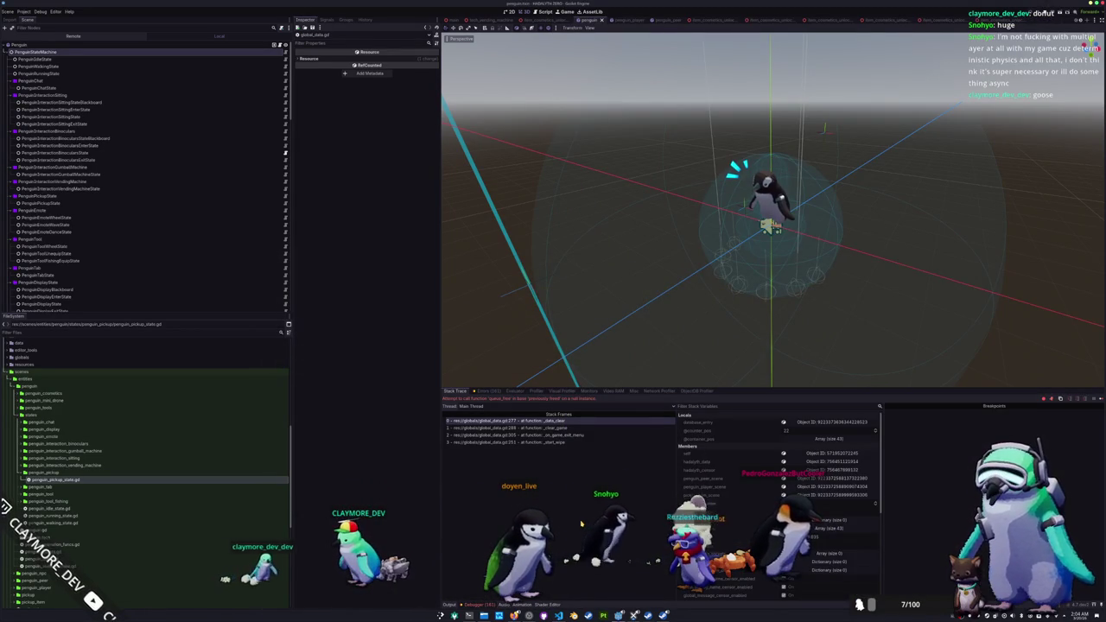
Step: Stop debugging with F8, move the game window aside, and open Project > Export
key(F8)
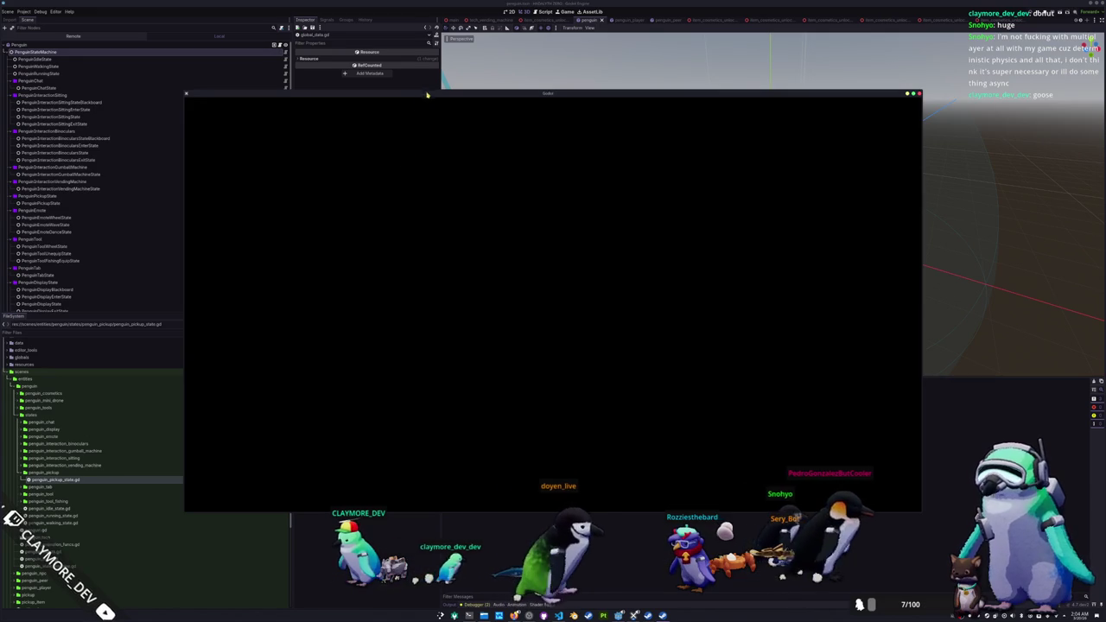
mouse_move(427, 93)
mouse_down()
mouse_move(653, 123)
mouse_move(654, 97)
mouse_move(751, 112)
mouse_move(793, 66)
mouse_move(785, 32)
mouse_up()
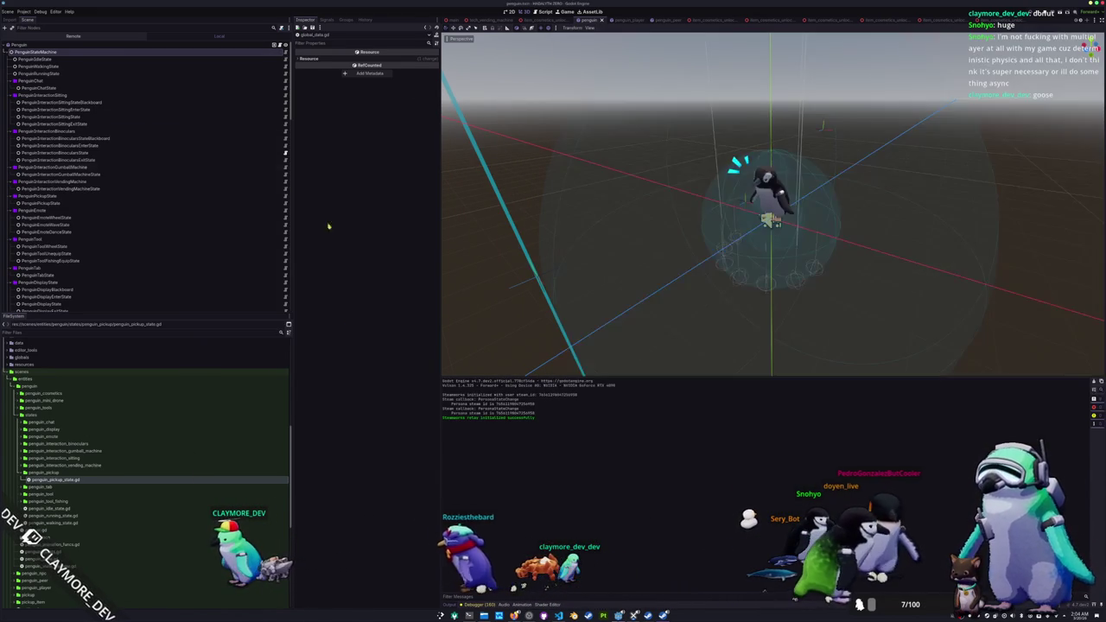
click(23, 12)
click(32, 44)
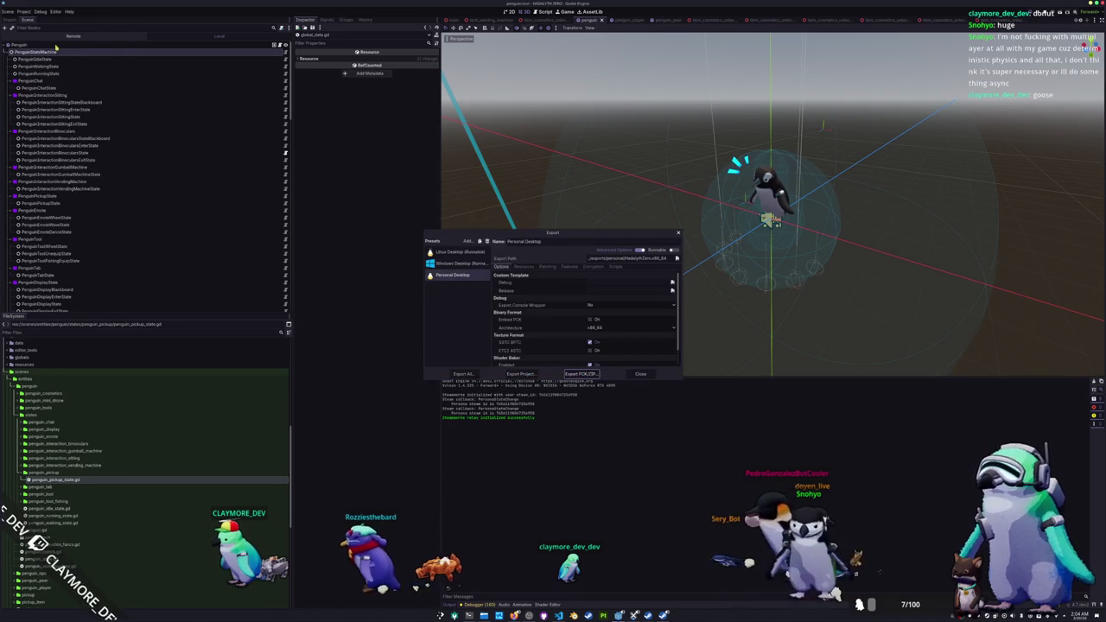
Step: Attempt Export All as release, dismiss the missing-dependencies error, and close the Export dialog
click(462, 373)
click(584, 314)
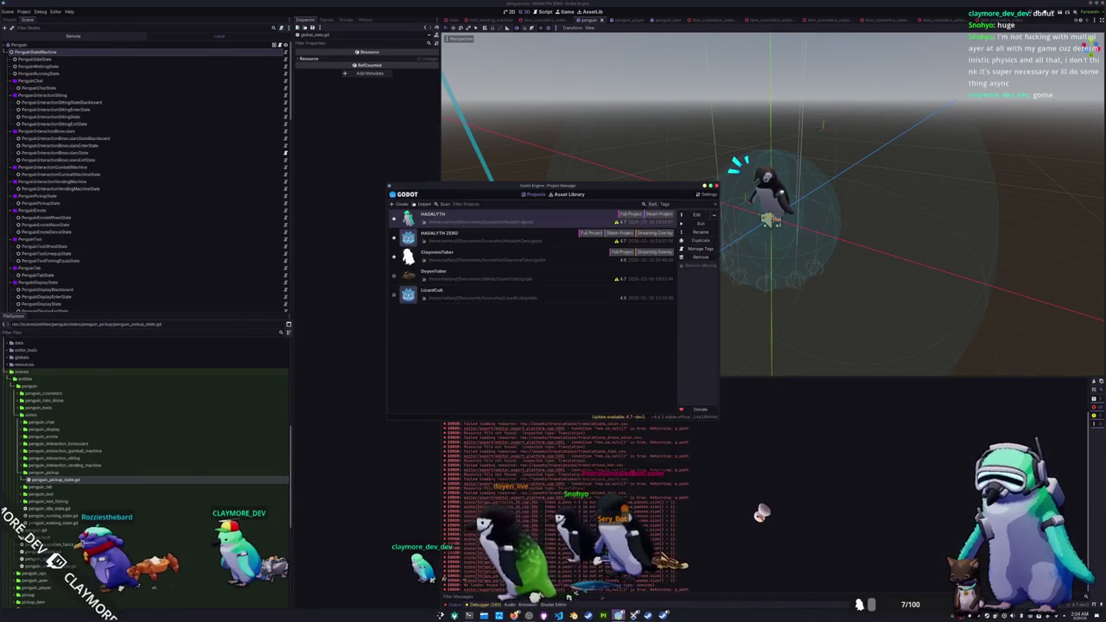
scroll(565, 313, down, 3)
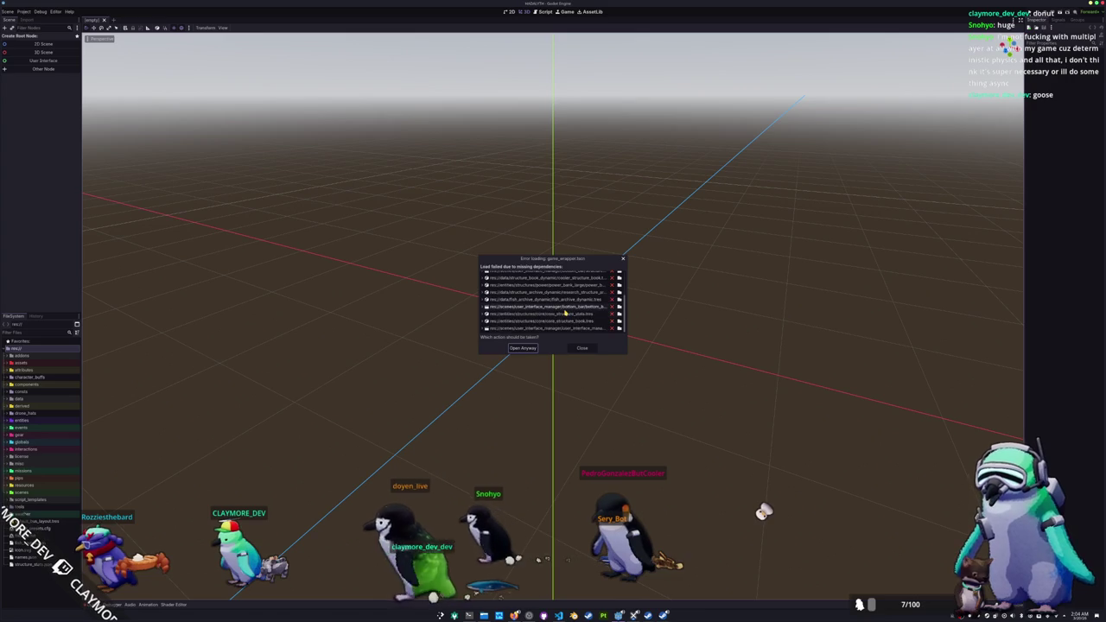
scroll(578, 331, up, 3)
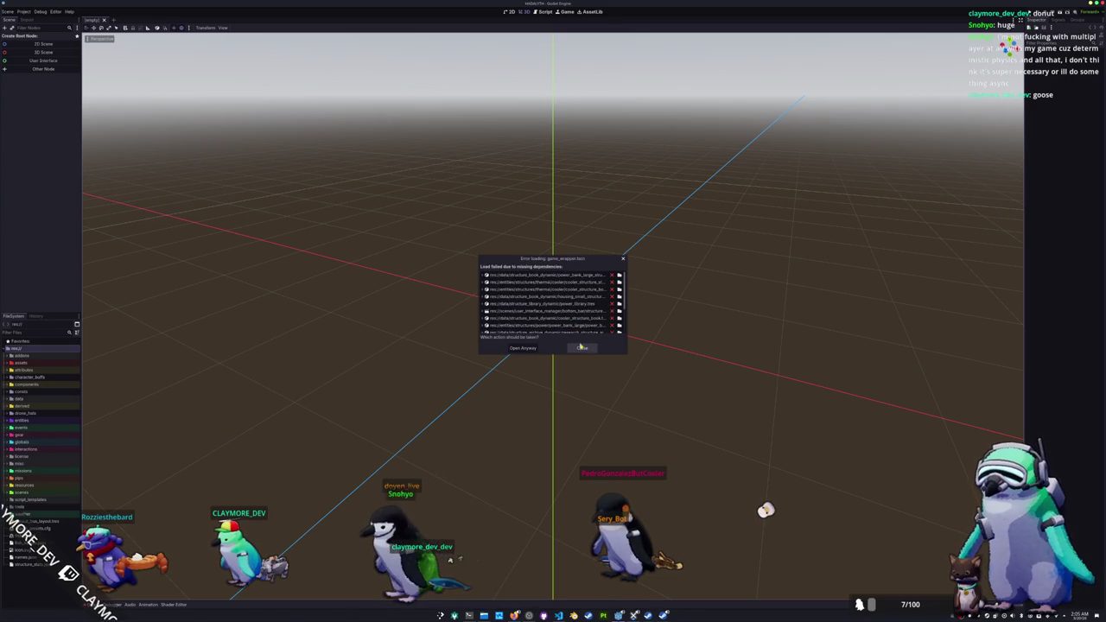
click(582, 347)
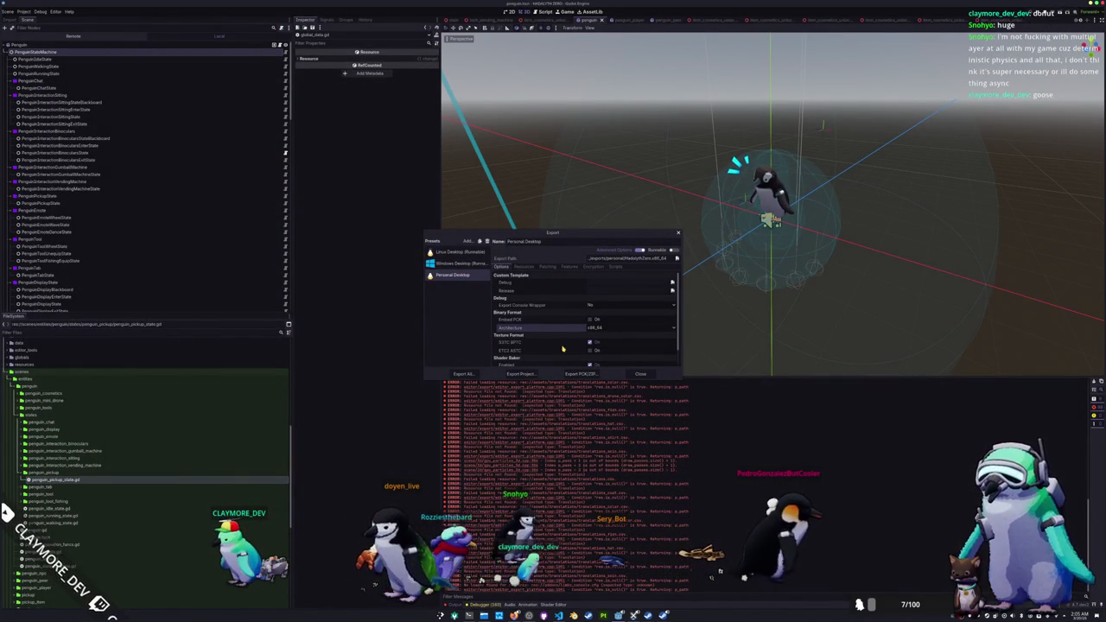
click(640, 373)
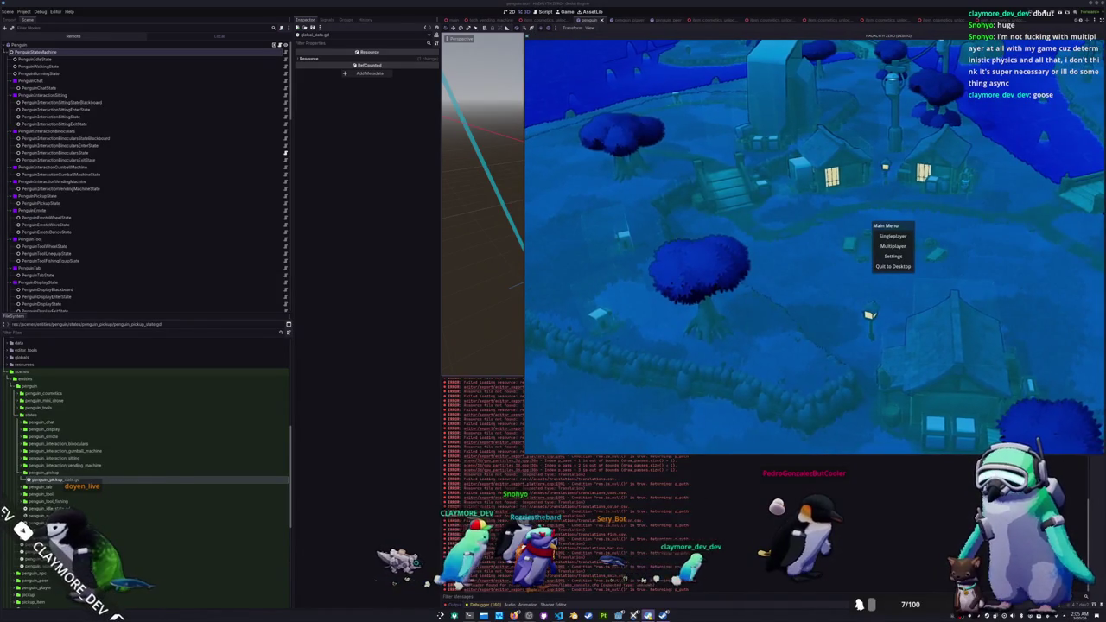
Step: Cycle through the Hadalyth Zero Steam library page and the Konsole log back to the game
key(alt+Tab)
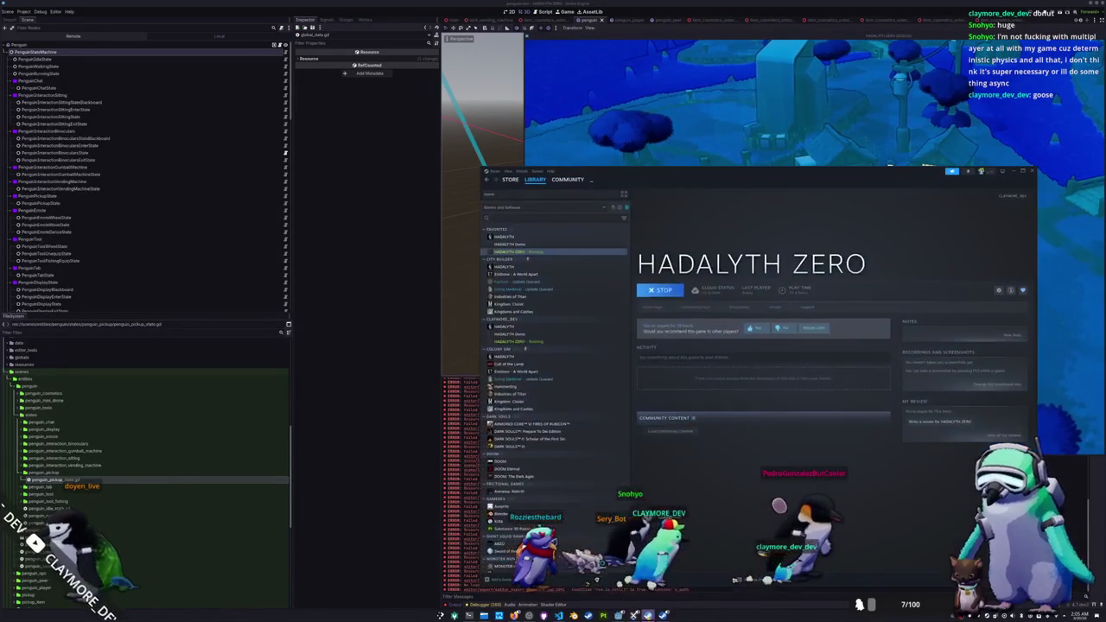
key(alt+Tab)
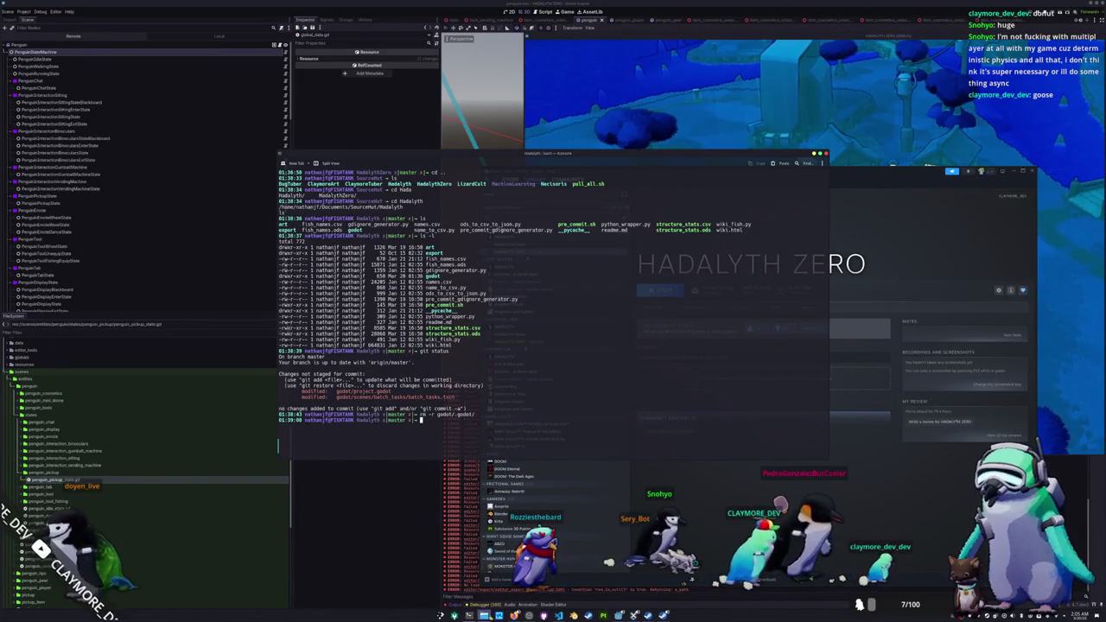
key(alt+Tab)
key(alt+Tab)
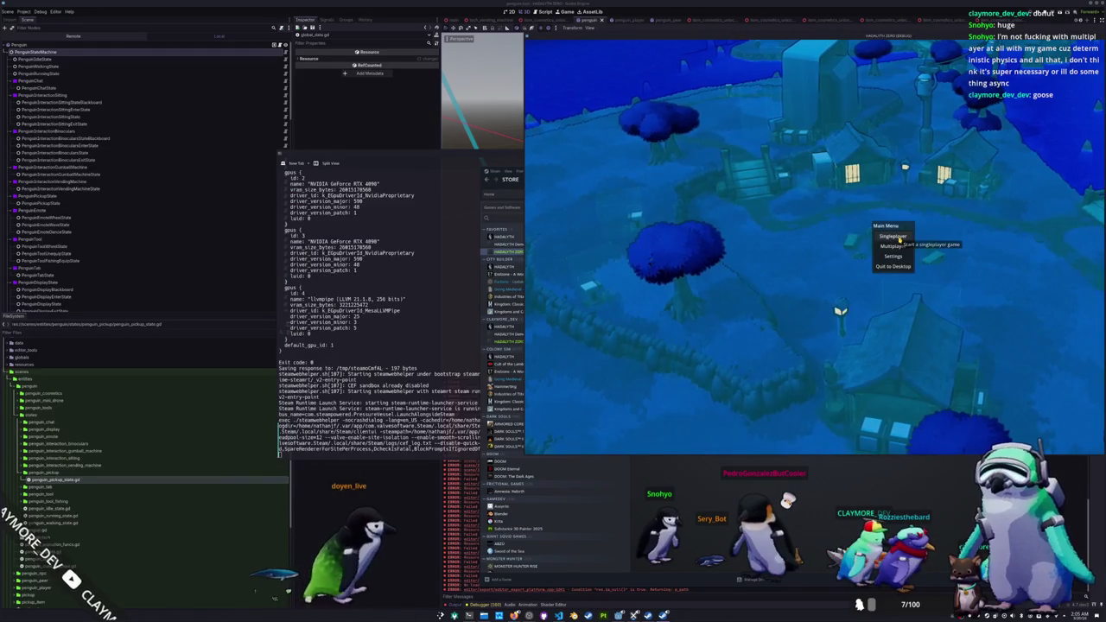
Step: Create a new multiplayer lobby named asdf from the main menu
click(898, 247)
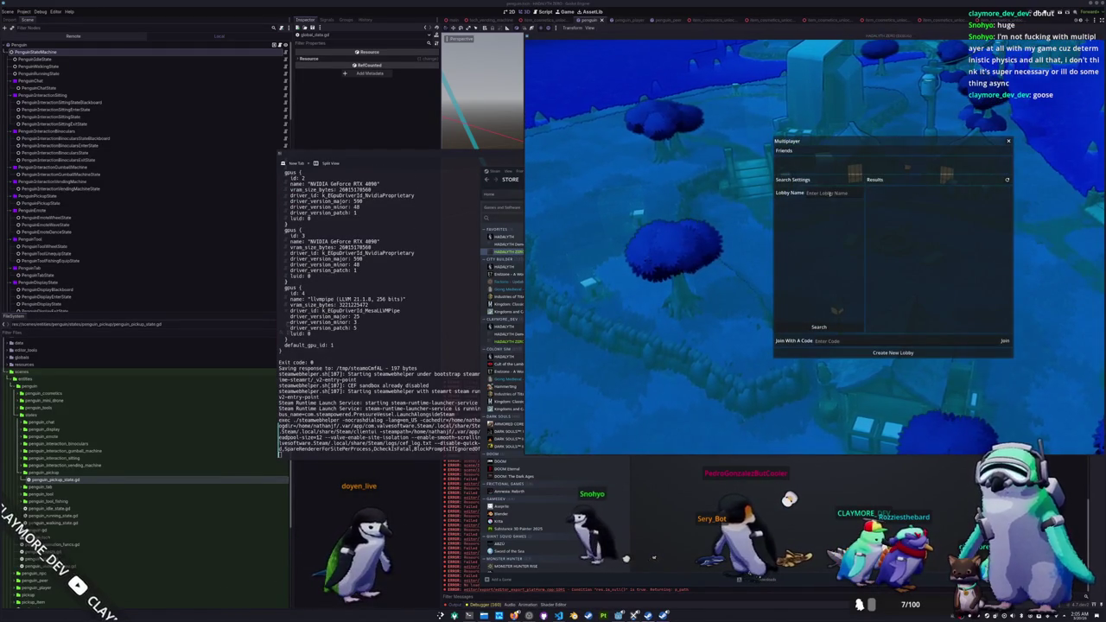
click(863, 352)
text(asdf)
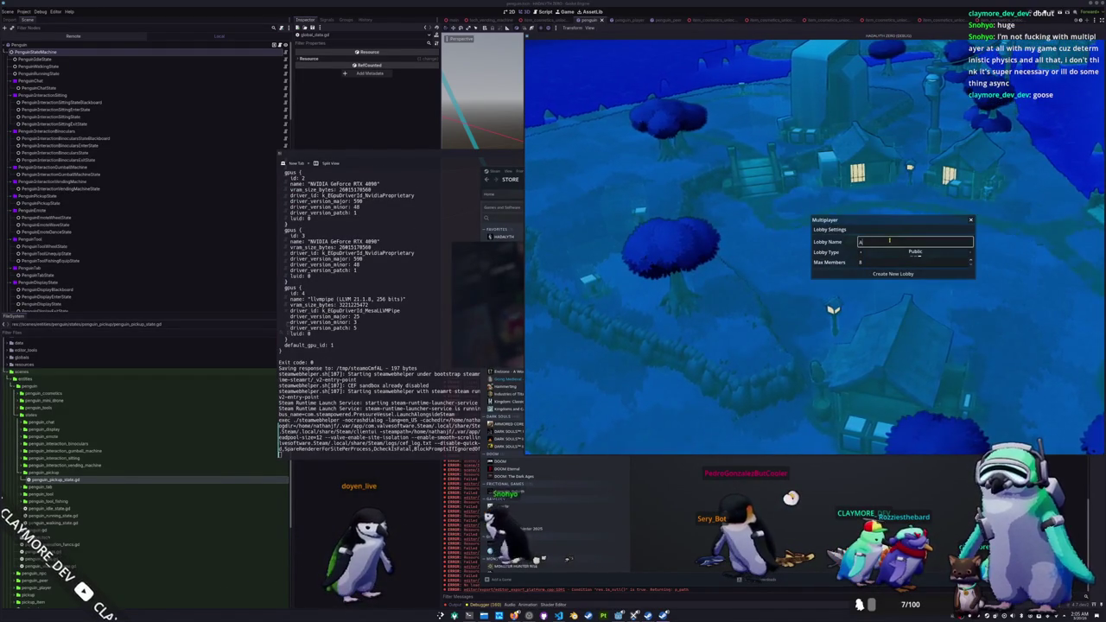
click(834, 273)
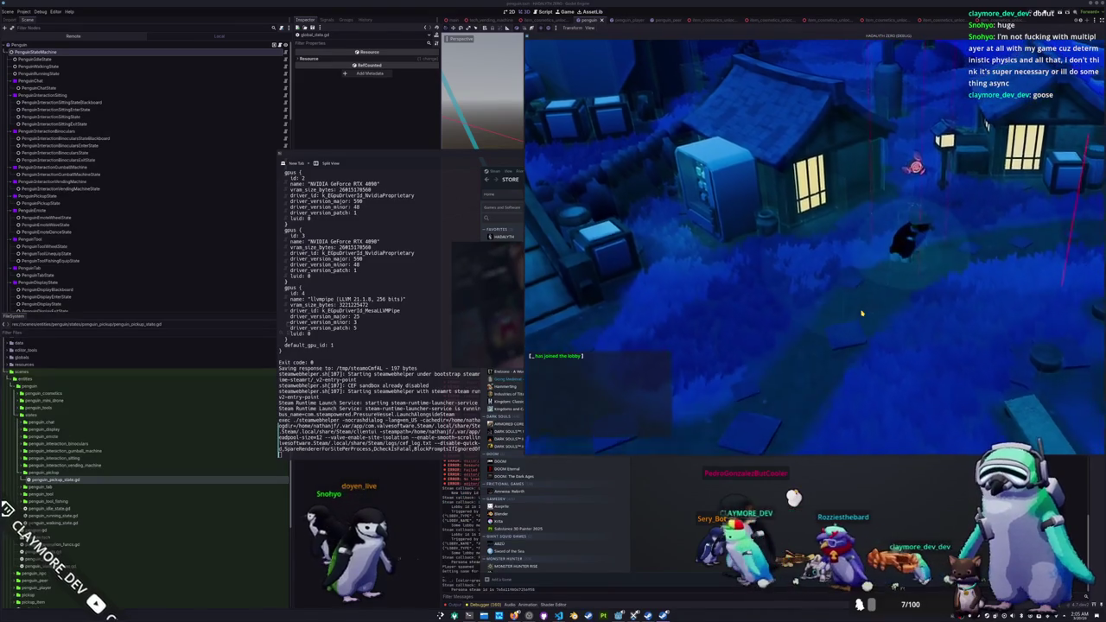
Step: Open the inventory with Tab and drop both Random Skin items
key(Tab)
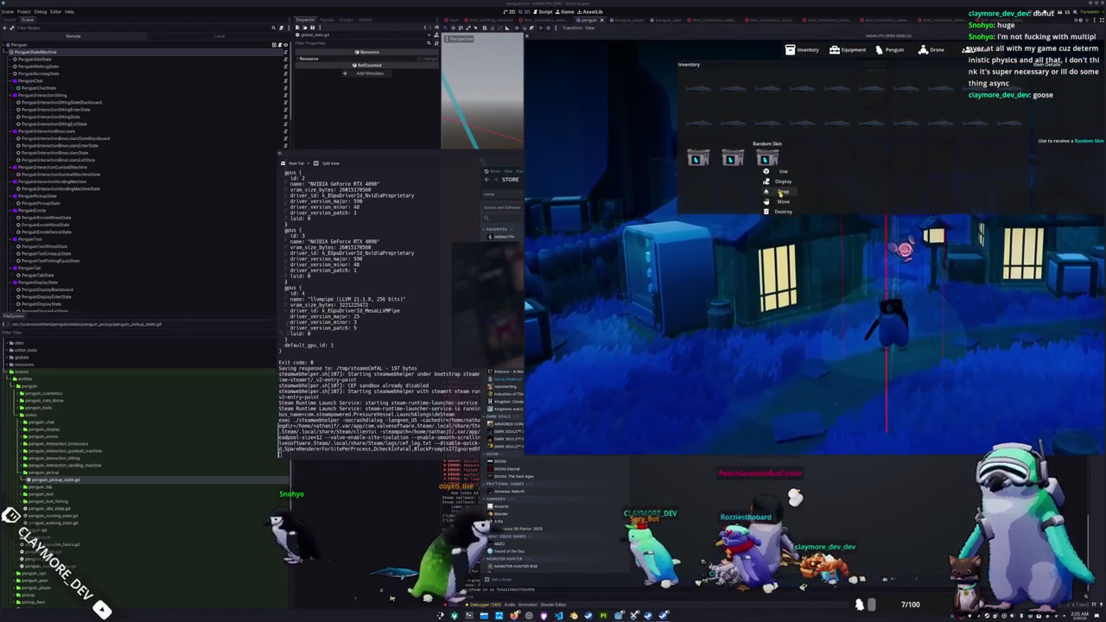
click(733, 158)
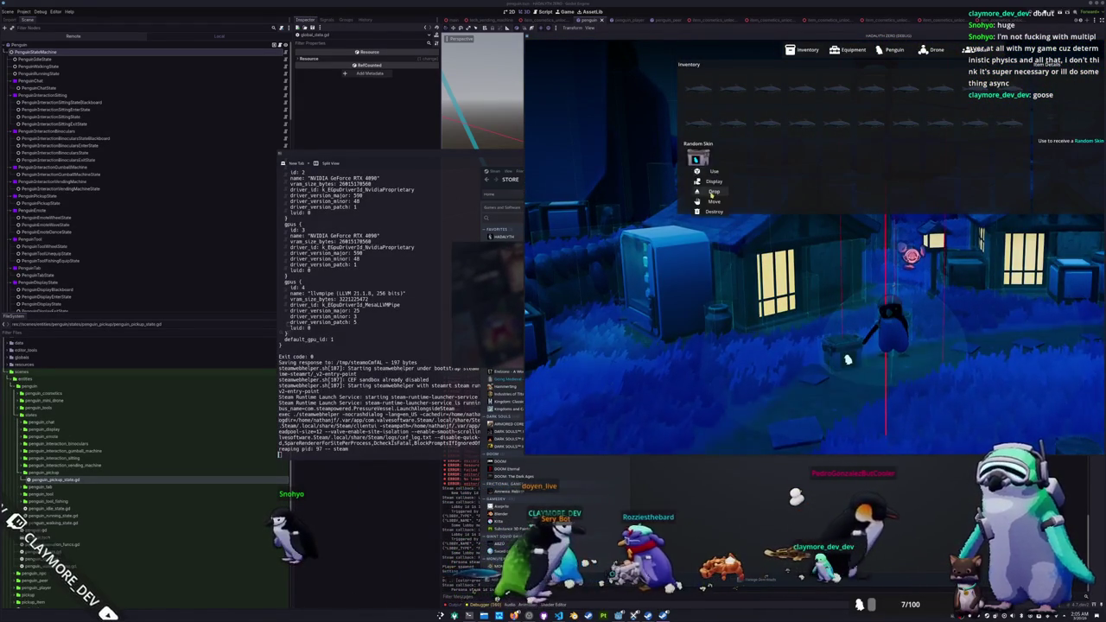
click(698, 158)
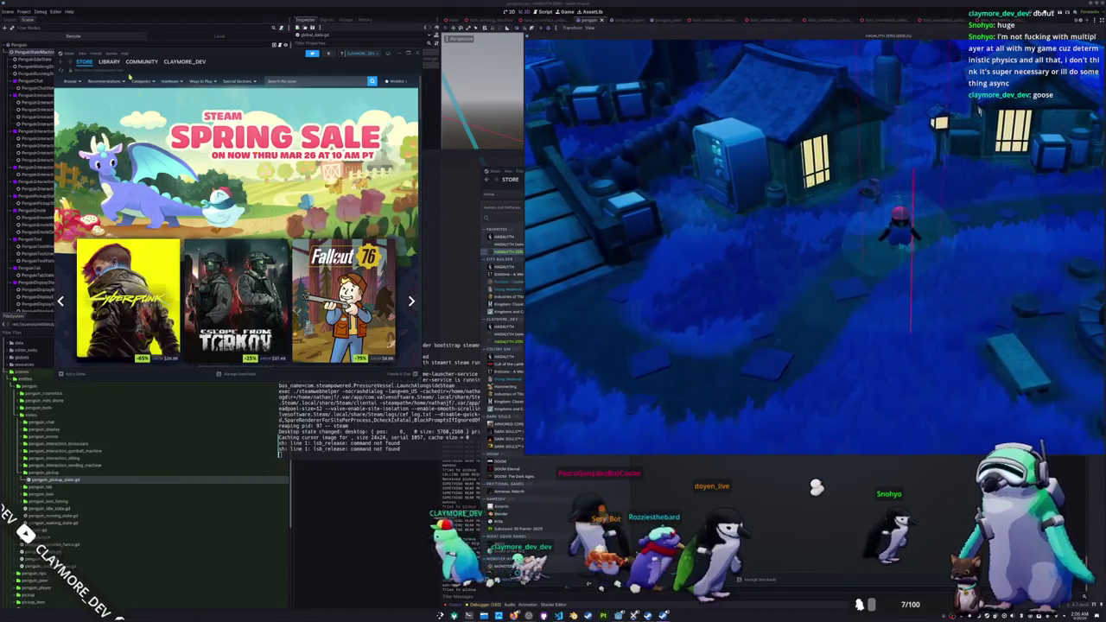
Step: Launch a second Hadalyth Zero instance from the Steam library and join the ASDF lobby
click(113, 68)
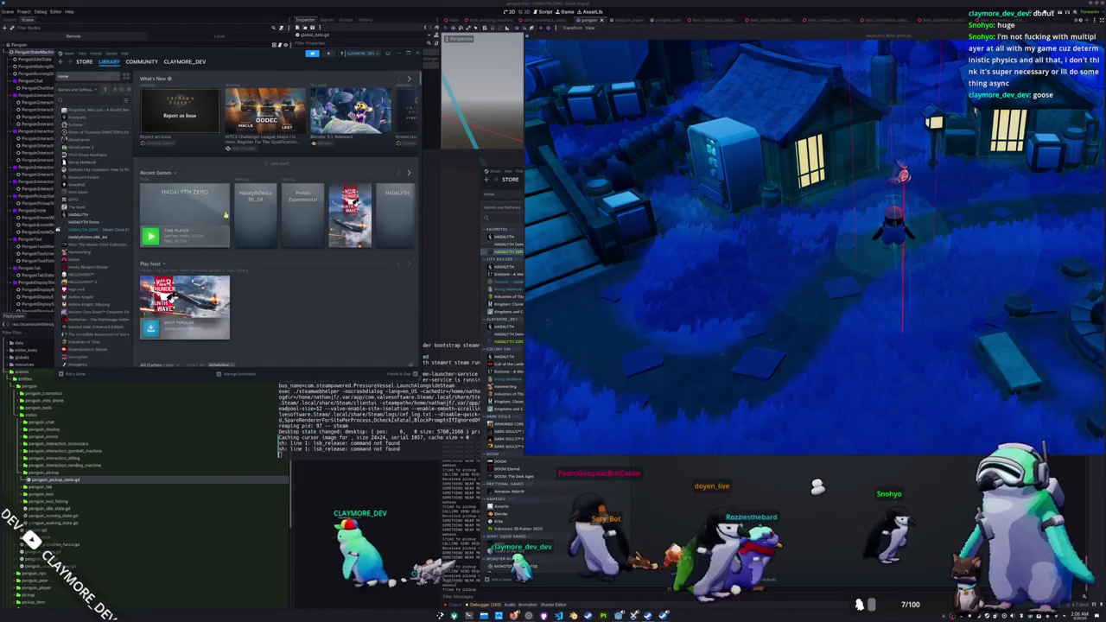
click(252, 224)
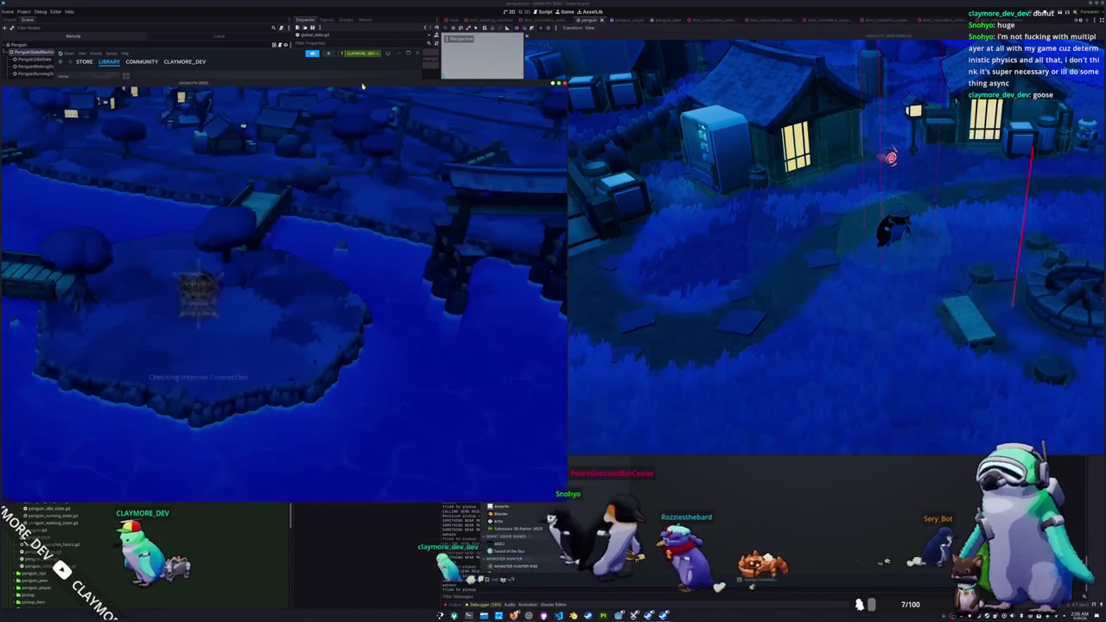
click(234, 279)
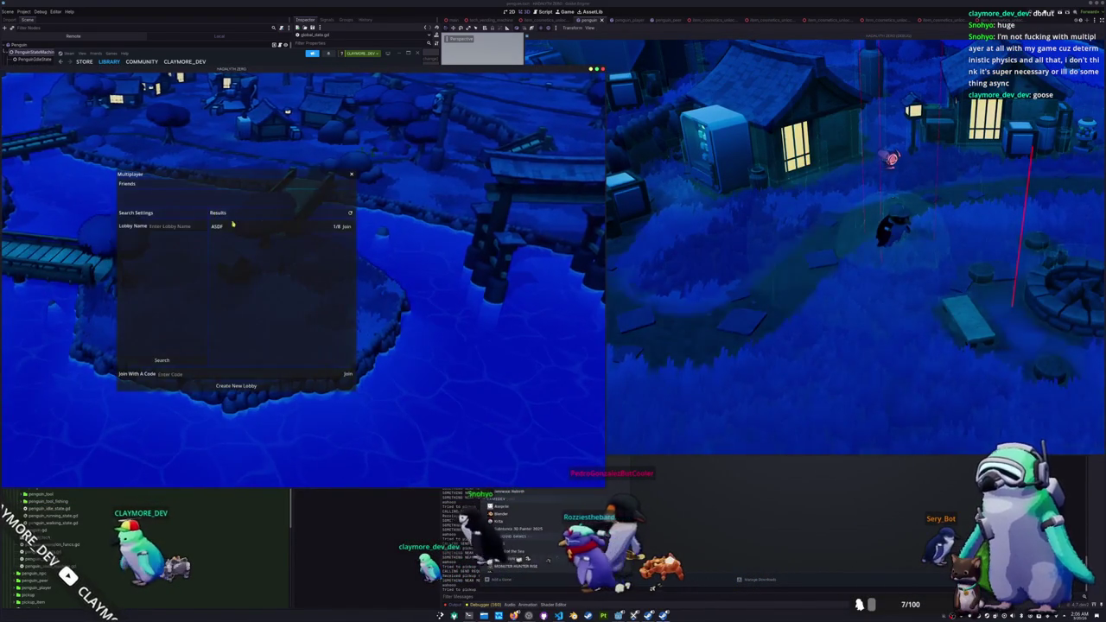
click(346, 226)
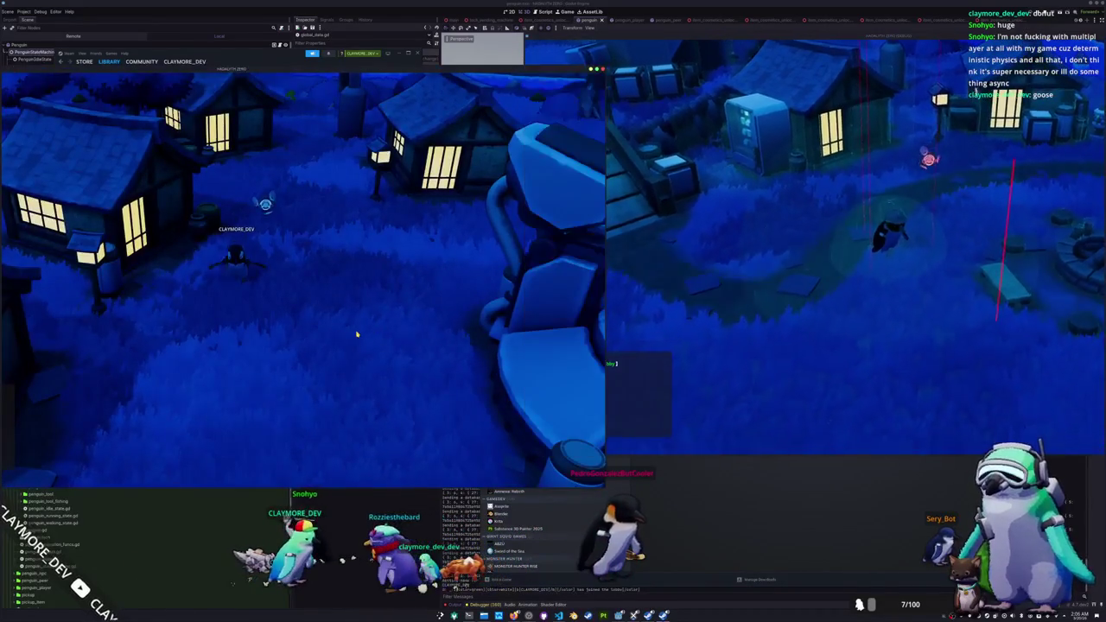
Step: Walk the joined penguin across the wooden bridge to the fire pit
key(s)
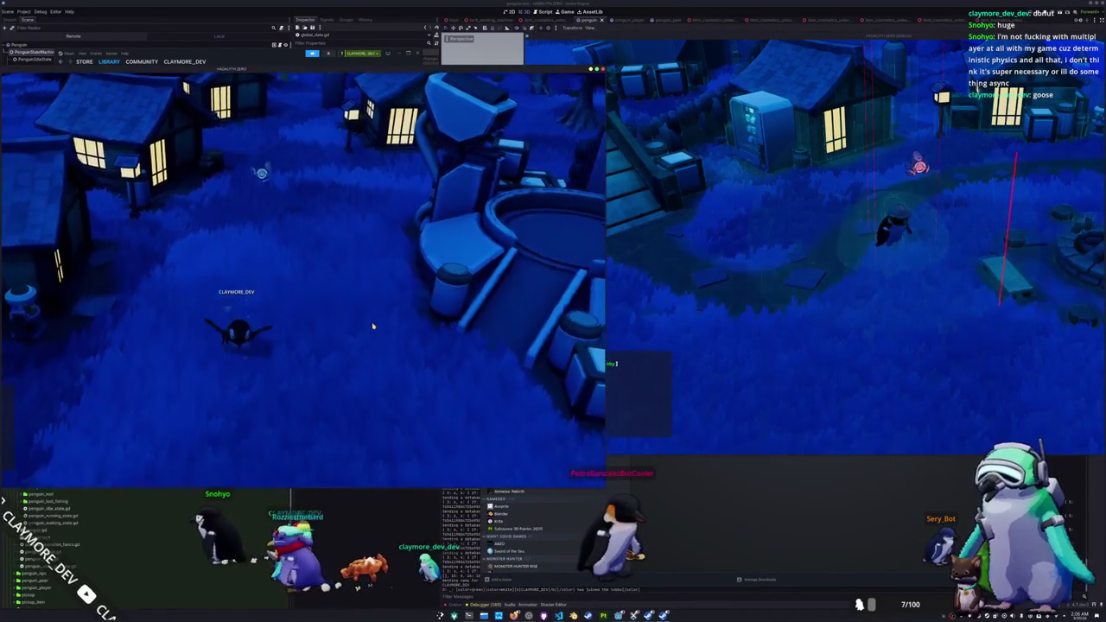
key(a)
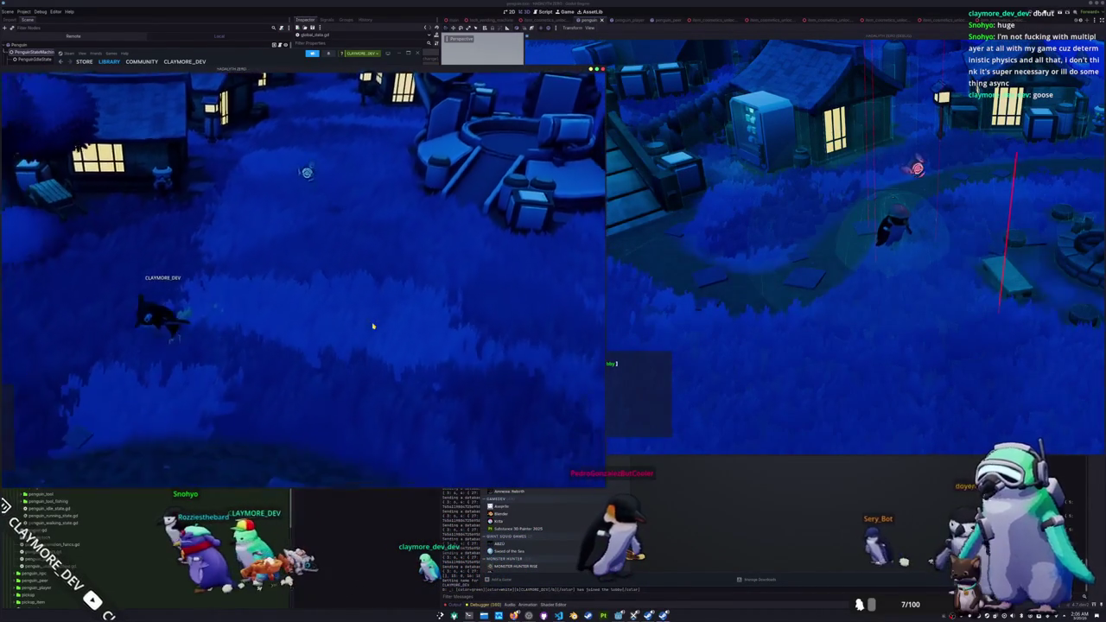
key(a)
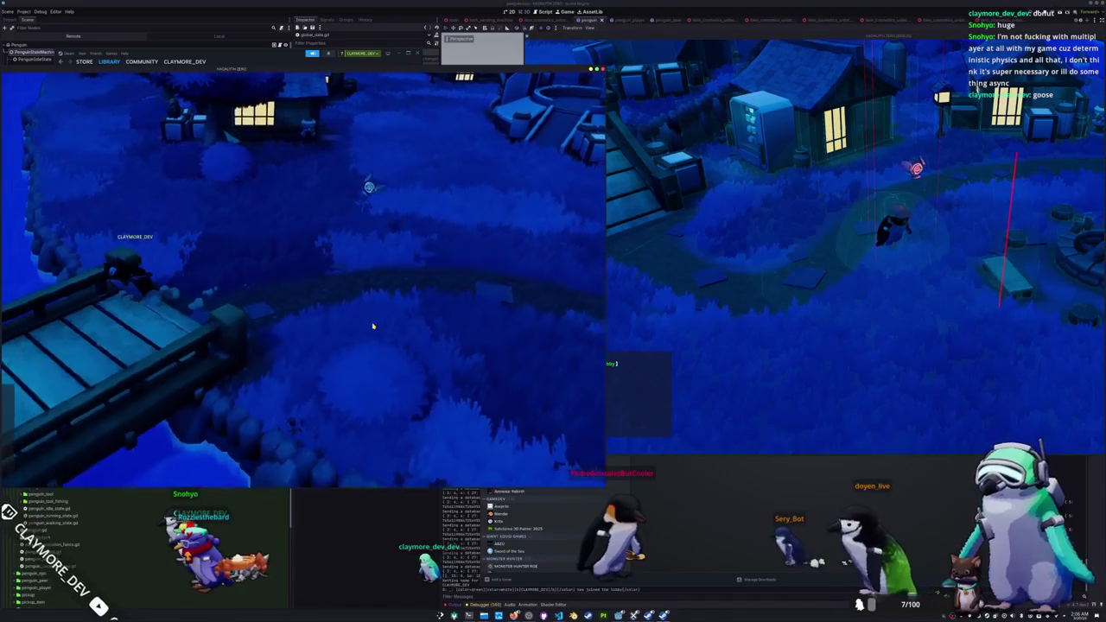
key(a)
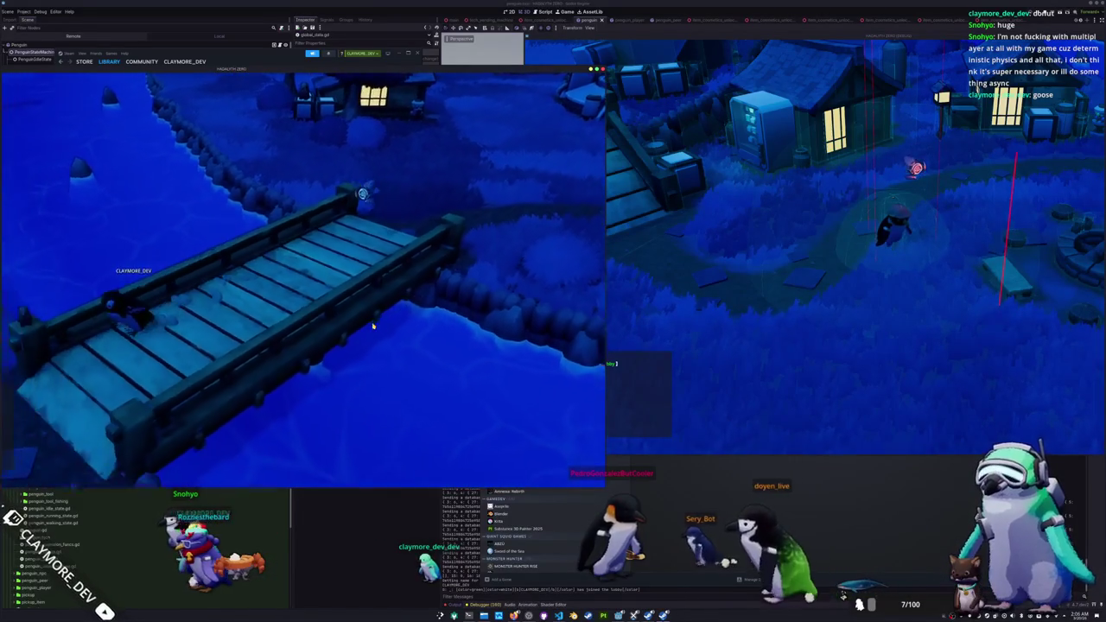
key(a)
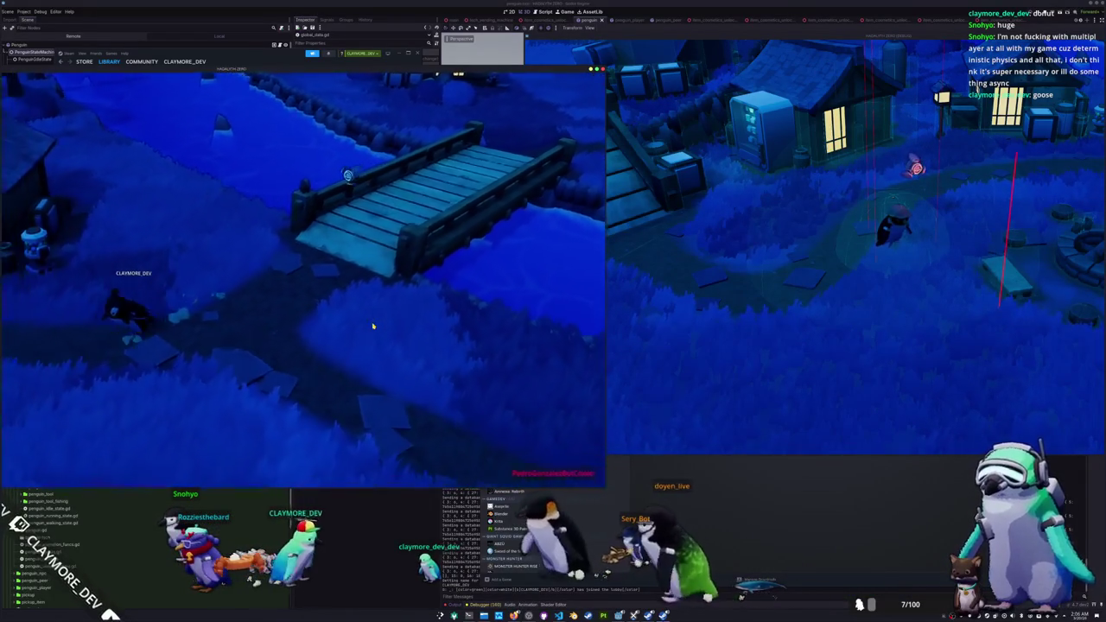
key(a)
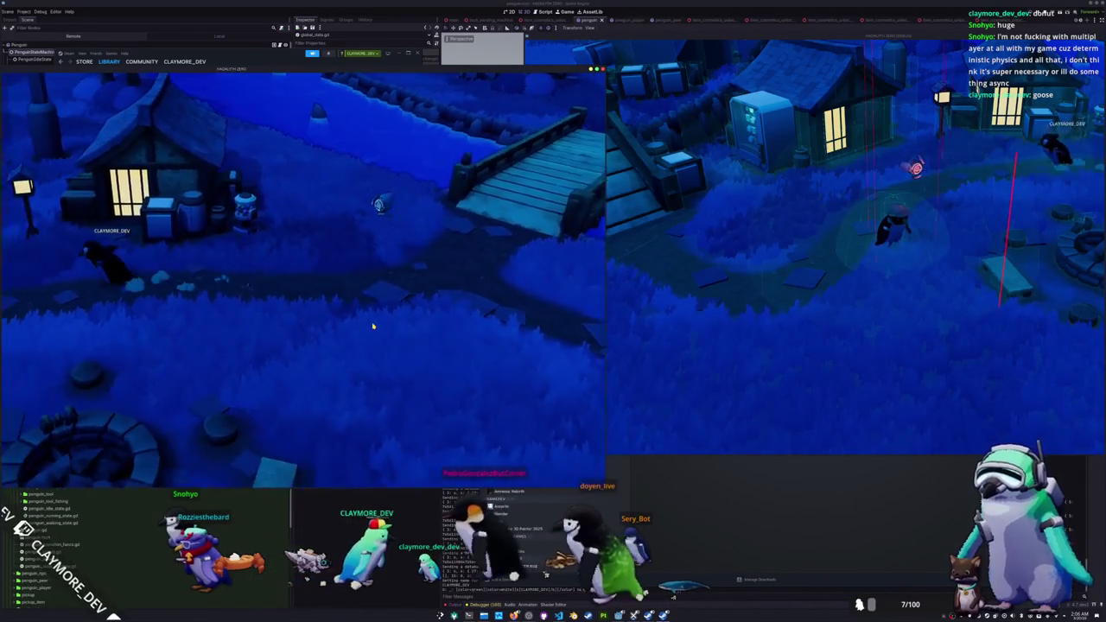
key(s)
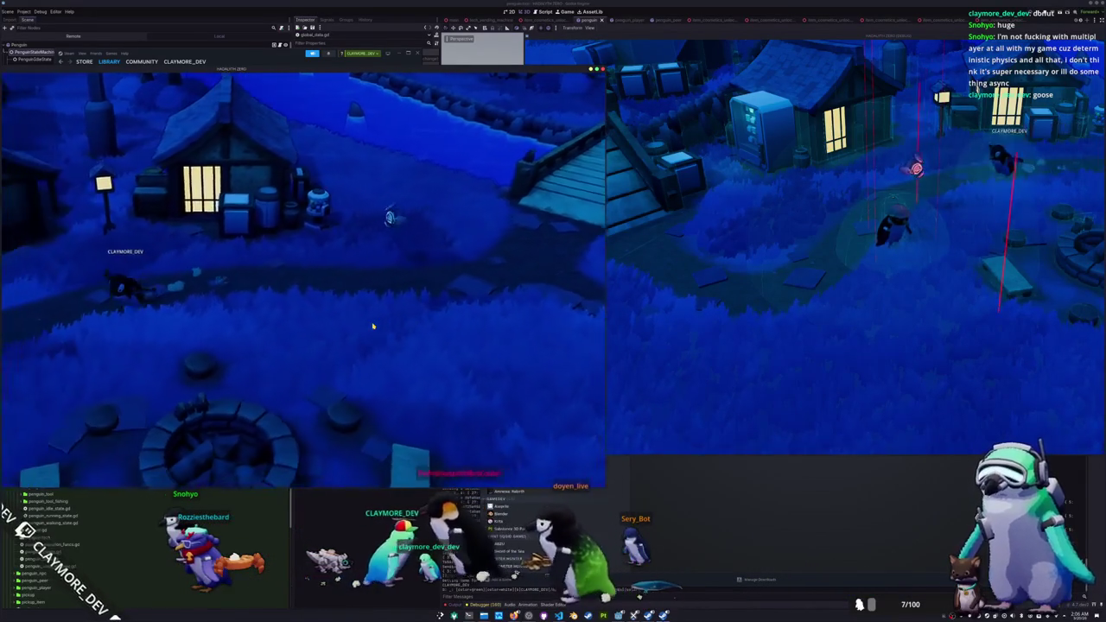
click(788, 271)
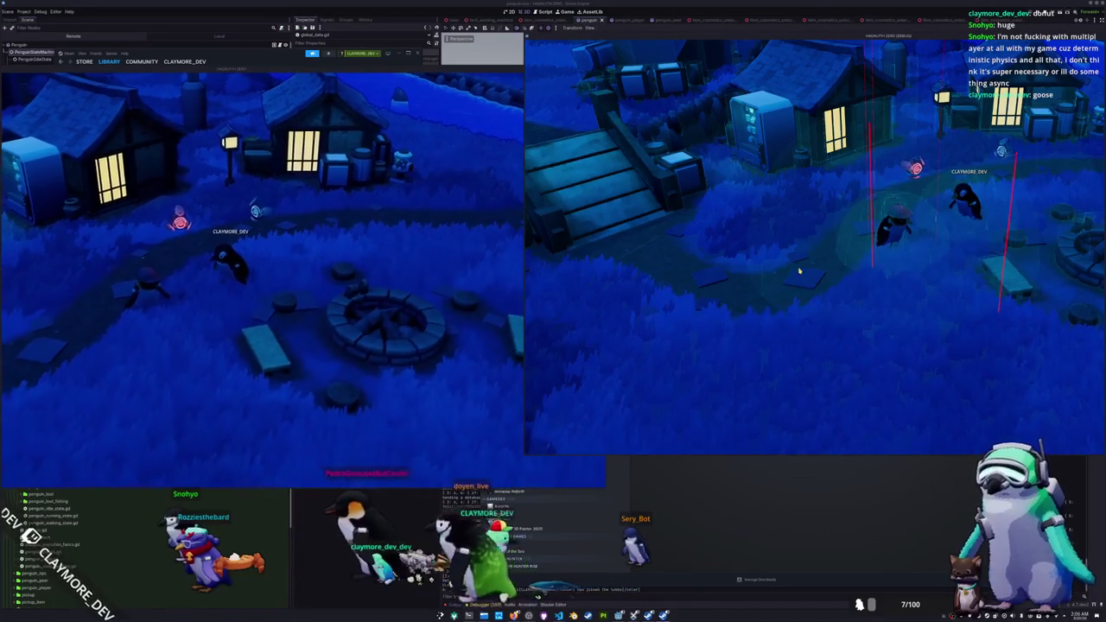
Step: In the host game, open the inventory, drop the Random Skin and inspect the Blue Catfish
key(i)
right_click(733, 125)
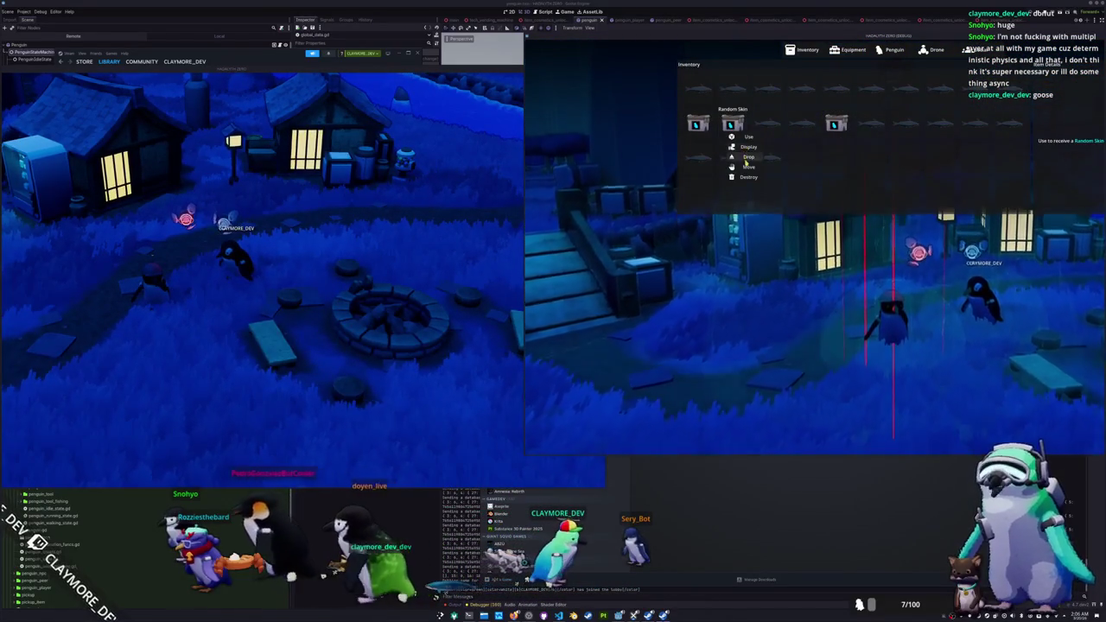
click(745, 138)
click(747, 160)
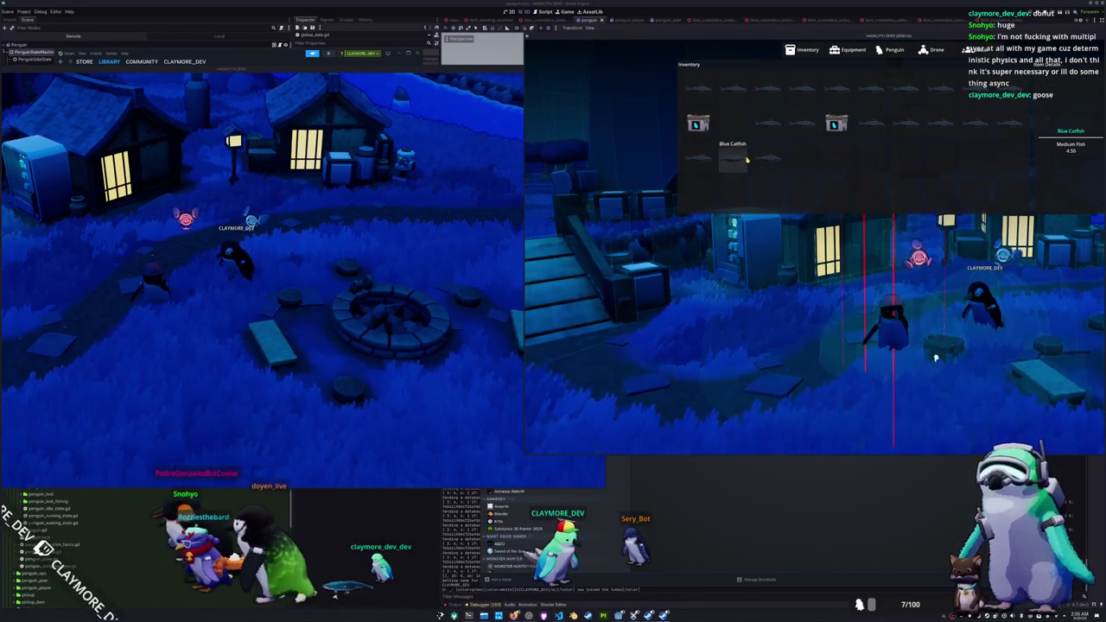
Step: In the client game, drop the Random Skin and Blue Catfish, then close the inventory
click(228, 305)
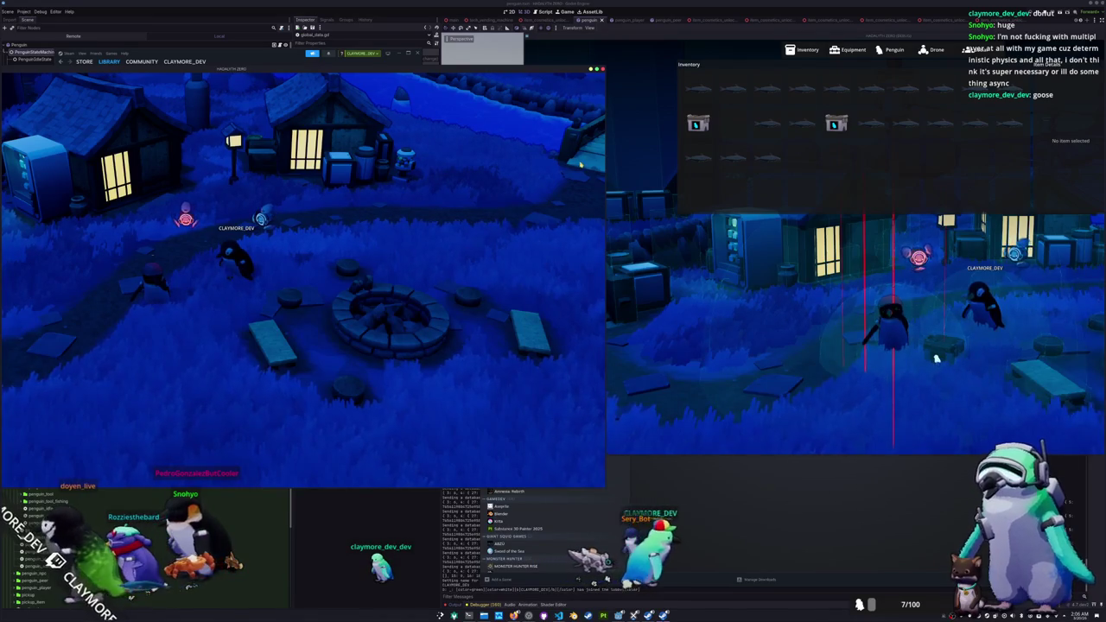
click(698, 124)
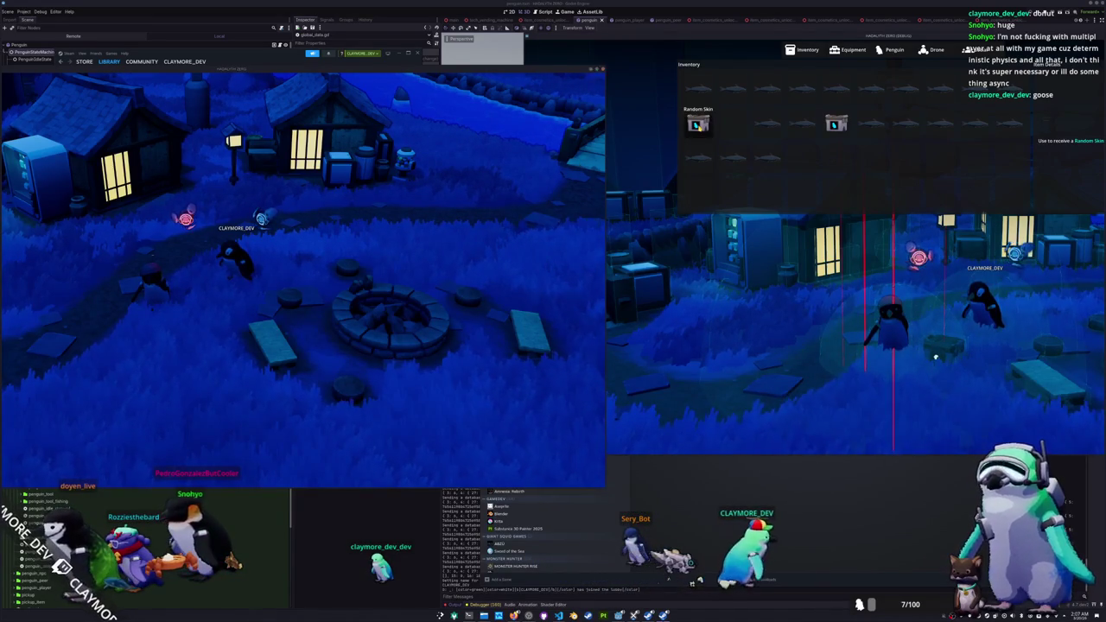
click(698, 124)
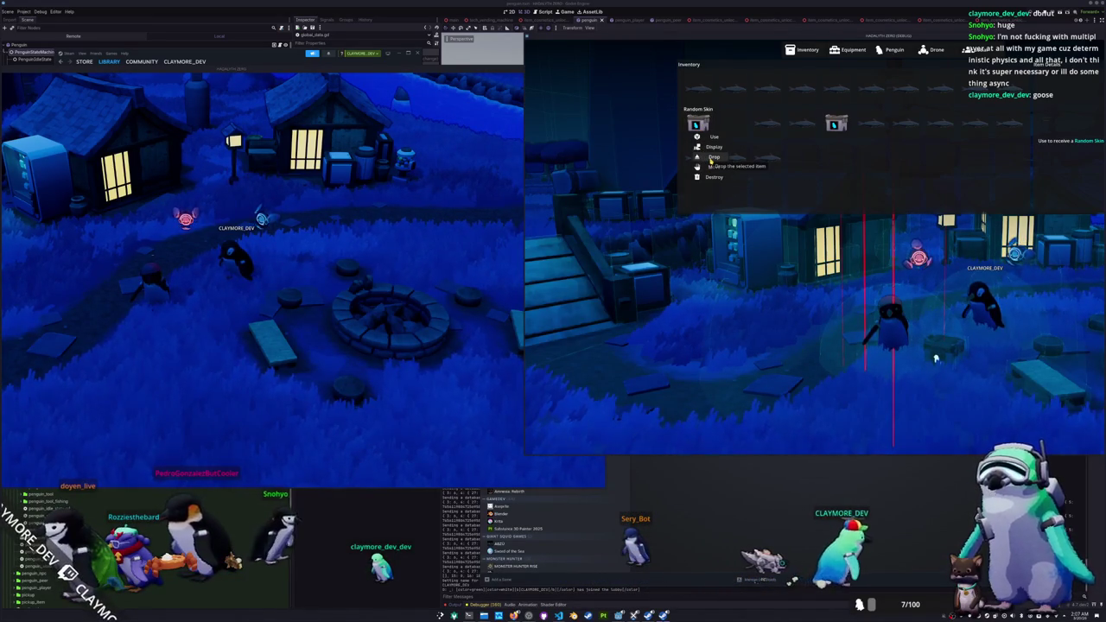
click(710, 159)
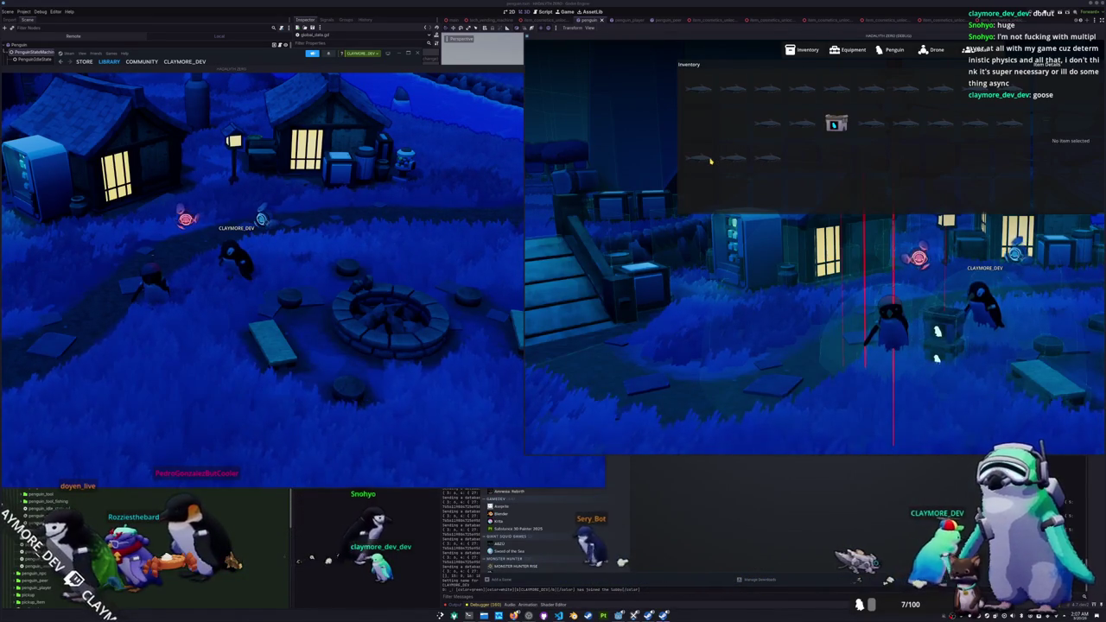
click(700, 159)
click(703, 181)
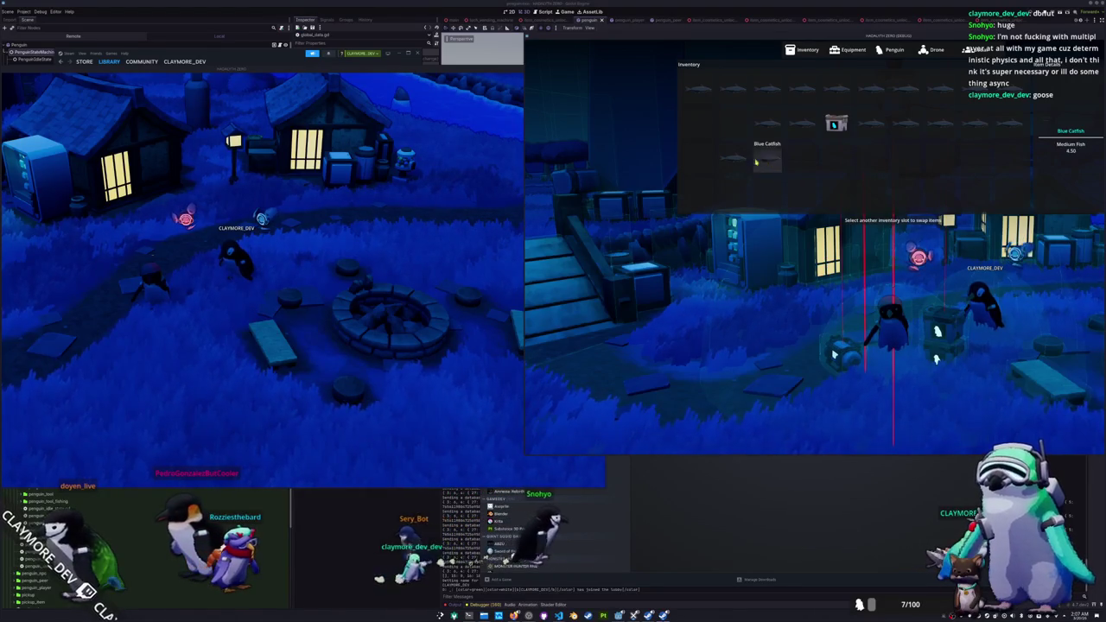
click(748, 181)
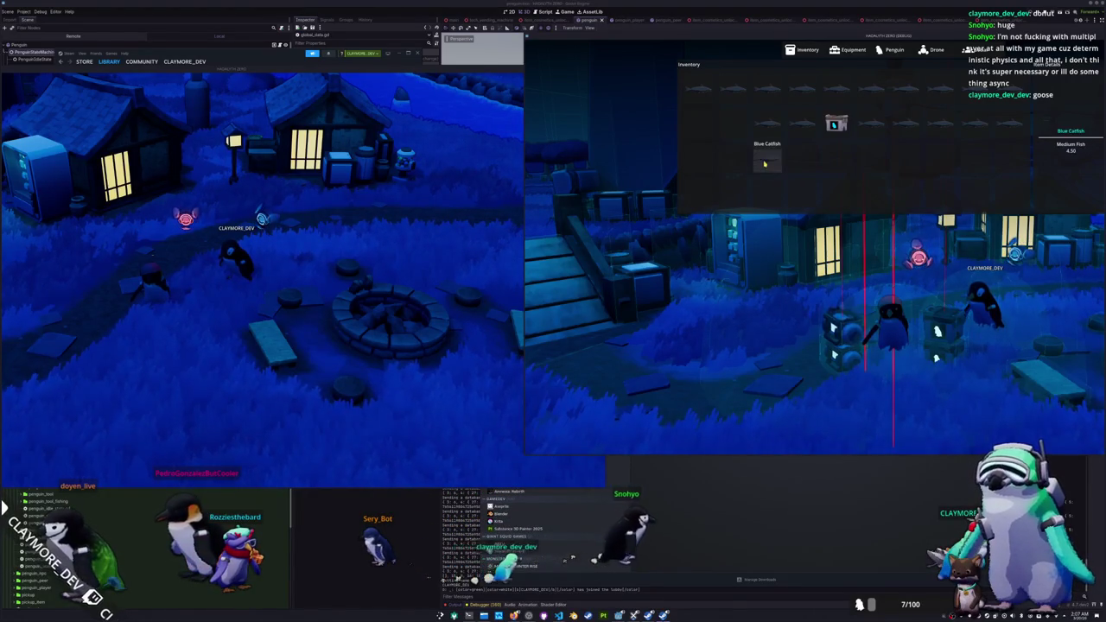
click(781, 146)
click(835, 125)
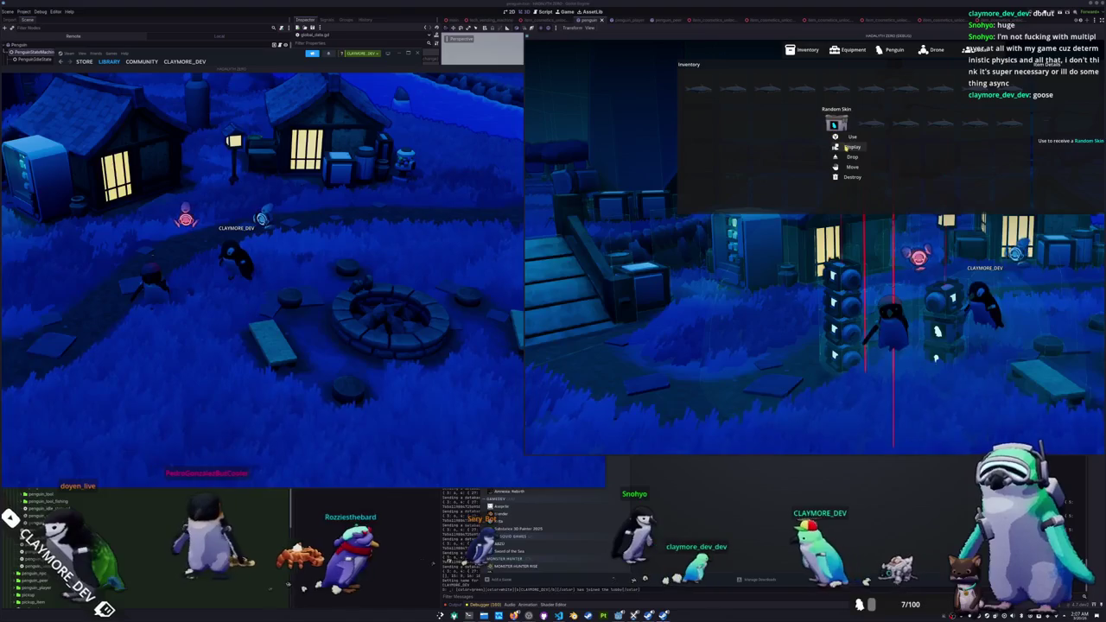
click(851, 147)
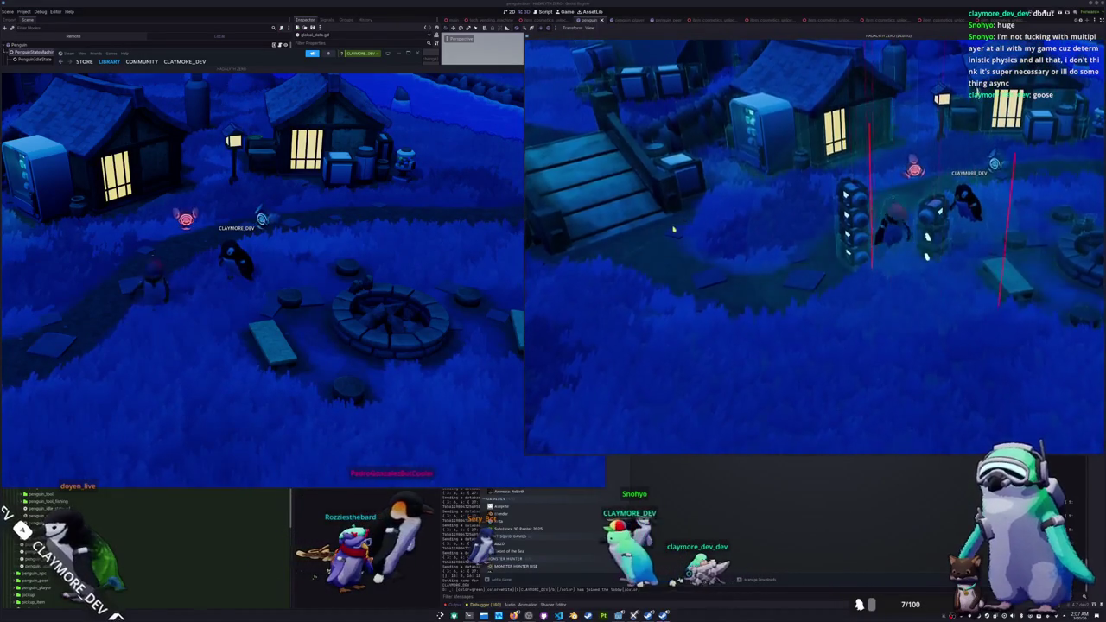
Step: Walk the first game's penguin around the fire pit
click(320, 292)
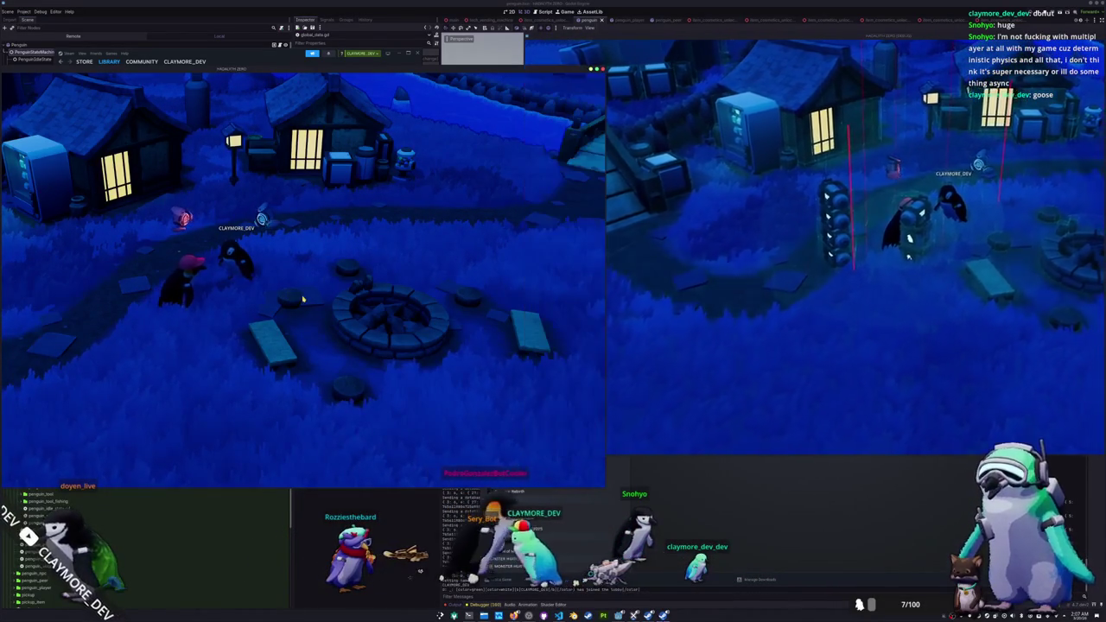
key(w)
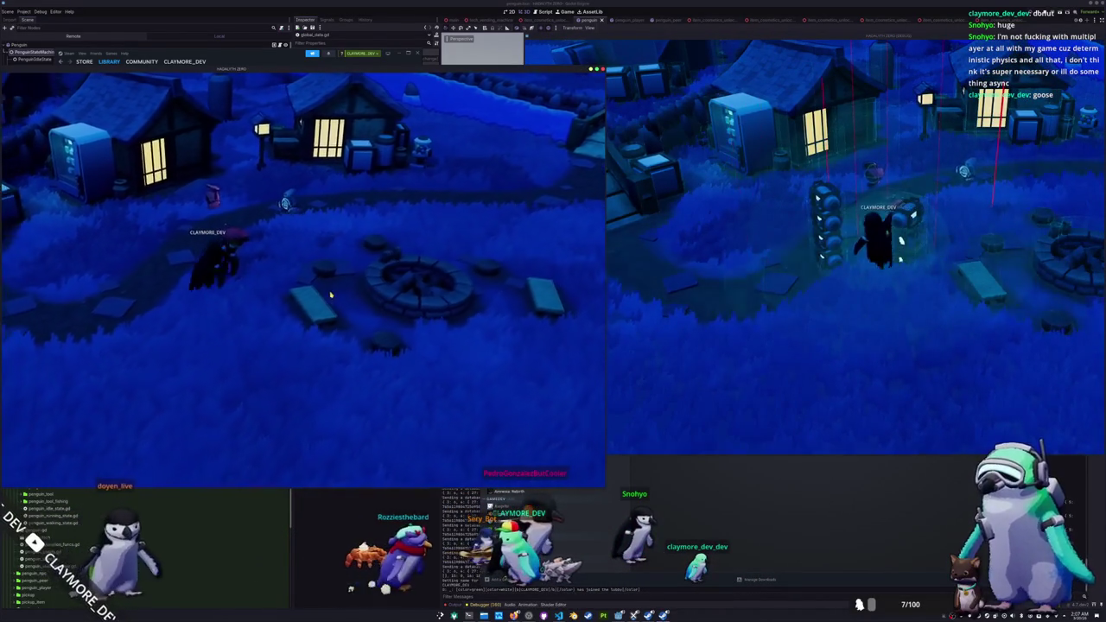
key(a)
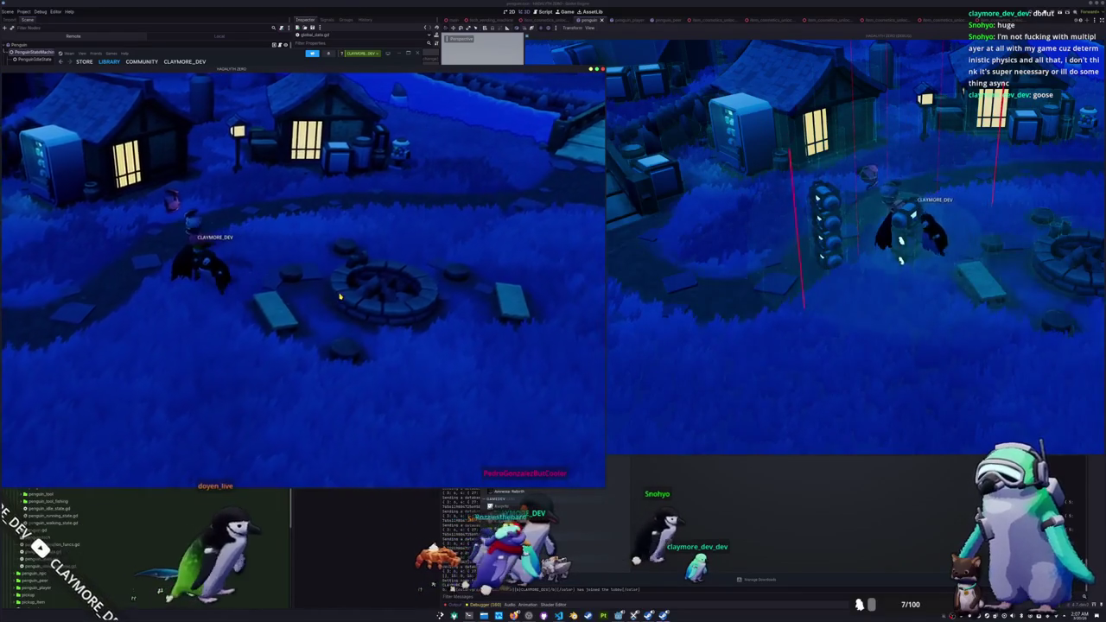
key(w)
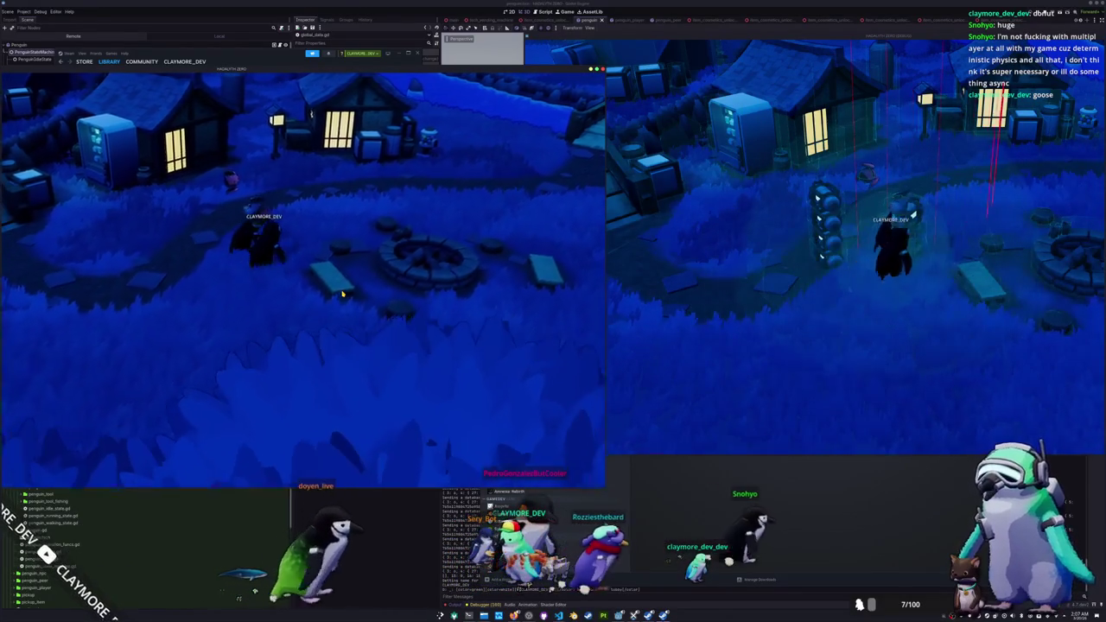
key(s)
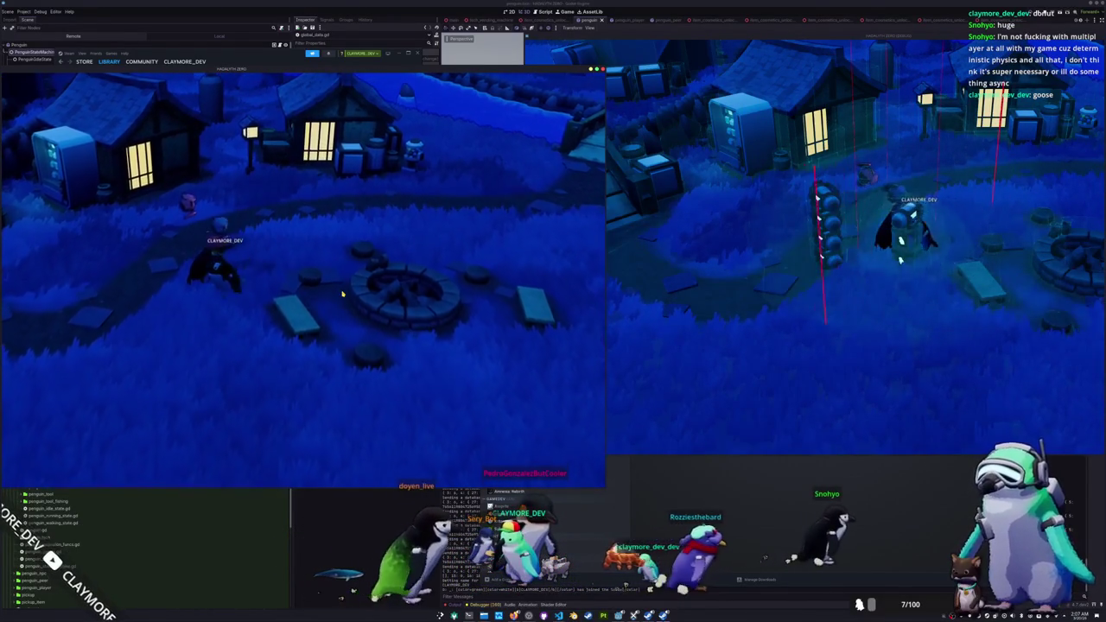
key(w)
key(d)
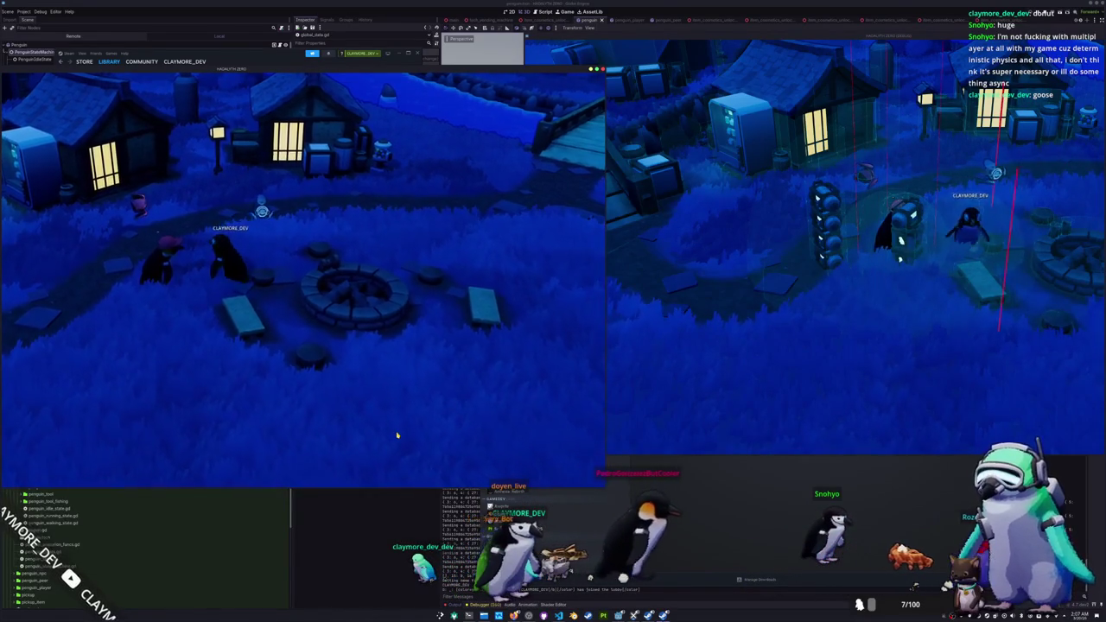
Step: Walk the second game's penguin to the right, then return to VS Code
click(832, 317)
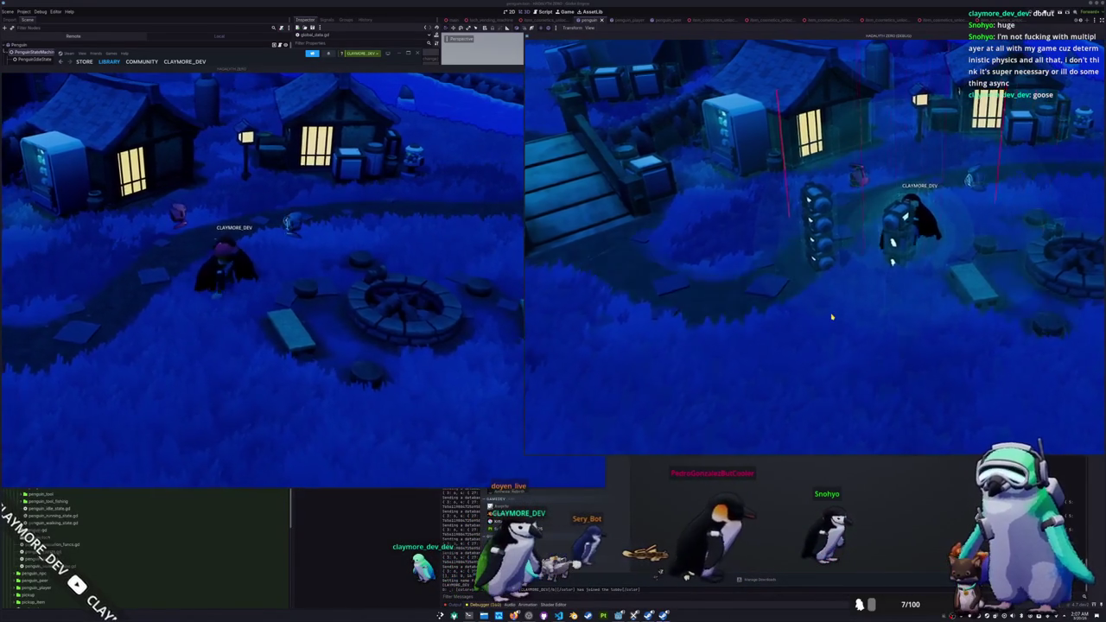
key(d)
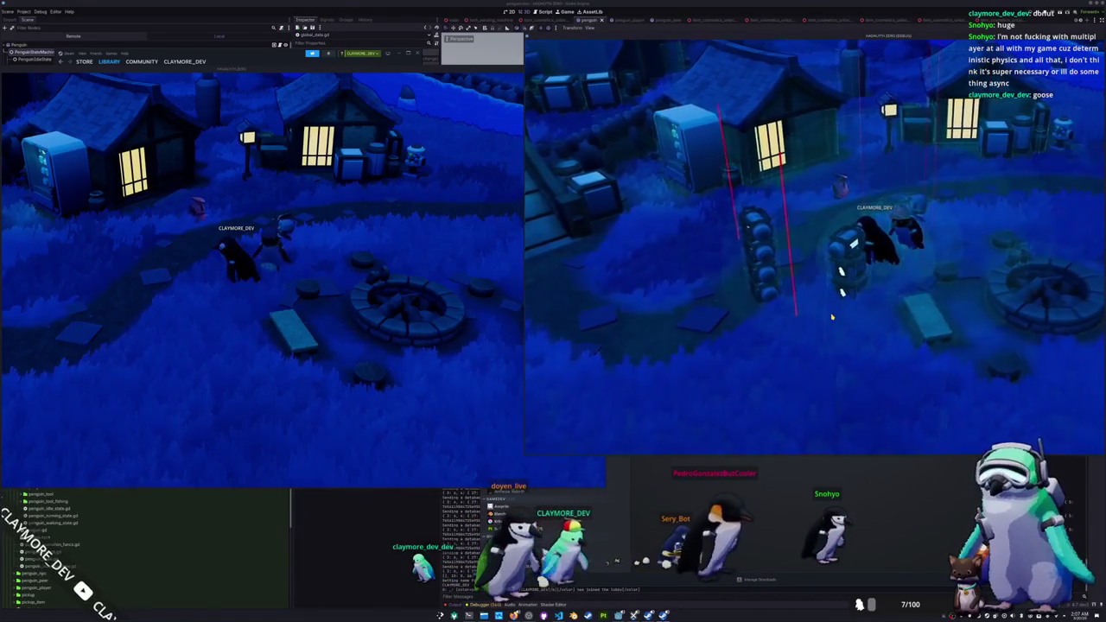
click(447, 389)
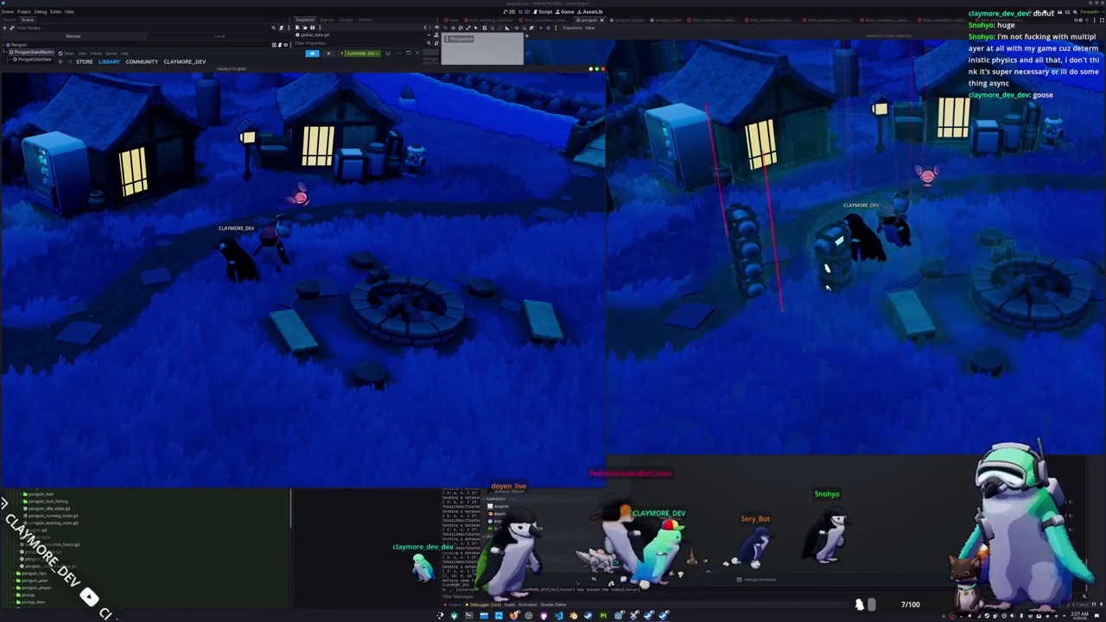
key(alt+Tab)
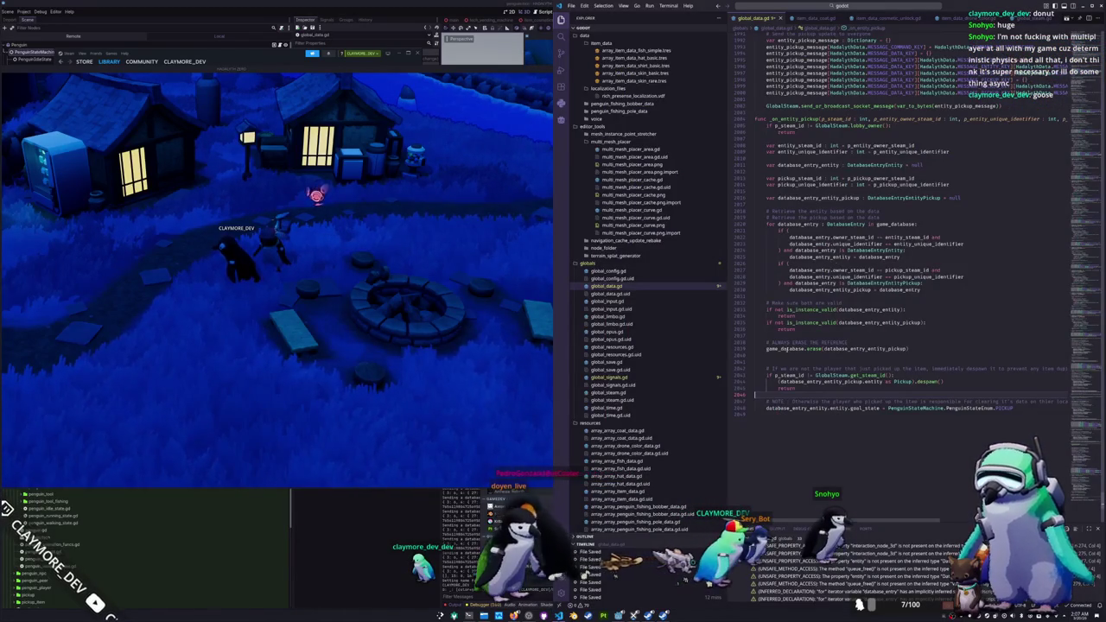
Step: Review global_signals.gd, penguin_idle_state.gd and state_machine.gd, ending back on global_signals.gd
click(619, 379)
scroll(626, 329, down, 10)
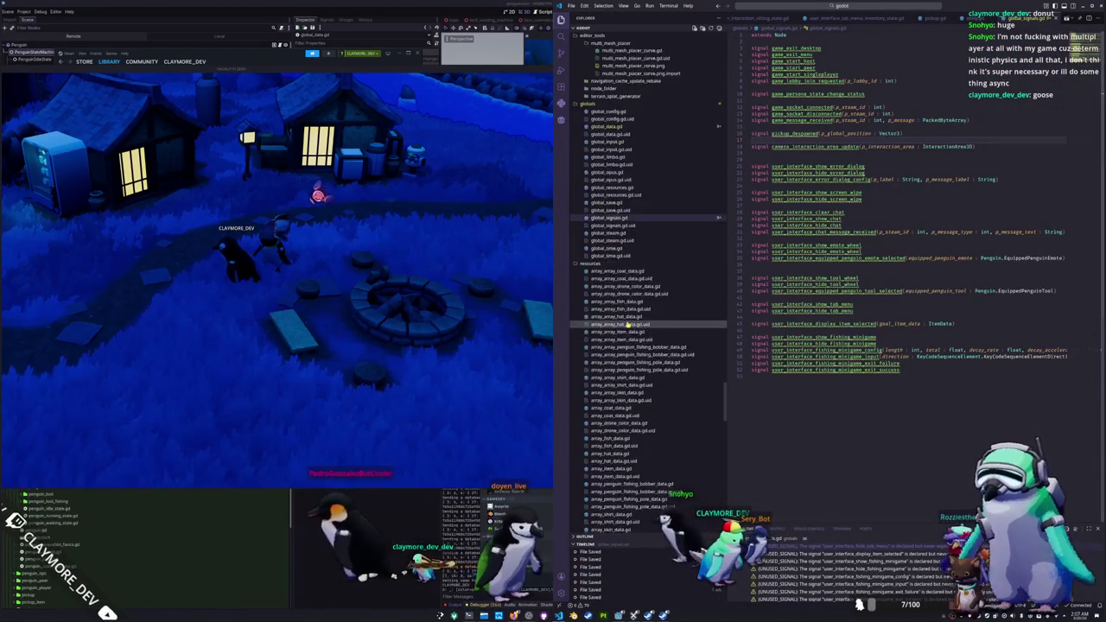
scroll(626, 330, down, 9)
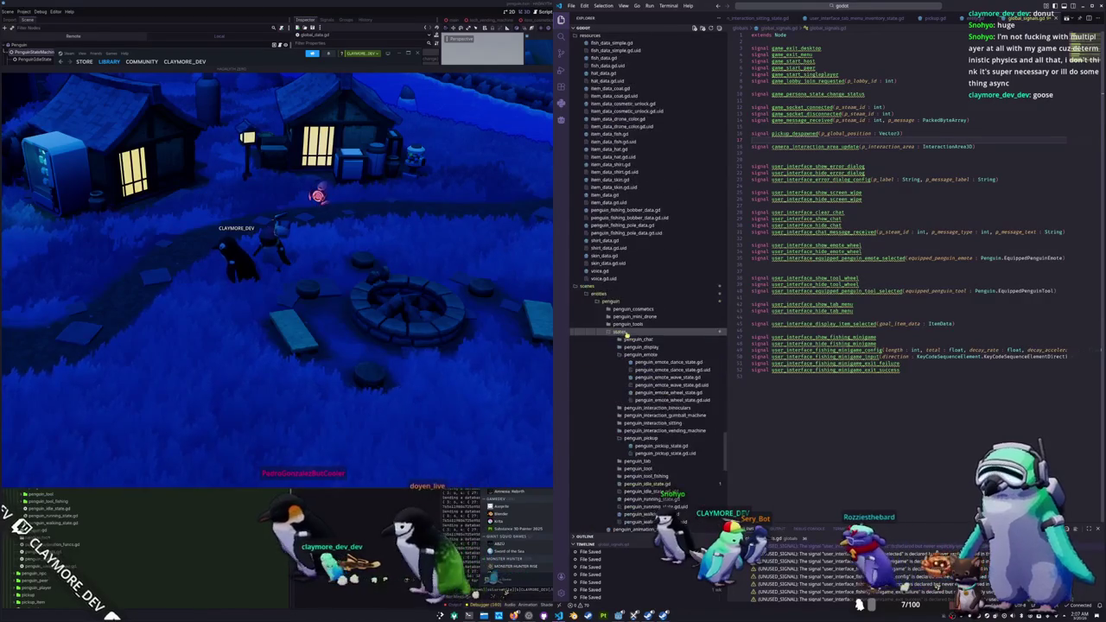
click(641, 368)
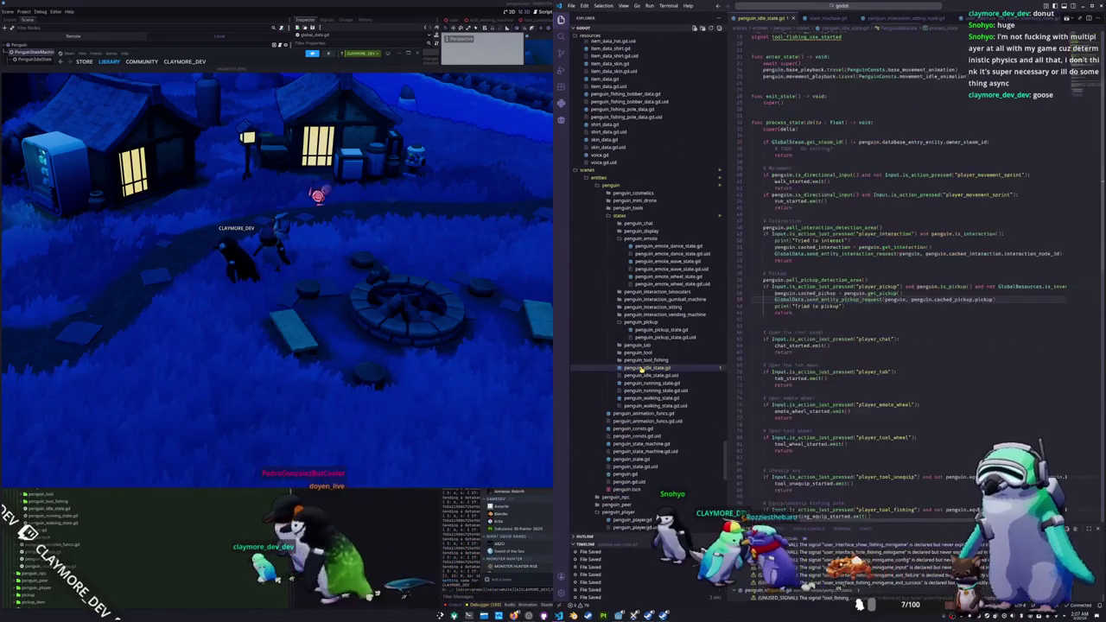
scroll(768, 339, down, 10)
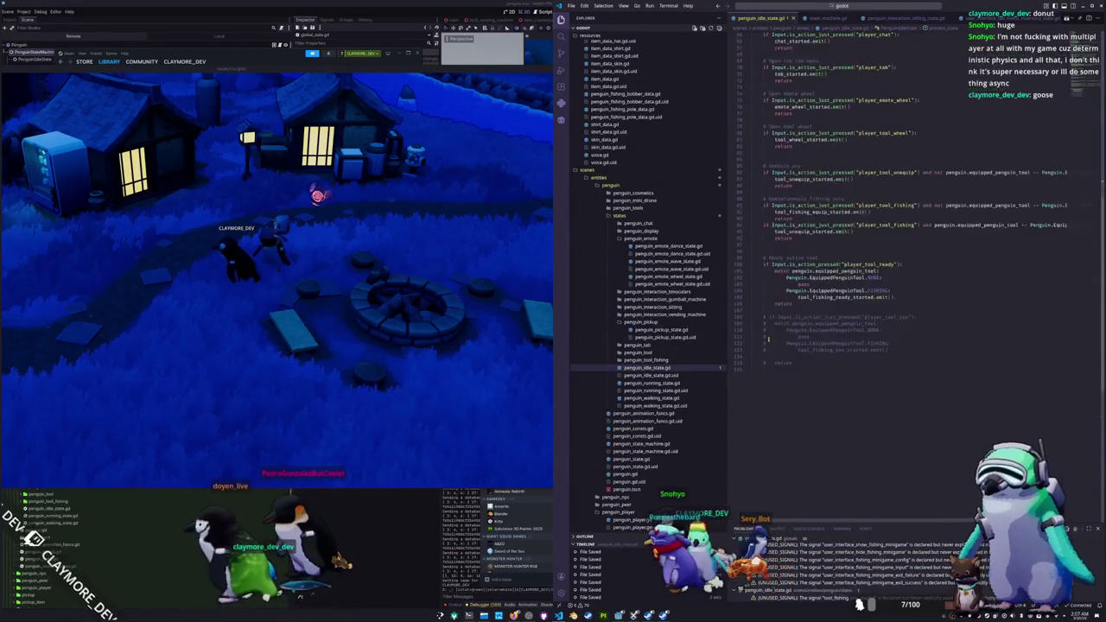
scroll(768, 340, up, 8)
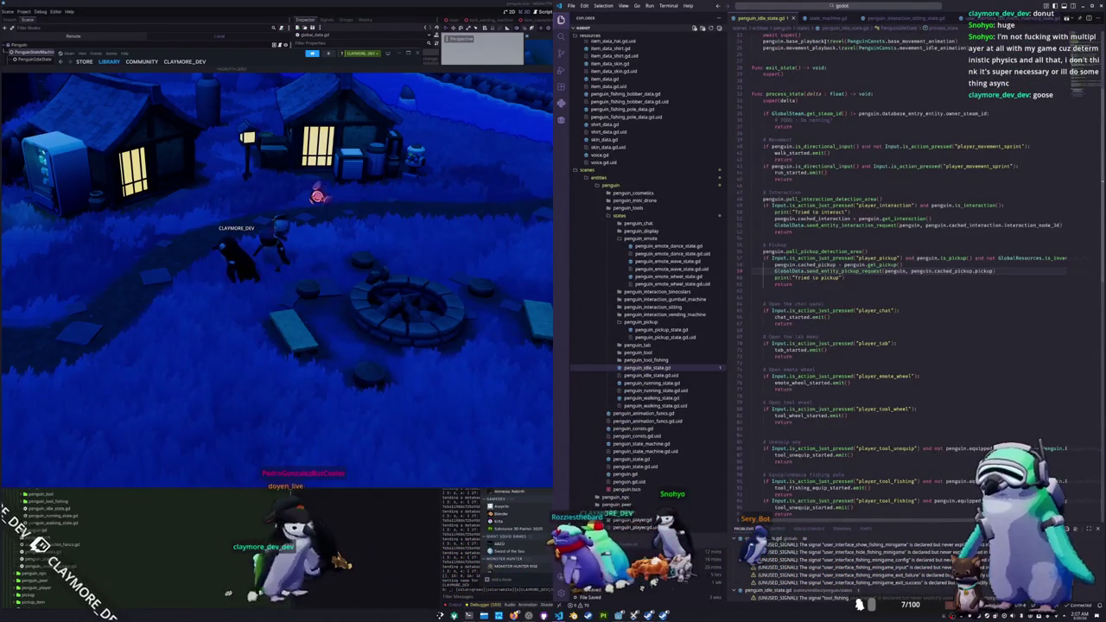
click(825, 18)
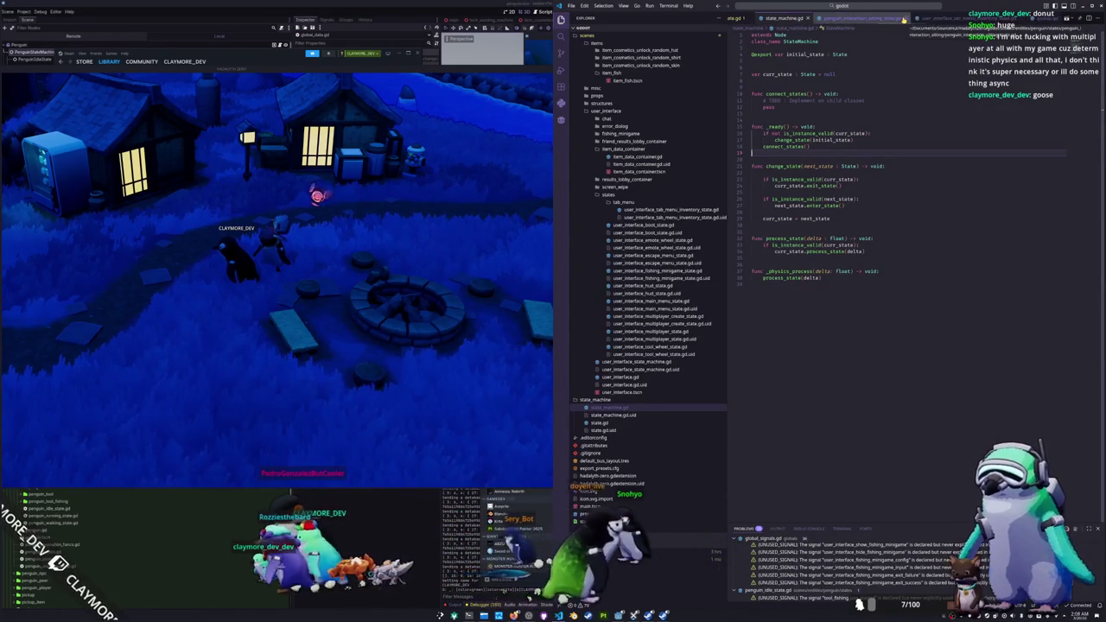
click(904, 17)
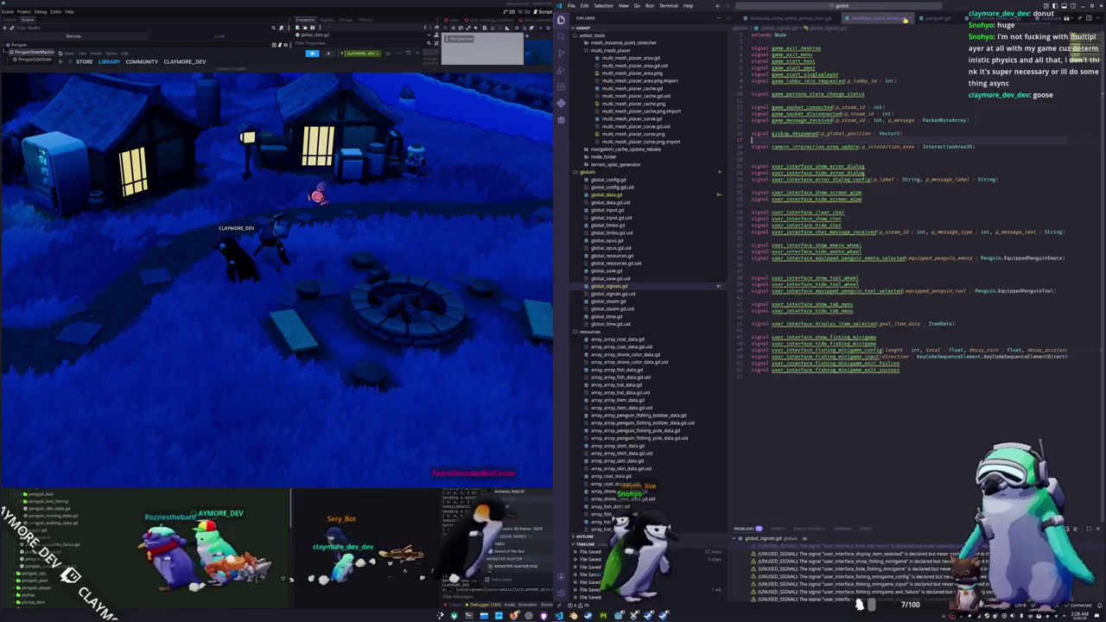
click(891, 5)
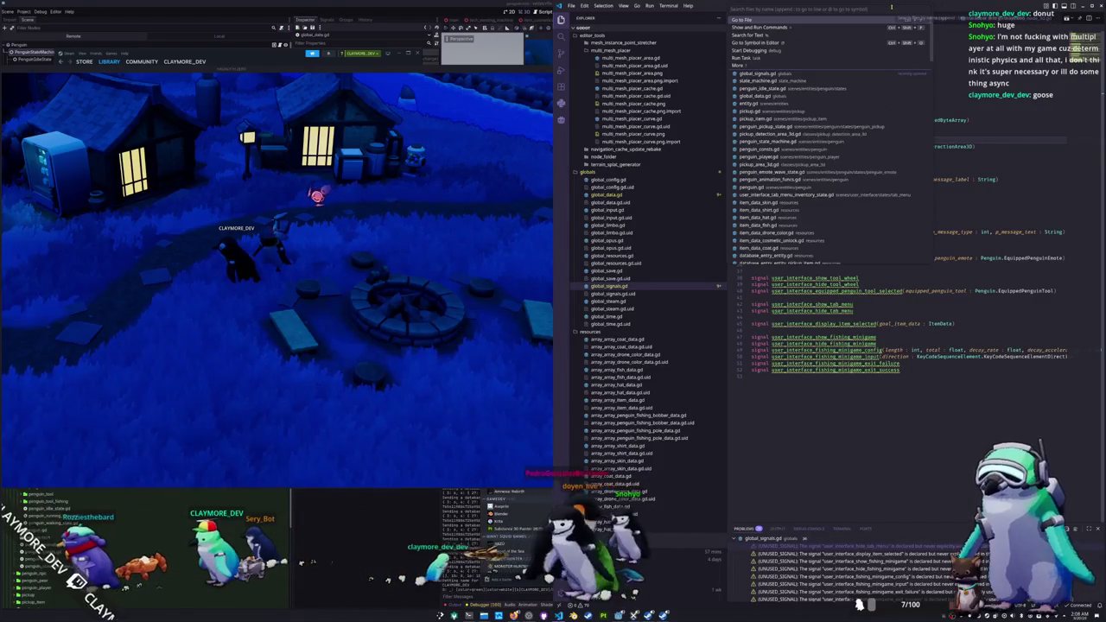
Step: Open global_data.gd and look over the game_database.erase code
text(global_data)
key(Return)
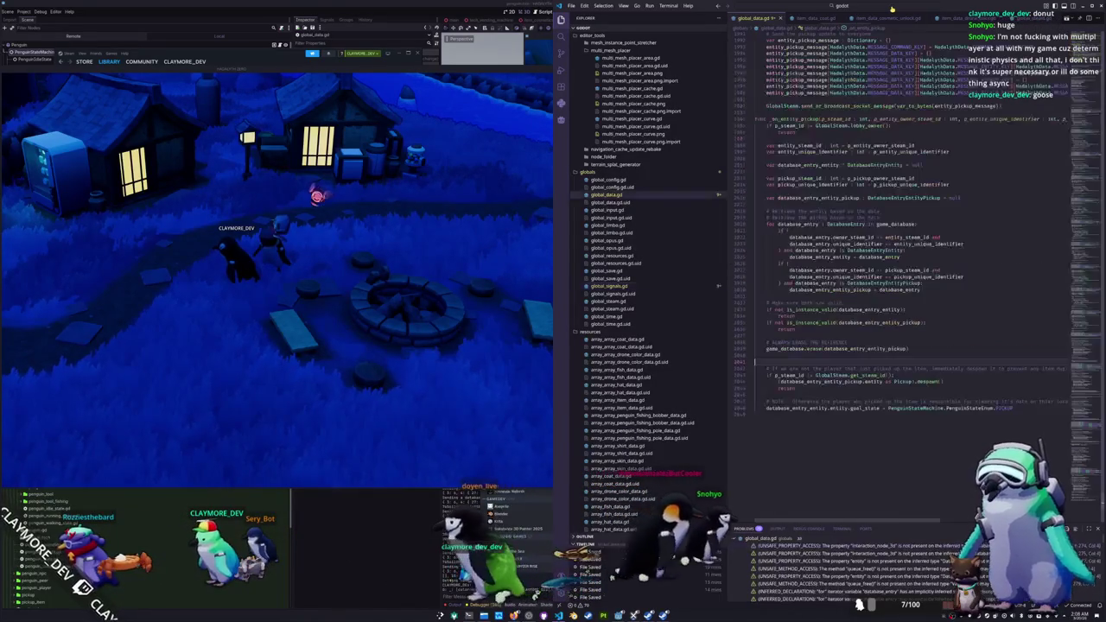
click(812, 349)
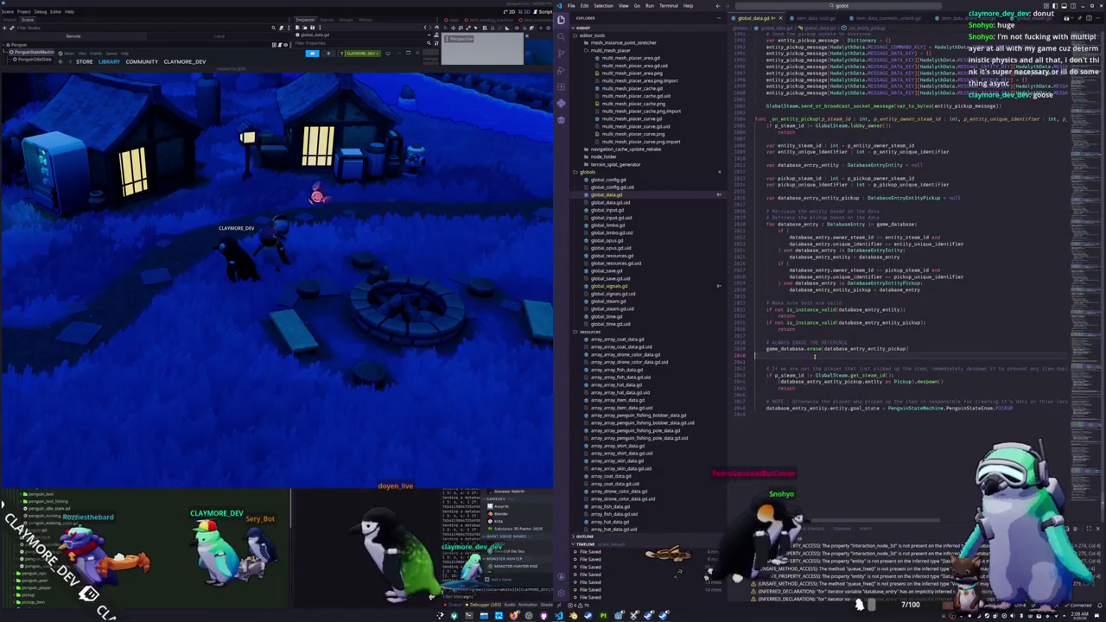
scroll(812, 349, up, 6)
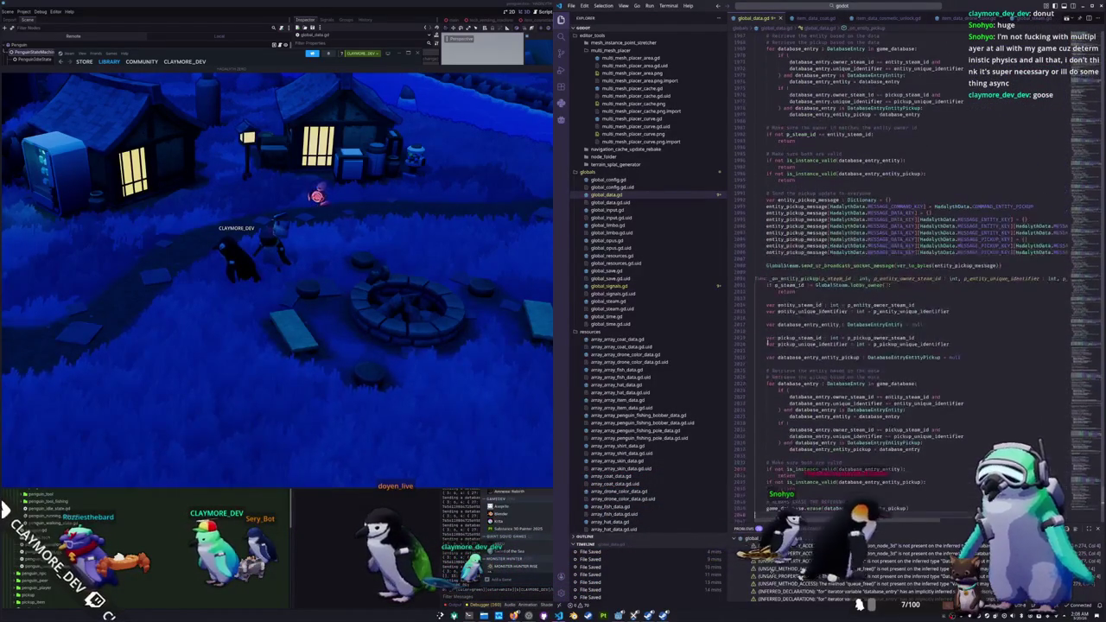
scroll(764, 327, down, 3)
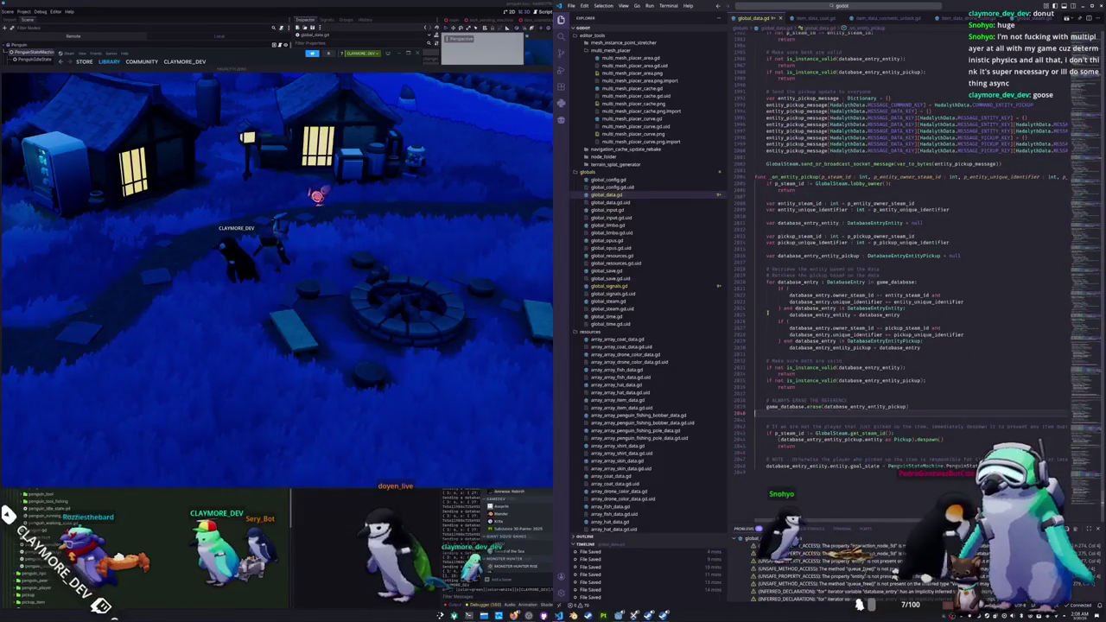
scroll(767, 312, up, 9)
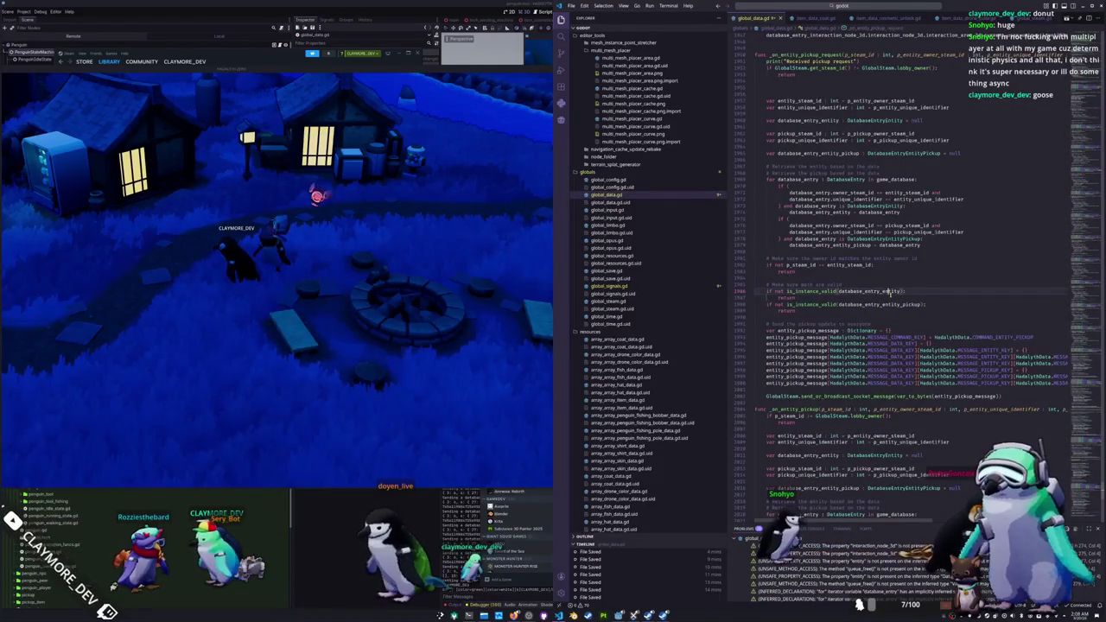
key(ctrl+p)
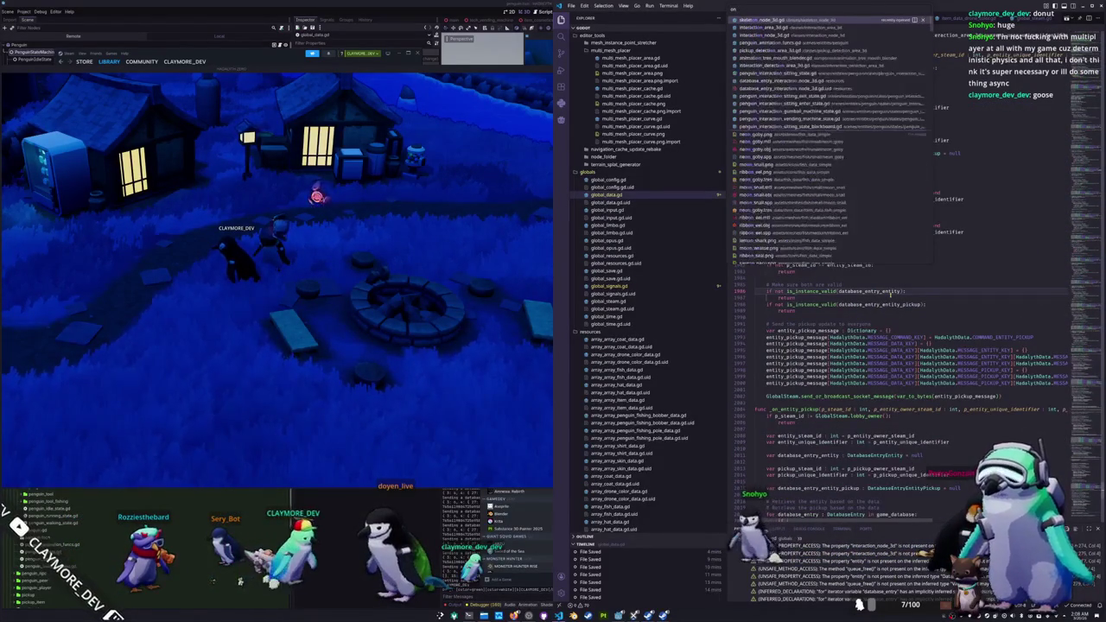
text(ent)
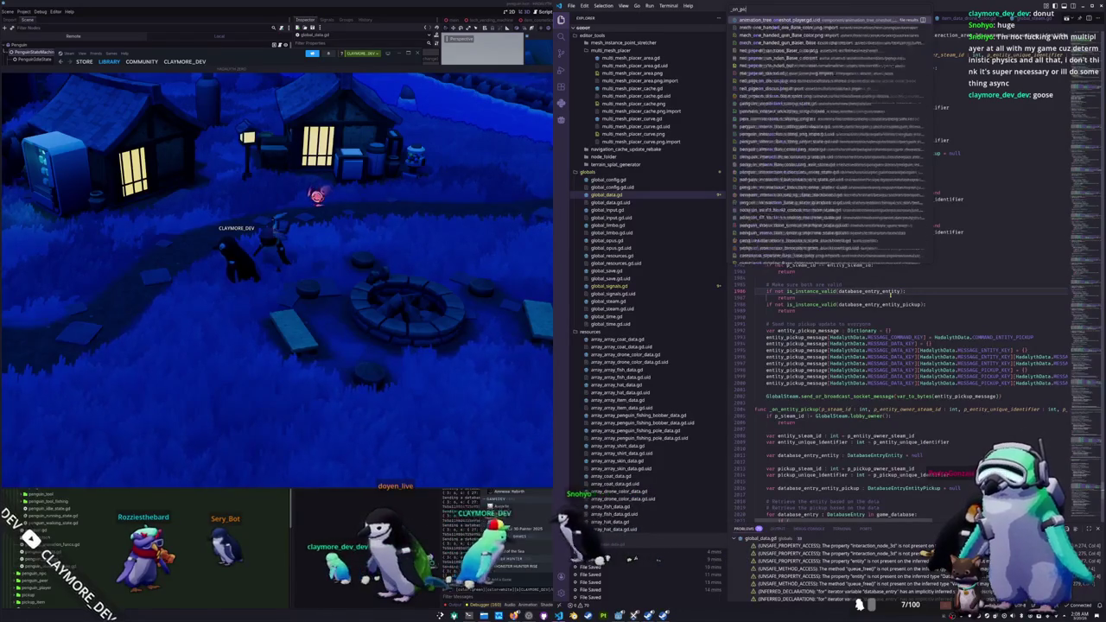
key(Escape)
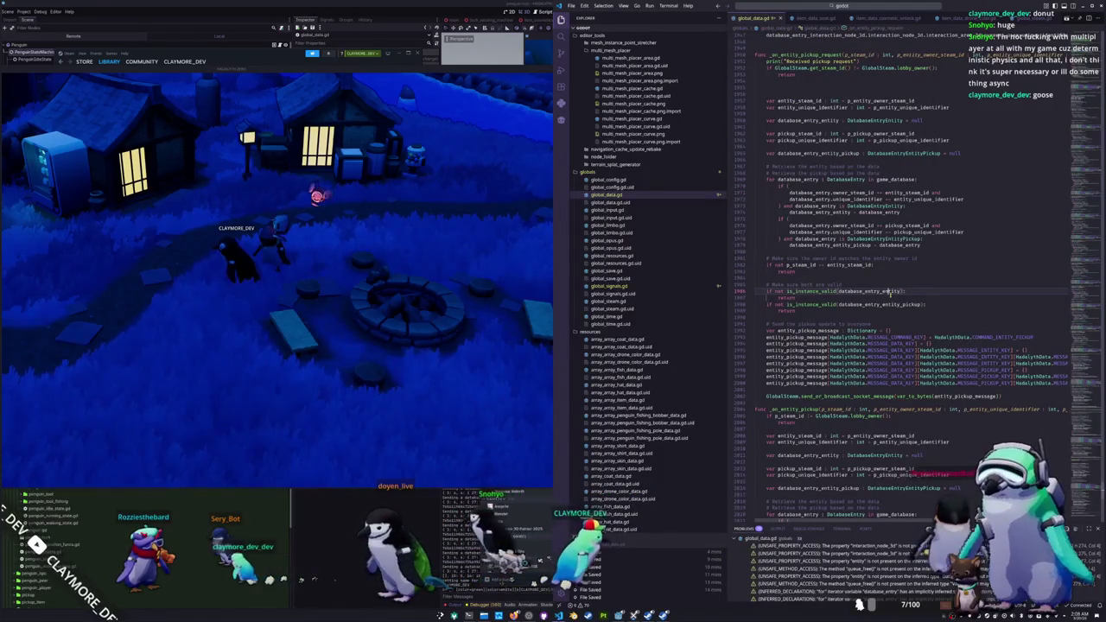
Step: Jump to the _on_spawn_pickup_item definition and inspect the pickup's transform line
key(alt+Left)
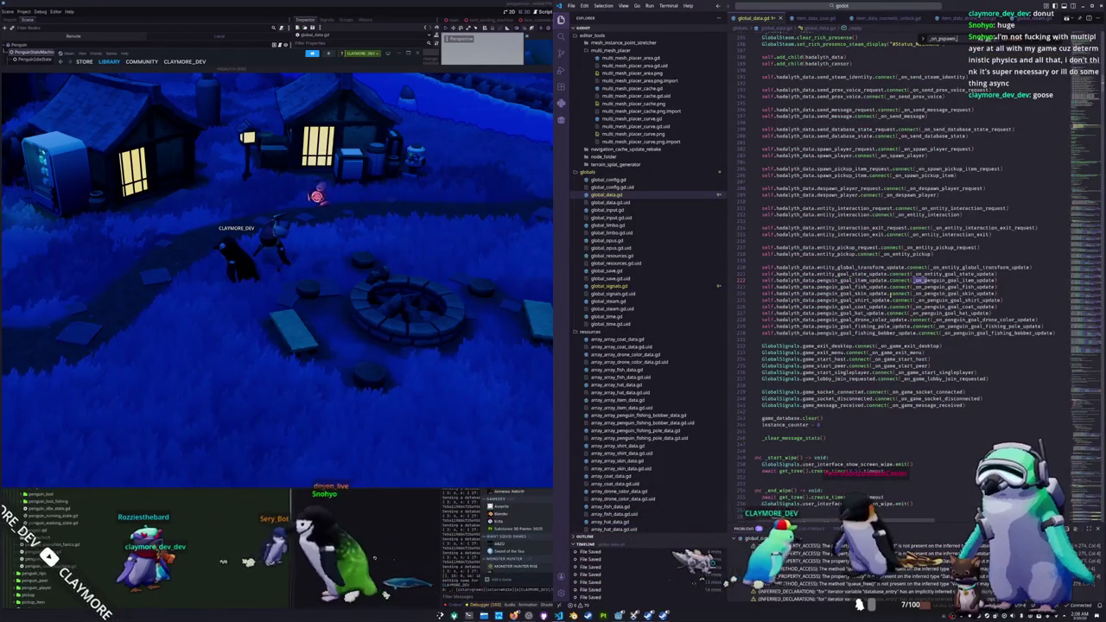
key(alt+Left)
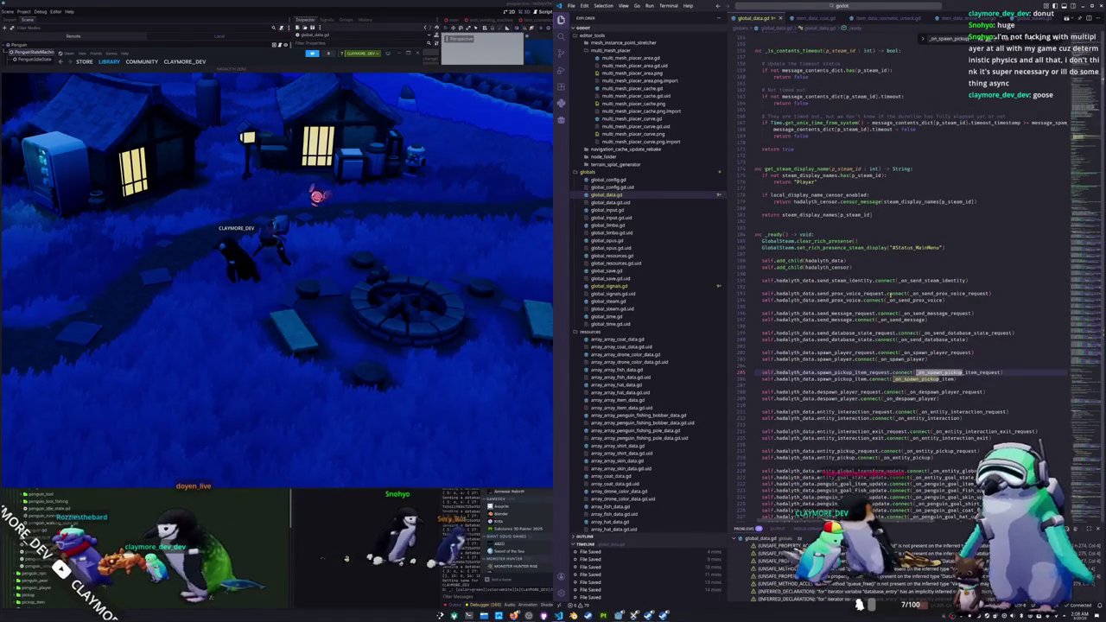
key(F12)
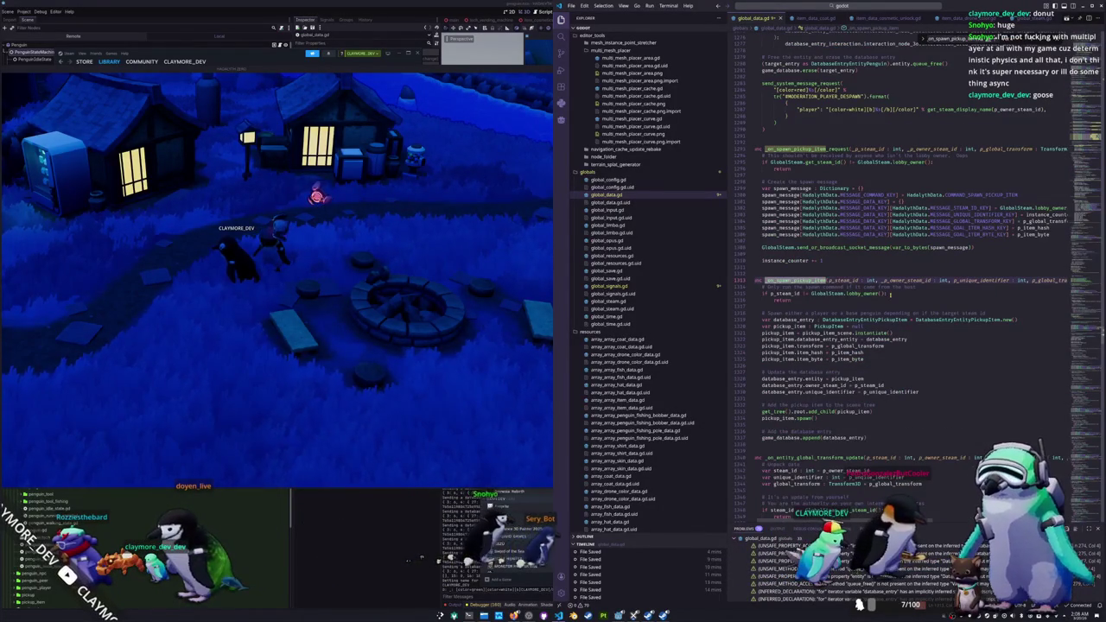
click(795, 148)
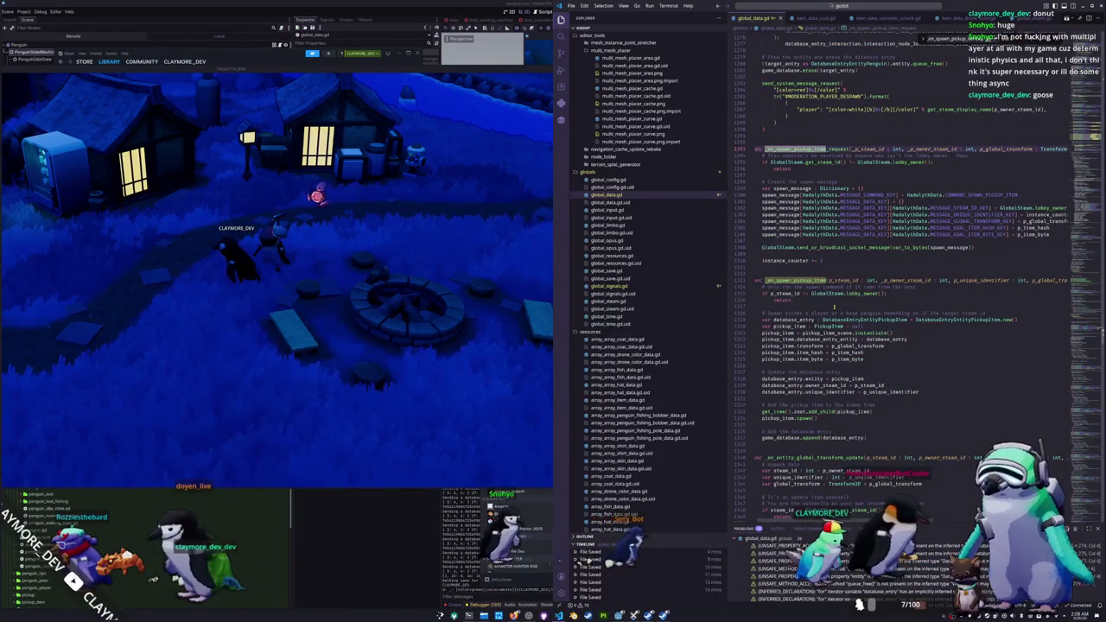
scroll(833, 306, down, 4)
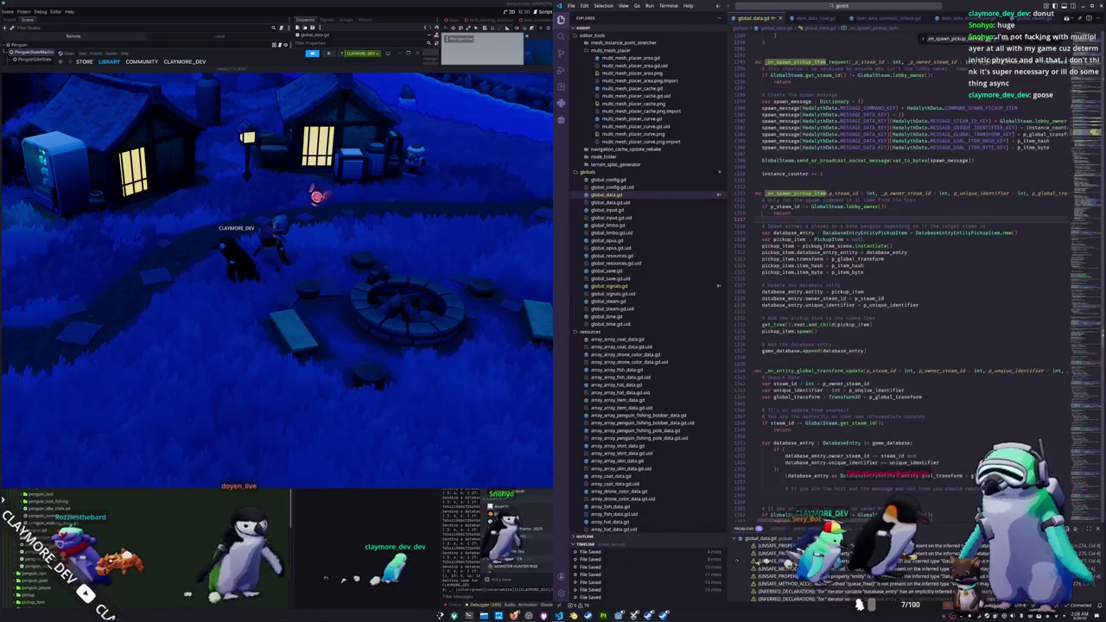
drag(887, 258, 755, 259)
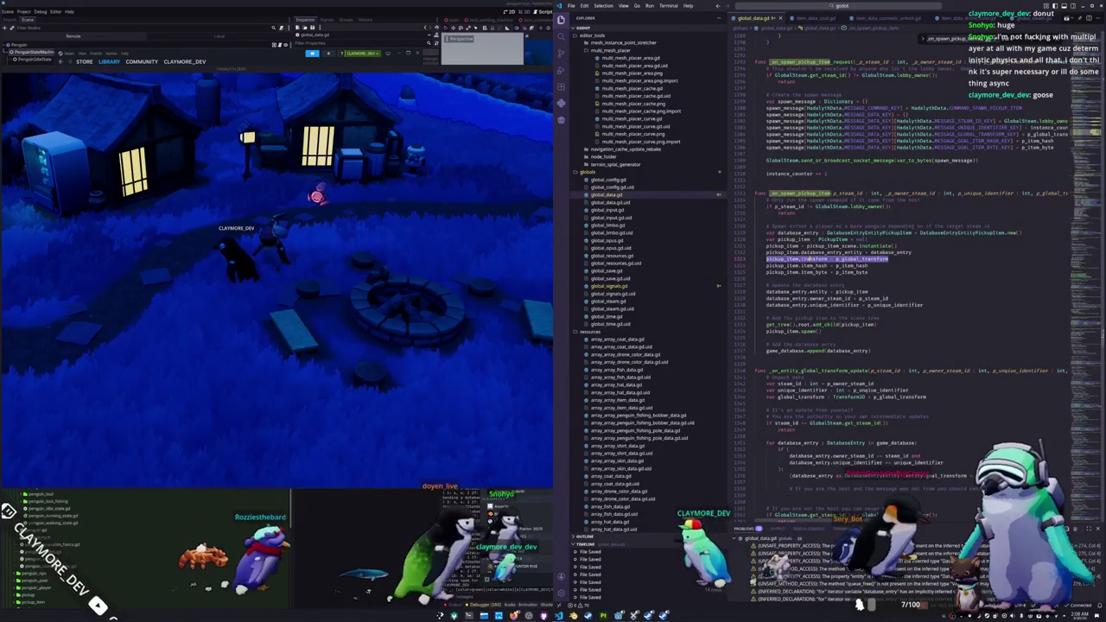
click(889, 258)
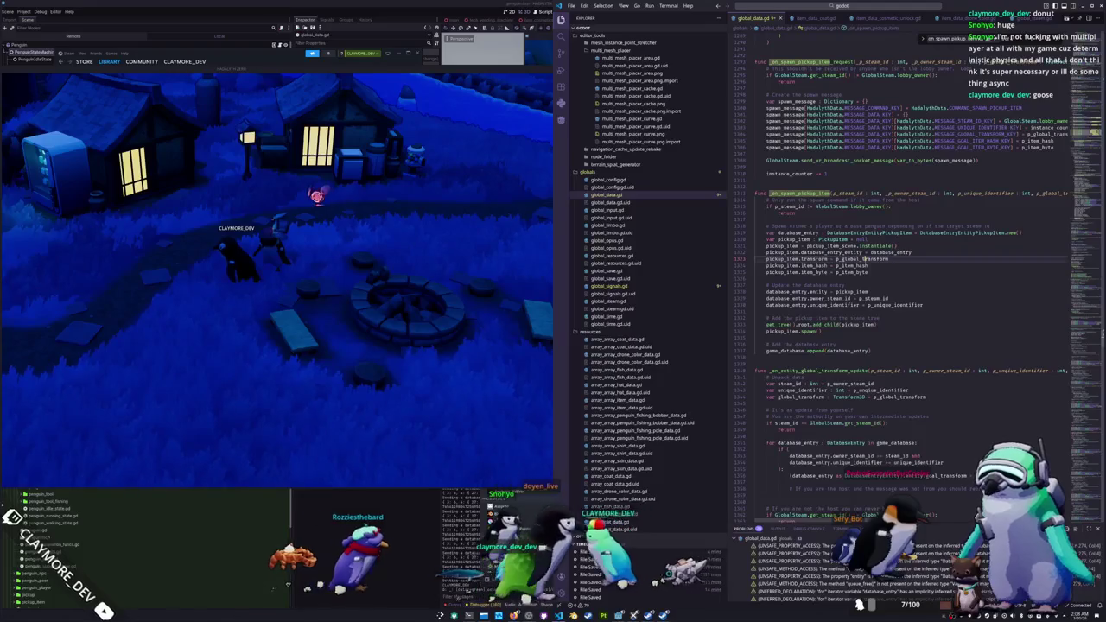
scroll(900, 264, down, 2)
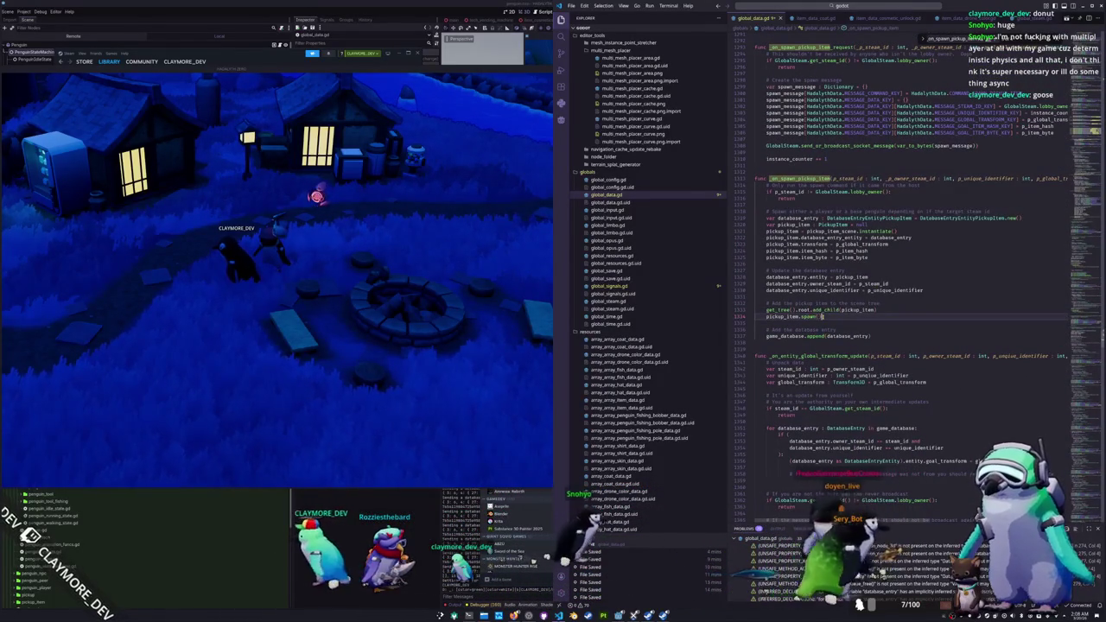
Step: Highlight every use of spawn in global_data.gd, then search Quick Open for pickup_item
double_click(809, 316)
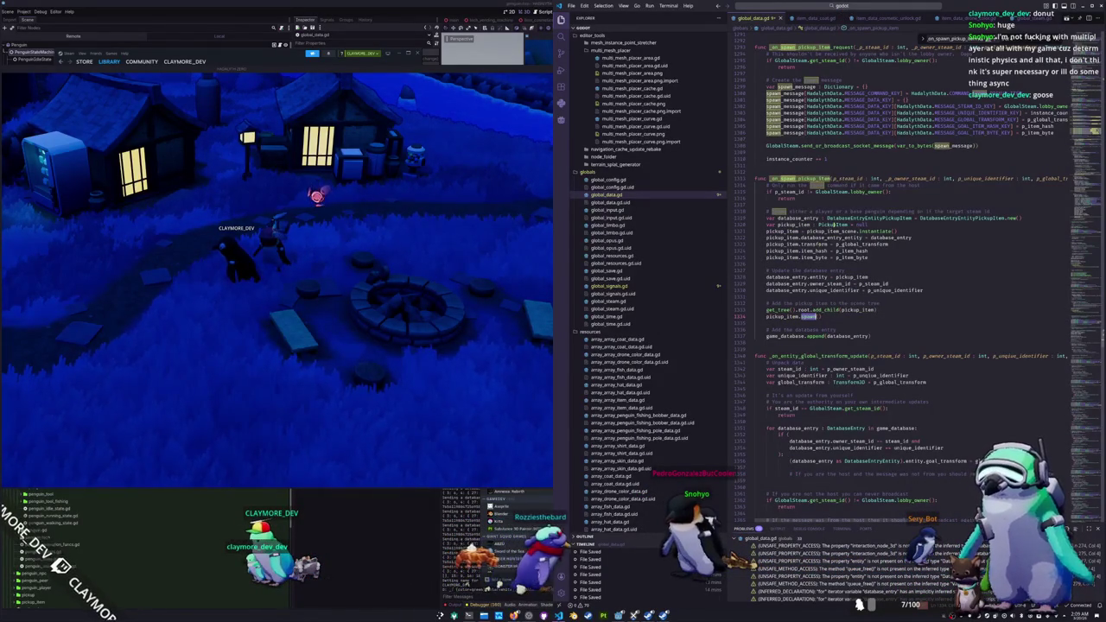
click(824, 224)
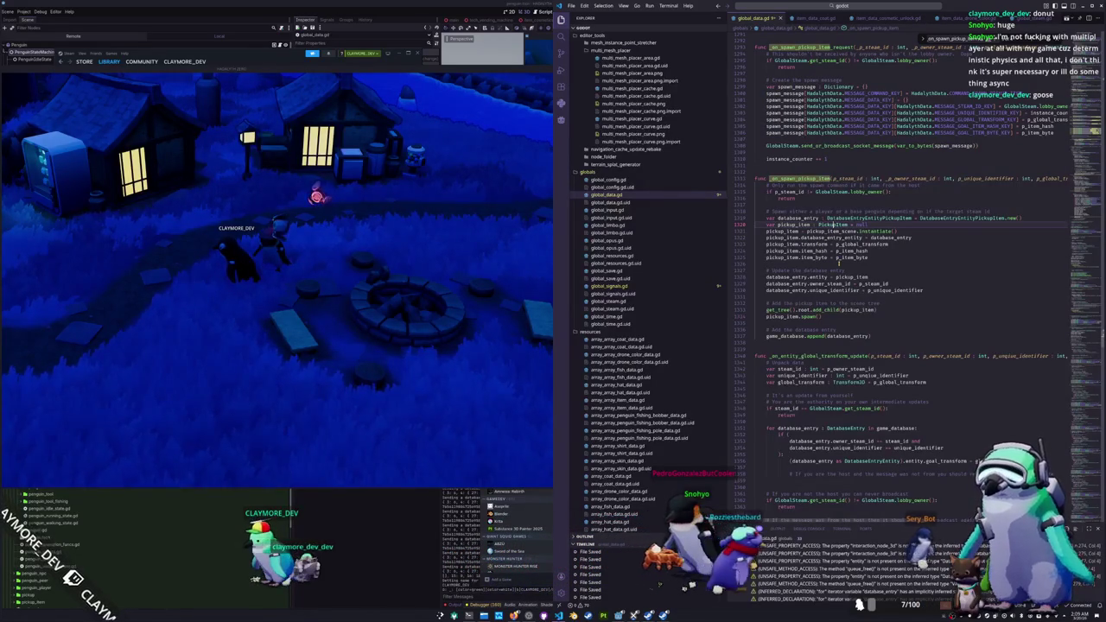
key(ctrl+p)
text(p)
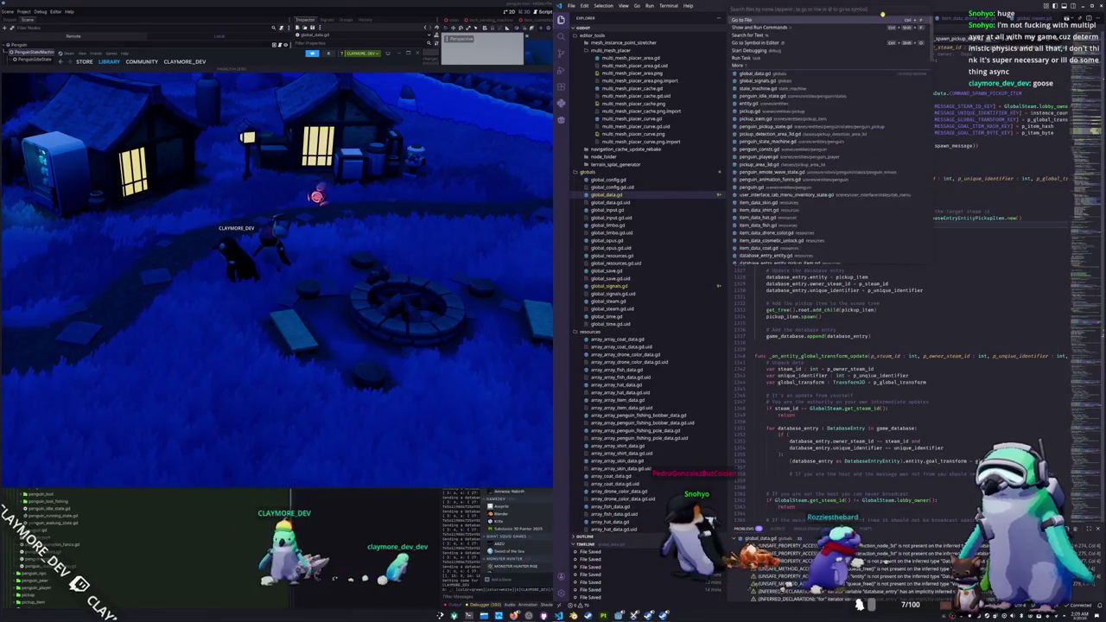
text(ickup_item)
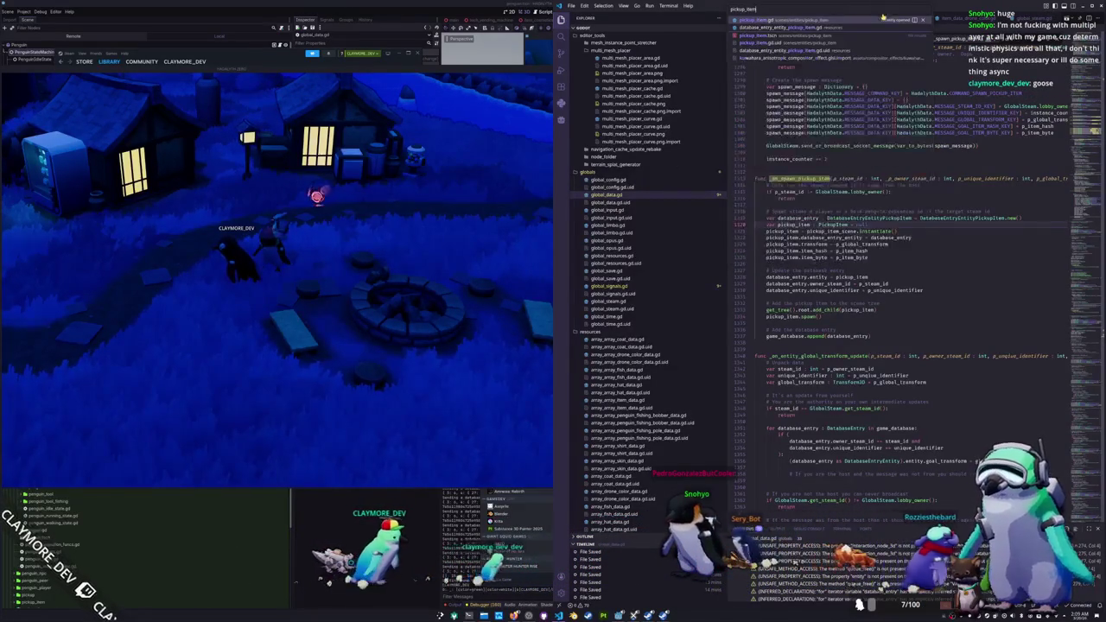
Step: Open pickup_item.gd, then pickup.gd at spawn(), and return to the running game
key(Return)
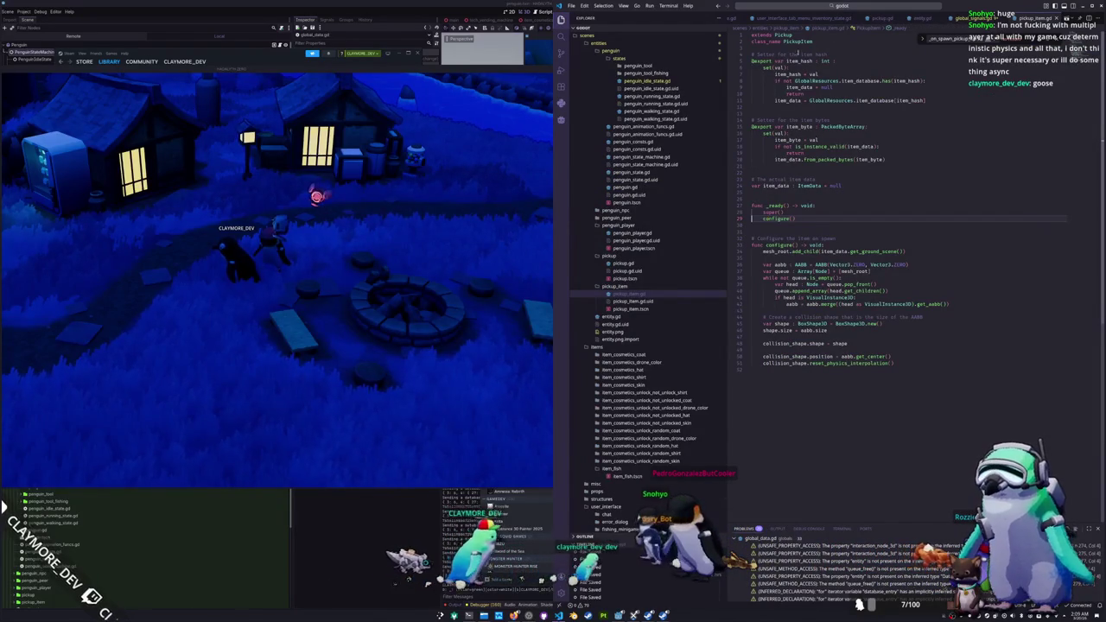
key(ctrl+p)
text(pick)
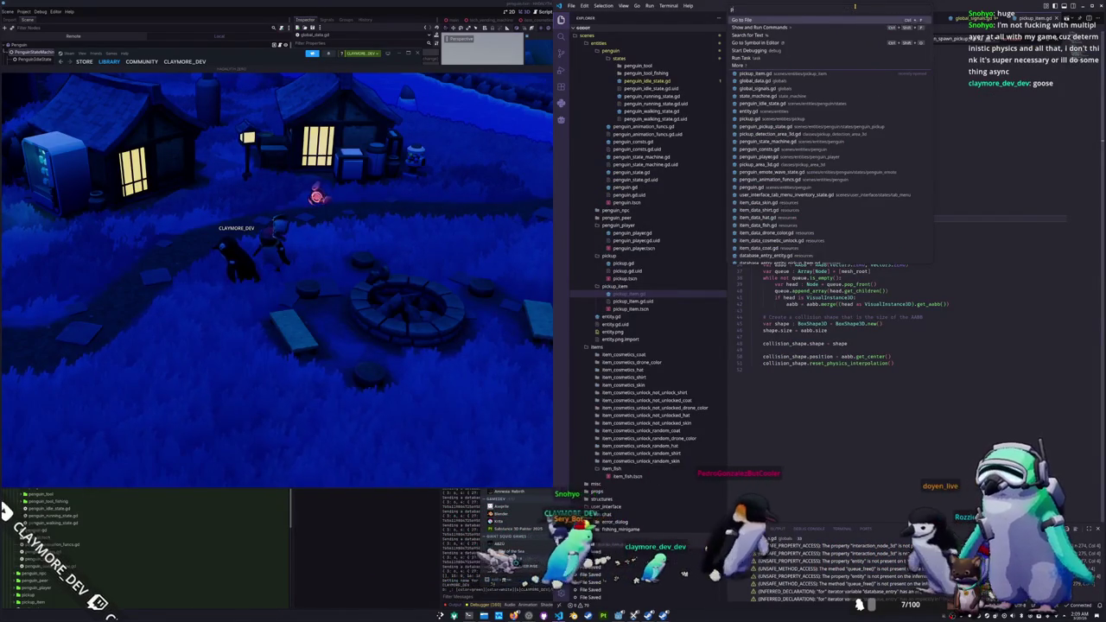
key(Return)
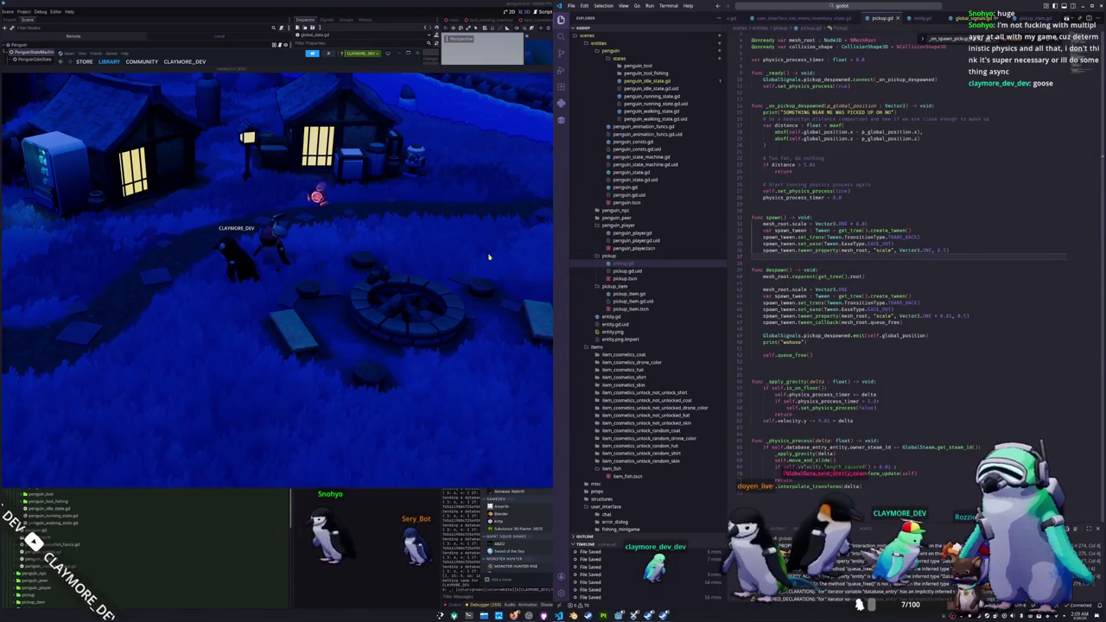
click(488, 256)
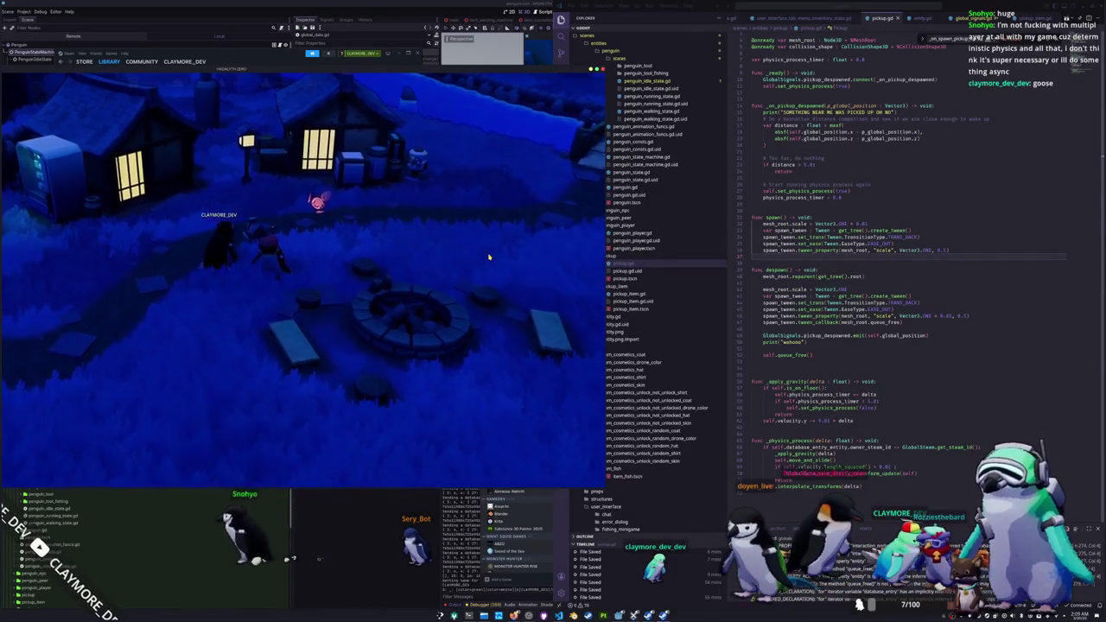
Step: Walk the penguin past the fire pit and across the bridge to the bank
key(Tab)
key(Tab)
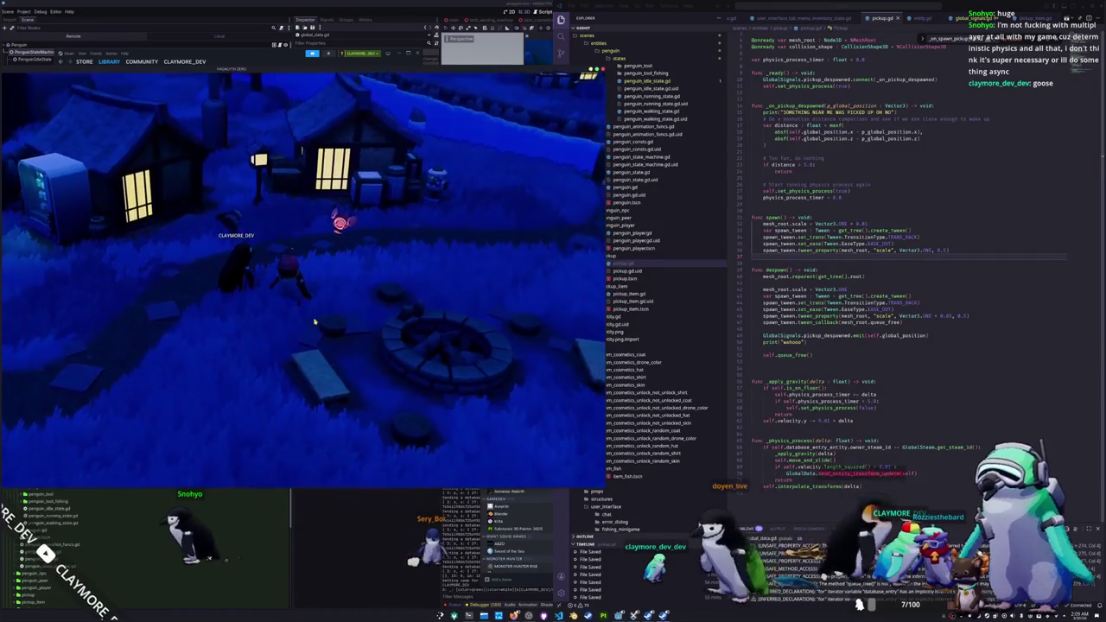
key(d)
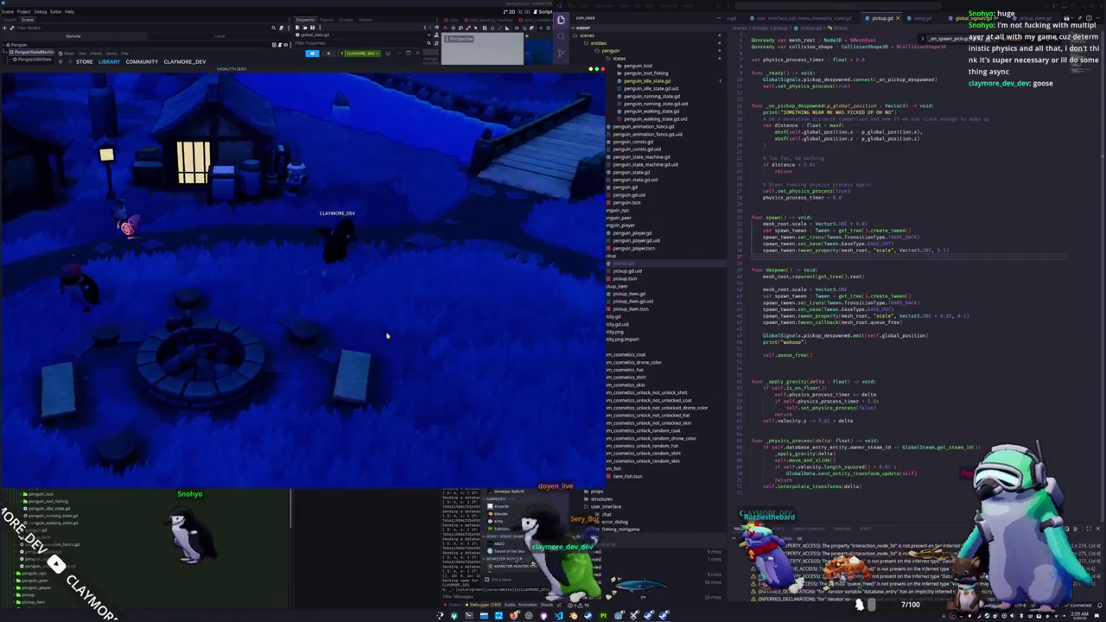
key(w)
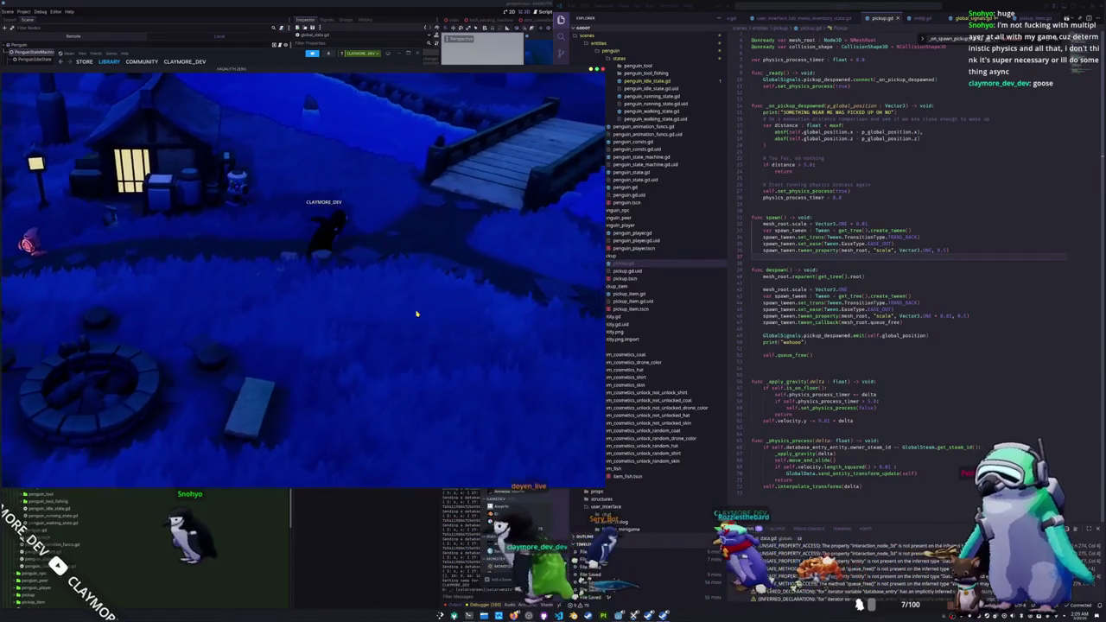
key(w)
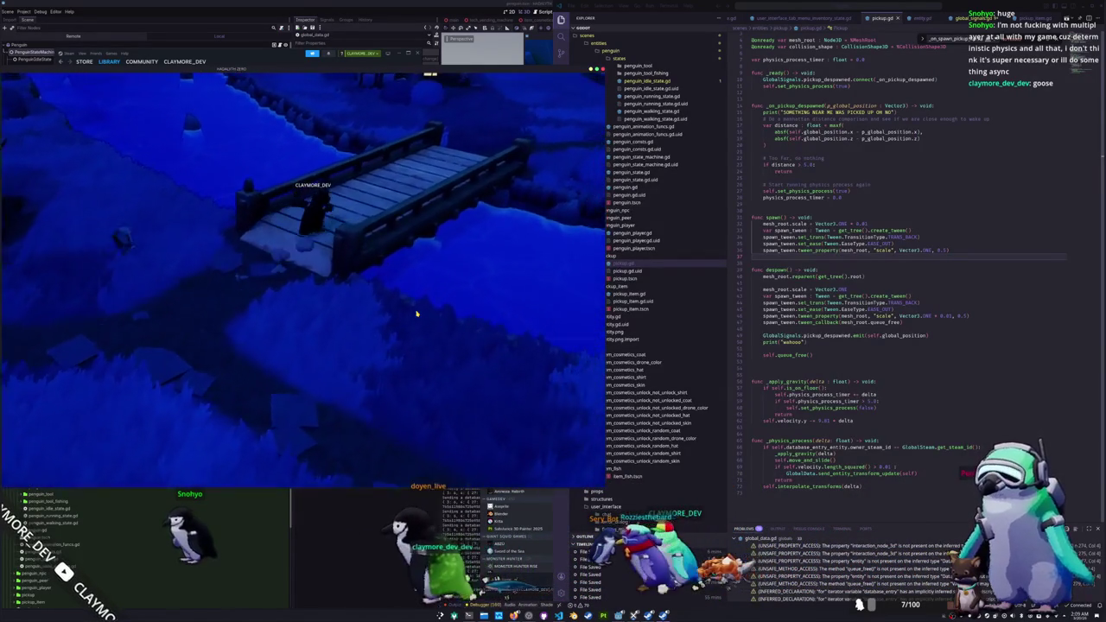
key(w)
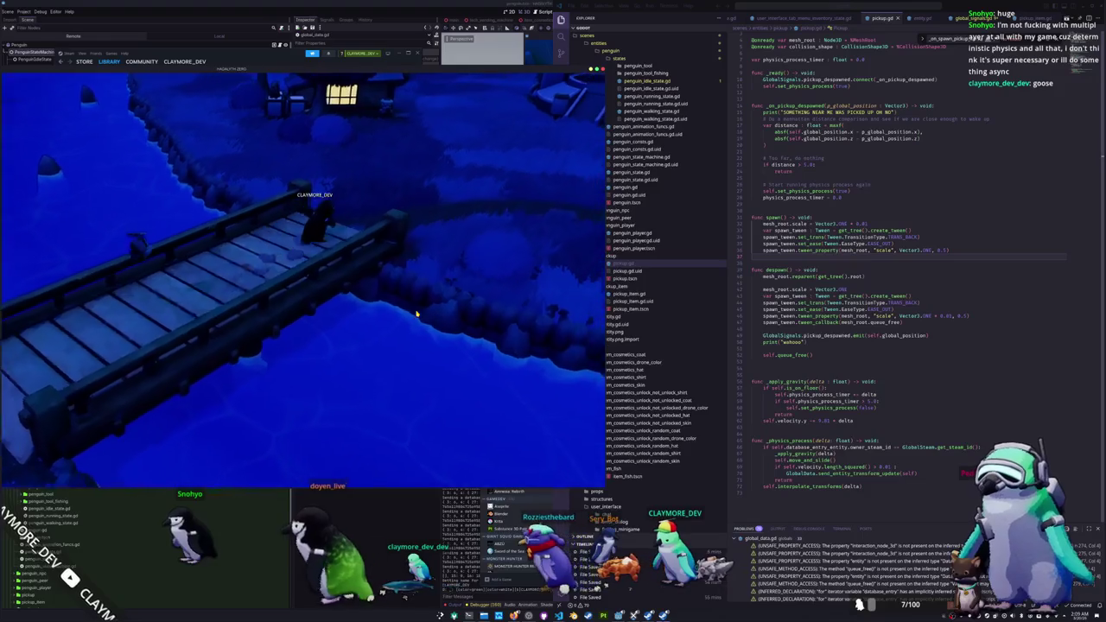
Step: Equip the fishing rod from the Tools popup and cast into the water
key(w)
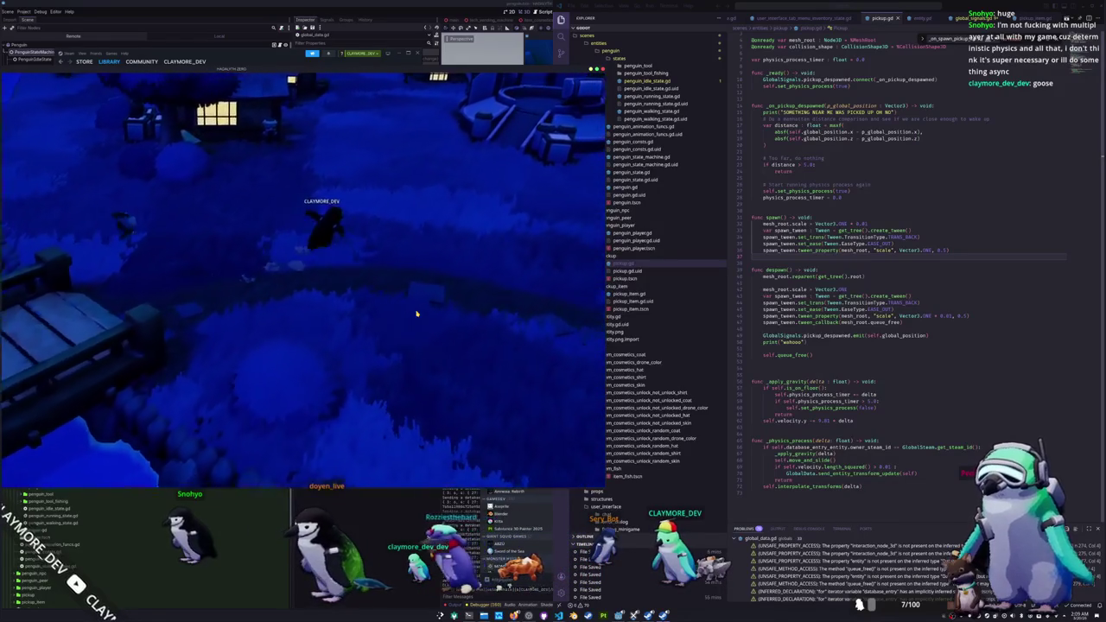
key(Tab)
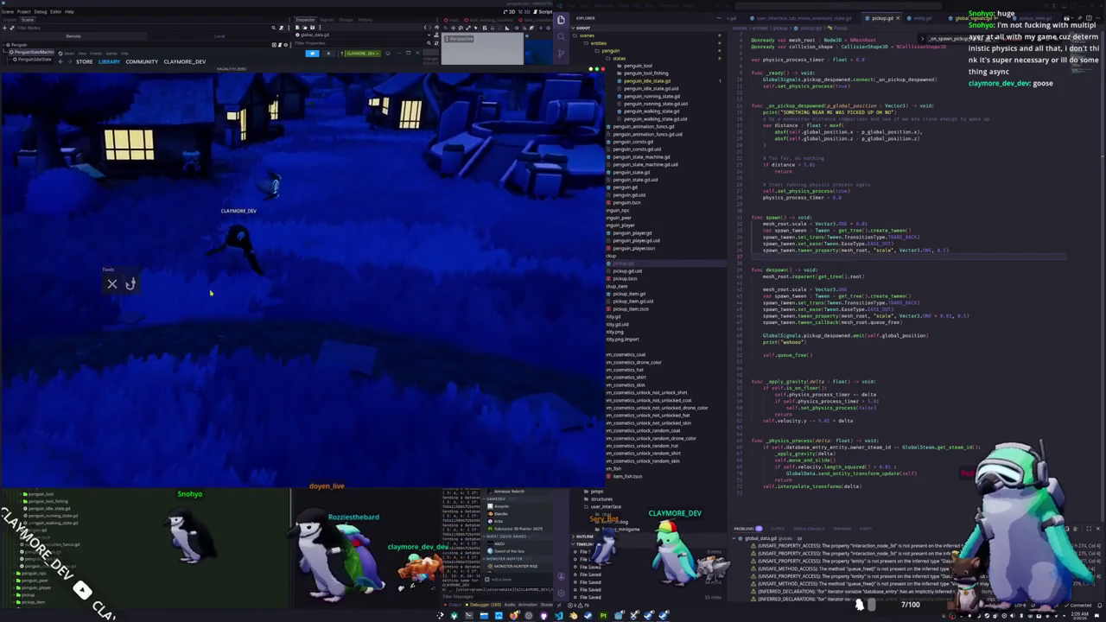
click(130, 284)
key(a)
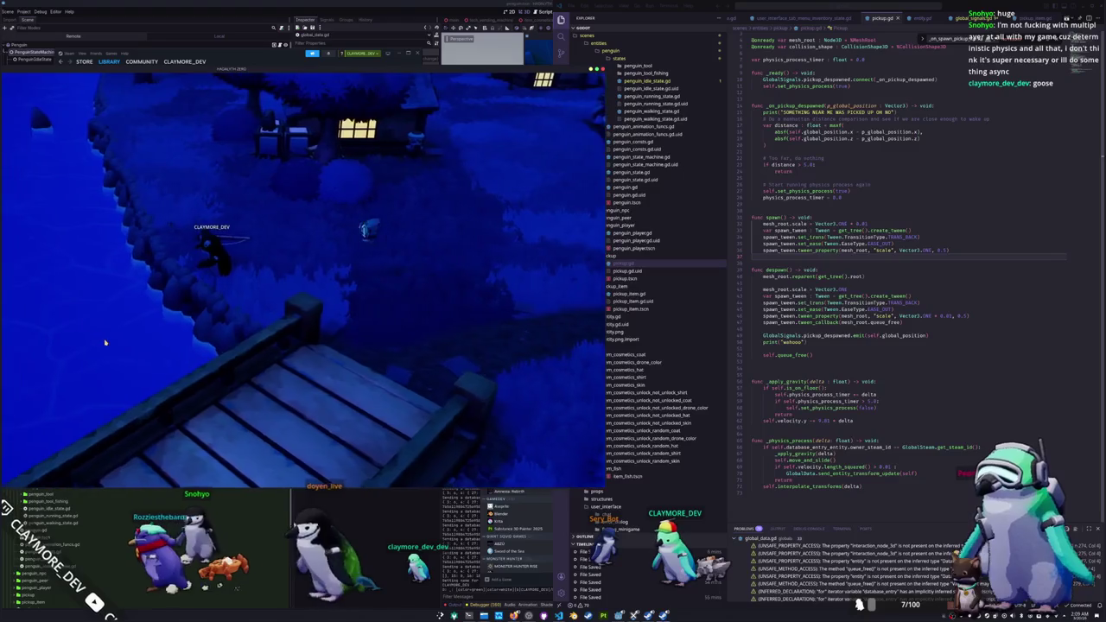
click(123, 316)
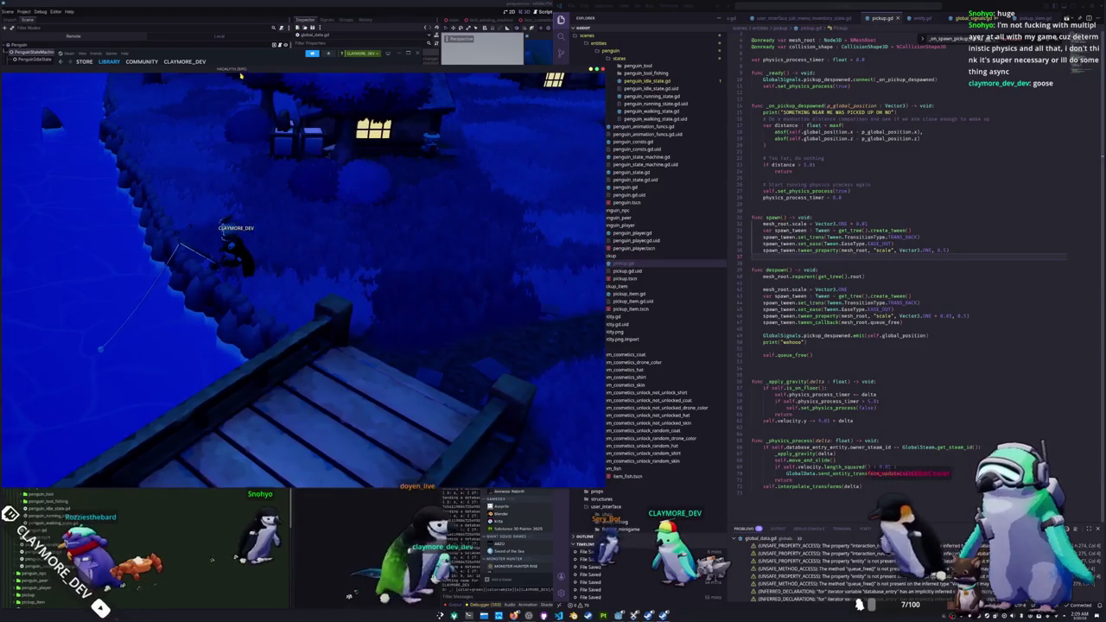
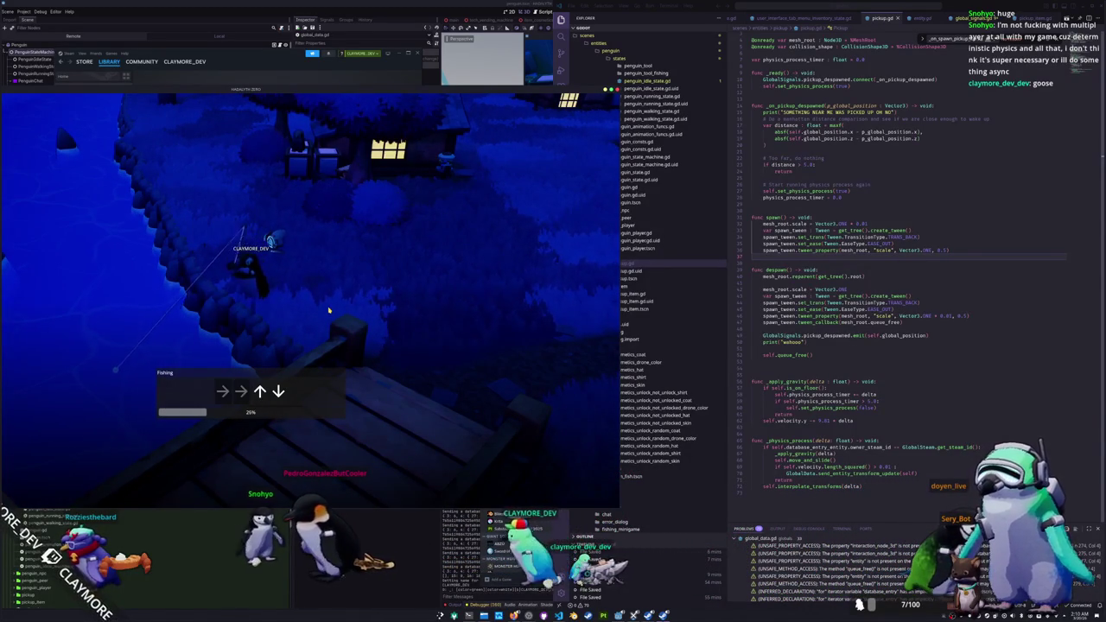
Step: Land the fish by entering the arrow sequence Right, Up, Down, Up, Left
key(Right)
key(Up)
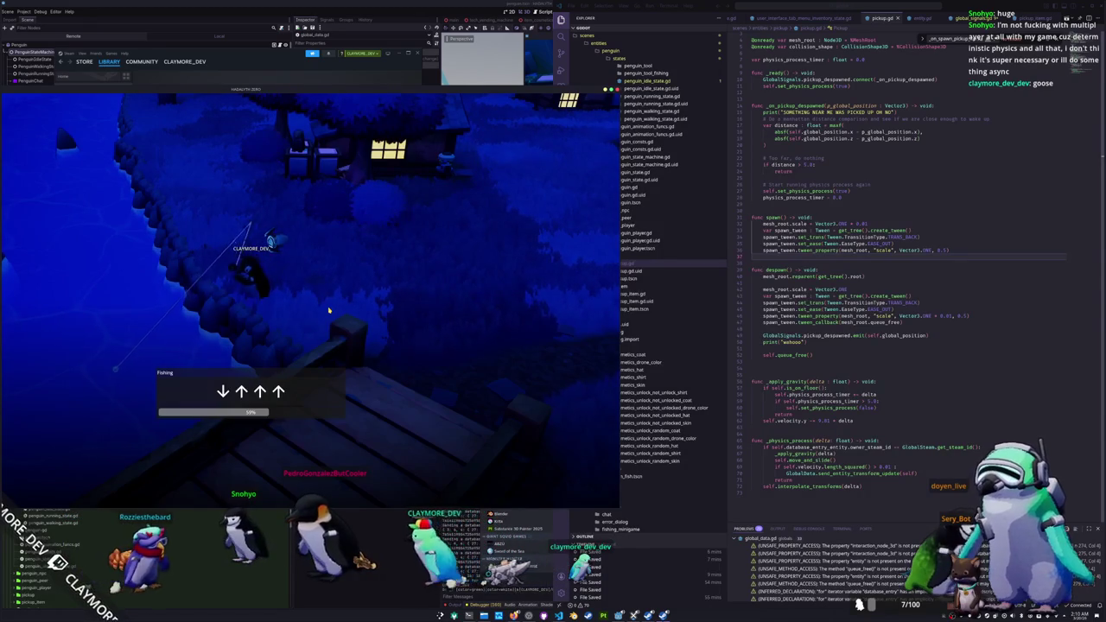
key(Down)
key(Up)
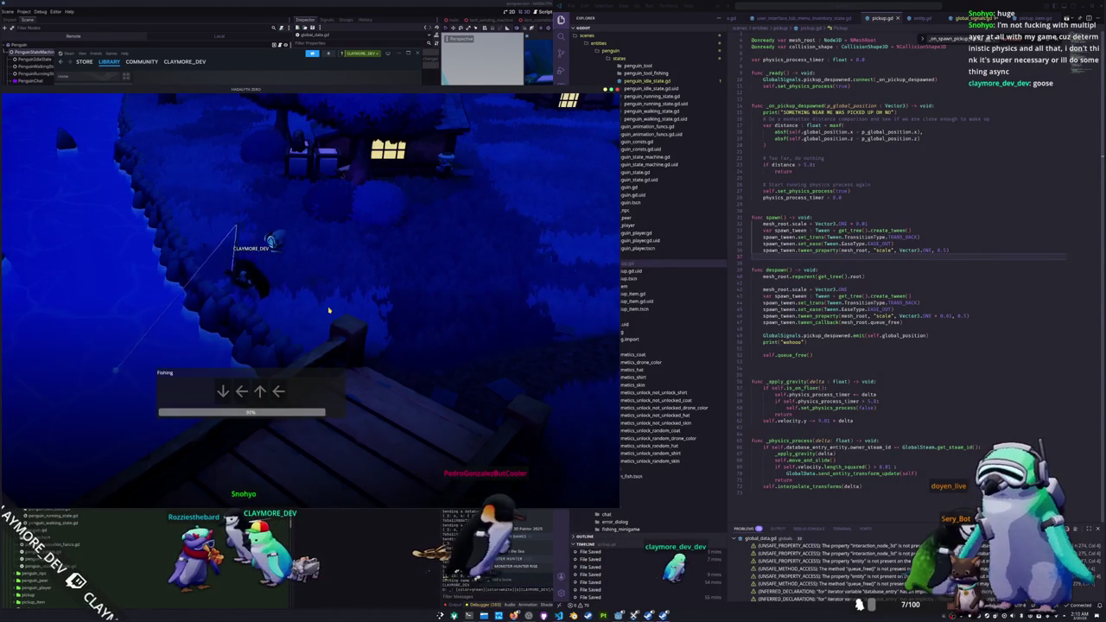
key(Left)
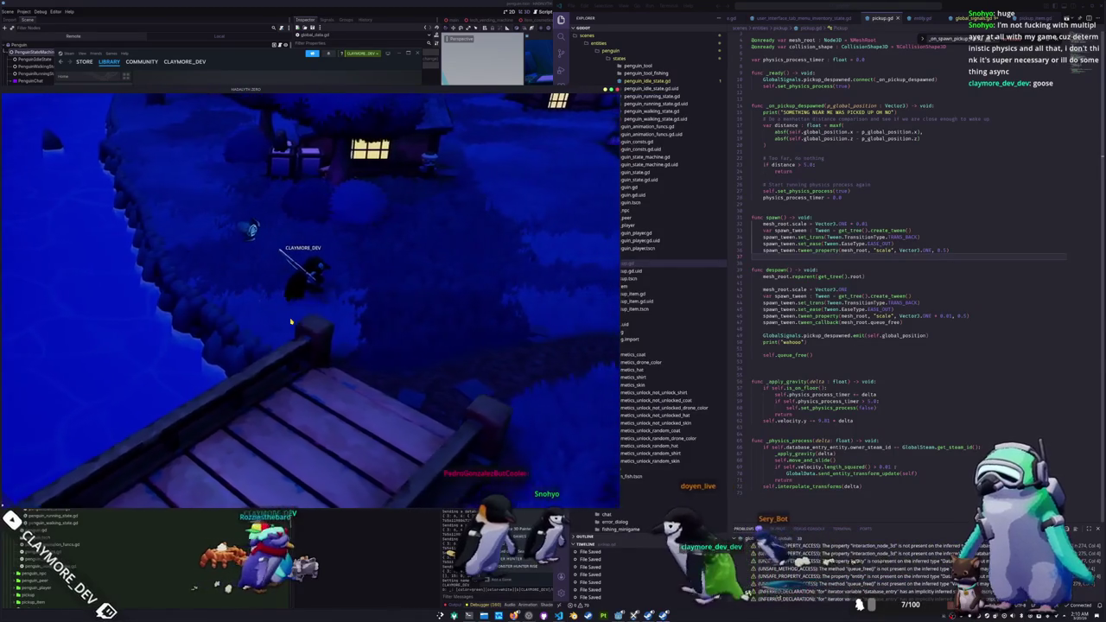
Step: Remove the caught Red Faced Batfish from the inventory, then walk toward the dock
key(i)
right_click(84, 148)
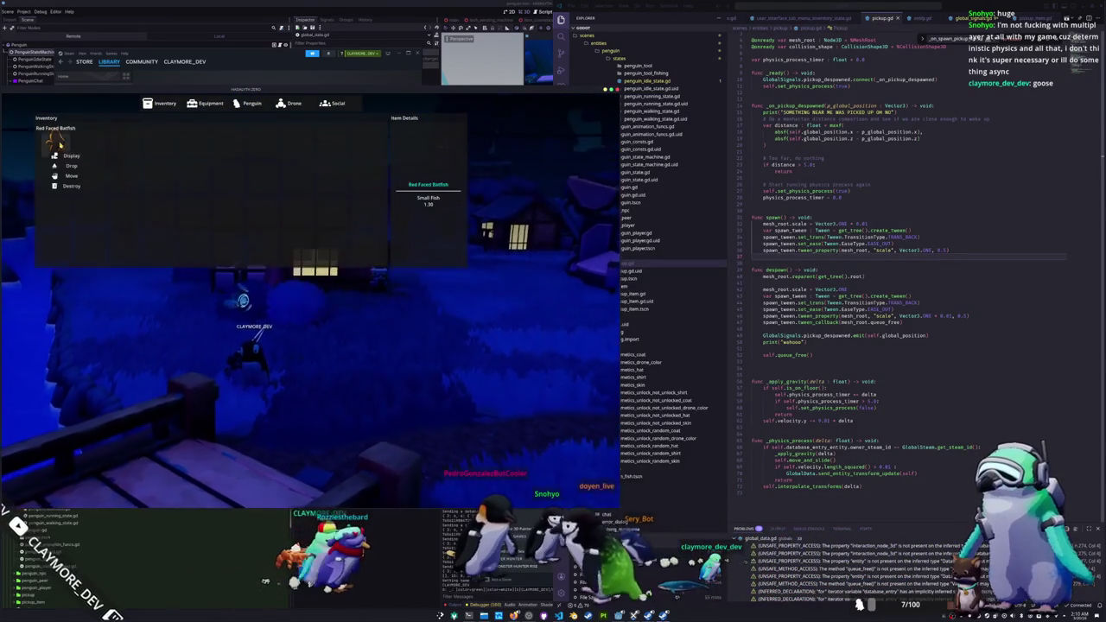
click(87, 173)
key(i)
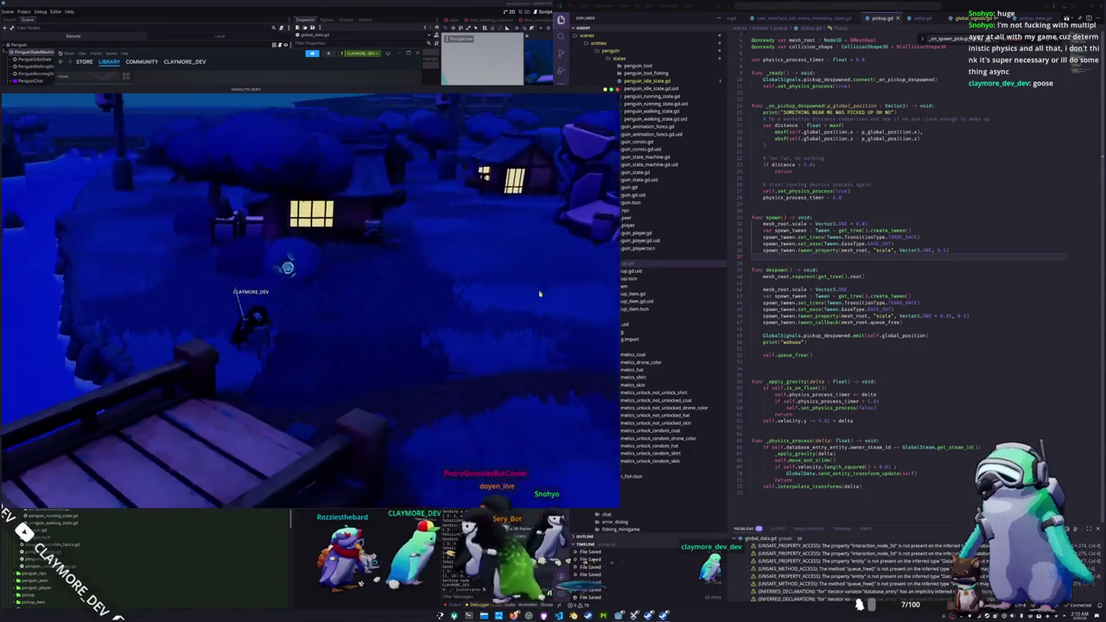
key(w)
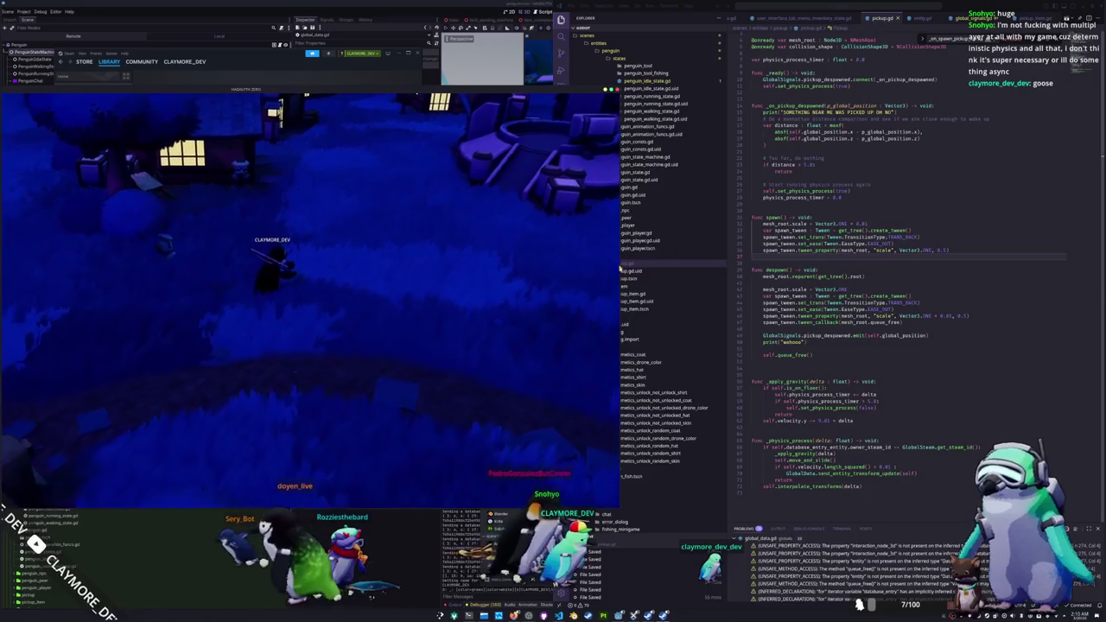
click(780, 125)
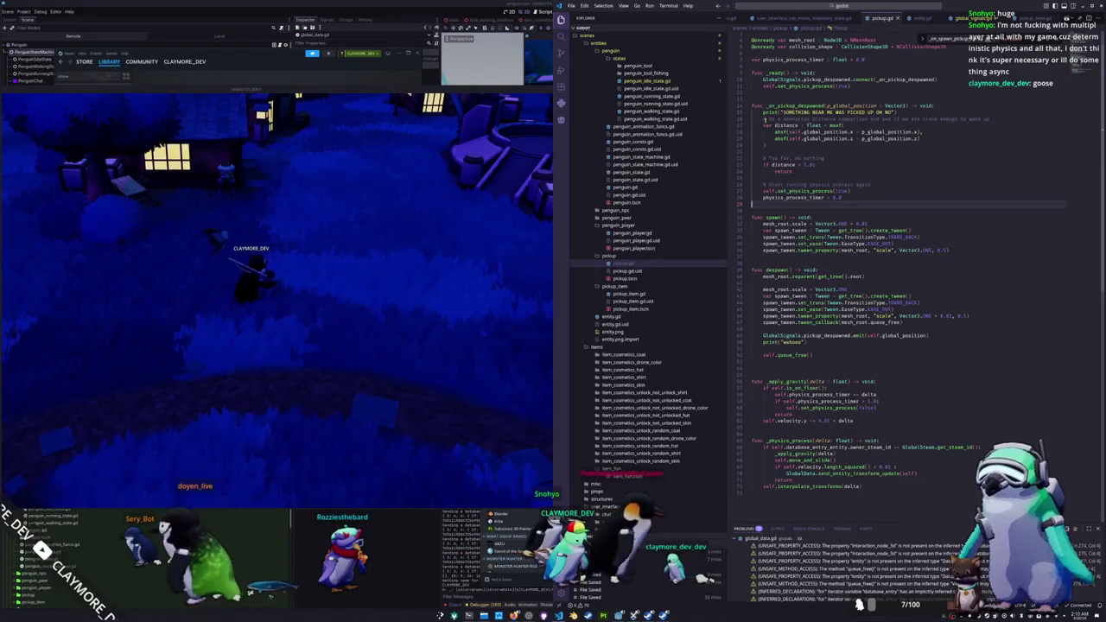
Step: In _ready, add 'if GlobalSteam.get_steam_id() == GlobalSteam.lobby_owner:' calling self.set_physics_process(true)
click(761, 119)
key(Return)
key(Return)
key(Return)
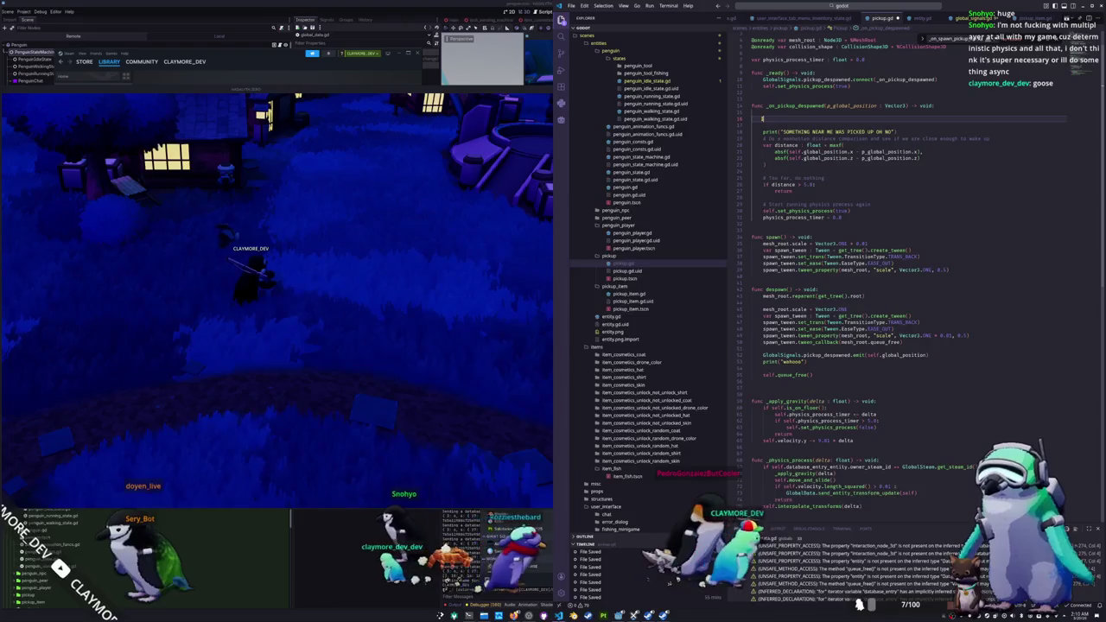
text(if)
key(BackSpace)
key(BackSpace)
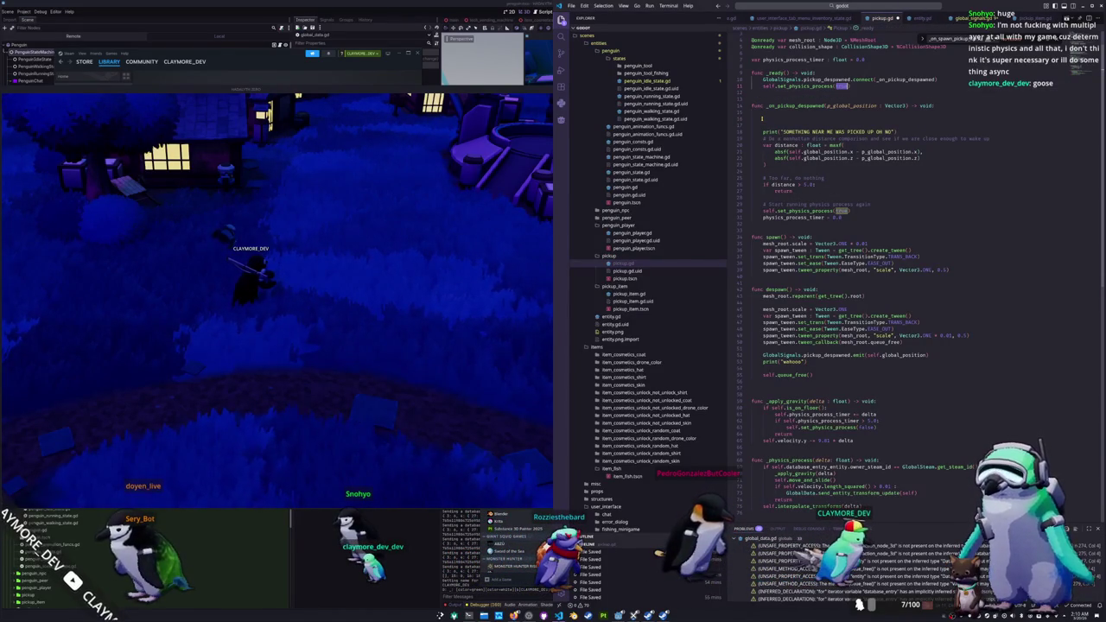
text(fals)
click(854, 86)
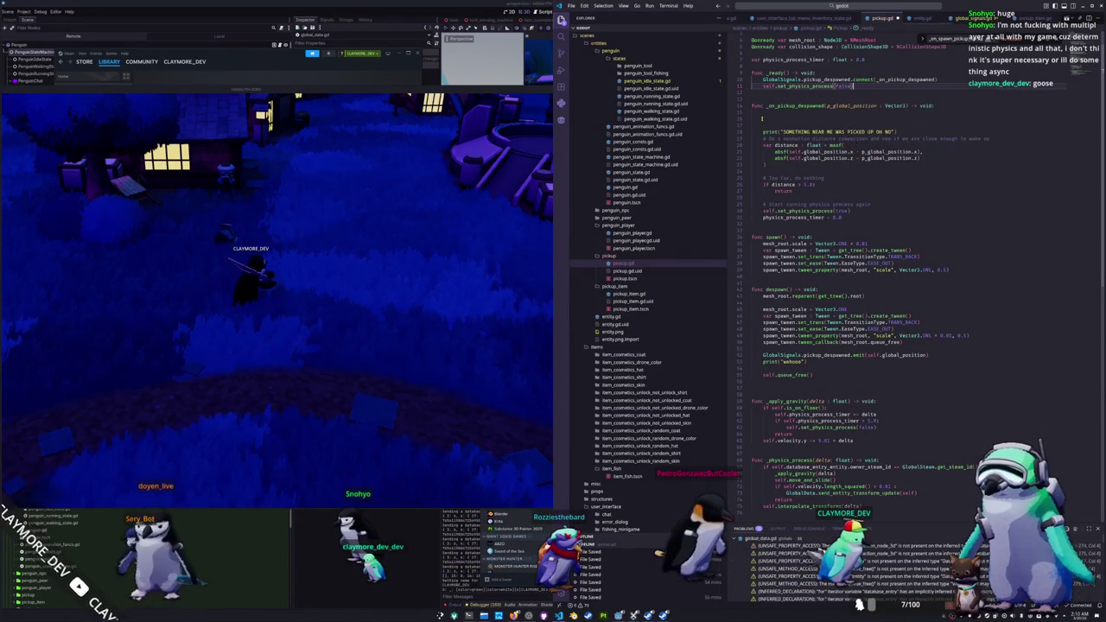
key(Return)
text(if GlobalSteam)
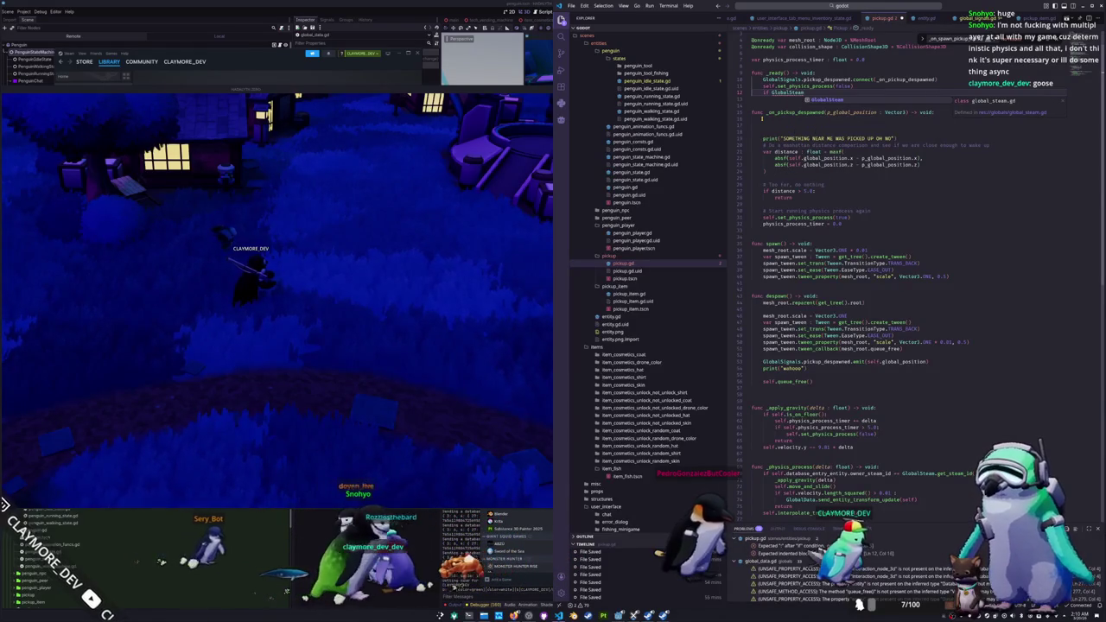
text(.get_steam_id)
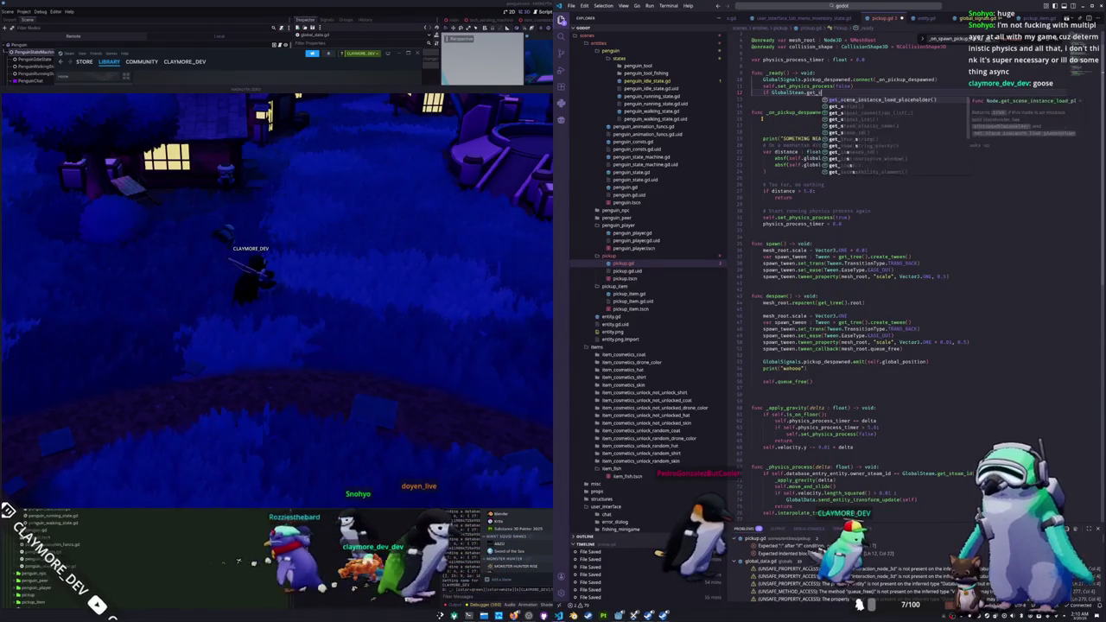
key(Return)
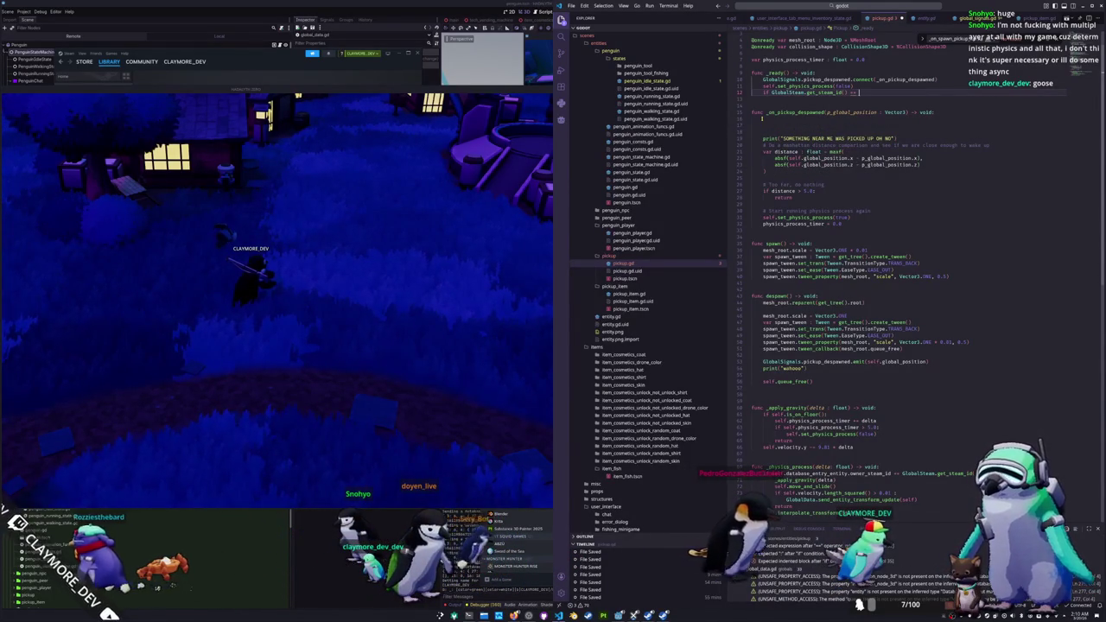
text(GlobalSteam.lobby_owner:)
key(Return)
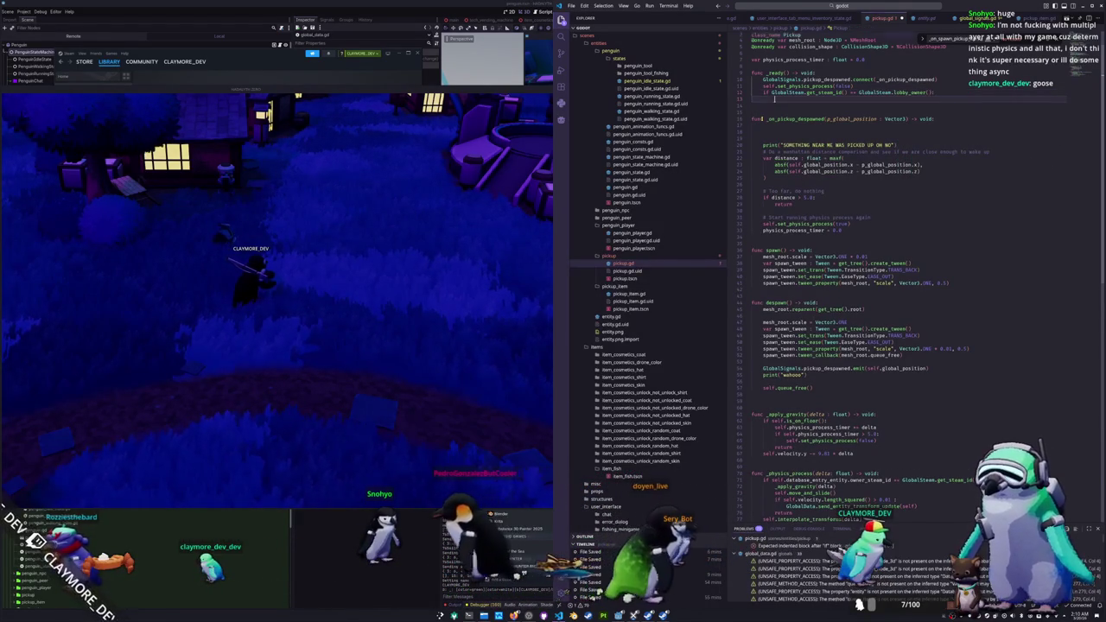
text(self.set_physi)
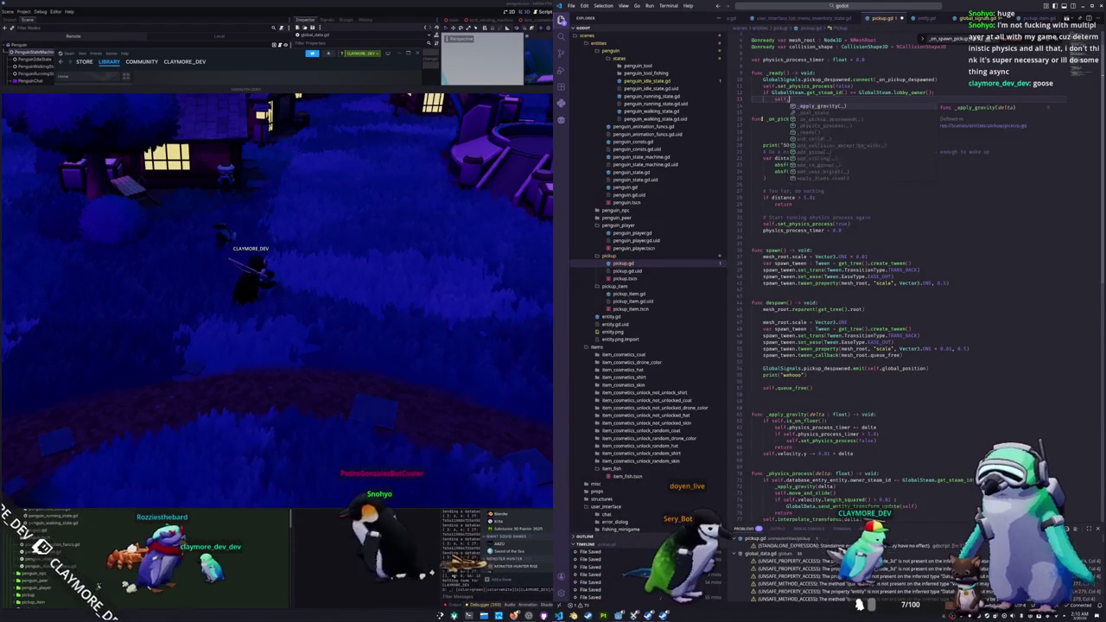
key(Return)
text((tru)
key(Return)
key(Down)
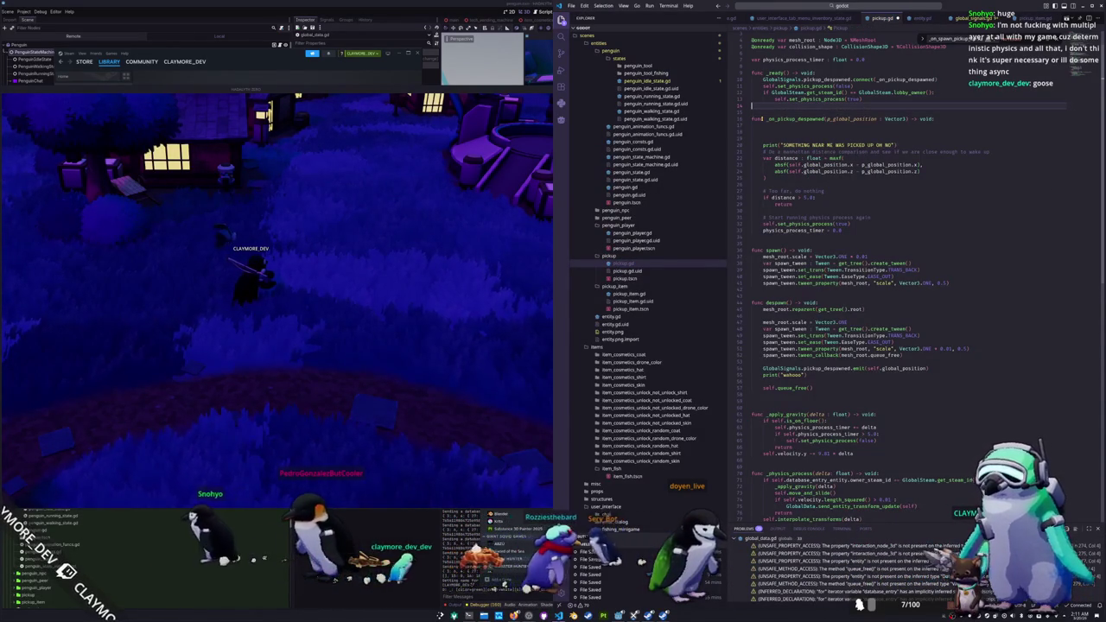
Step: Copy that check into _on_pickup_despawned, changing it to '!=' with a return body
key(shift+Up)
key(shift+Up)
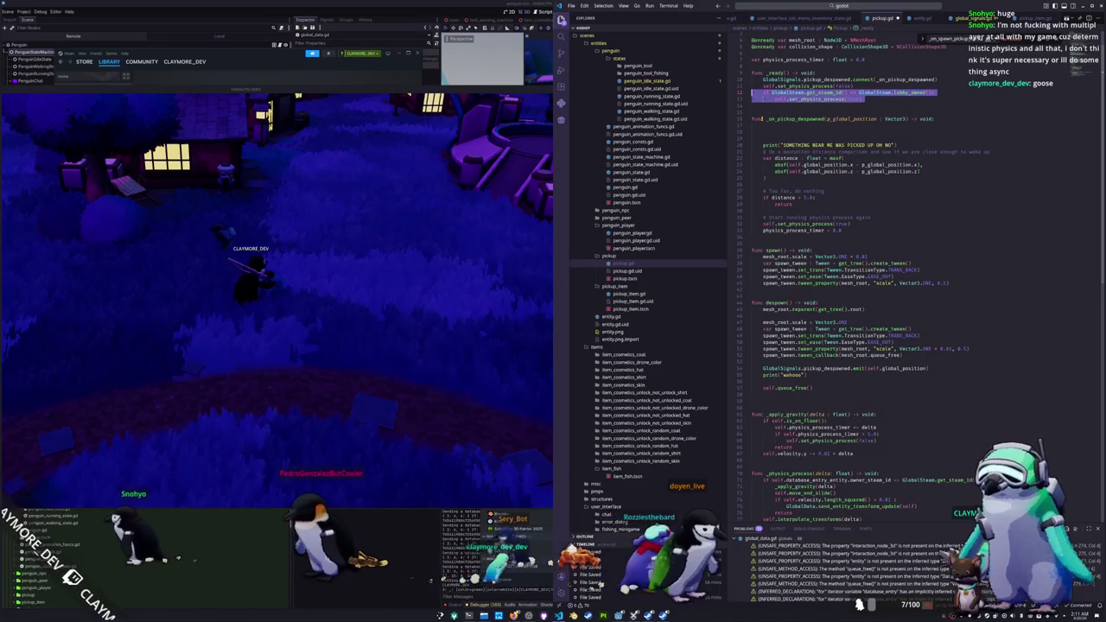
key(Escape)
key(Down)
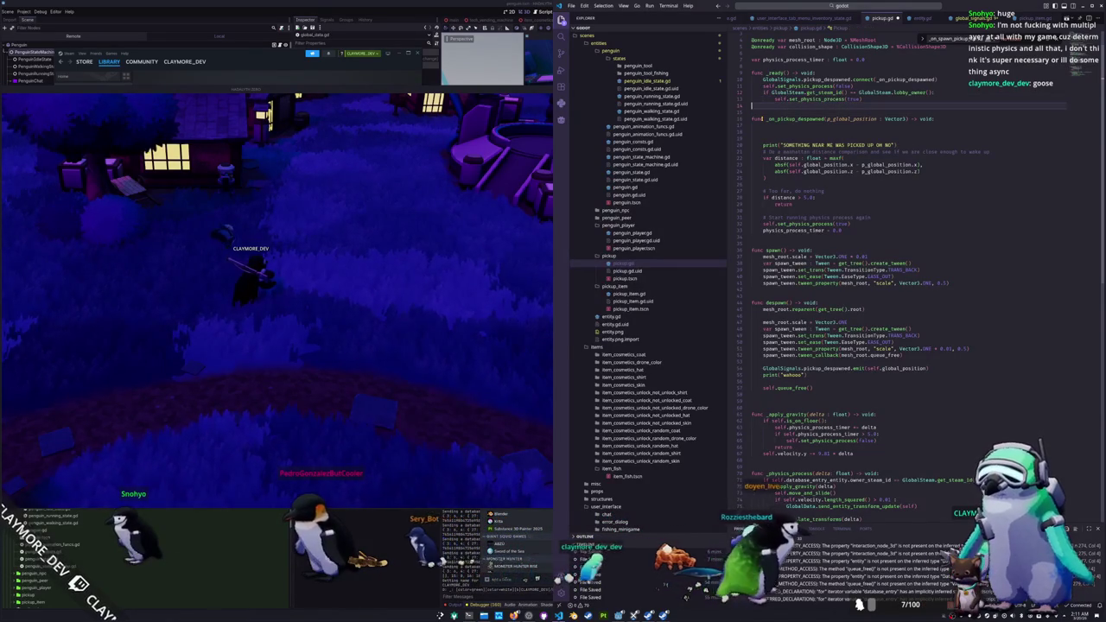
key(Down)
key(Down)
key(Down)
key(Up)
key(Up)
key(Up)
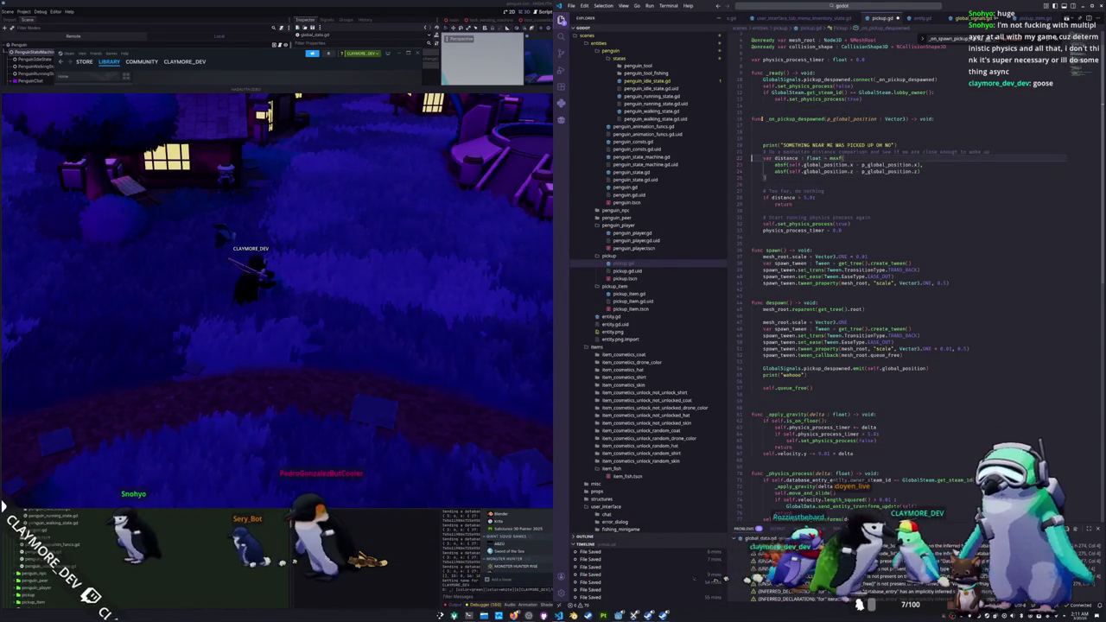
key(ctrl+v)
key(Up)
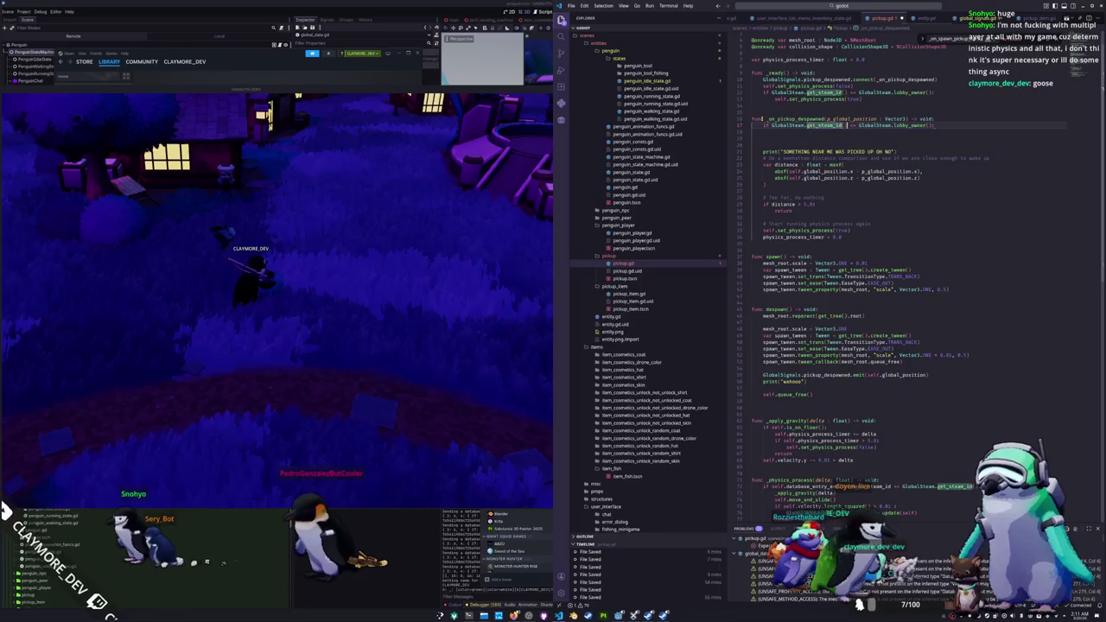
key(Delete)
text(!)
key(Down)
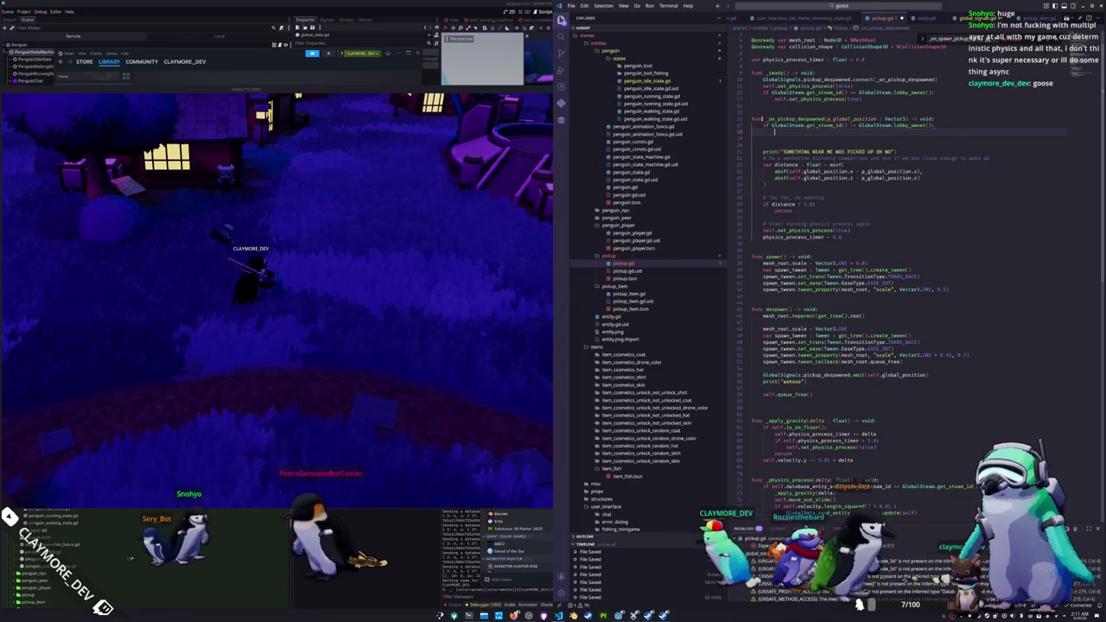
text(return)
key(Down)
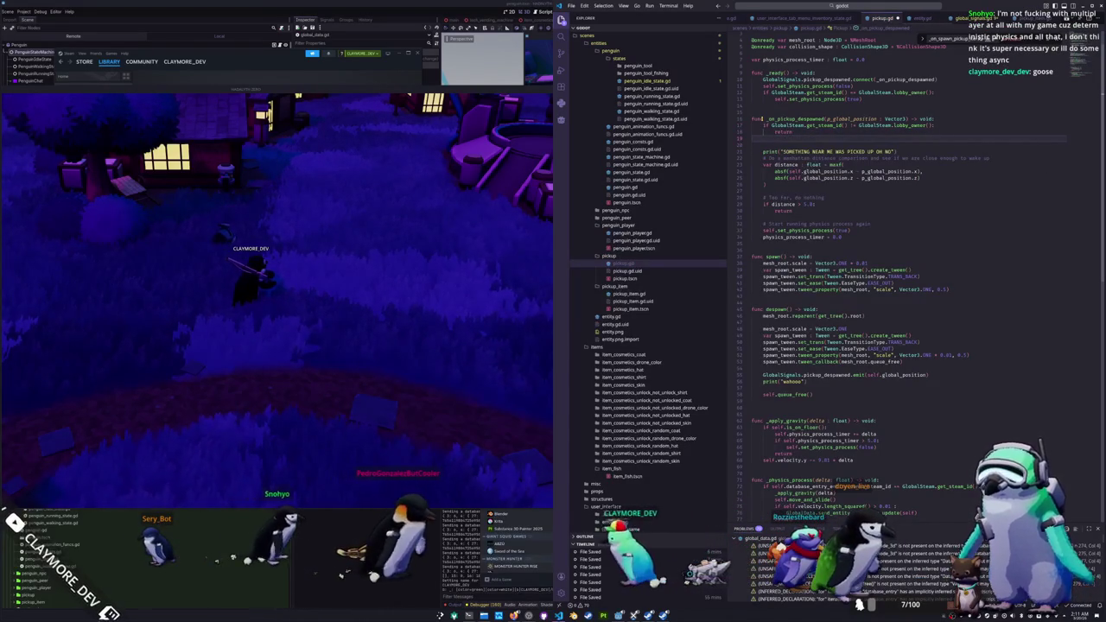
click(423, 363)
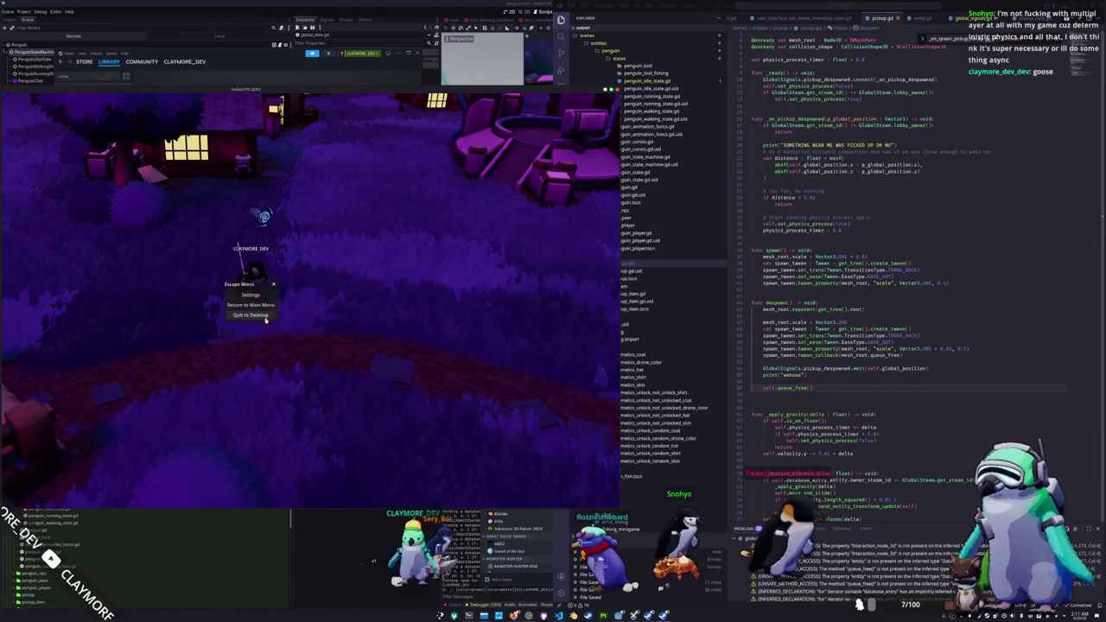
Step: Quit the game, export all presets as Release builds, and relaunch the game
click(251, 314)
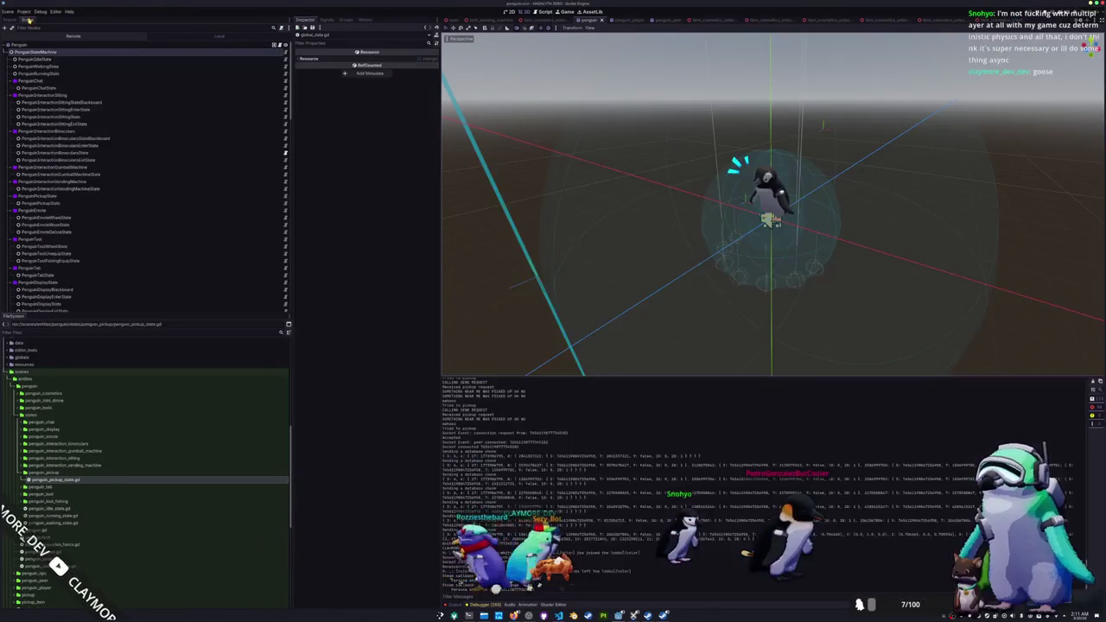
click(24, 11)
click(32, 45)
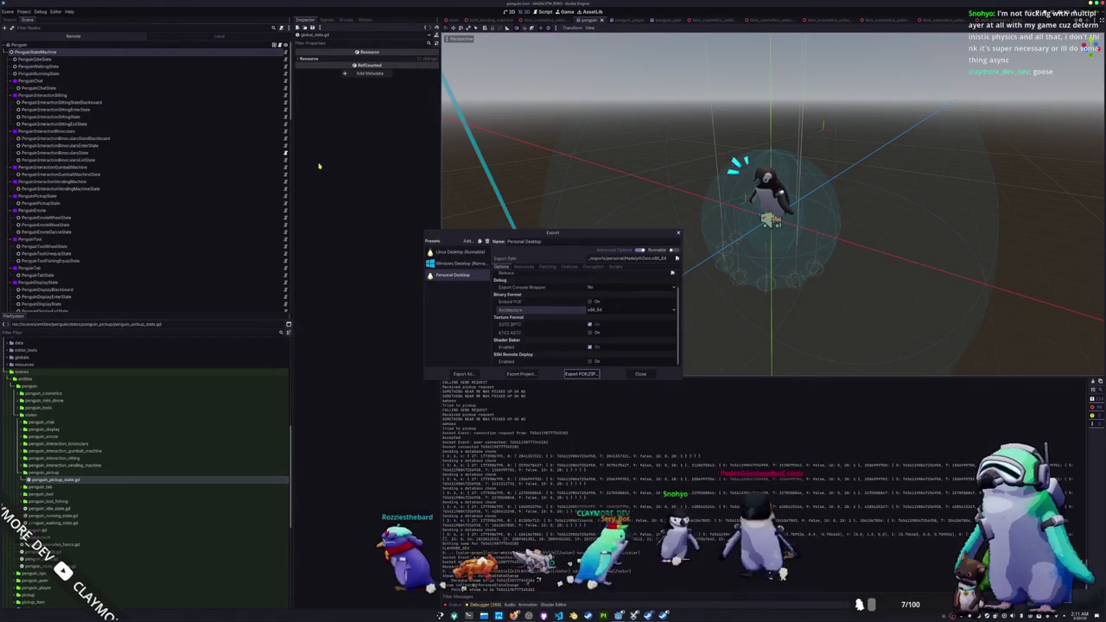
click(472, 375)
click(583, 314)
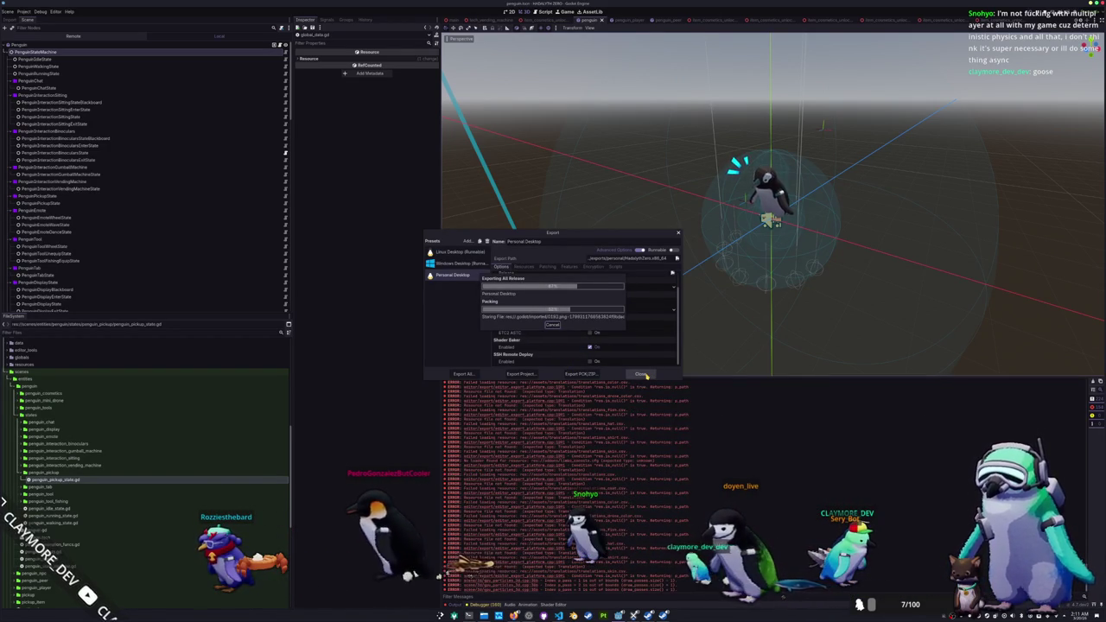
click(644, 374)
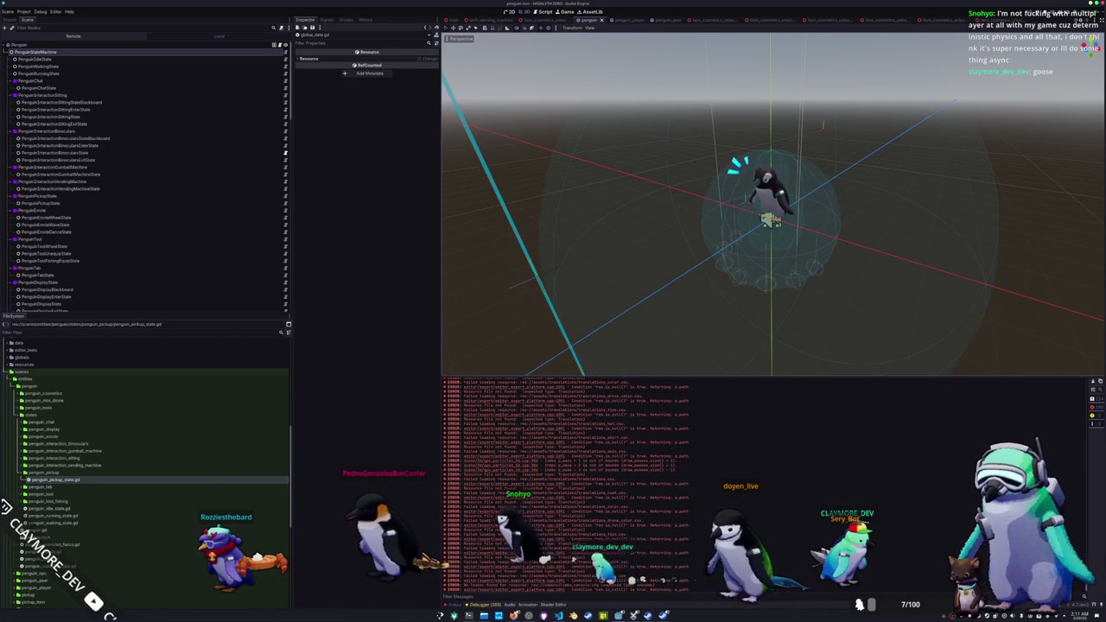
click(647, 616)
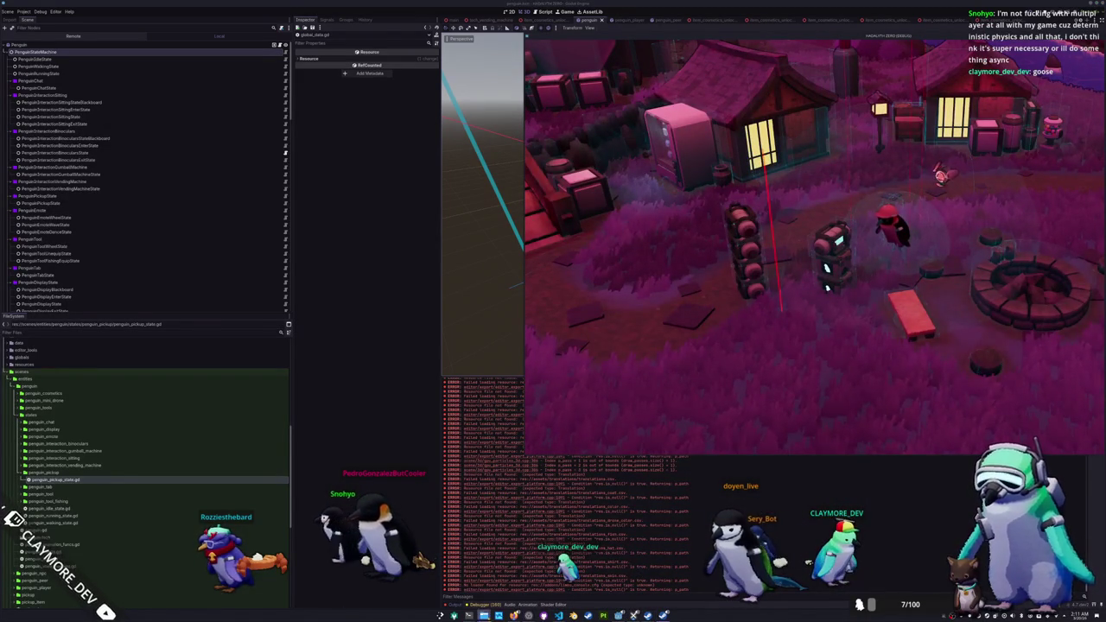
click(648, 615)
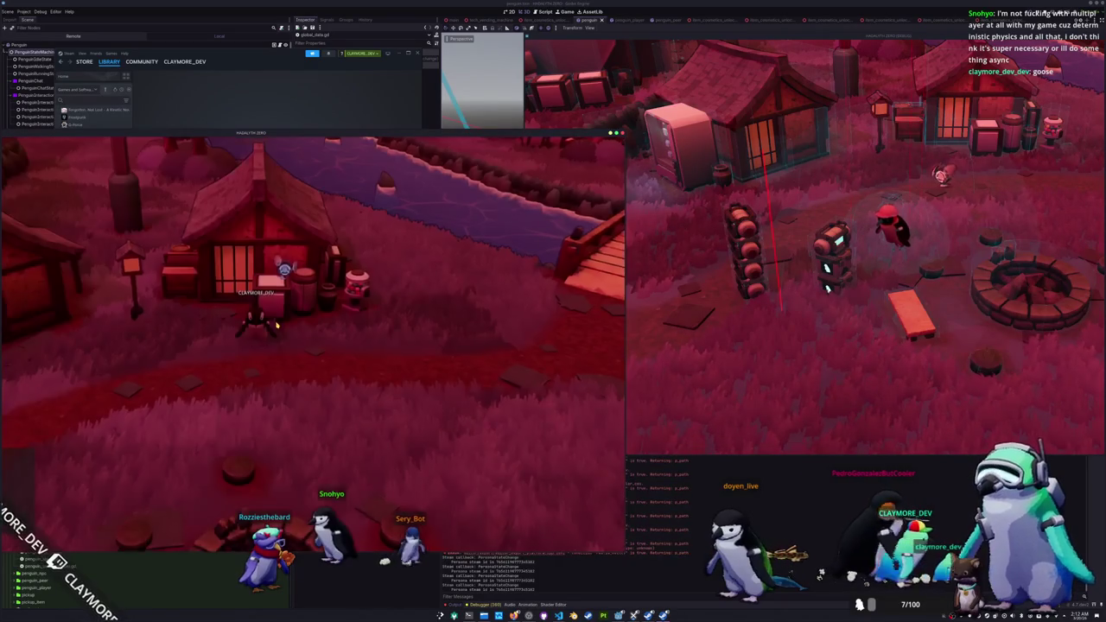
Step: Walk the black penguin left and the red-hat penguin onto and off the bridge
click(251, 346)
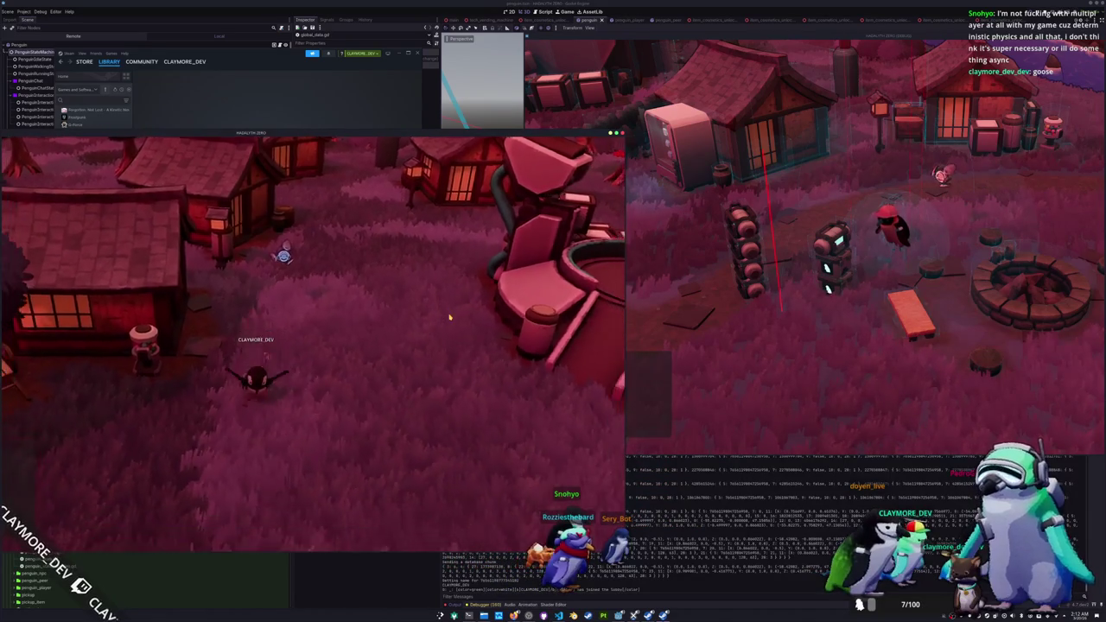
key(a)
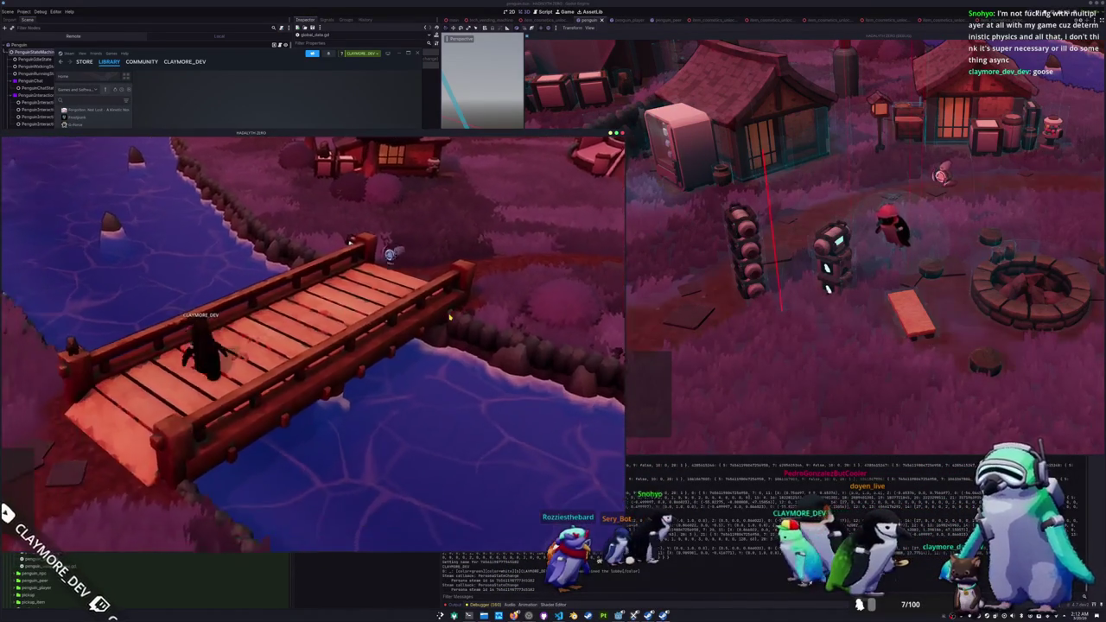
click(827, 287)
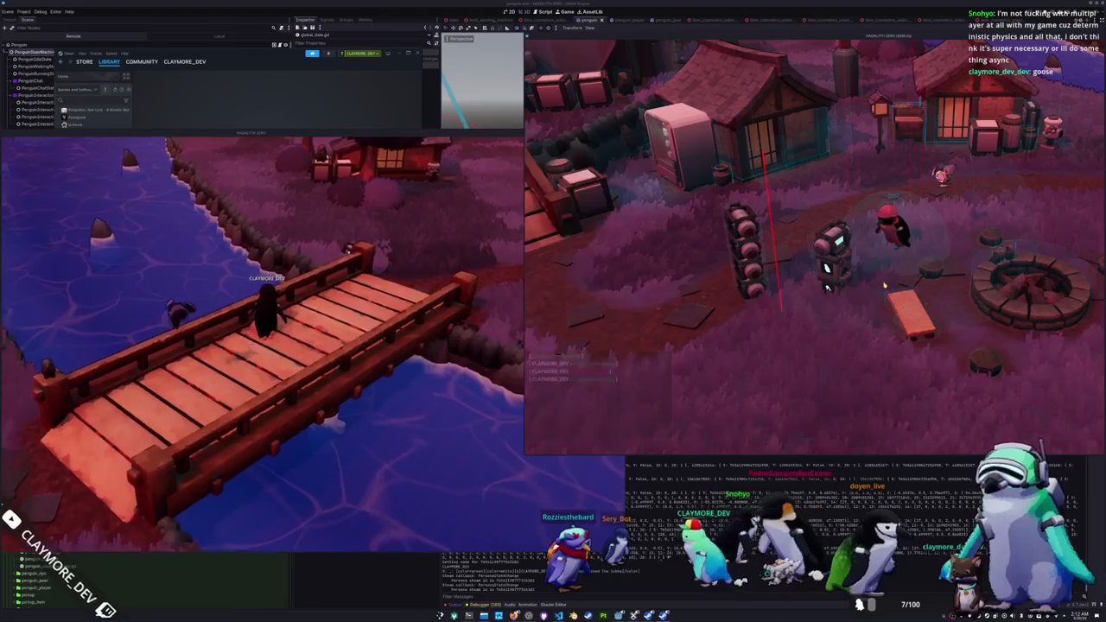
key(d)
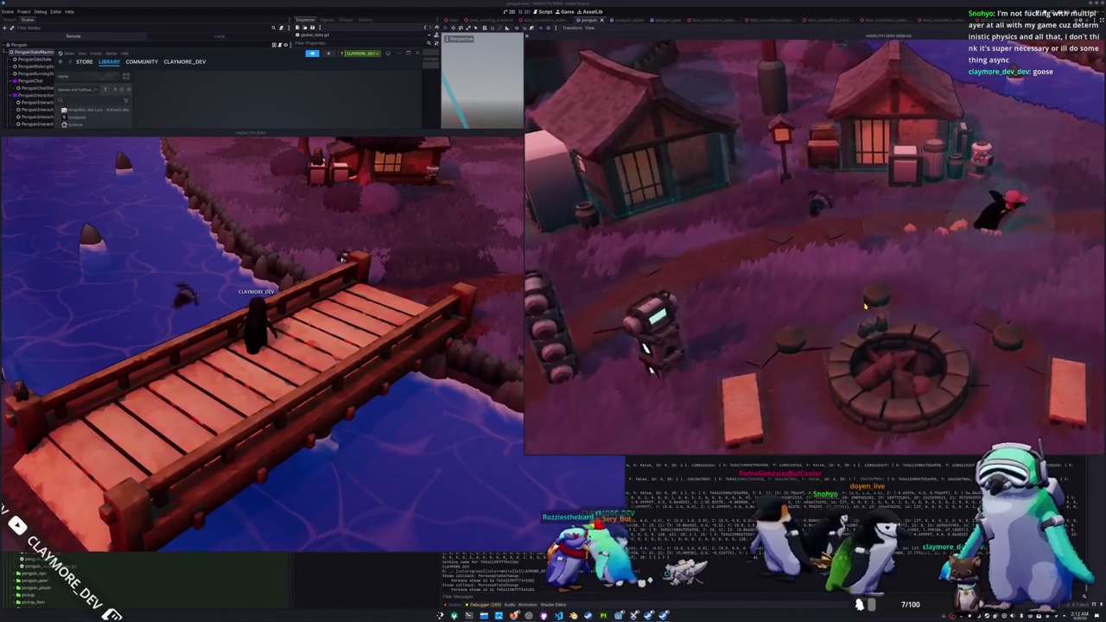
key(w)
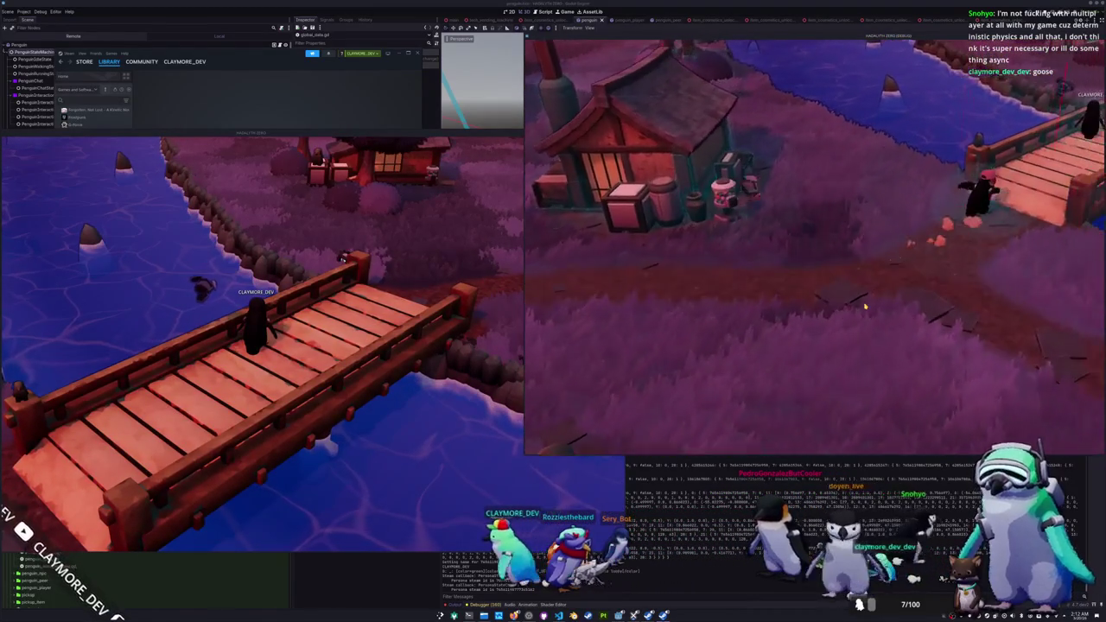
key(s)
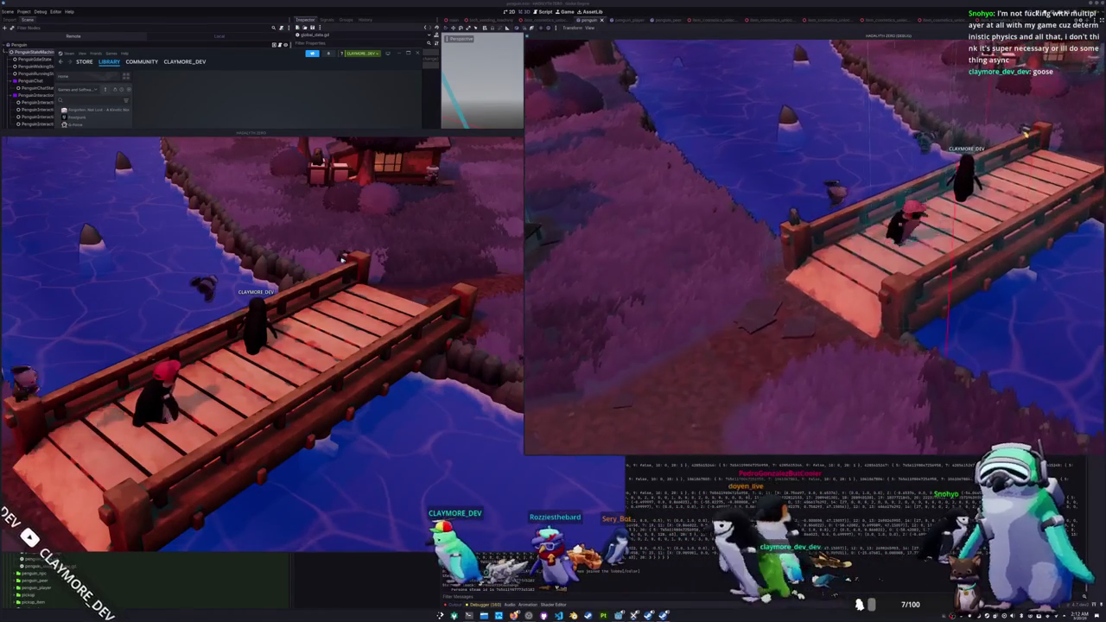
key(w)
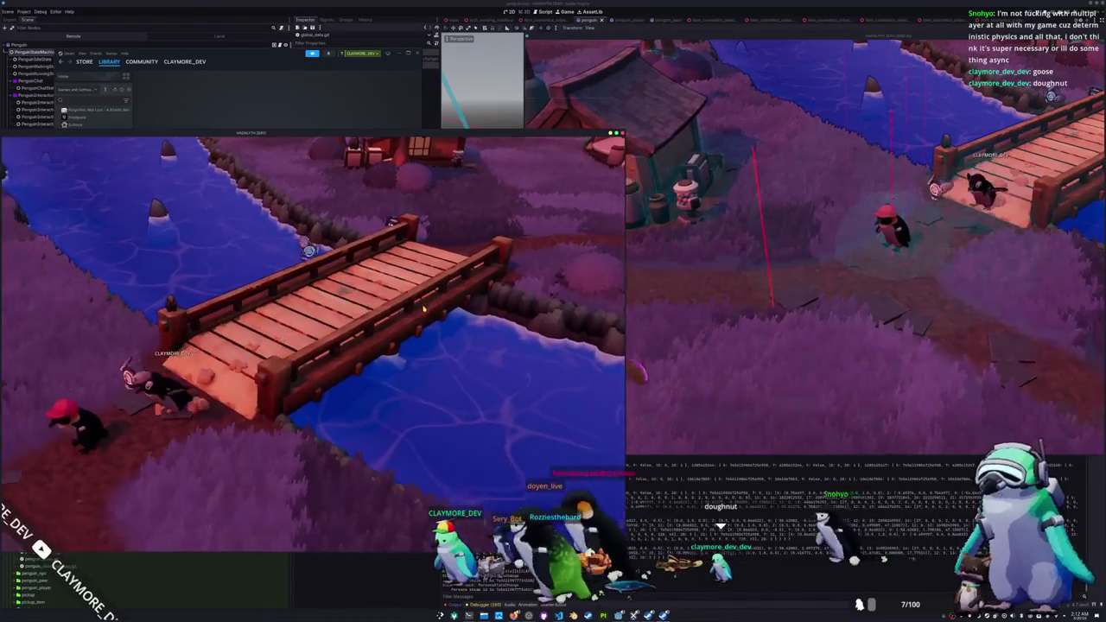
Step: Walk both penguins toward the village houses and fire pit
key(a)
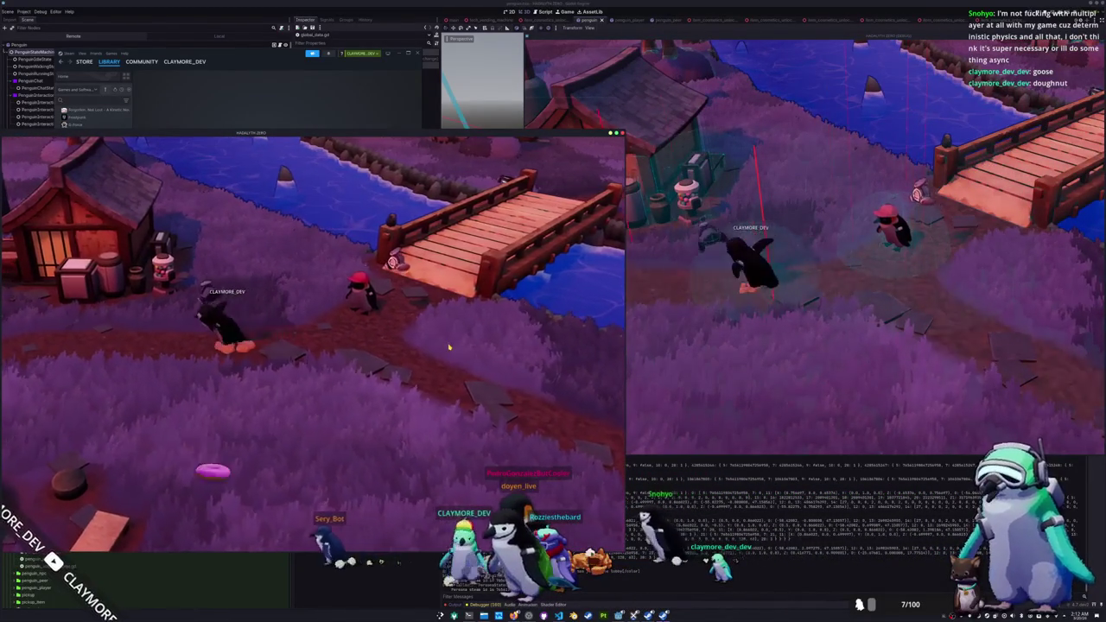
key(a)
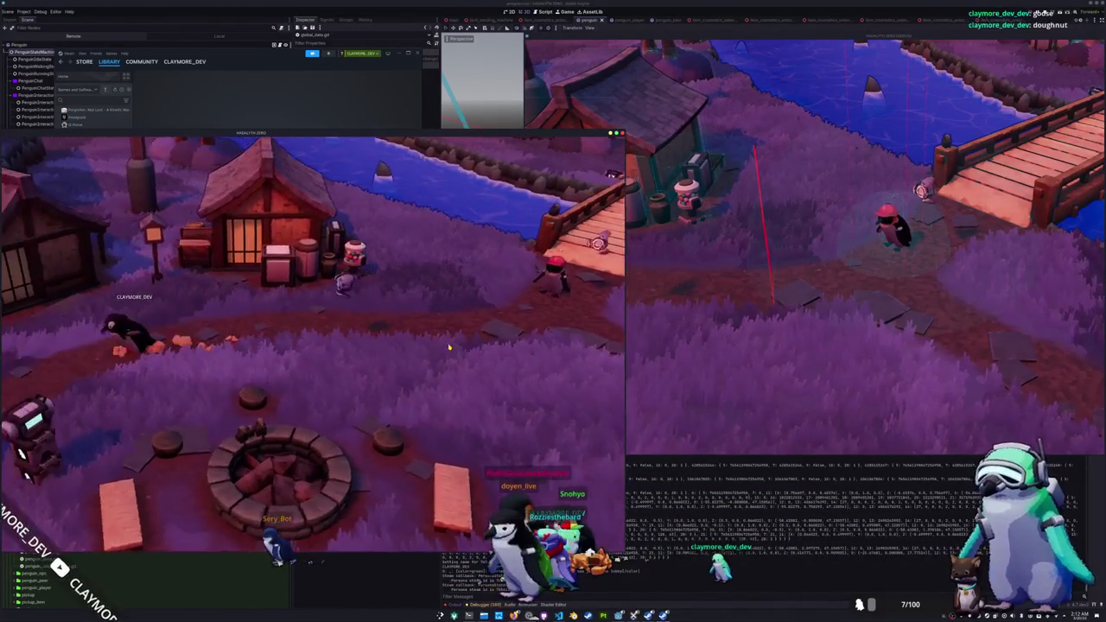
key(a)
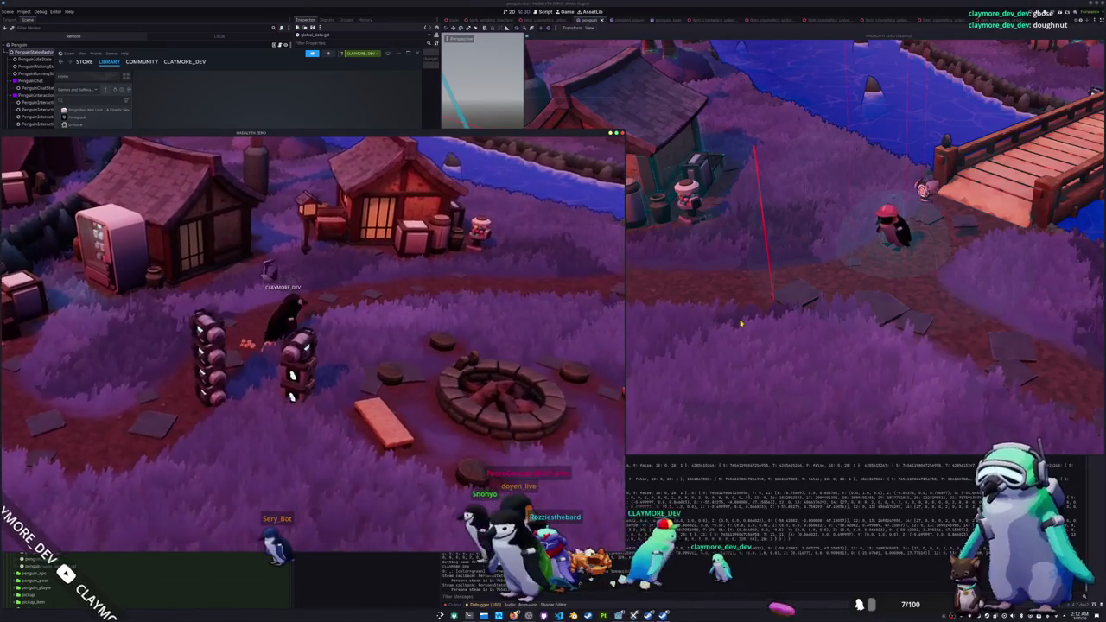
click(740, 322)
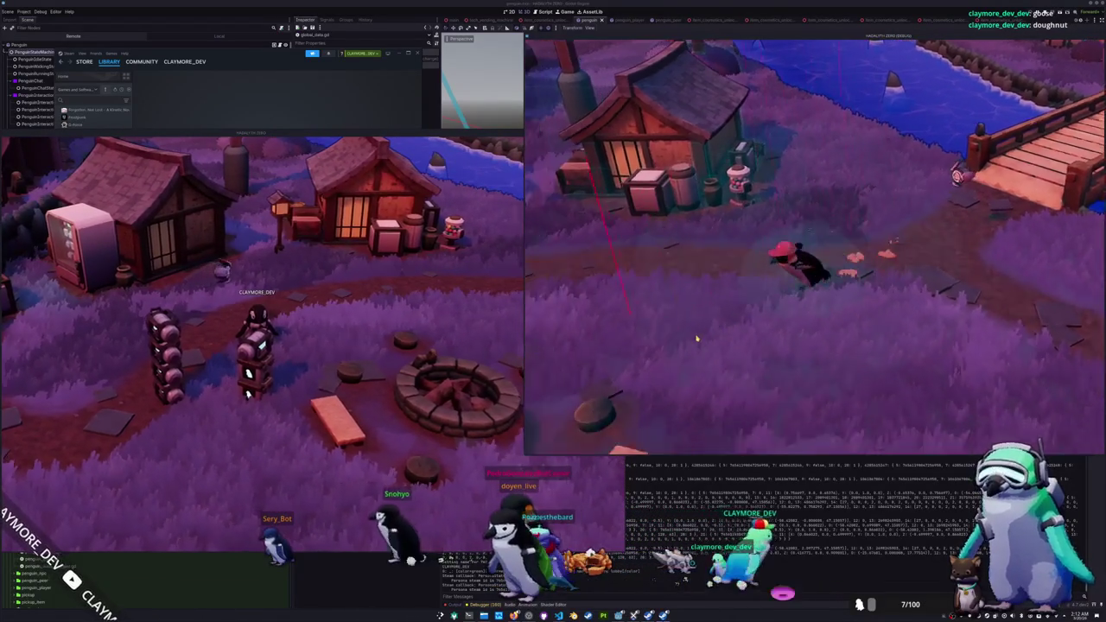
key(s)
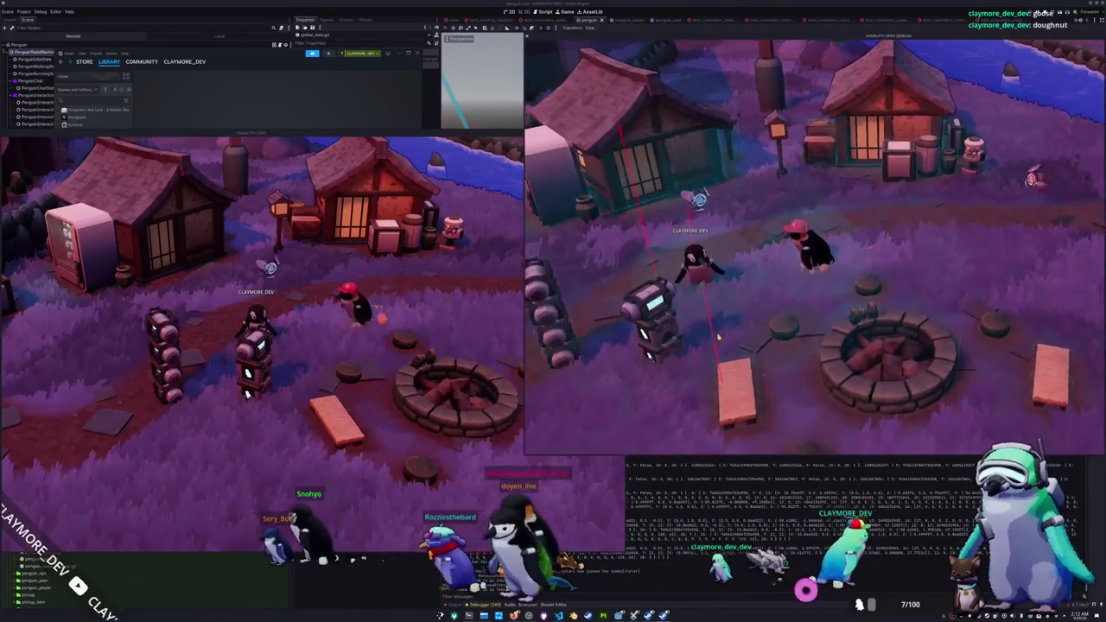
key(a)
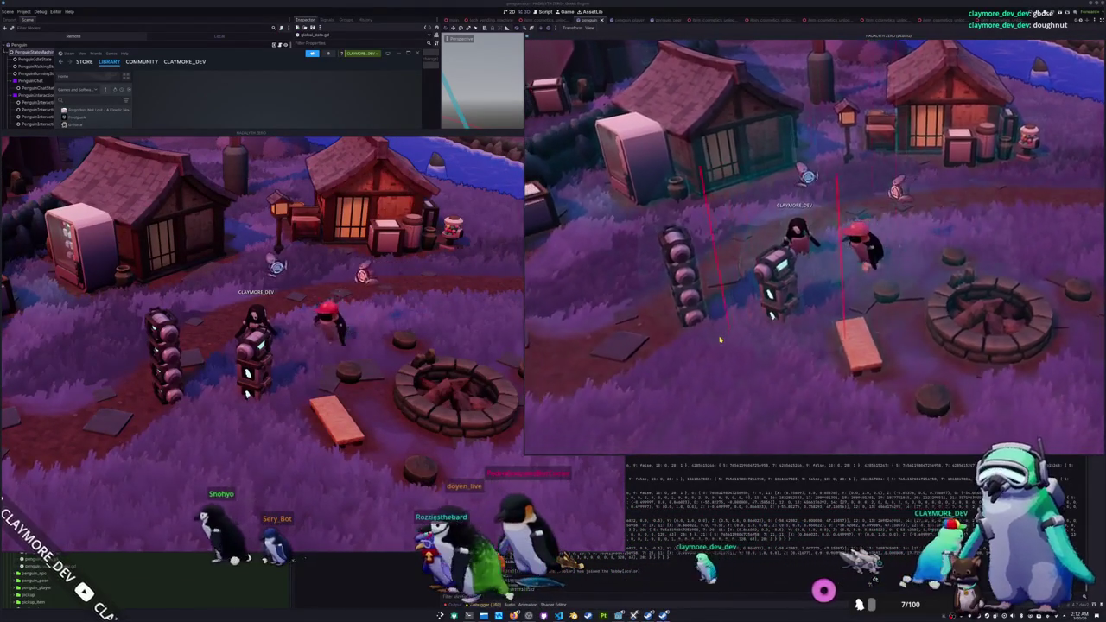
key(a)
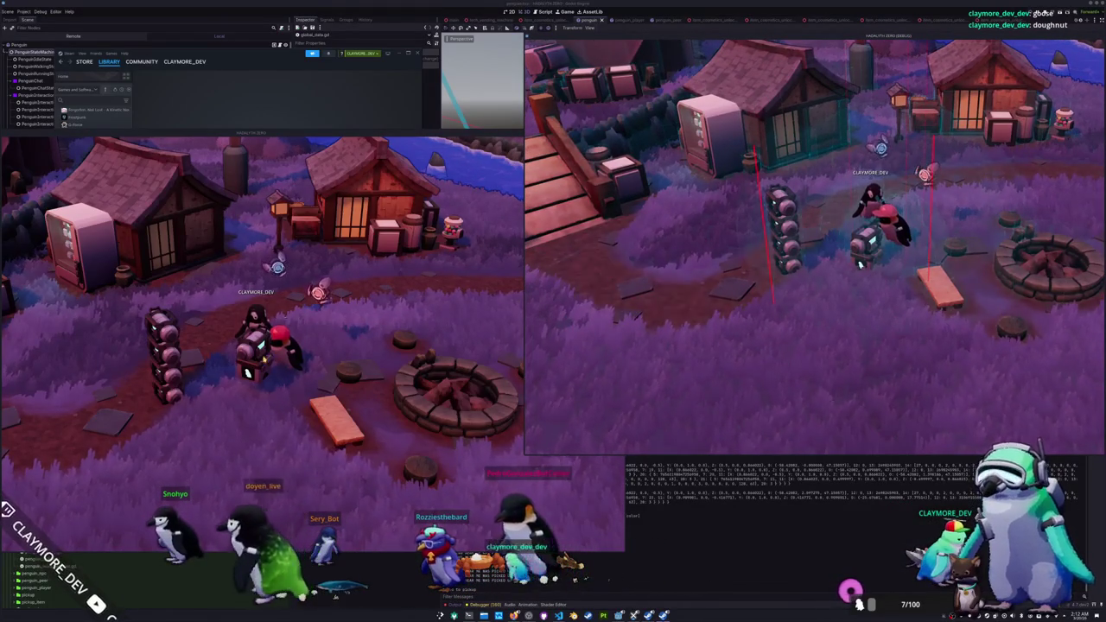
key(alt+Tab)
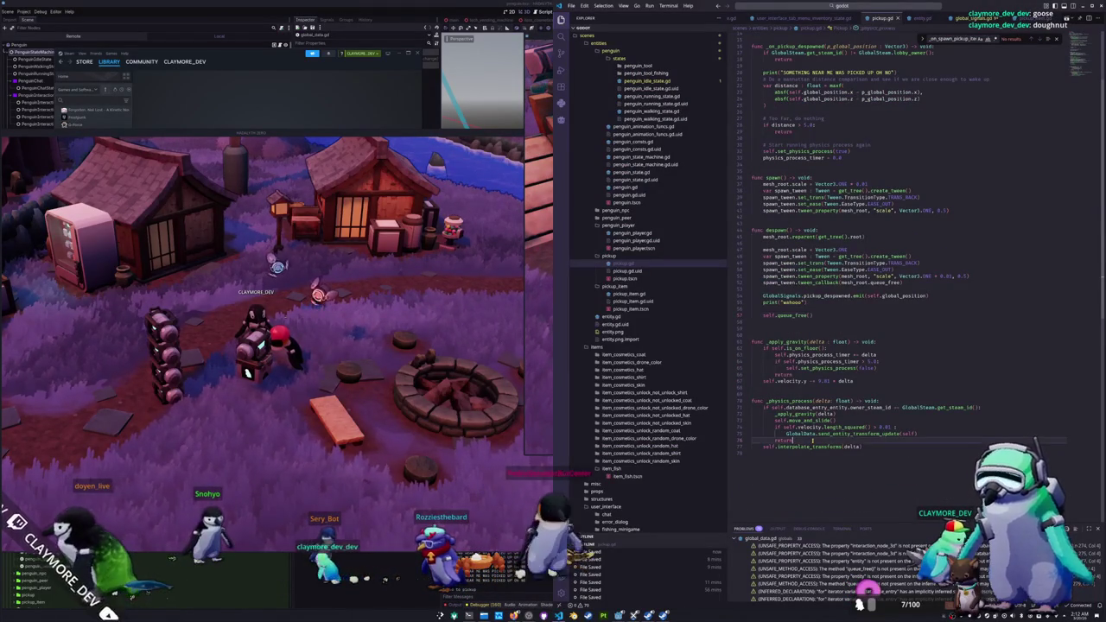
Step: Move send_entity_transform_update after move_and_slide and delete the velocity check and return lines
drag(785, 433, 929, 432)
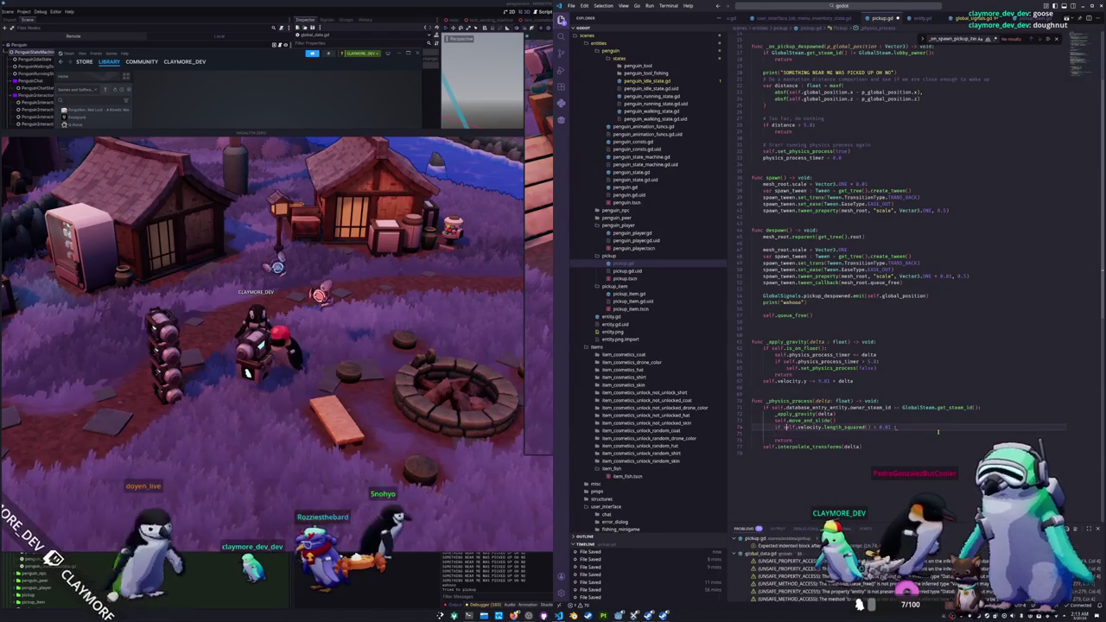
key(Return)
text(GlobalData.send_entity_transform_update(self))
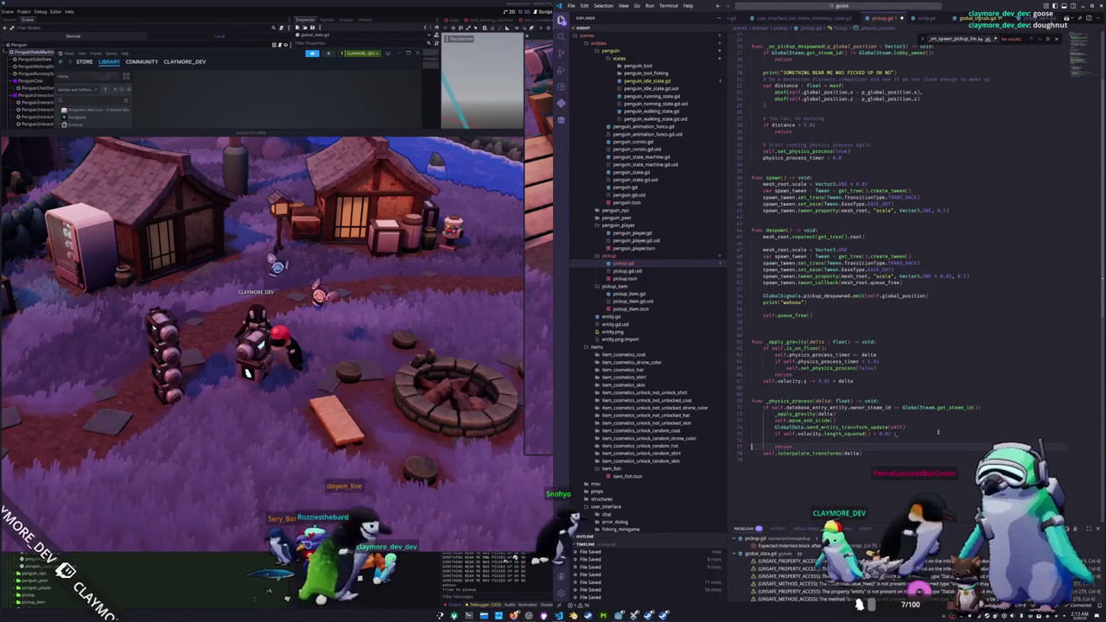
key(Delete)
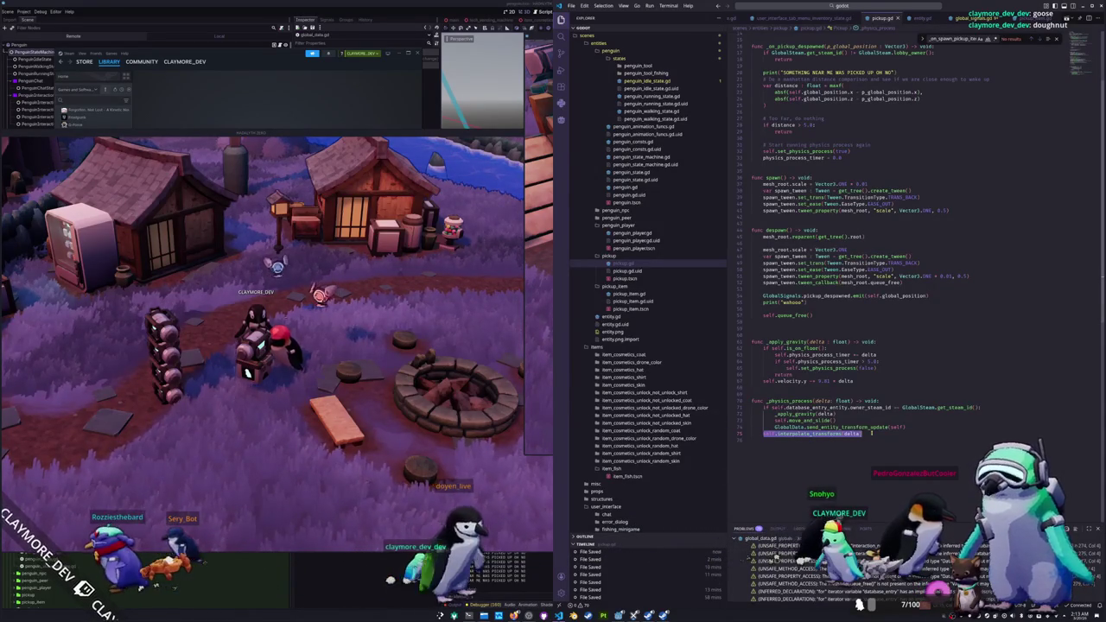
key(shift+Home)
key(shift+Home)
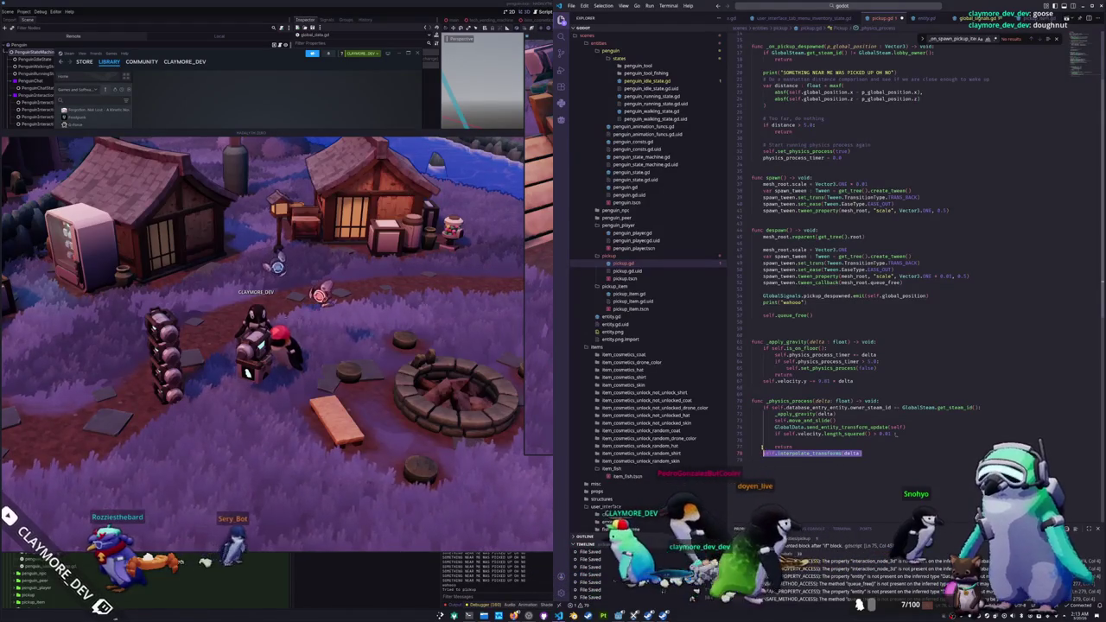
Step: Replace the owner_steam_id check with GlobalSteam.lobby_owner() in _physics_process
scroll(864, 259, up, 2)
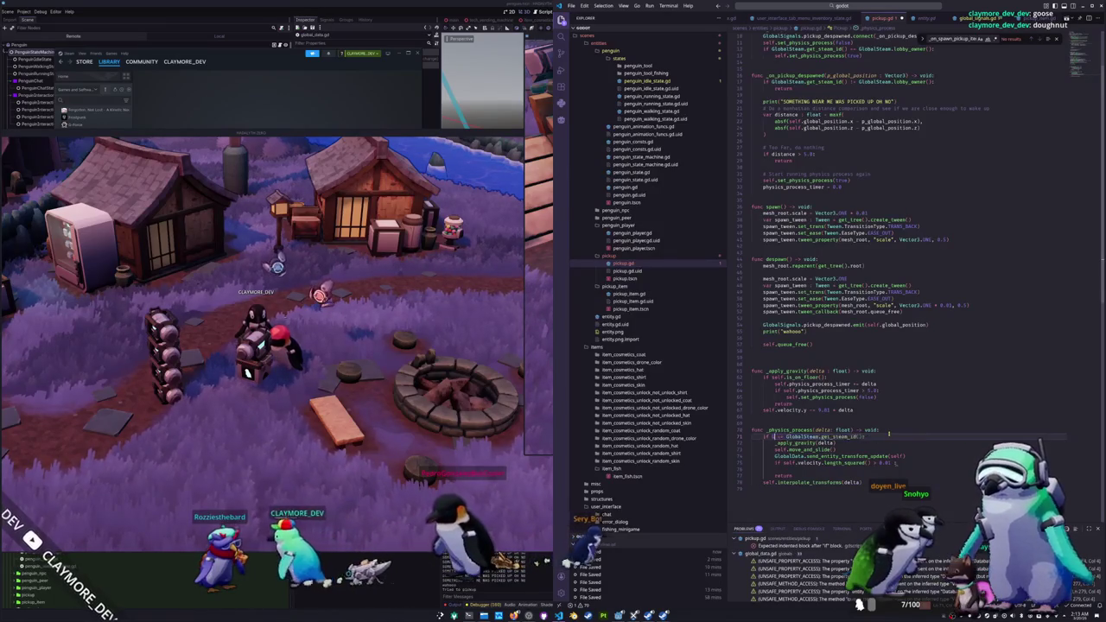
text(GlobalSteam.lobby_own)
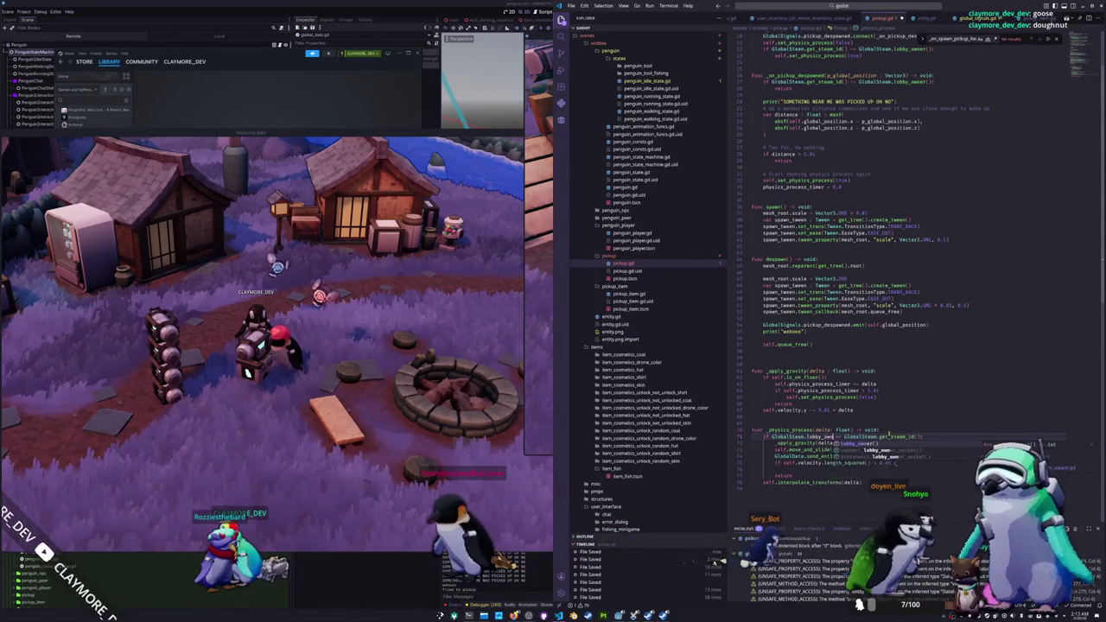
text(er()
key(Return)
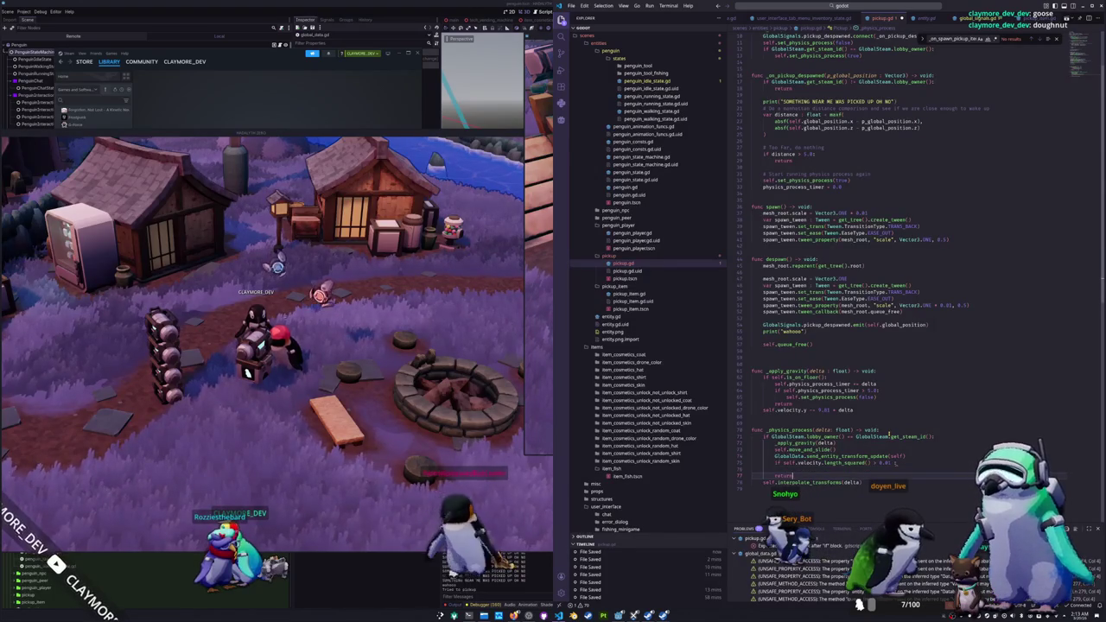
key(ctrl+z)
key(ctrl+z)
key(Up)
key(Up)
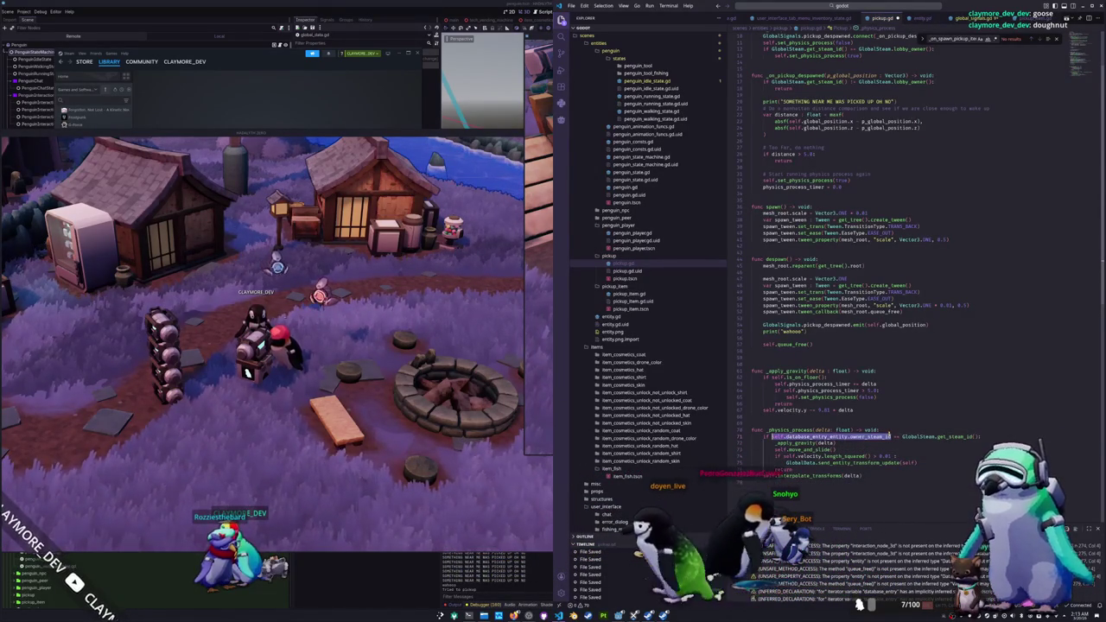
text(GlobalSteam.lo)
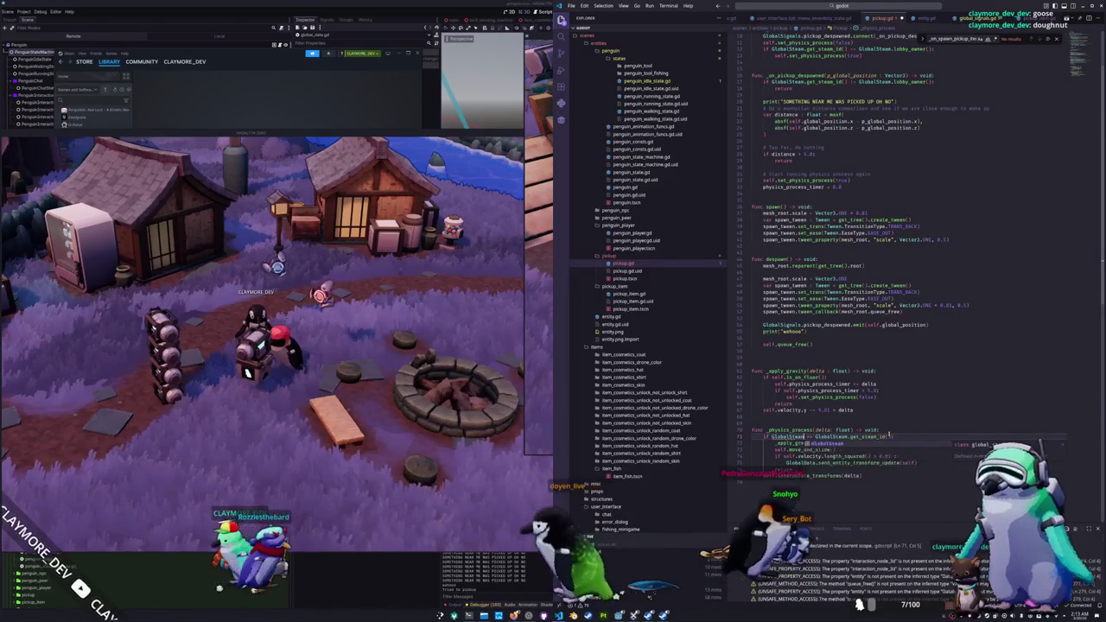
text(bby_owner()
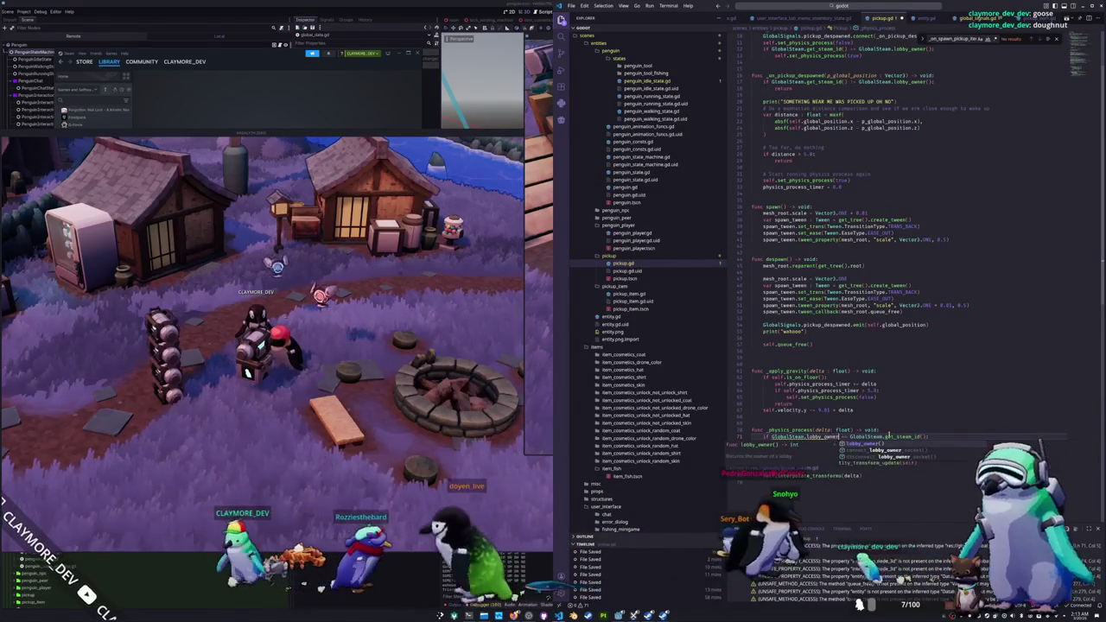
text())
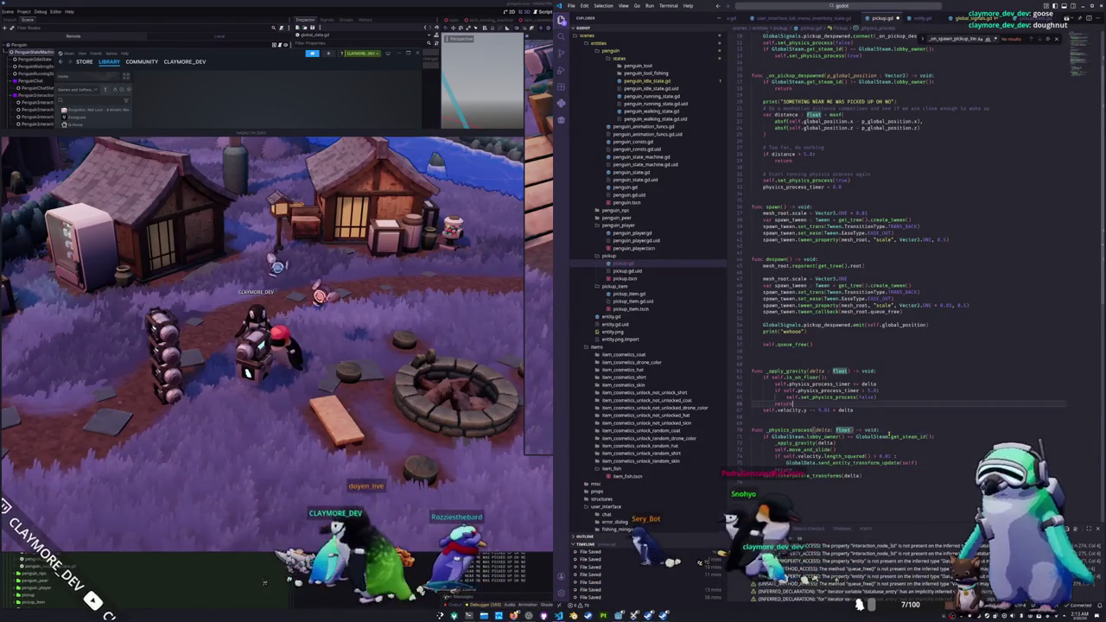
key(Up)
key(Up)
key(Up)
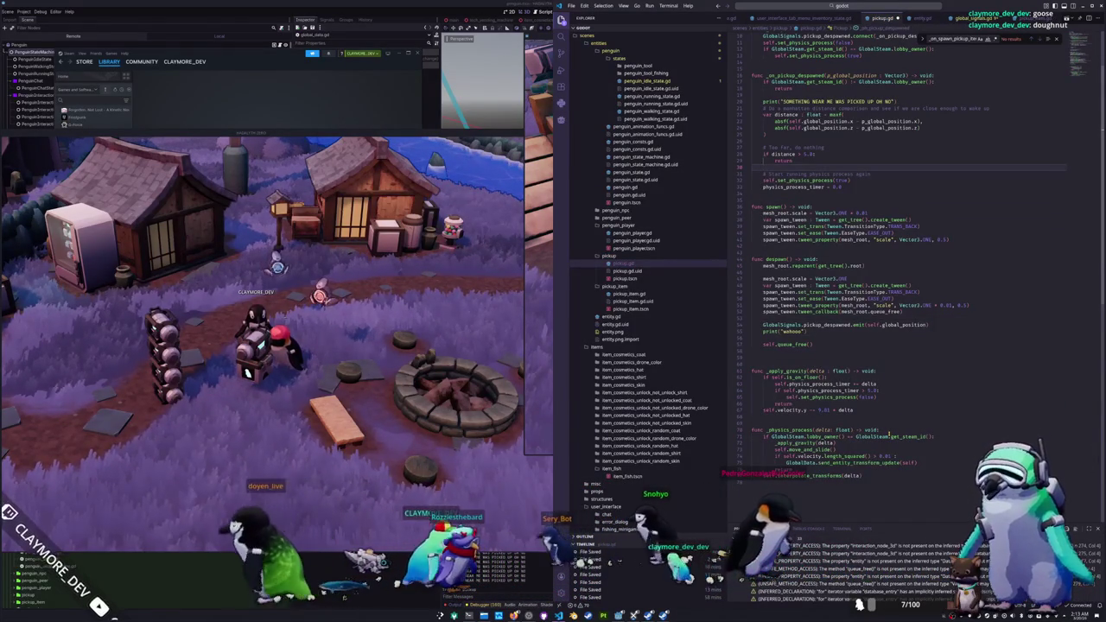
click(804, 252)
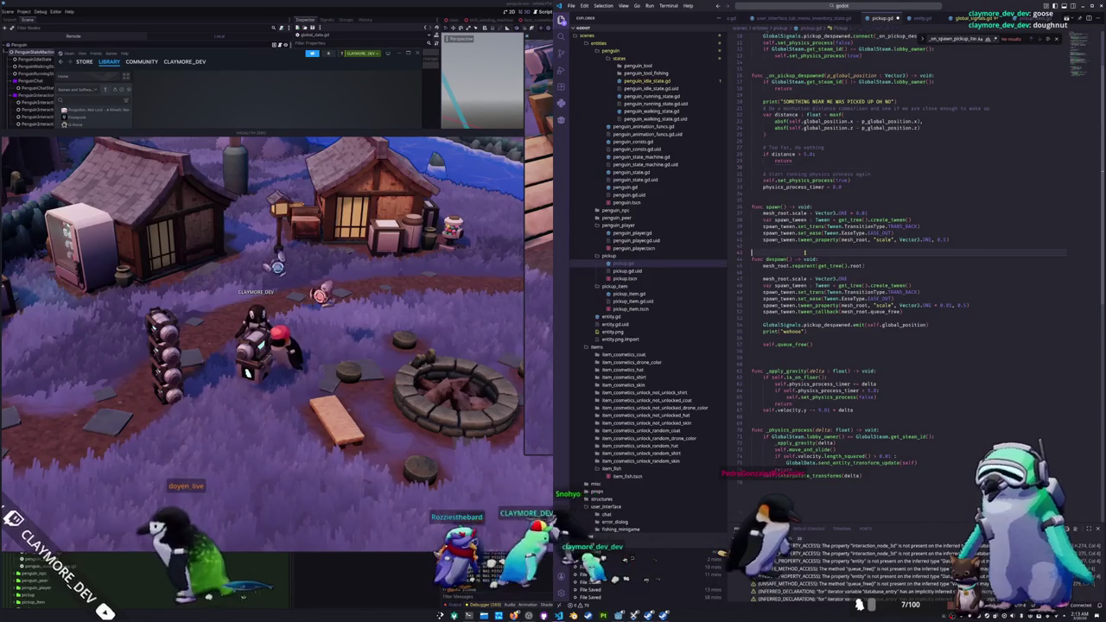
scroll(808, 254, up, 3)
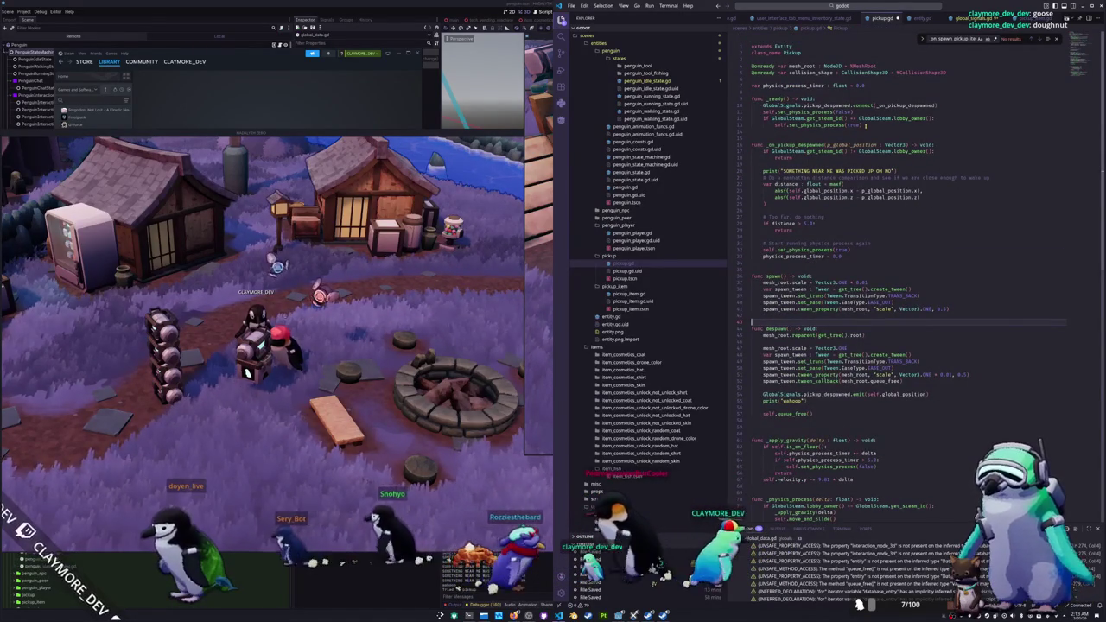
Step: Delete the two 'if GlobalSteam...' lobby-owner check lines from _ready
click(863, 126)
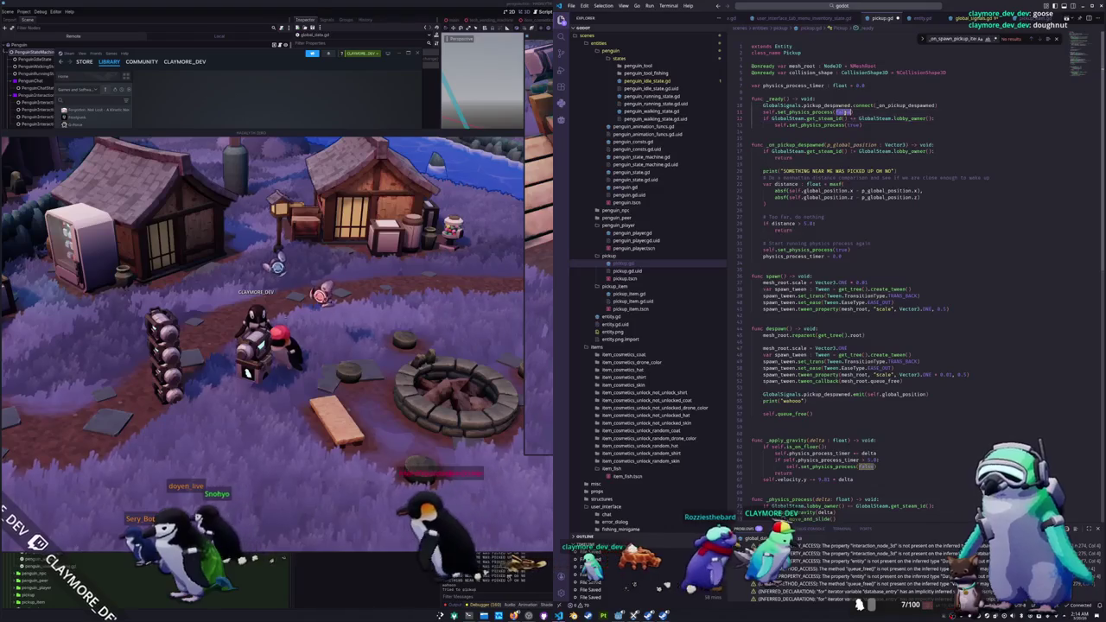
text(true)
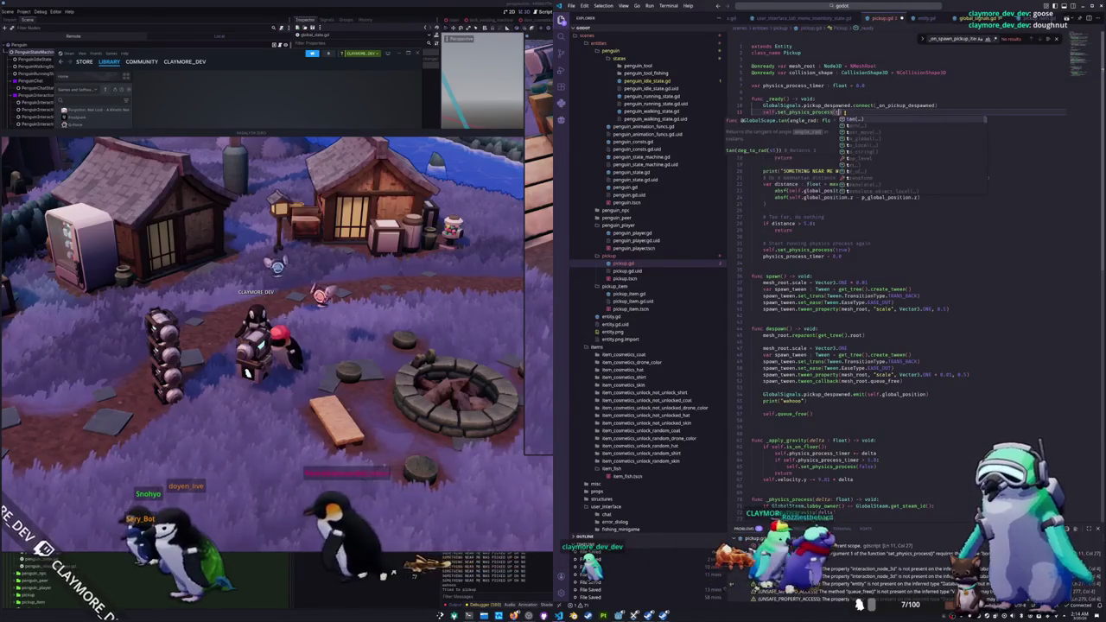
key(Escape)
key(Down)
key(Home)
key(shift+Down)
key(shift+Down)
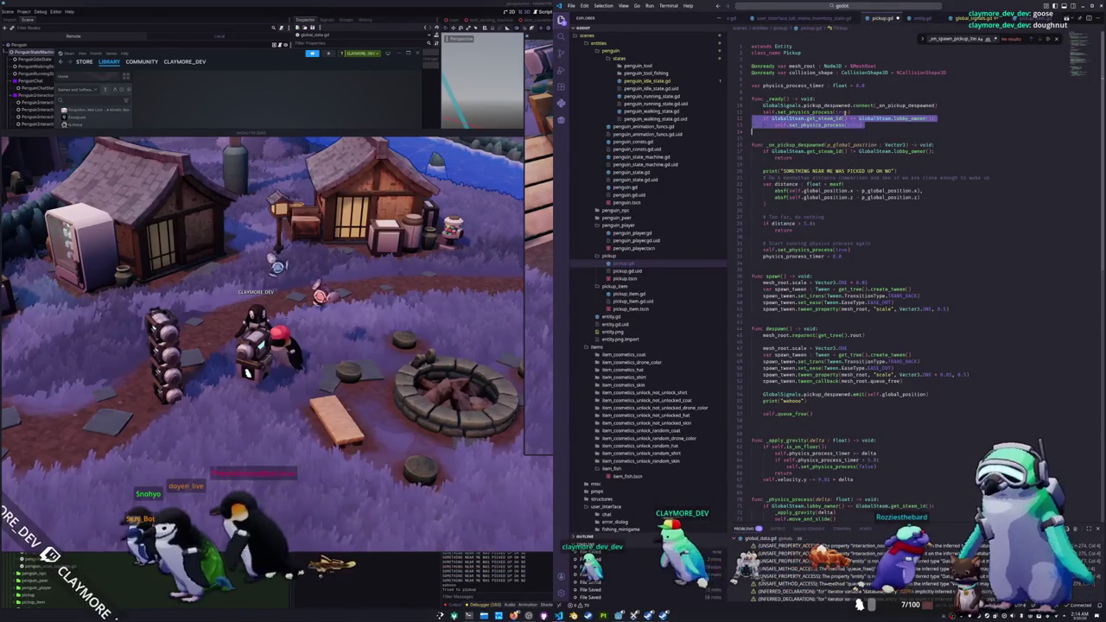
key(BackSpace)
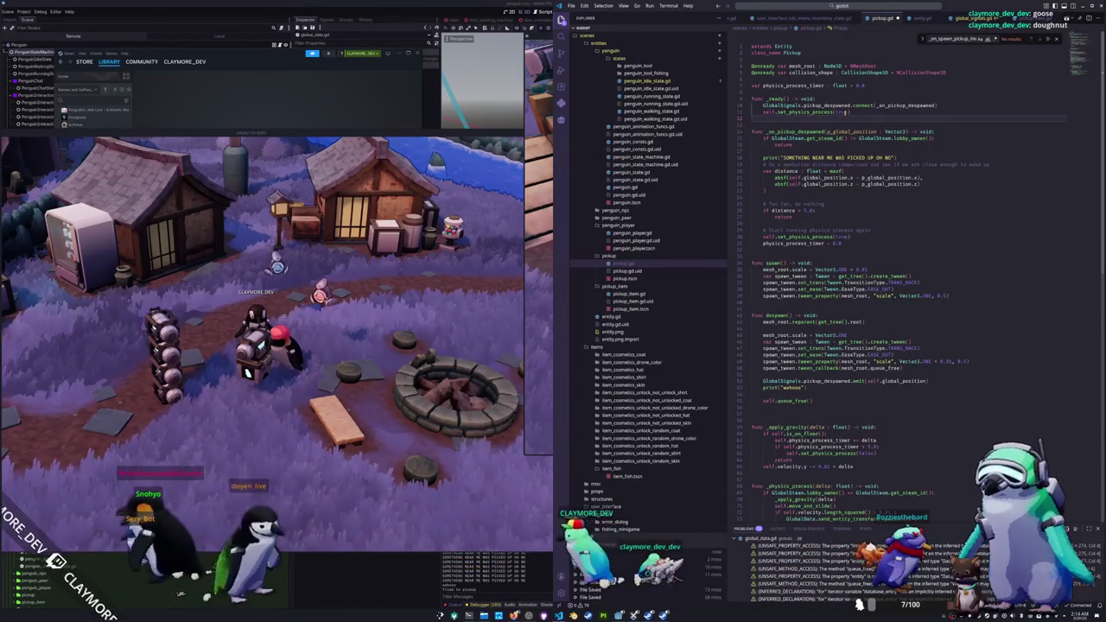
key(shift+Up)
Step: Step through the file from _on_pickup_despawned down to _apply_gravity's is_on_floor check
click(752, 131)
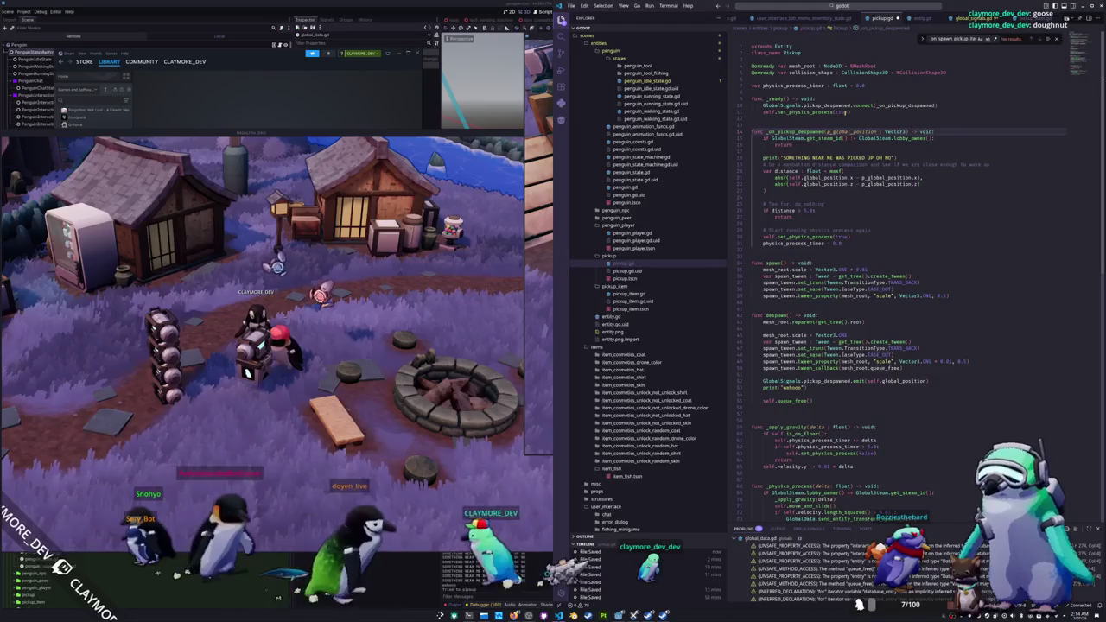
key(Down)
key(Down)
key(Down)
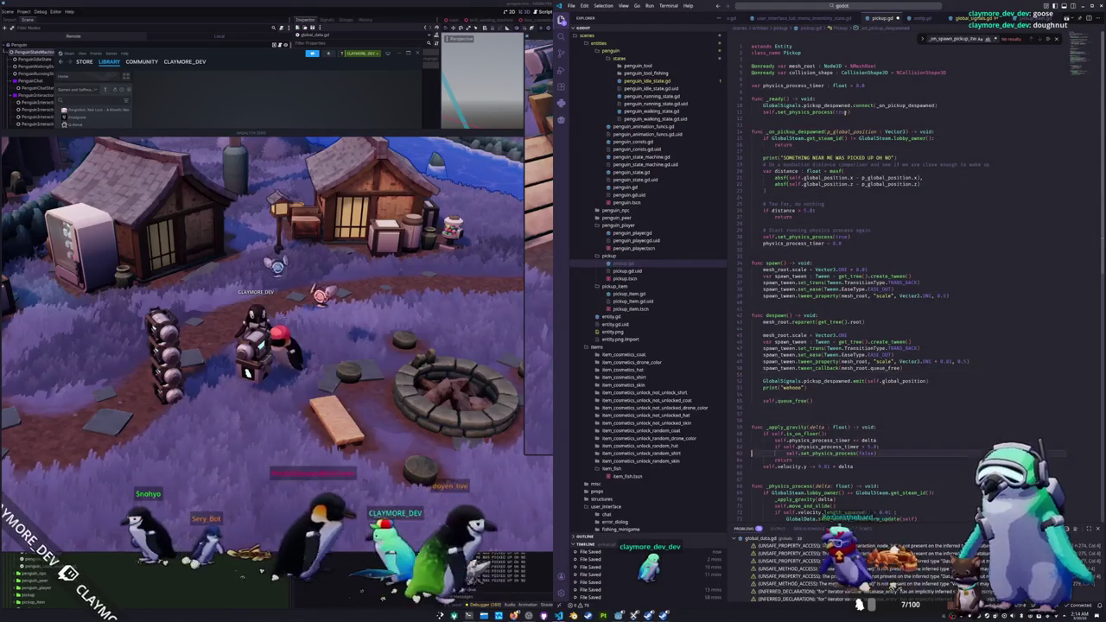
key(Down)
key(Down)
key(Down)
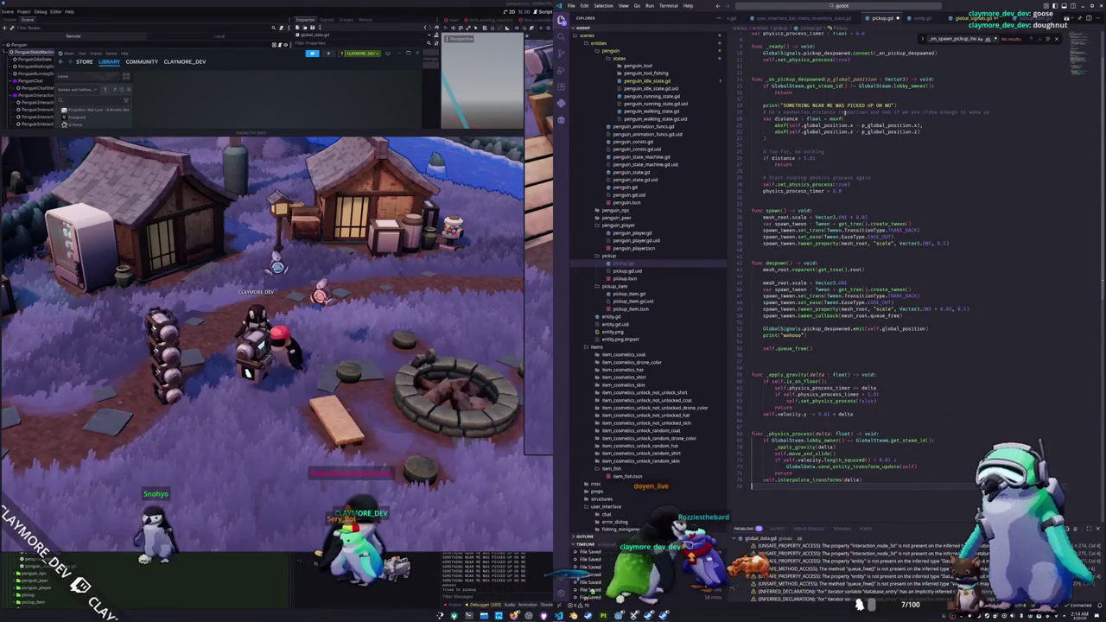
key(Up)
key(Up)
key(Up)
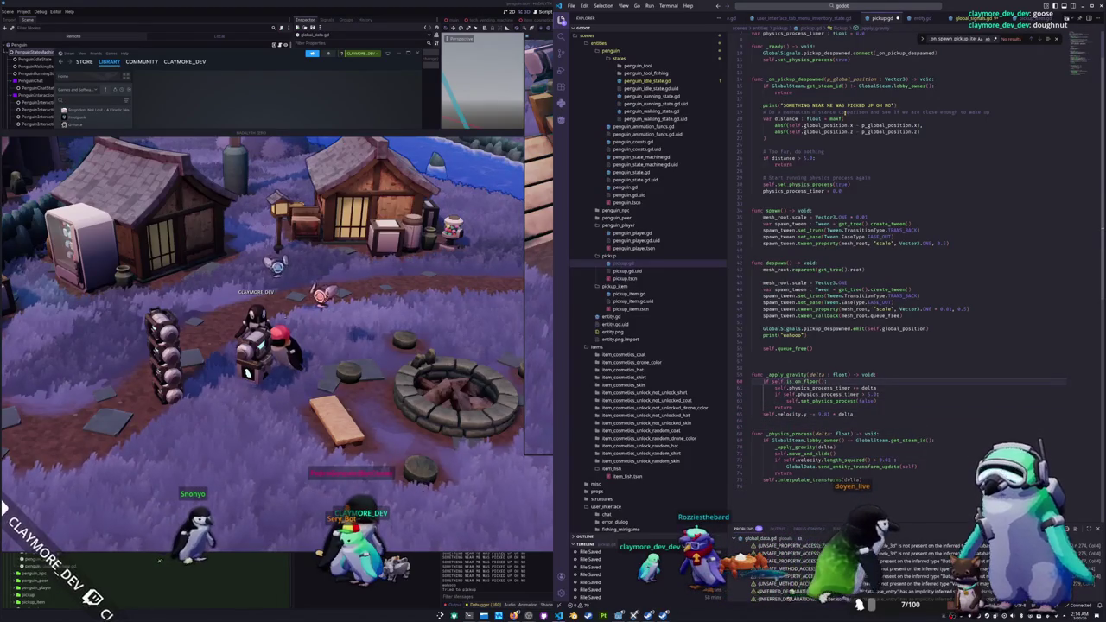
key(Down)
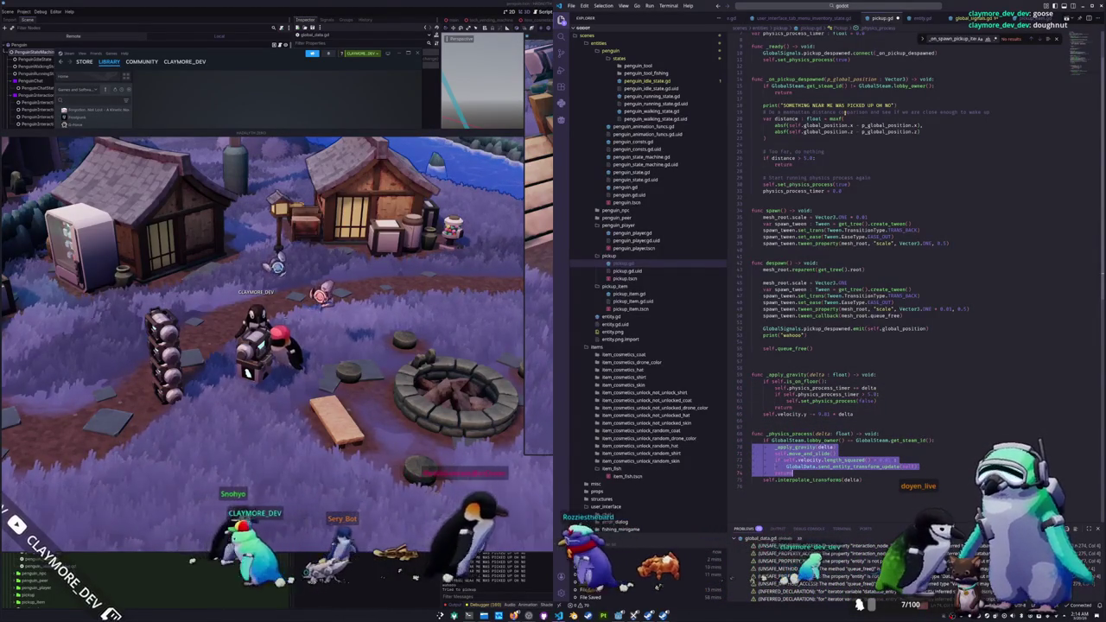
click(751, 440)
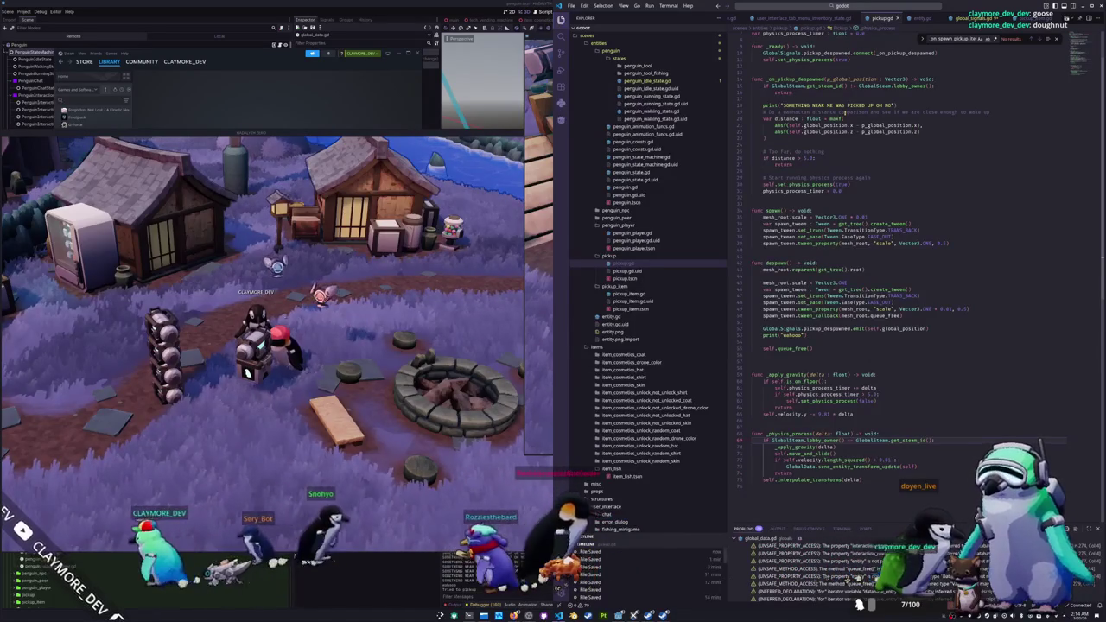
click(793, 406)
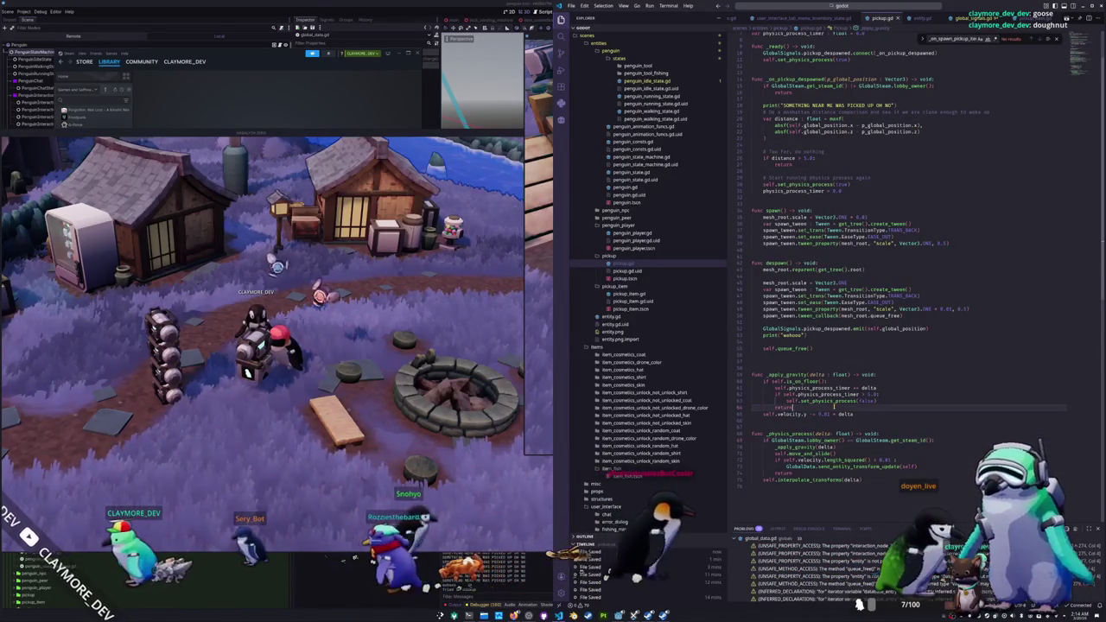
scroll(834, 407, up, 2)
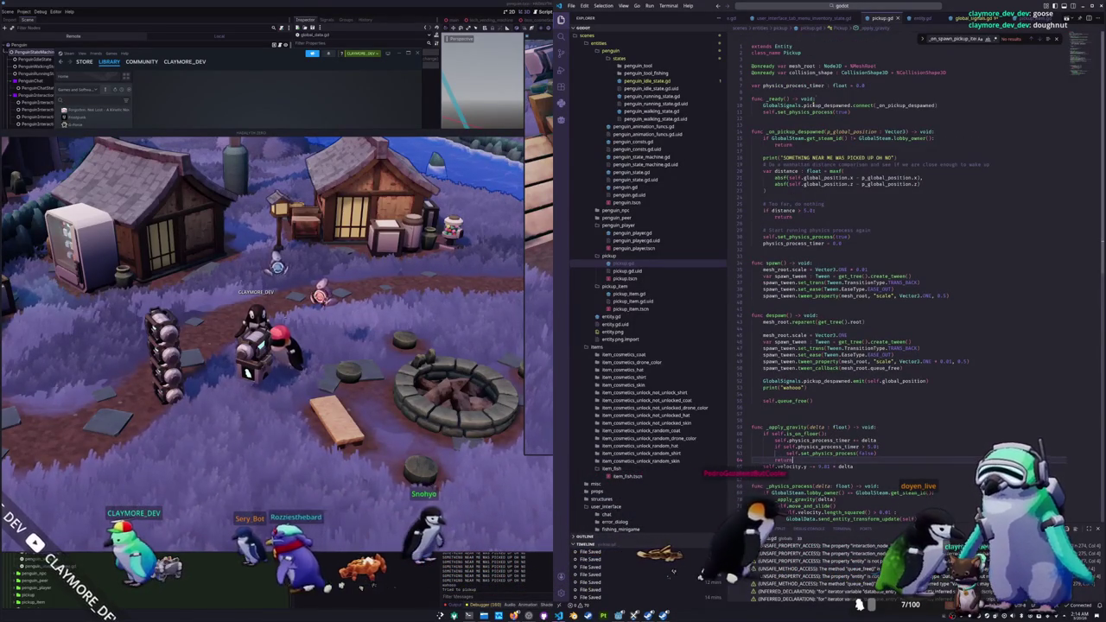
click(752, 123)
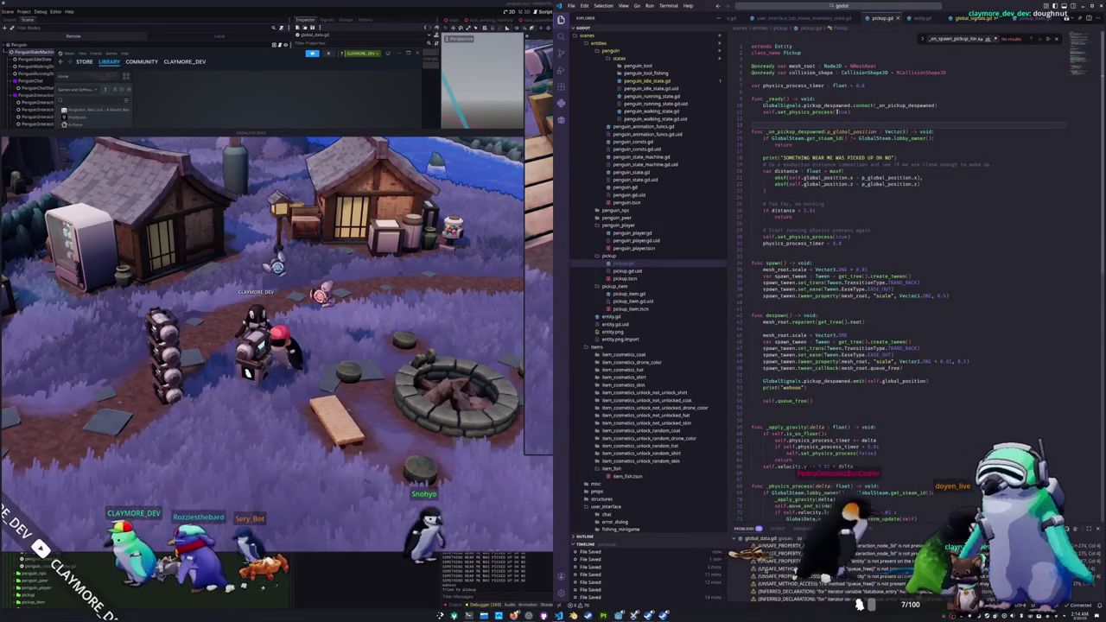
scroll(864, 260, down, 4)
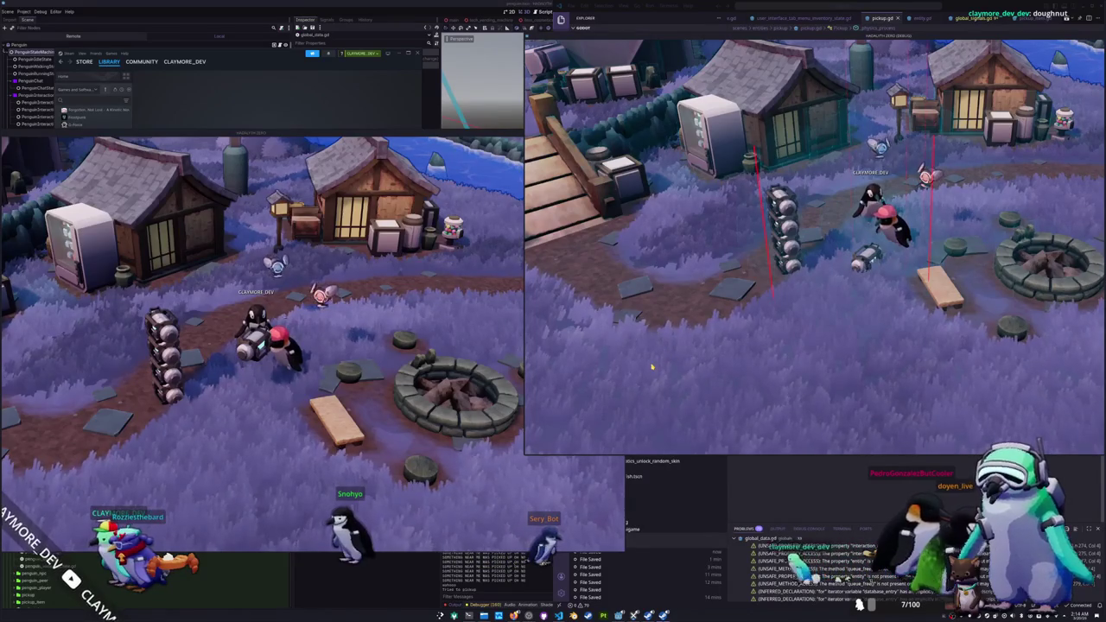
Step: Scroll through the game's terminal log showing the lobby join and interaction nodes received
click(780, 492)
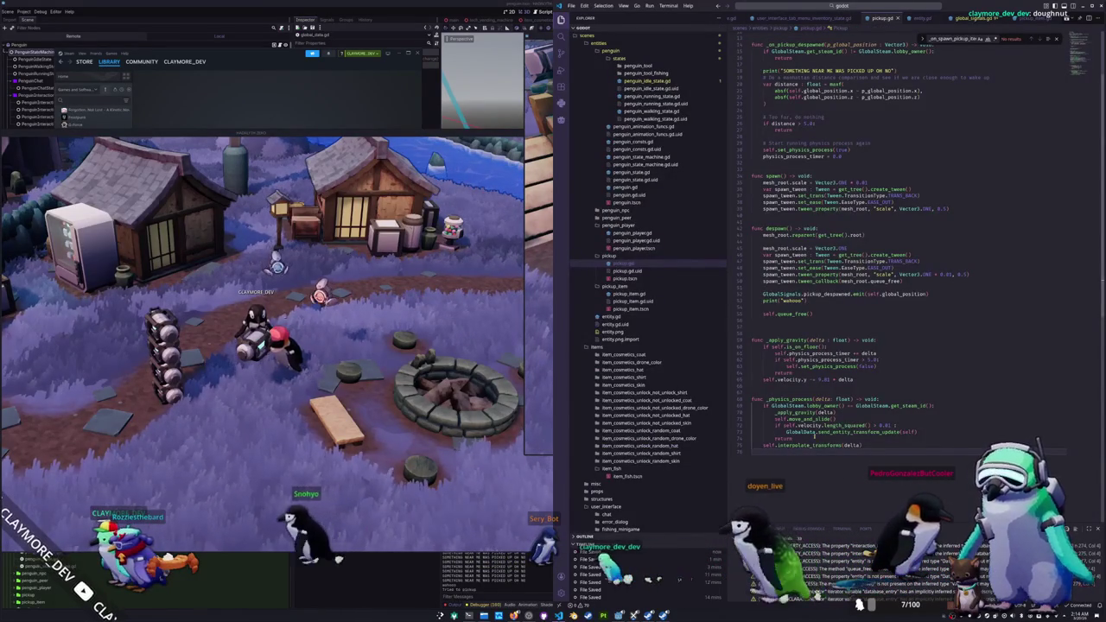
click(811, 438)
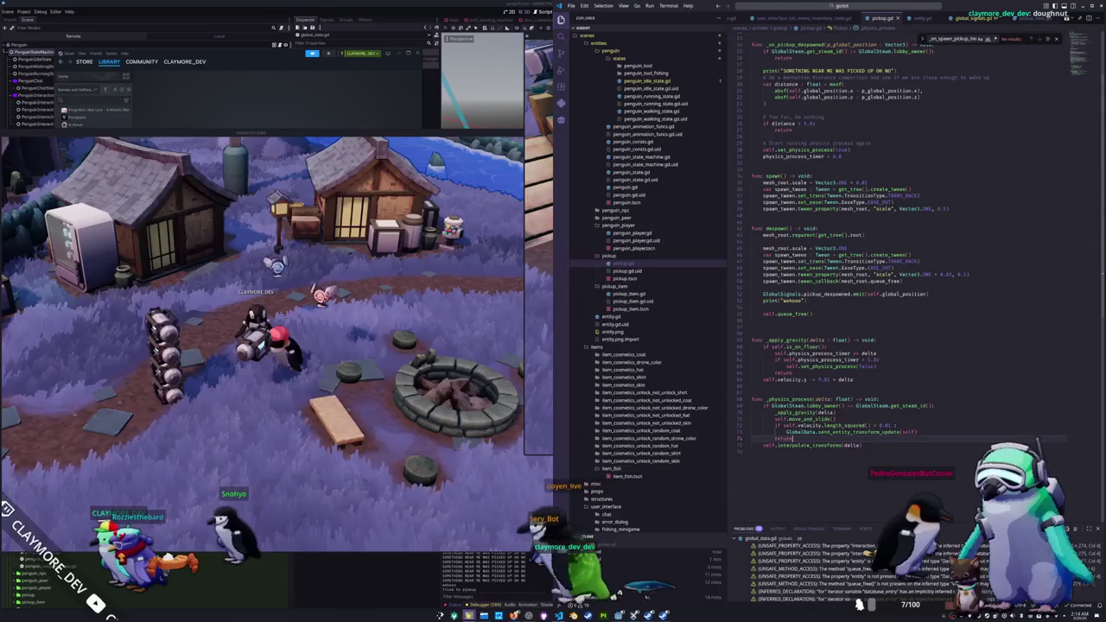
key(alt+Tab)
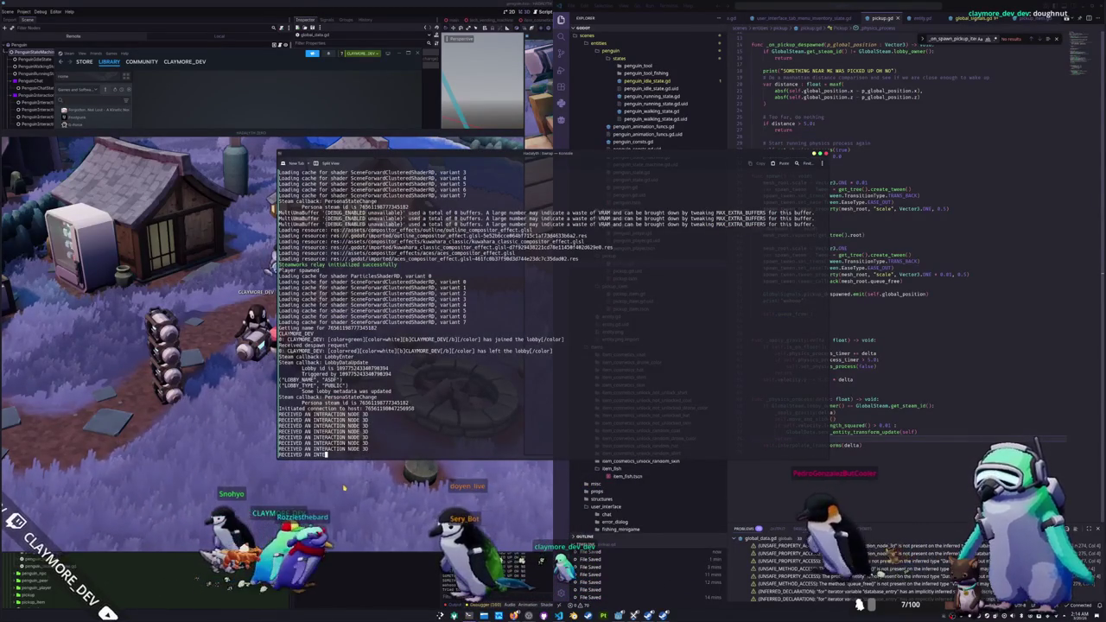
scroll(385, 435, up, 2)
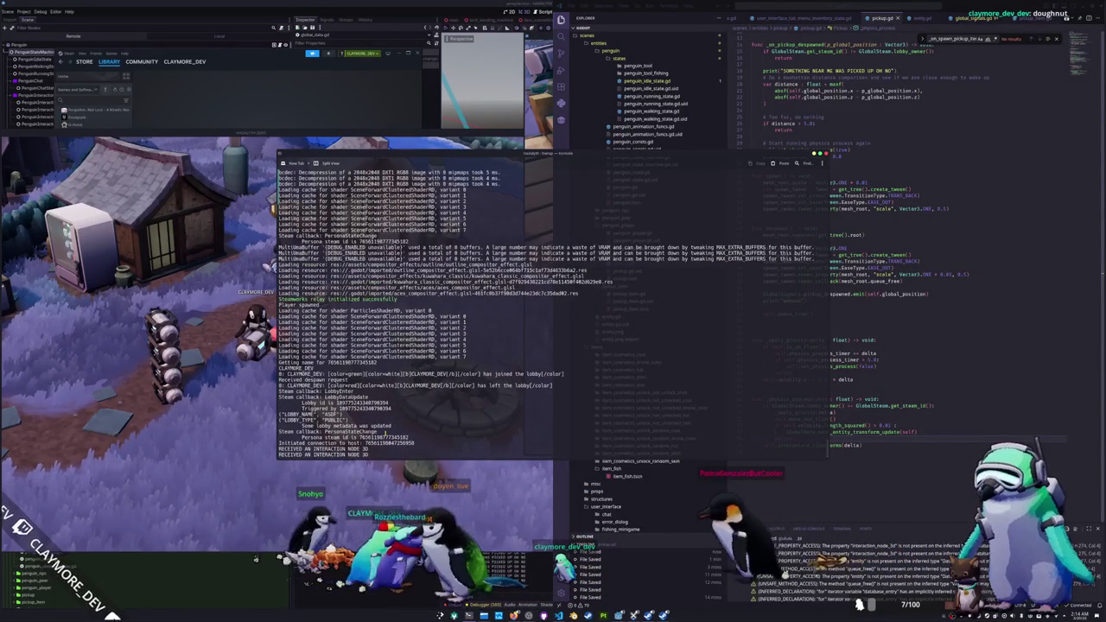
scroll(385, 435, down, 2)
scroll(385, 435, up, 8)
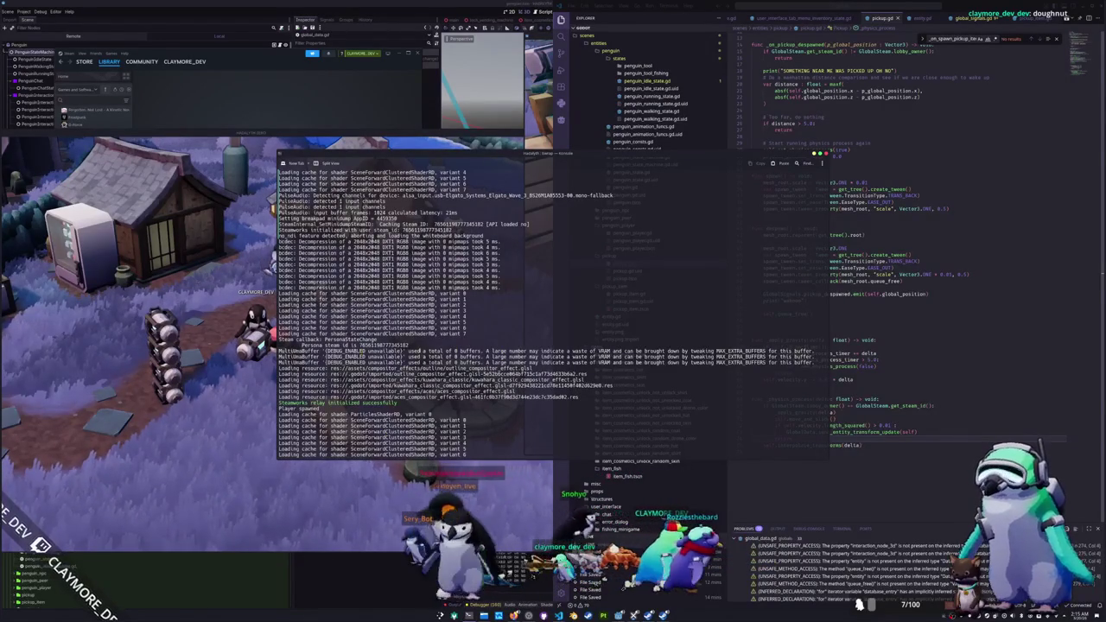
scroll(494, 351, up, 14)
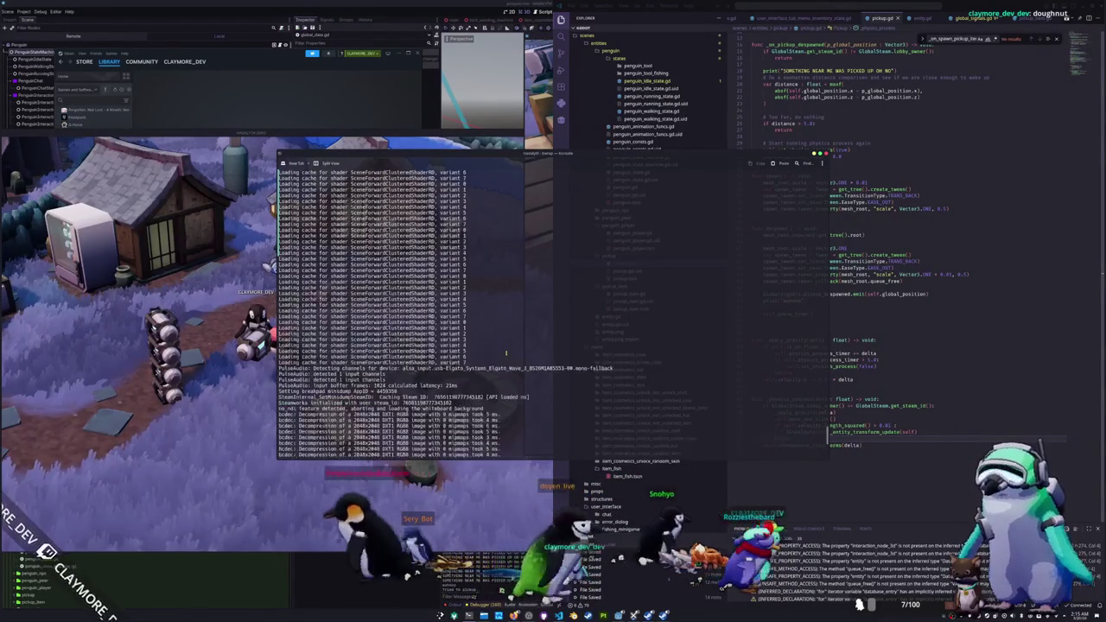
scroll(507, 352, up, 10)
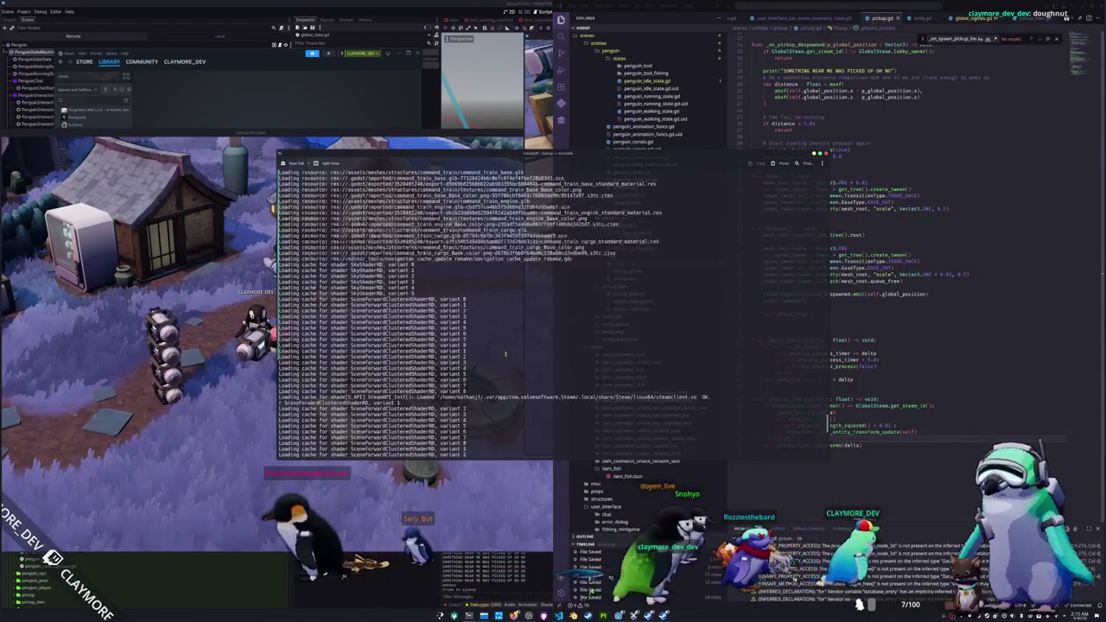
scroll(506, 352, up, 15)
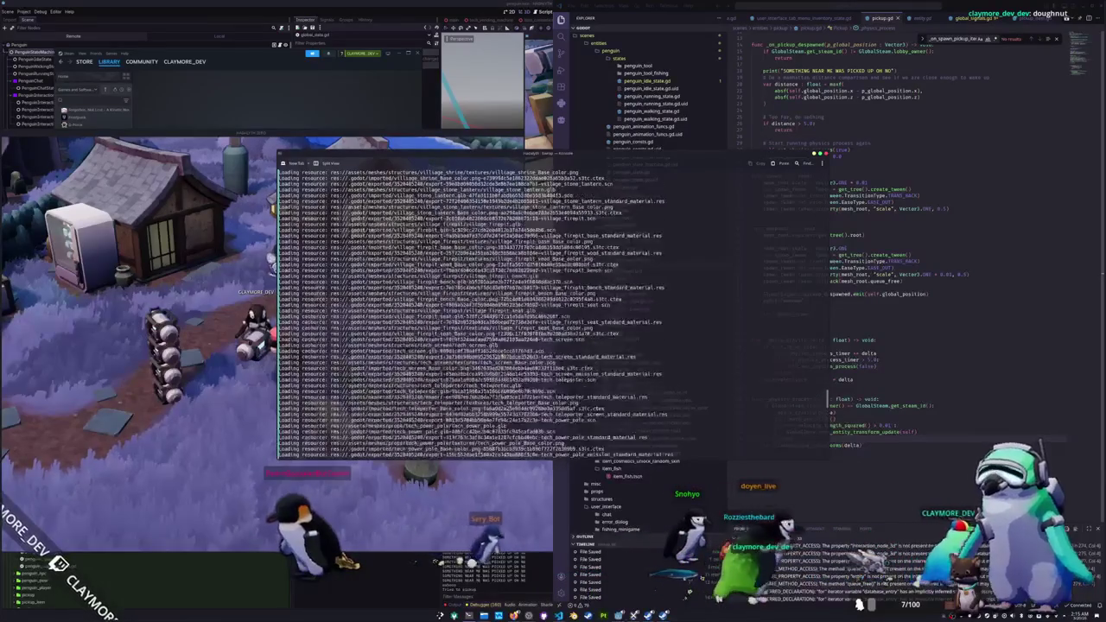
scroll(819, 390, down, 10)
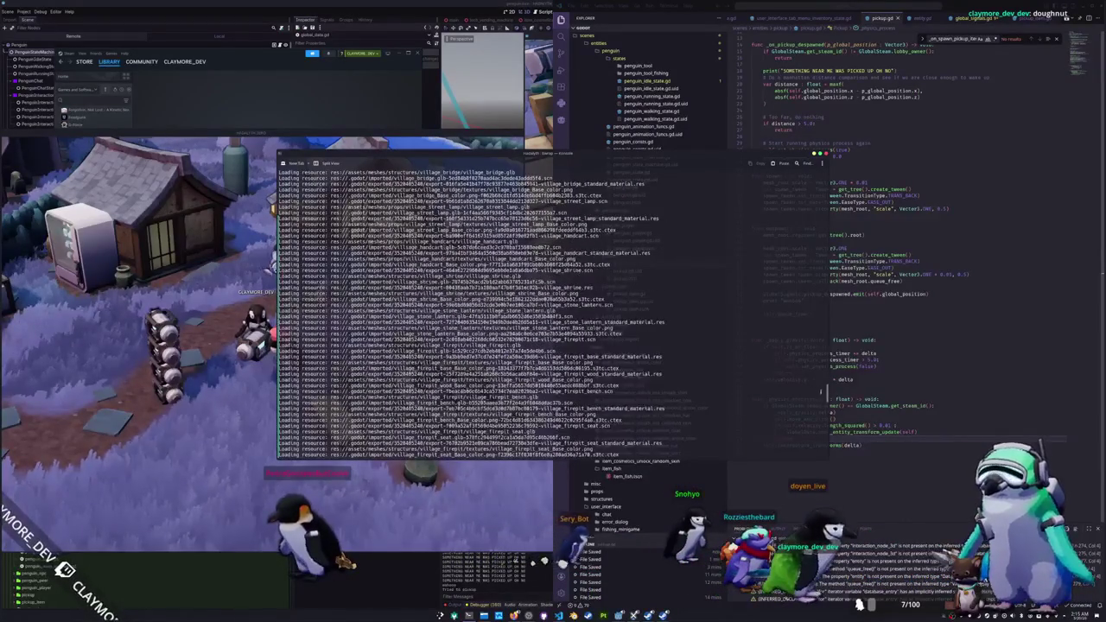
scroll(827, 393, down, 15)
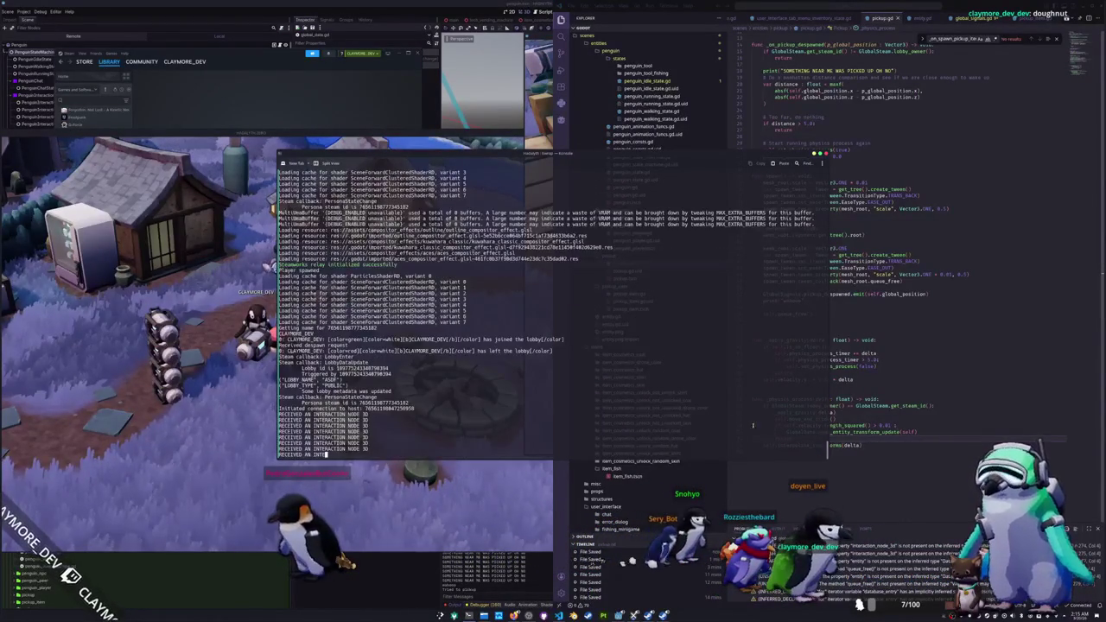
Step: Zoom the camera on the running village scene, then return to pickup.gd
click(422, 495)
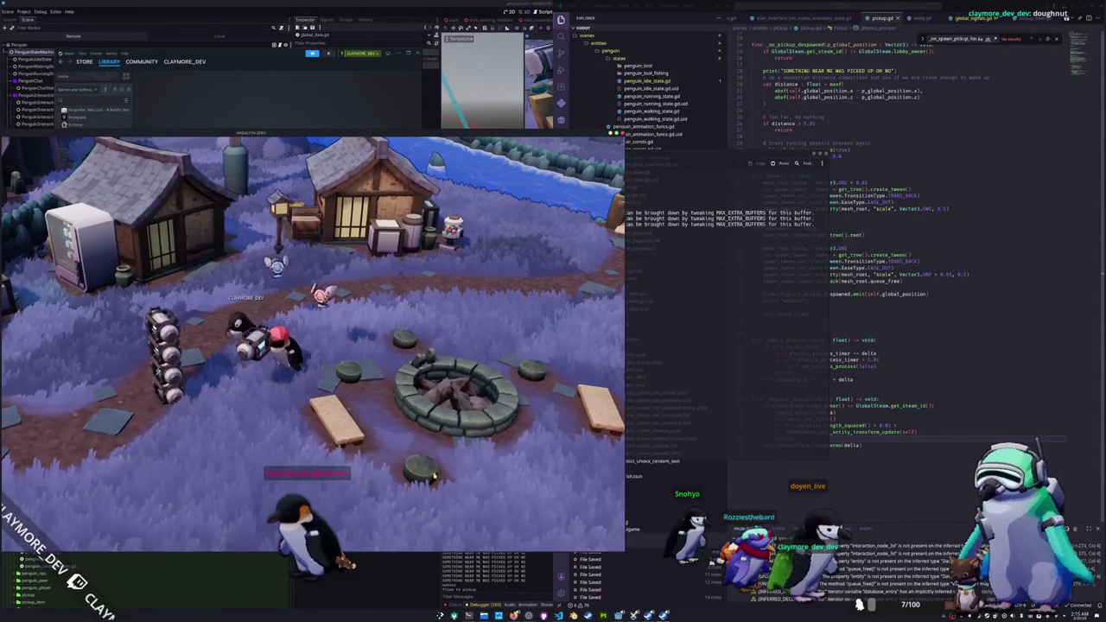
scroll(434, 476, down, 3)
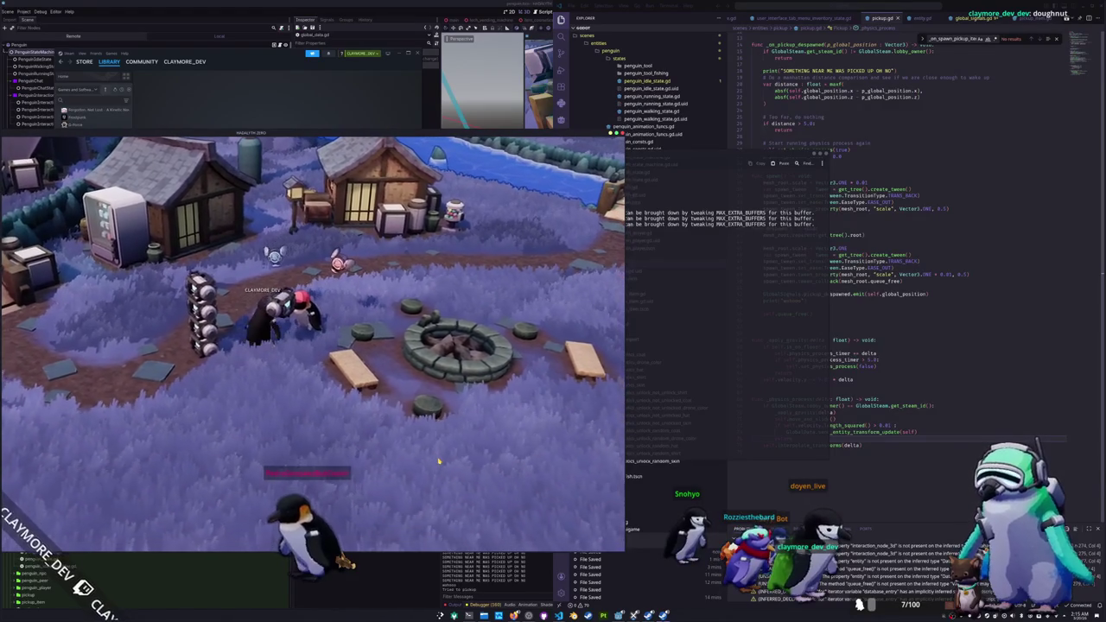
scroll(438, 461, up, 3)
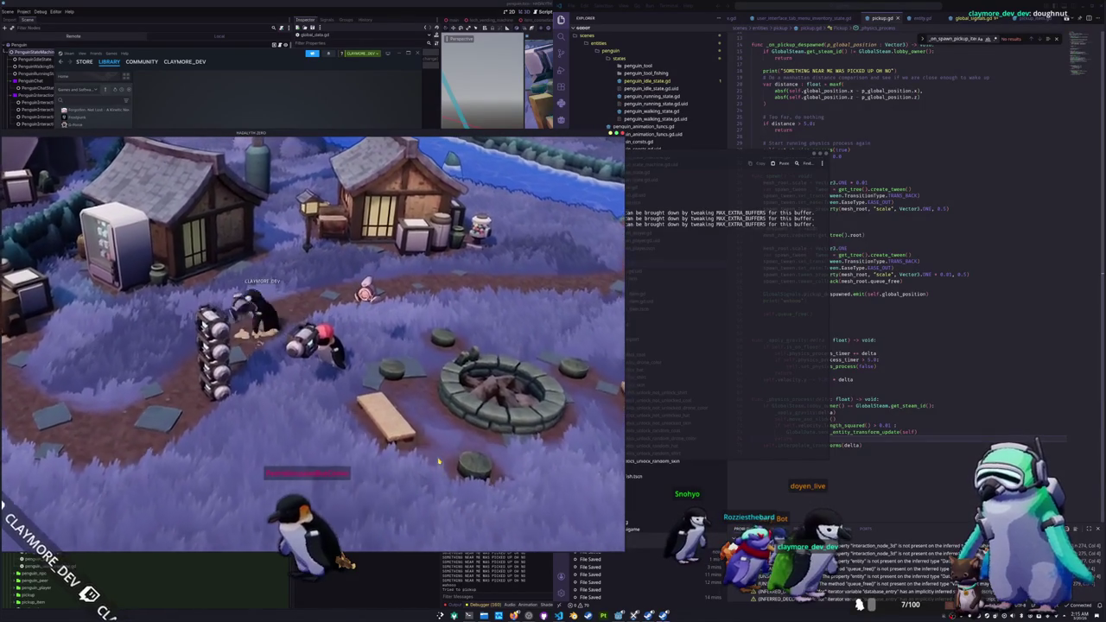
click(842, 438)
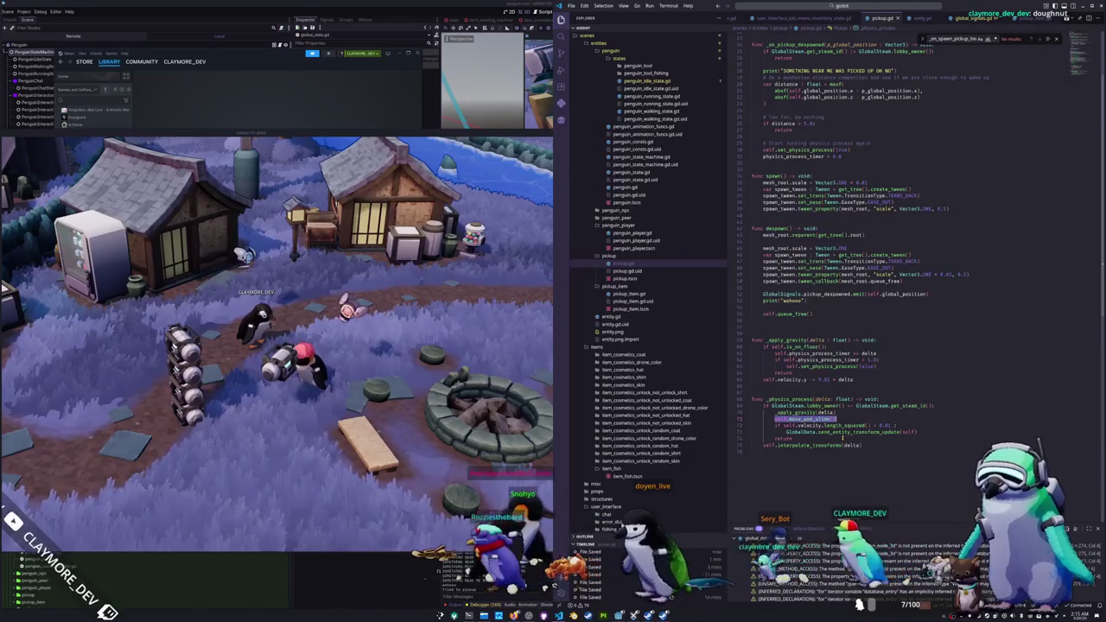
Step: Remove the velocity check and put send_entity_transform_update(self) after interpolate_transforms(delta)
key(ctrl+shift+Right)
key(ctrl+shift+Right)
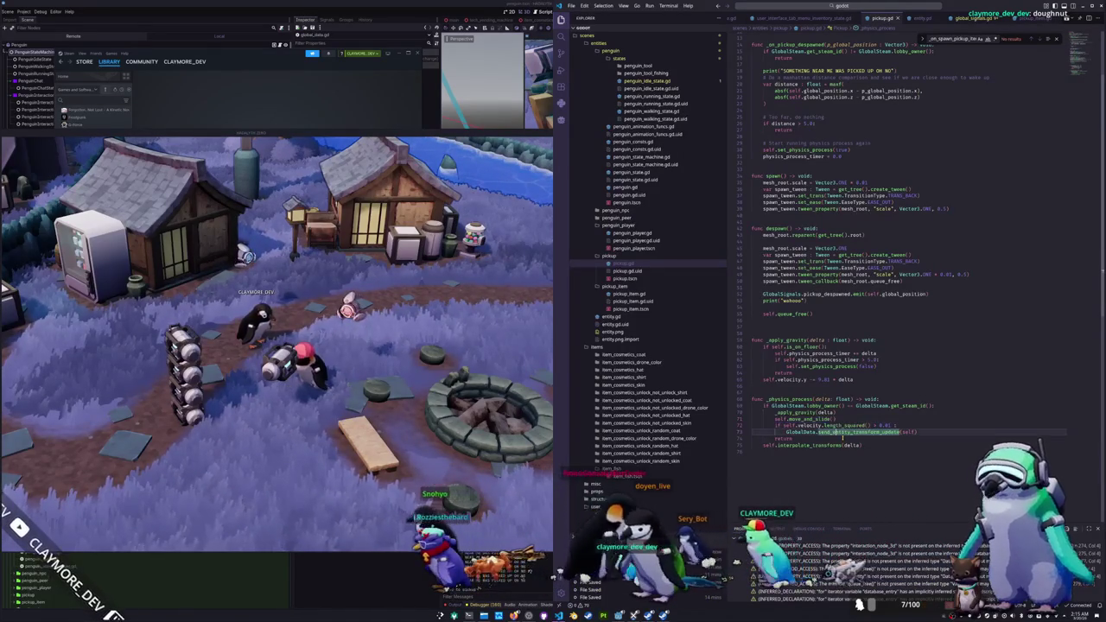
key(ctrl+z)
key(ctrl+z)
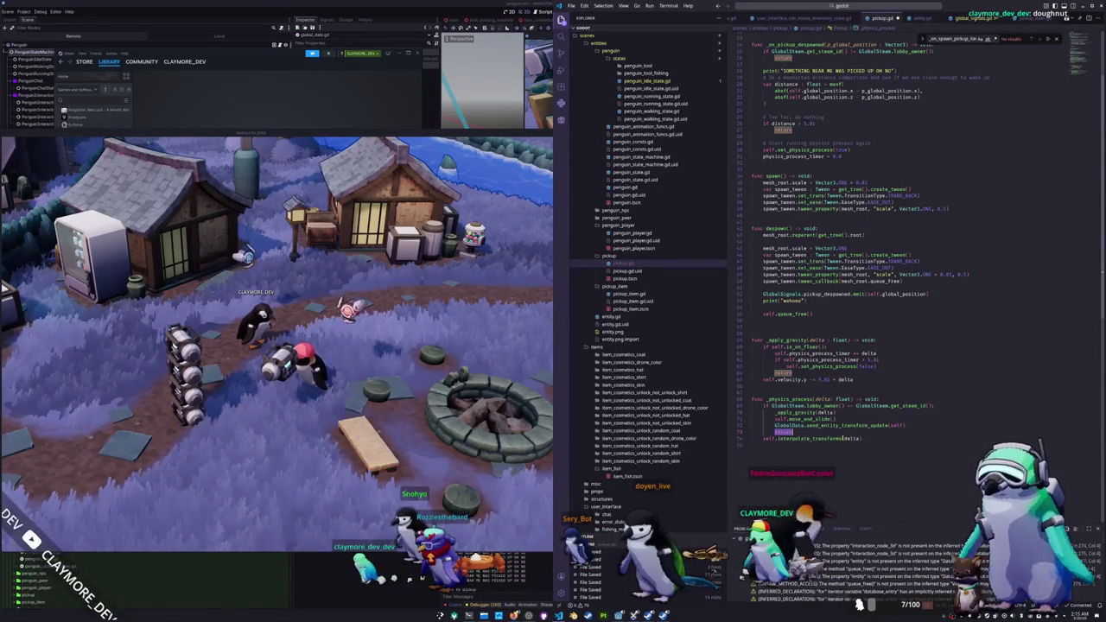
key(BackSpace)
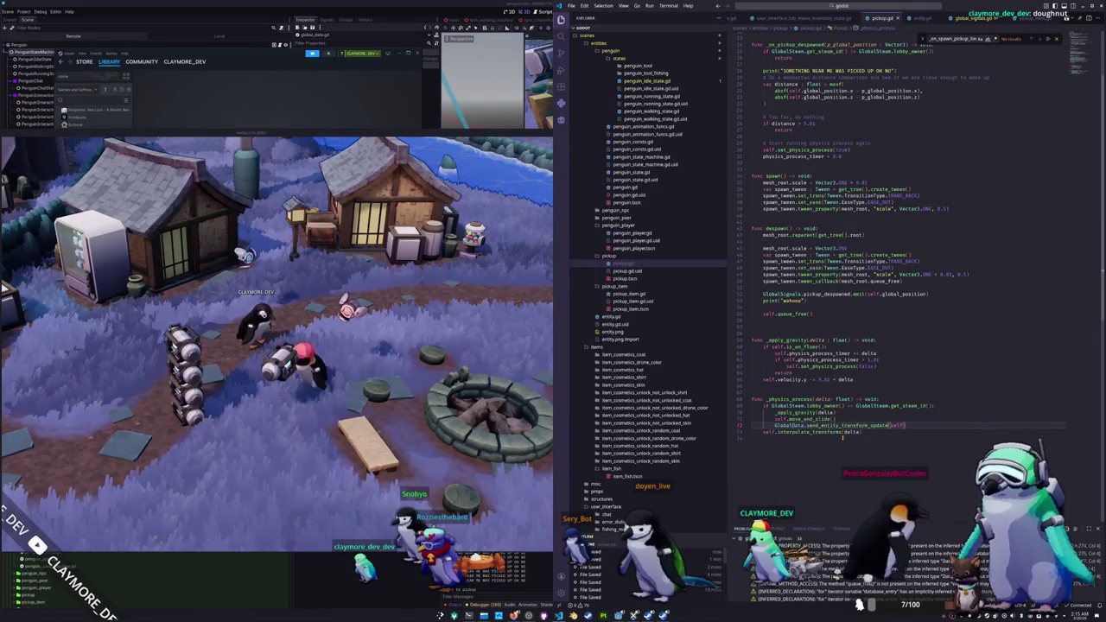
key(ctrl+shift+k)
key(Return)
text(GlobalData.send_entity_transform_update(self))
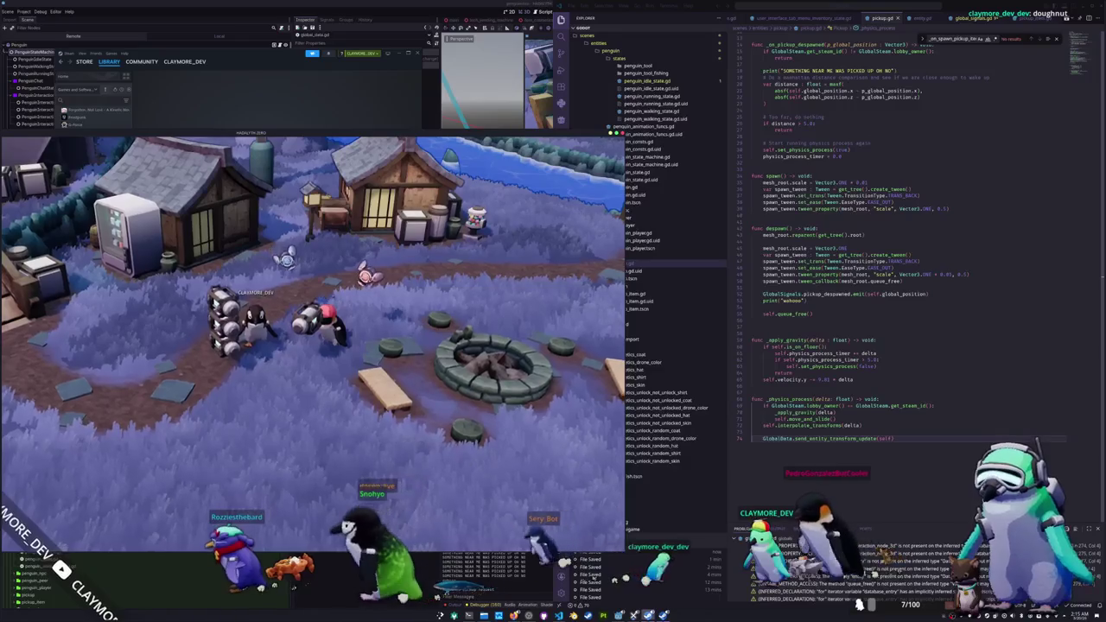
Step: Walk the pink-hat penguin left, down among the pickups, right, then up beside the other penguin
key(a)
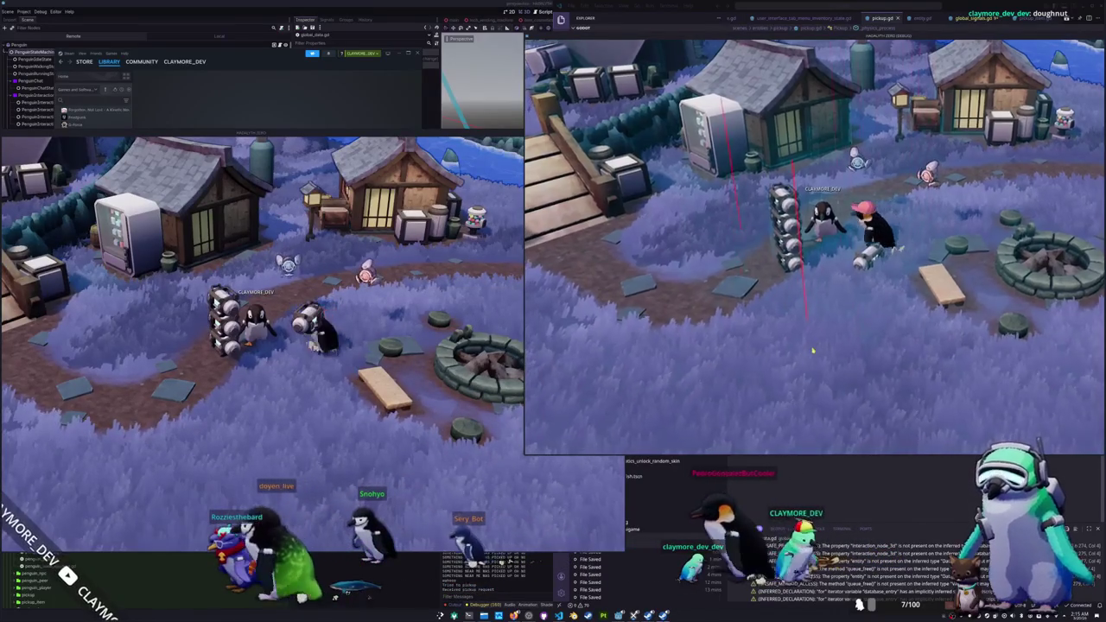
key(a)
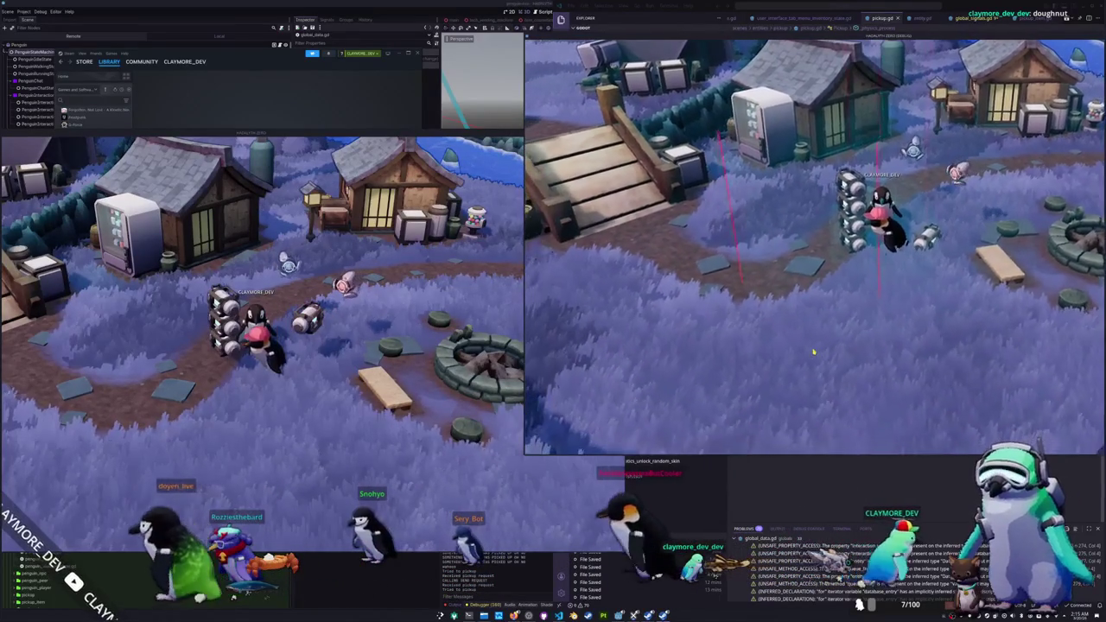
key(s)
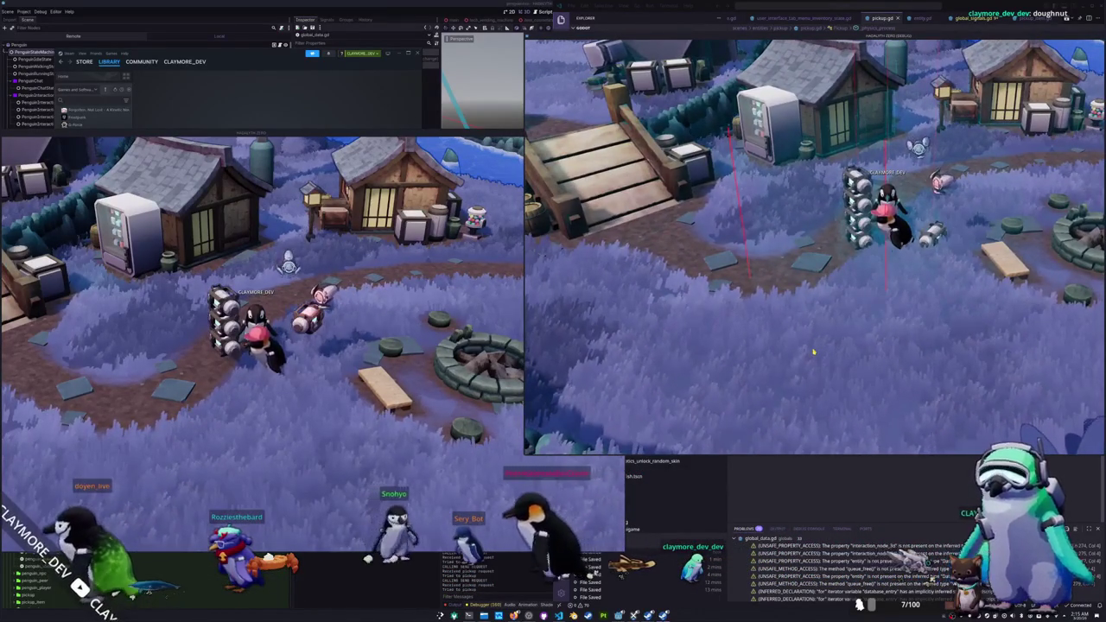
key(d)
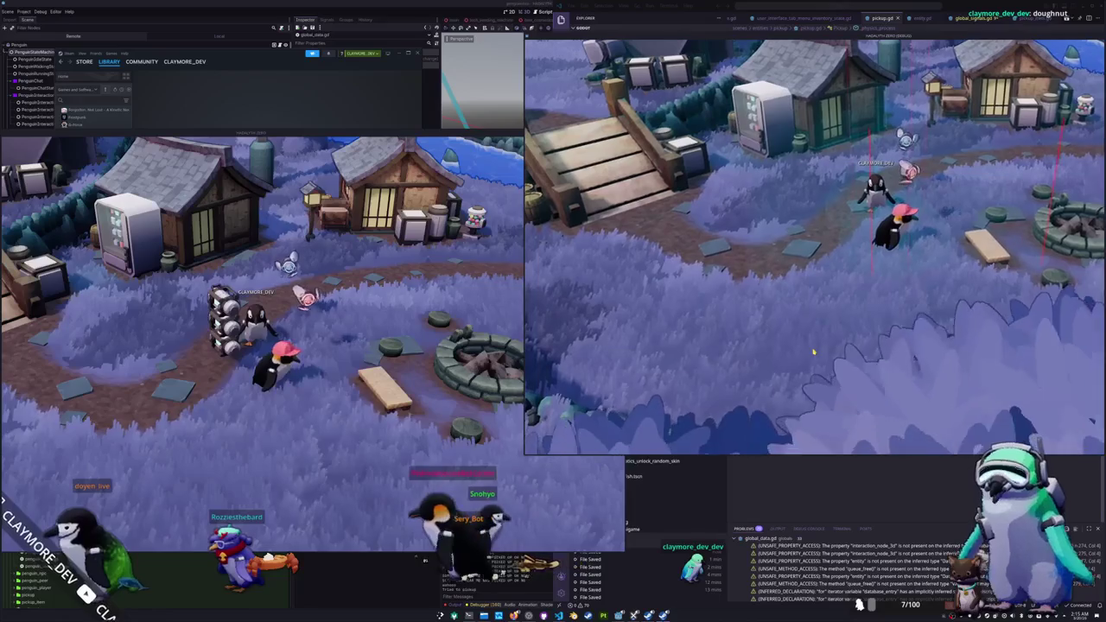
key(w)
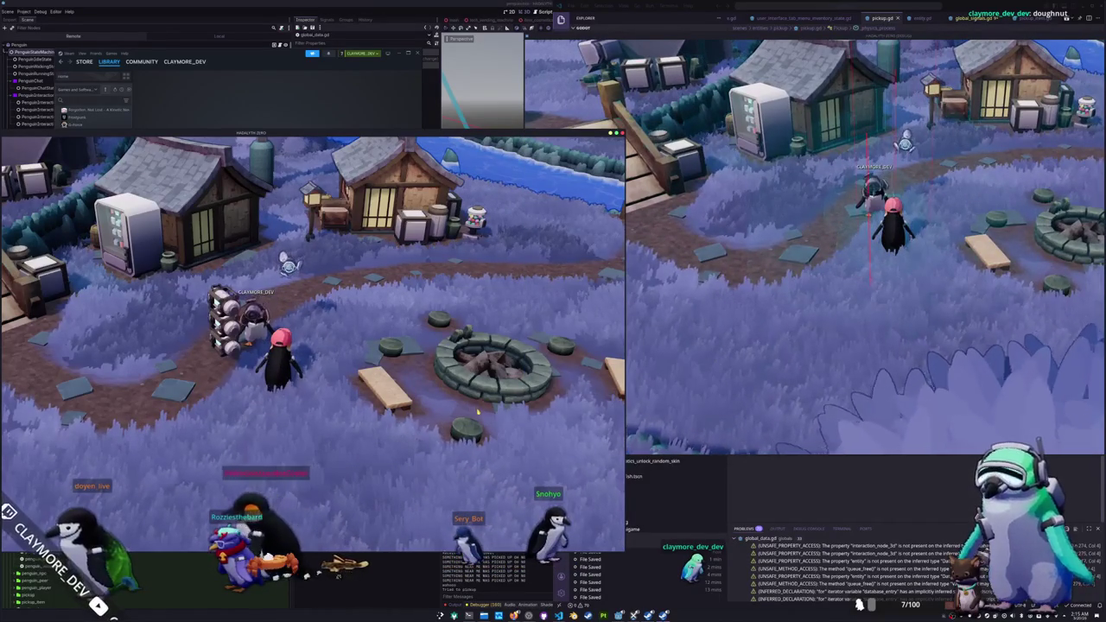
click(744, 484)
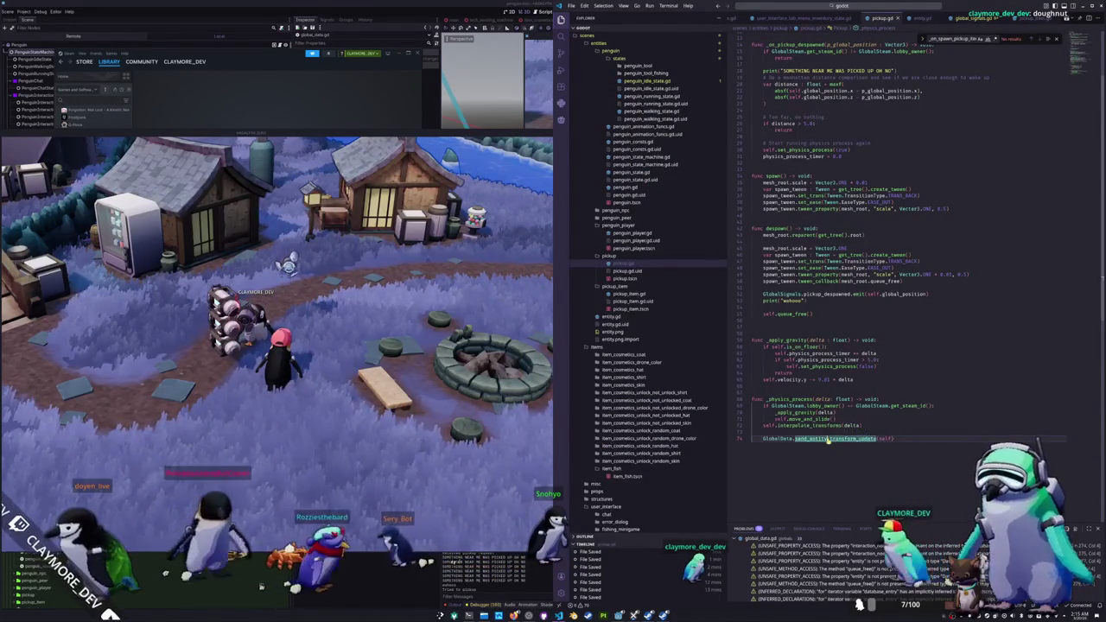
Step: Go to send_entity_transform_update in global_data.gd and highlight every entity_transform_message use
ctrl+click(828, 438)
click(874, 218)
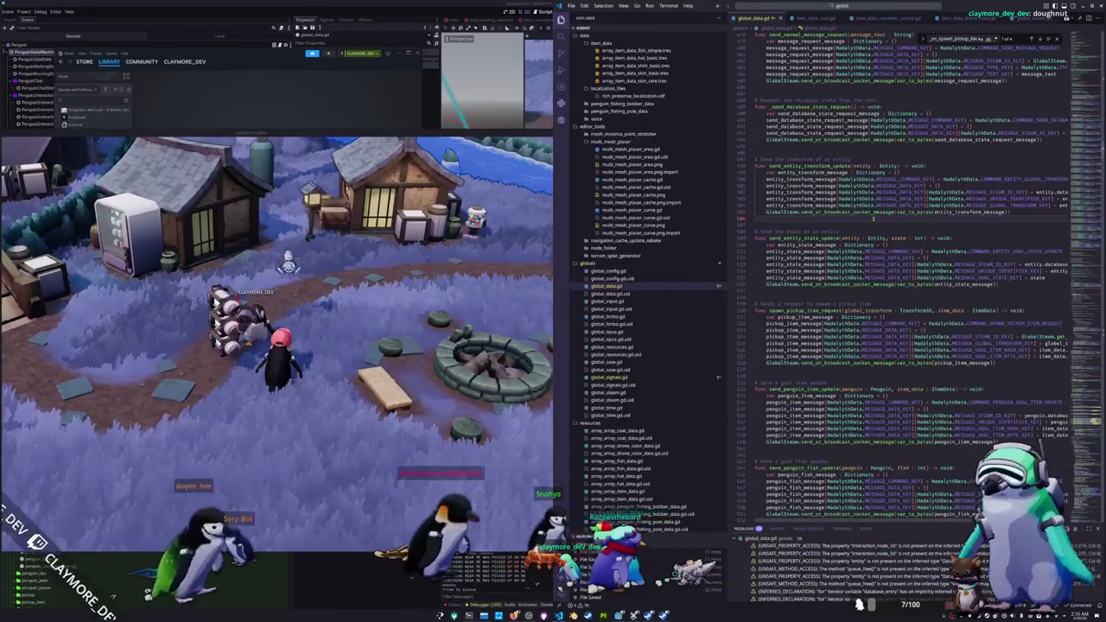
double_click(963, 211)
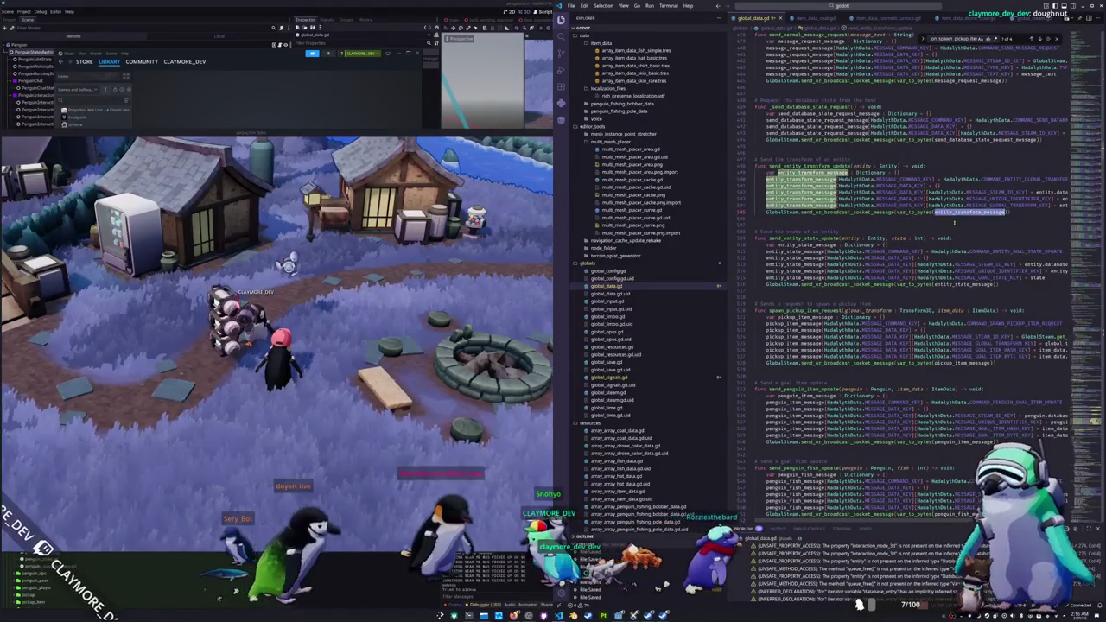
key(Escape)
drag(1087, 145, 1090, 270)
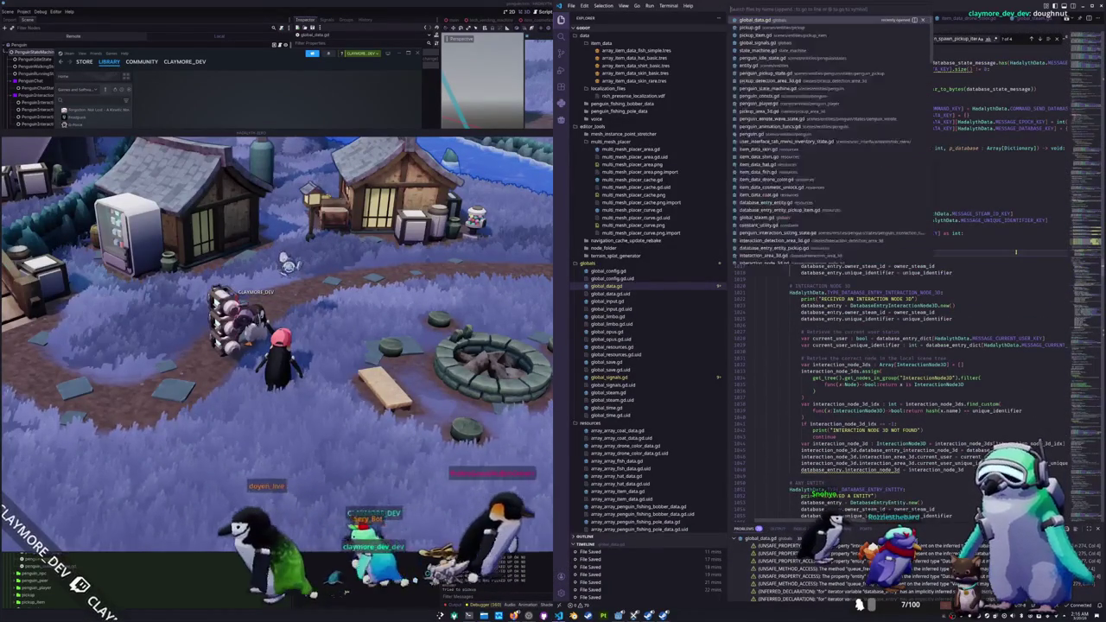
Step: Search global_data.gd for _on_spawn_pickup_item and then for transform_update
text(_send_en)
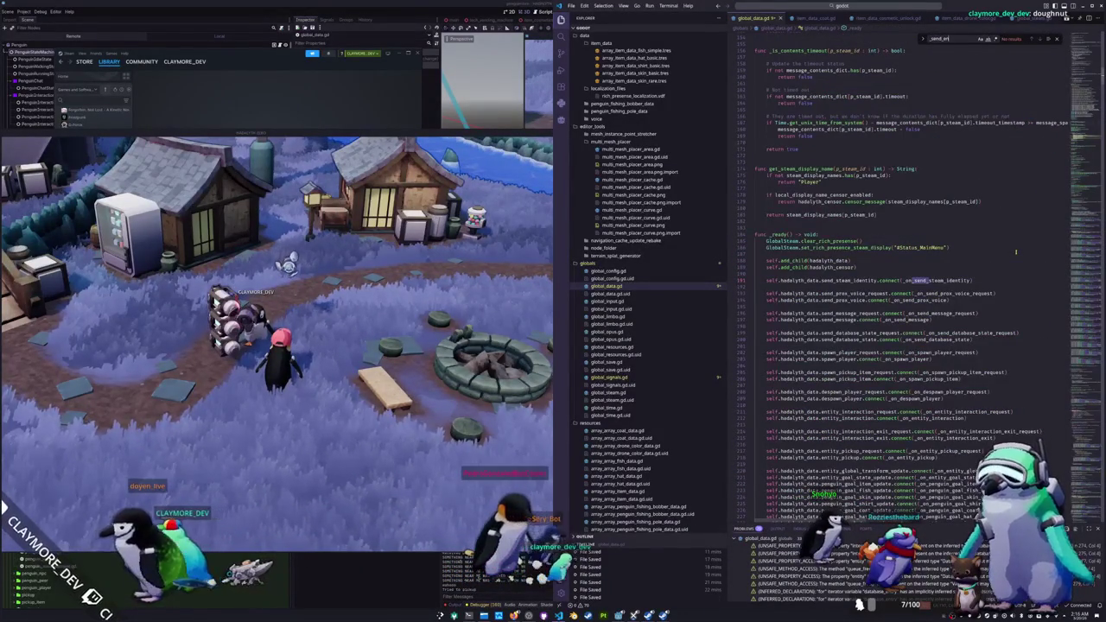
key(BackSpace)
key(BackSpace)
key(BackSpace)
key(BackSpace)
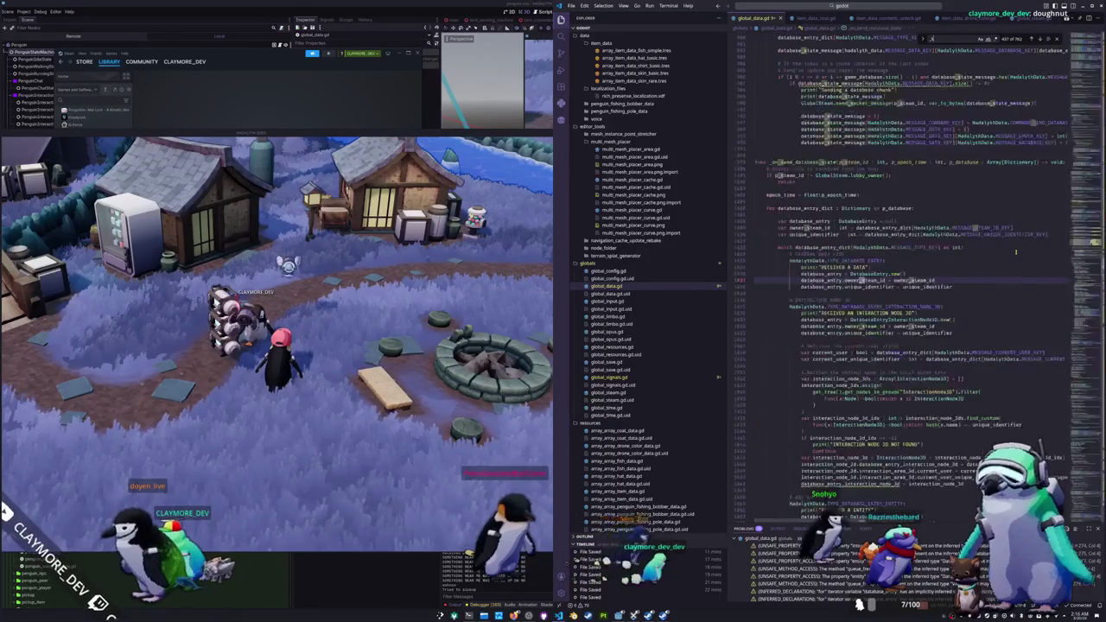
key(BackSpace)
text(on_spawn_pickup_item)
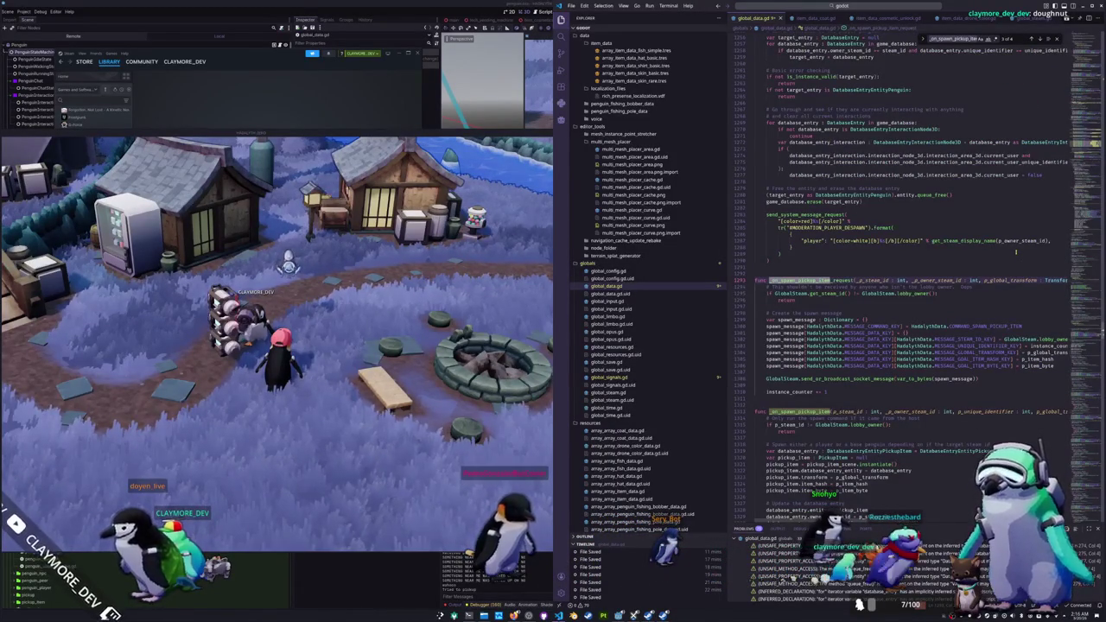
key(BackSpace)
key(BackSpace)
key(BackSpace)
key(BackSpace)
text(trans)
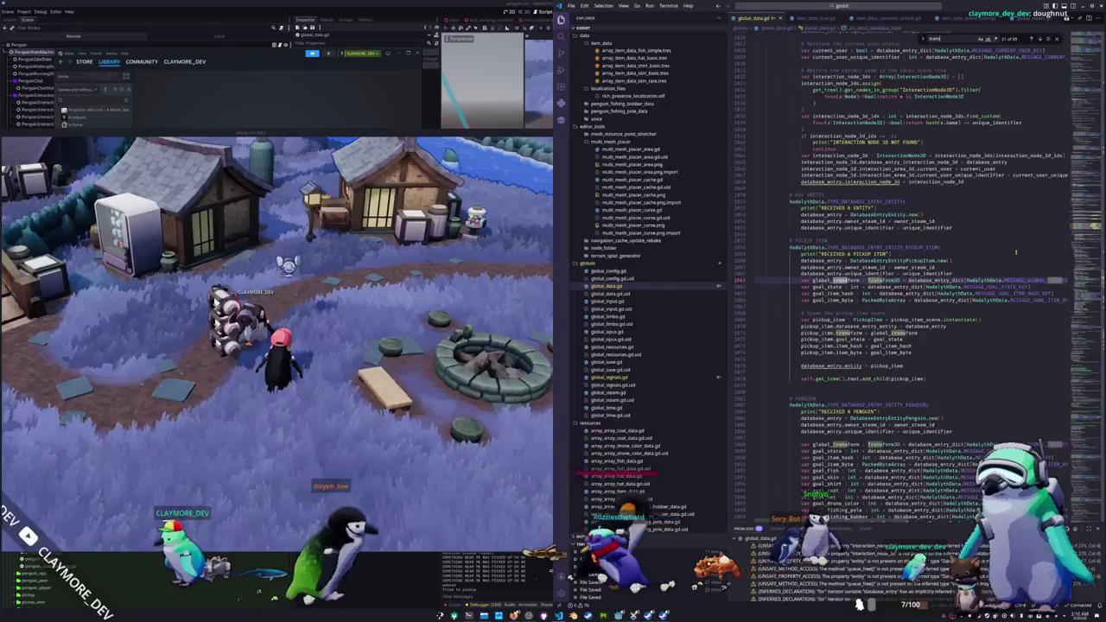
text(form_update)
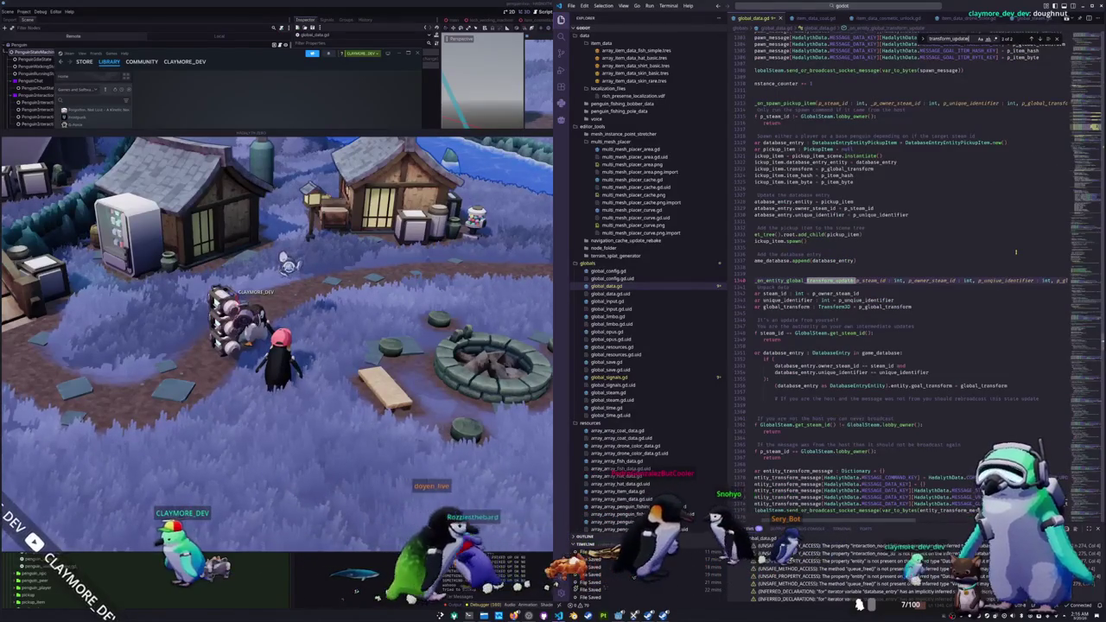
Step: Highlight the uses of DatabaseEntity, steam_id and owner_steam_id around the spawn handler
click(835, 392)
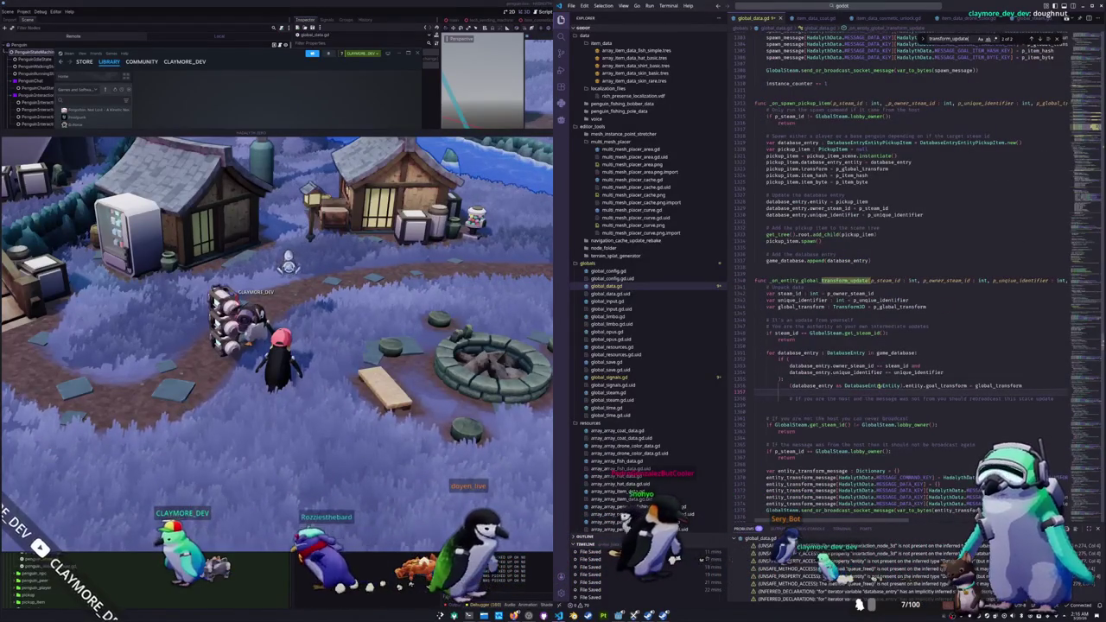
double_click(872, 386)
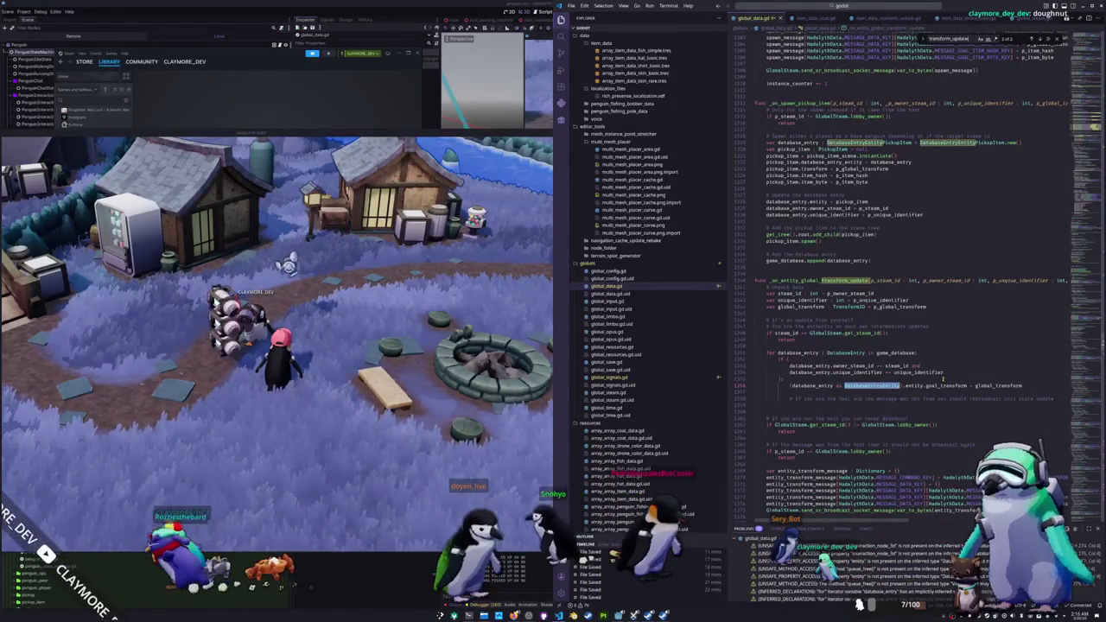
double_click(895, 366)
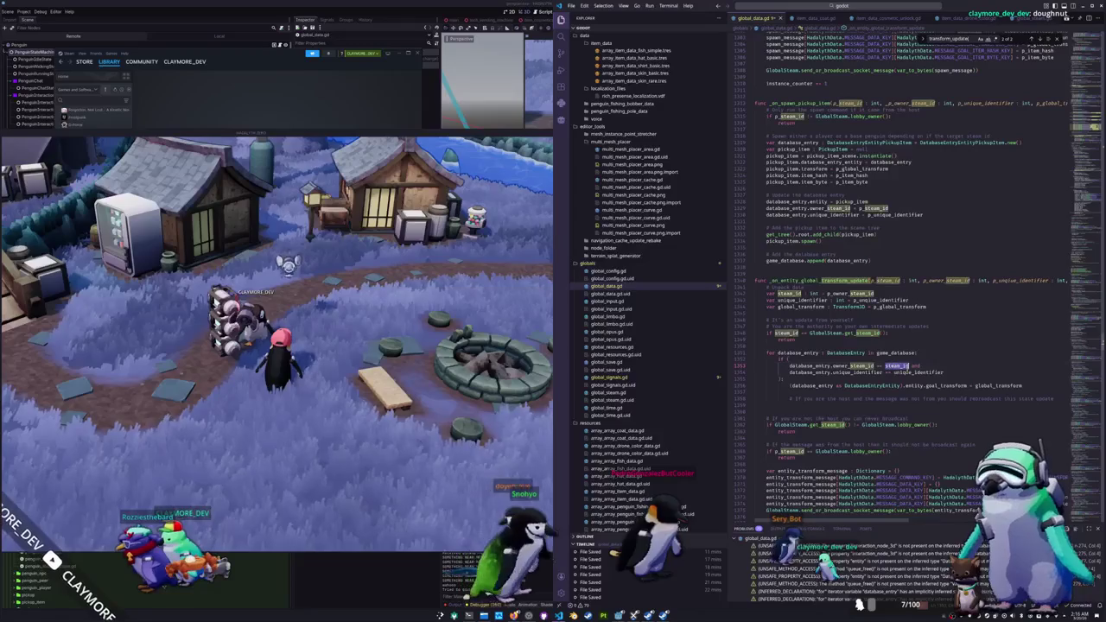
click(949, 371)
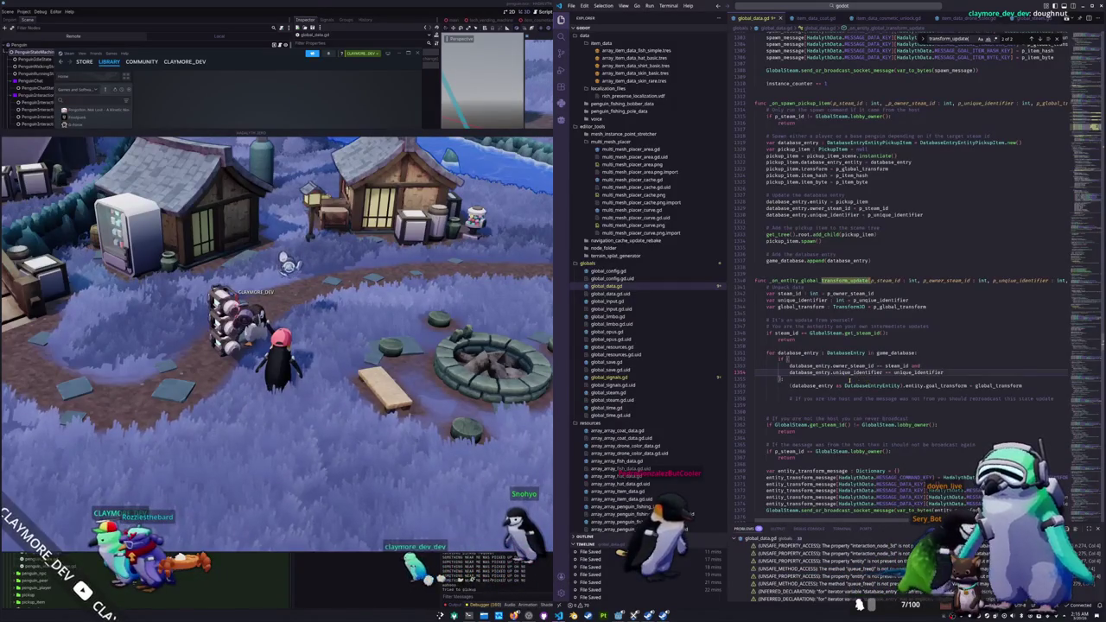
double_click(851, 365)
scroll(855, 367, up, 6)
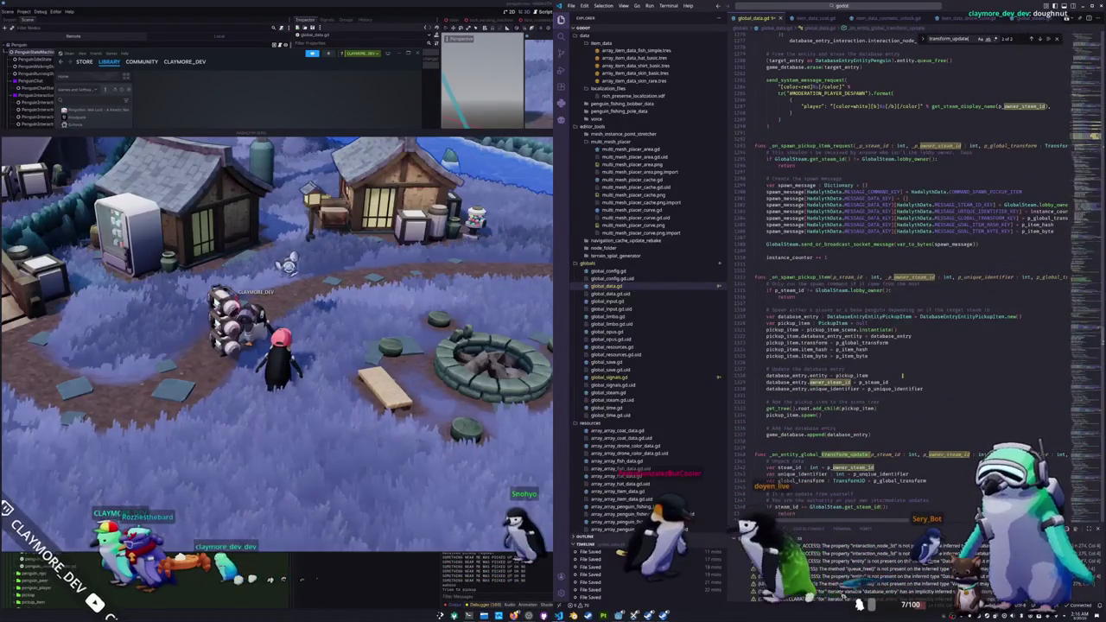
Step: Paste p_owner_steam_id over p_steam_id on line 1328, then walk the penguin left in-game
click(901, 381)
double_click(874, 382)
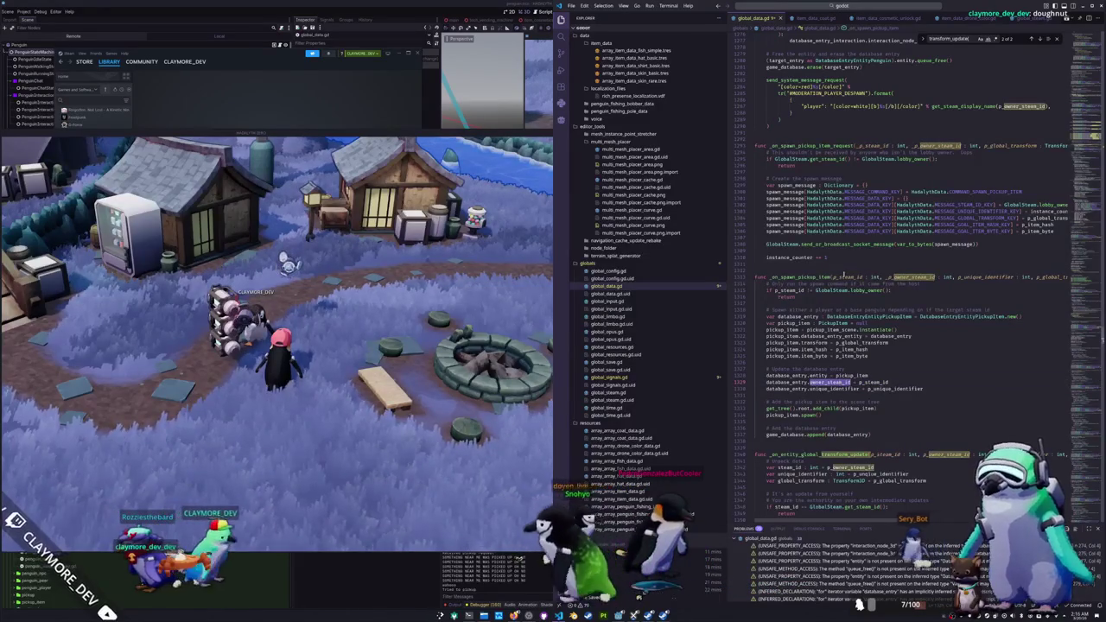
double_click(844, 276)
click(888, 277)
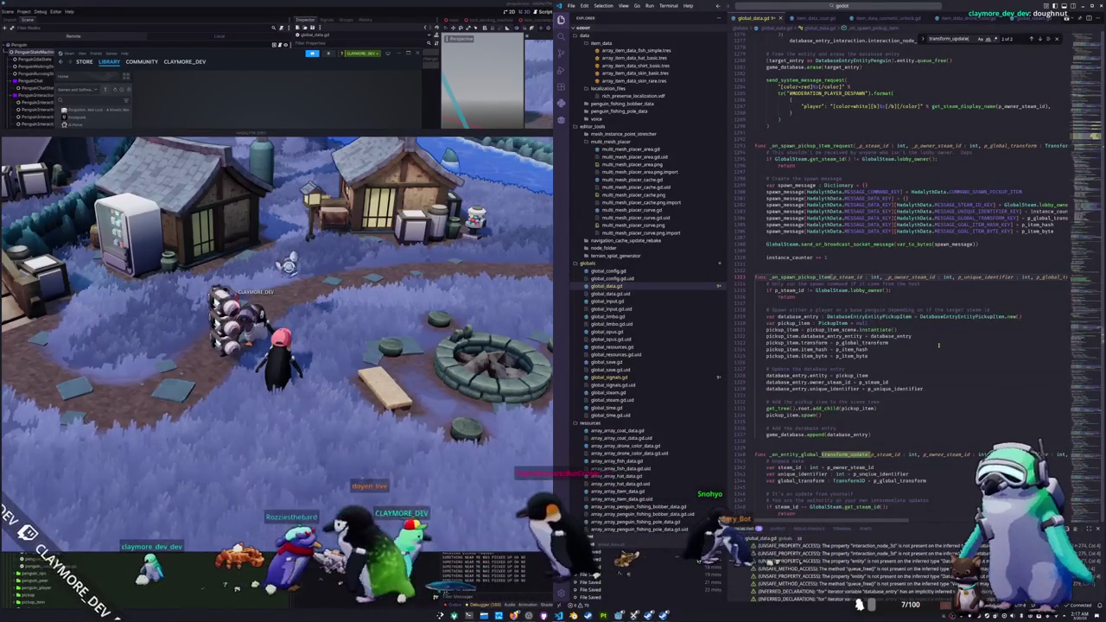
key(ctrl+d)
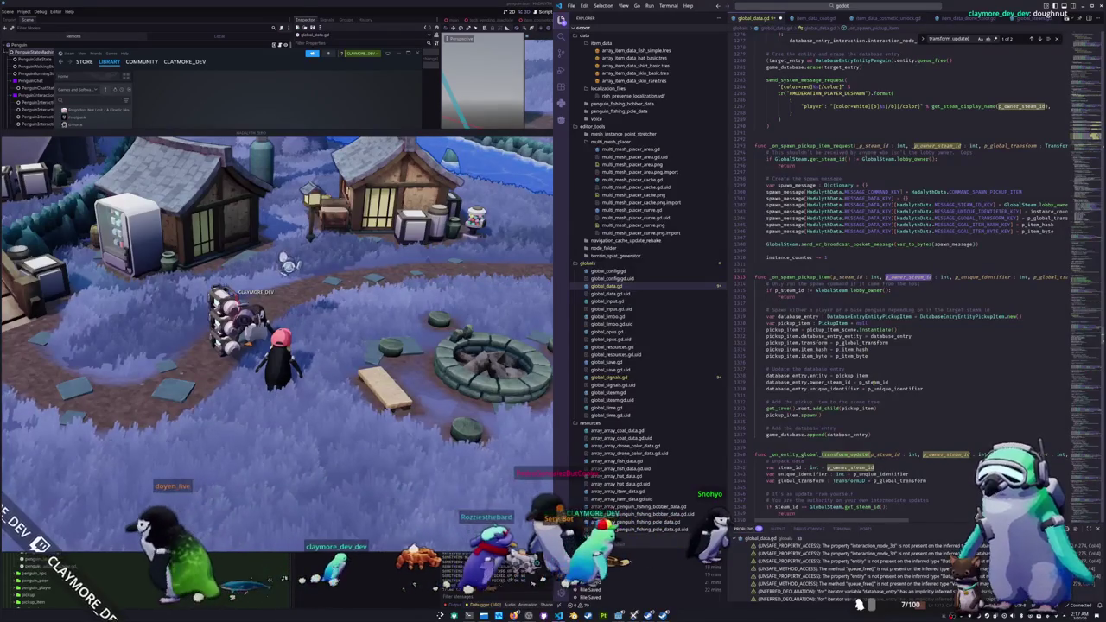
double_click(880, 382)
text(p_owner_steam_id)
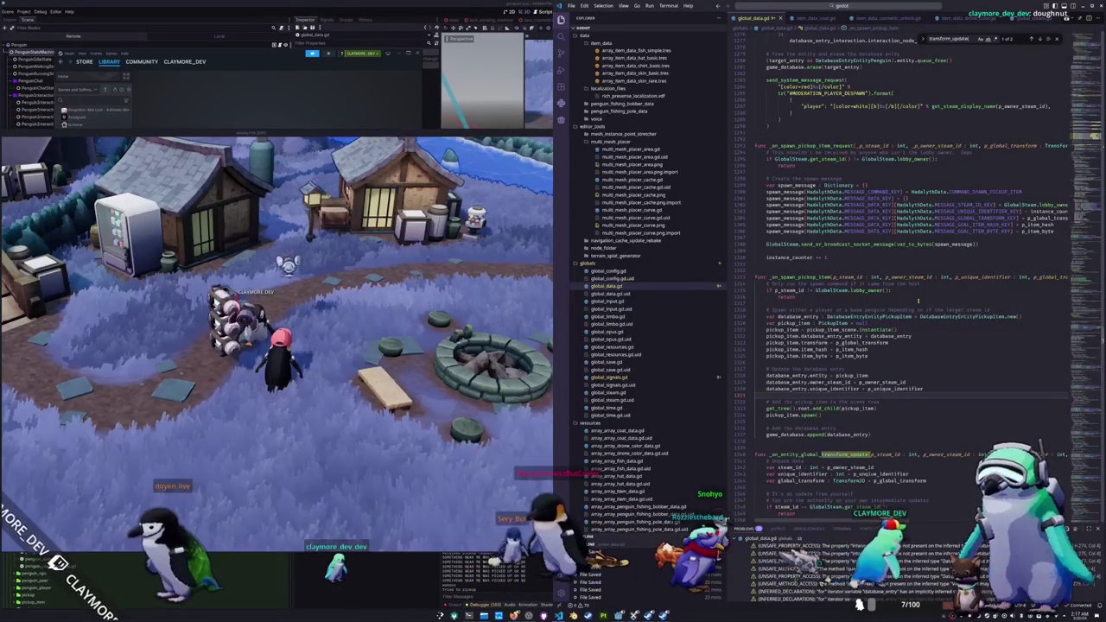
click(415, 330)
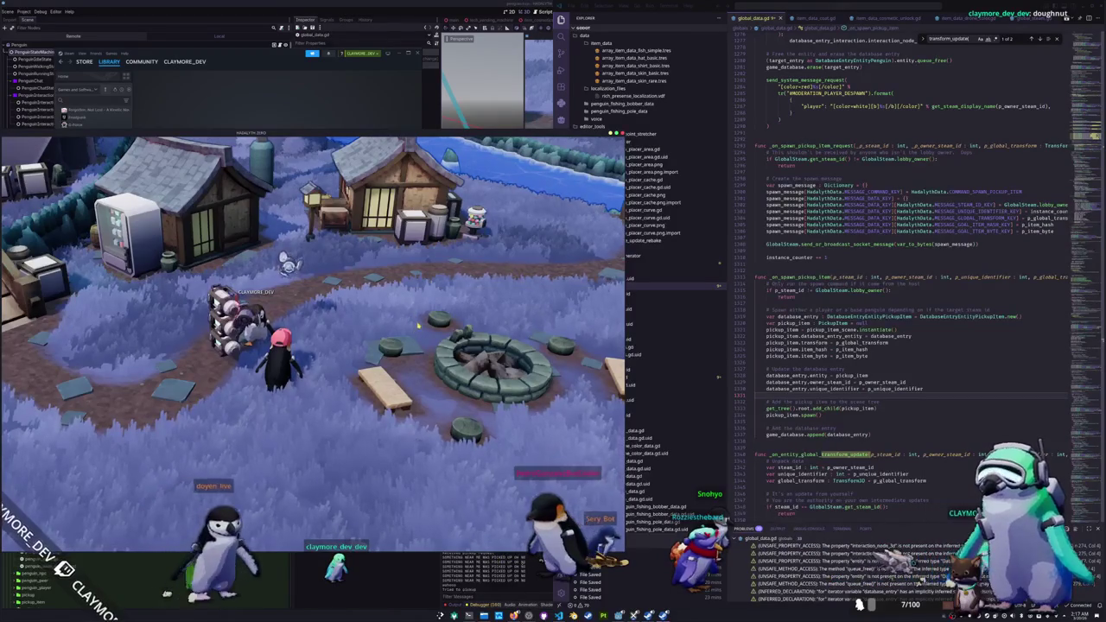
key(a)
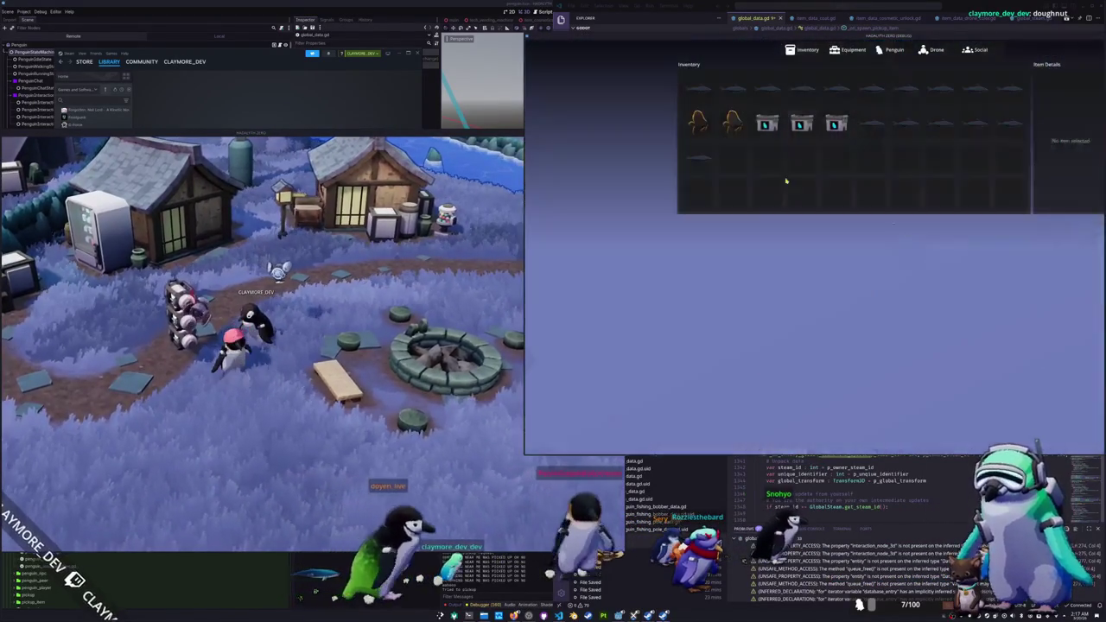
Step: Drop the Random Skin item, check the second client's inventory and close it
click(835, 125)
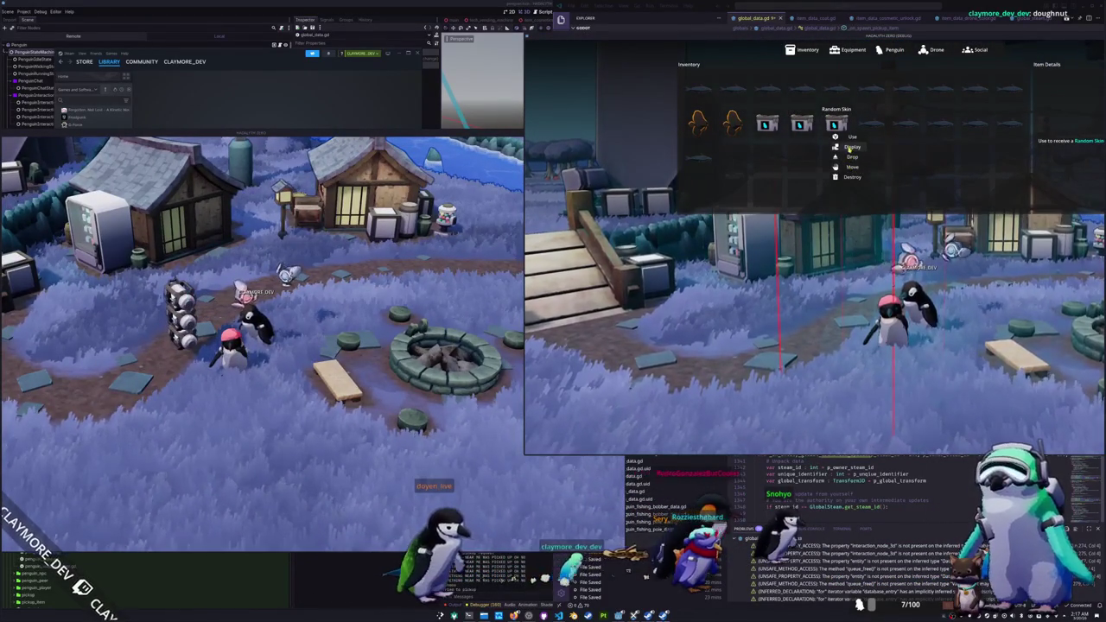
click(852, 158)
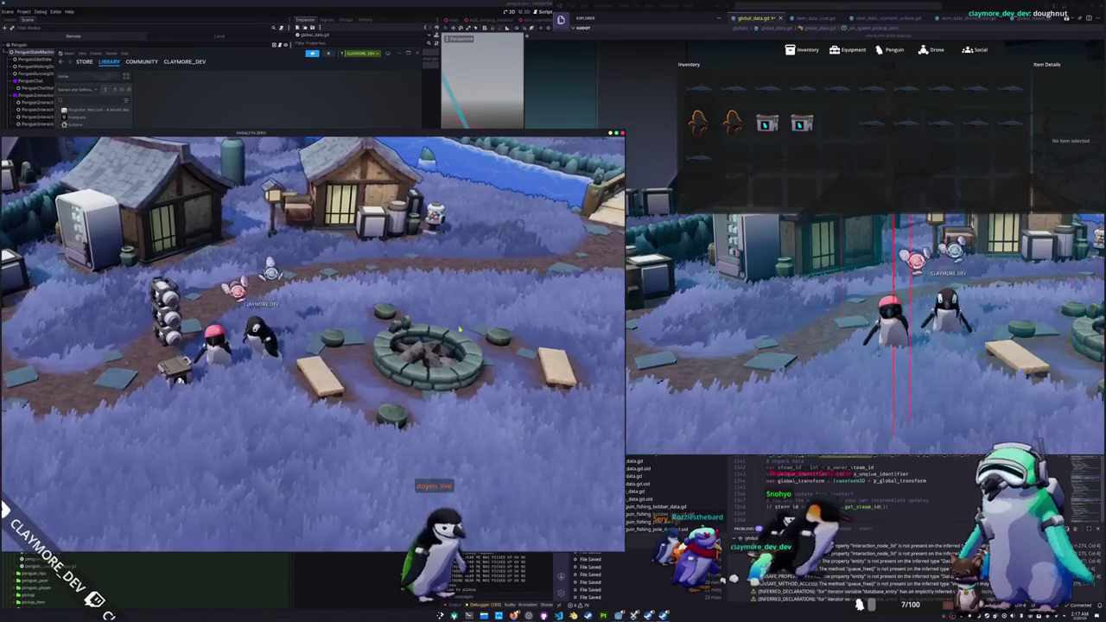
click(766, 125)
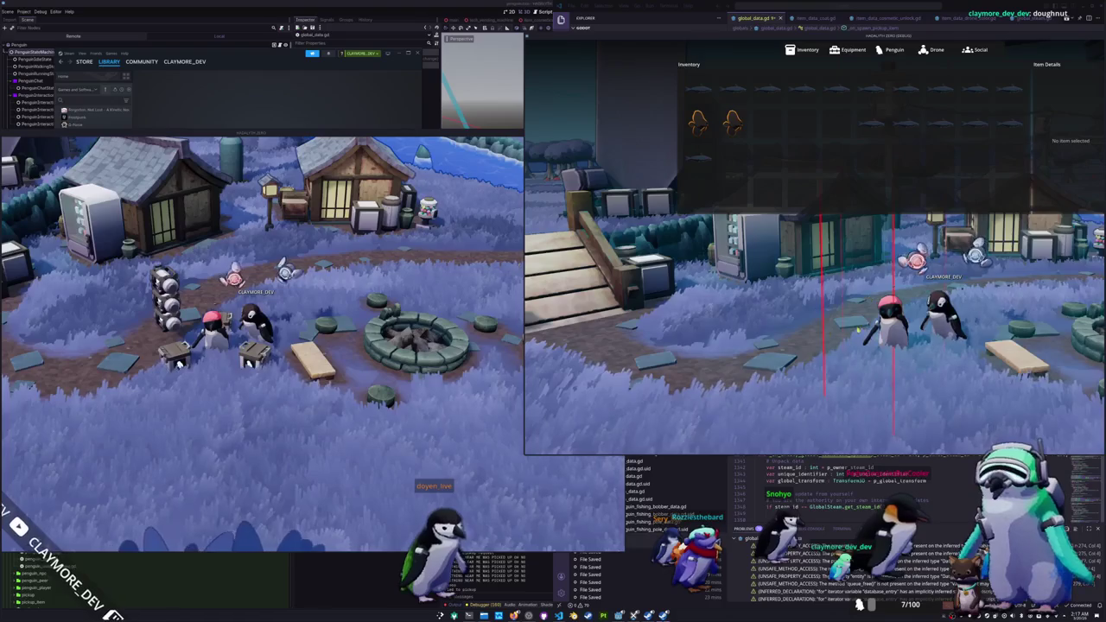
key(Tab)
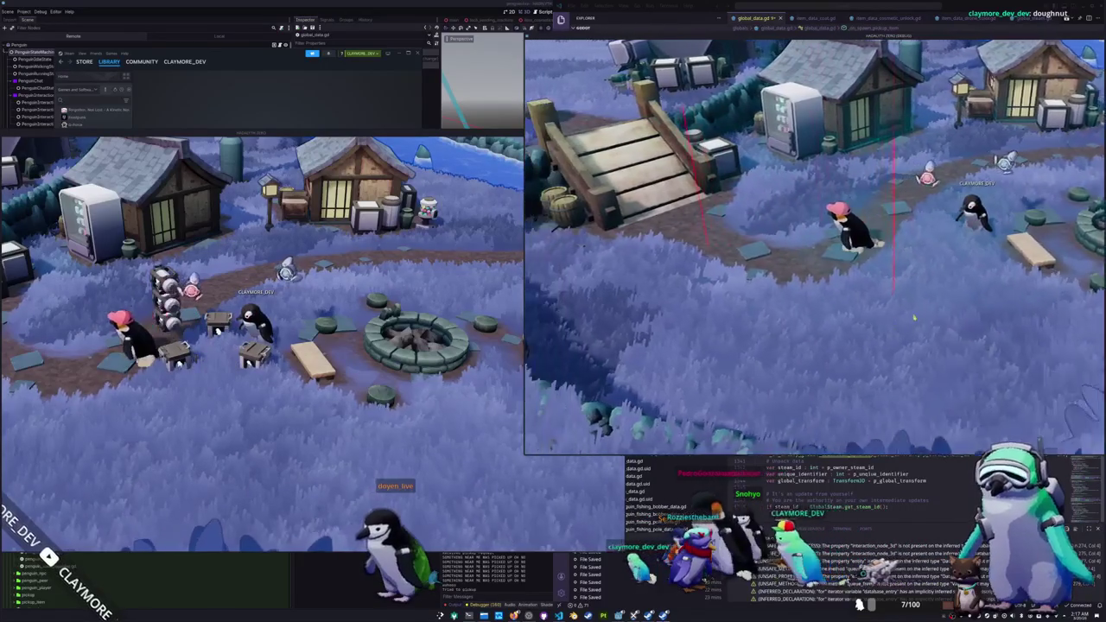
key(a)
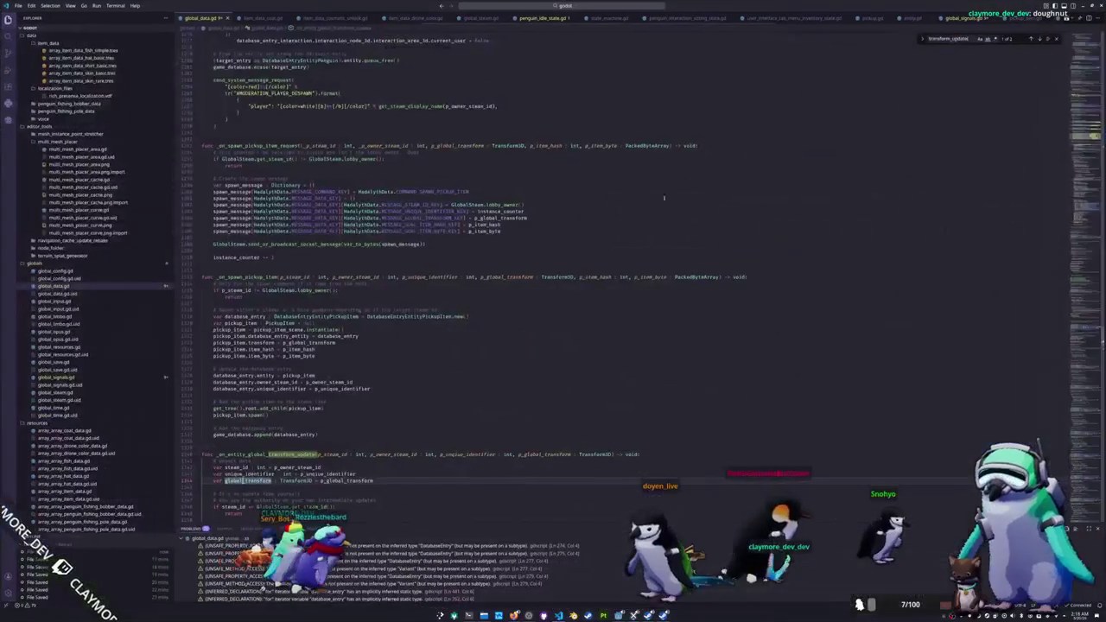
Step: Leave global_data.gd and bring up pickup.gd's despawn handler
click(607, 253)
scroll(598, 253, up, 4)
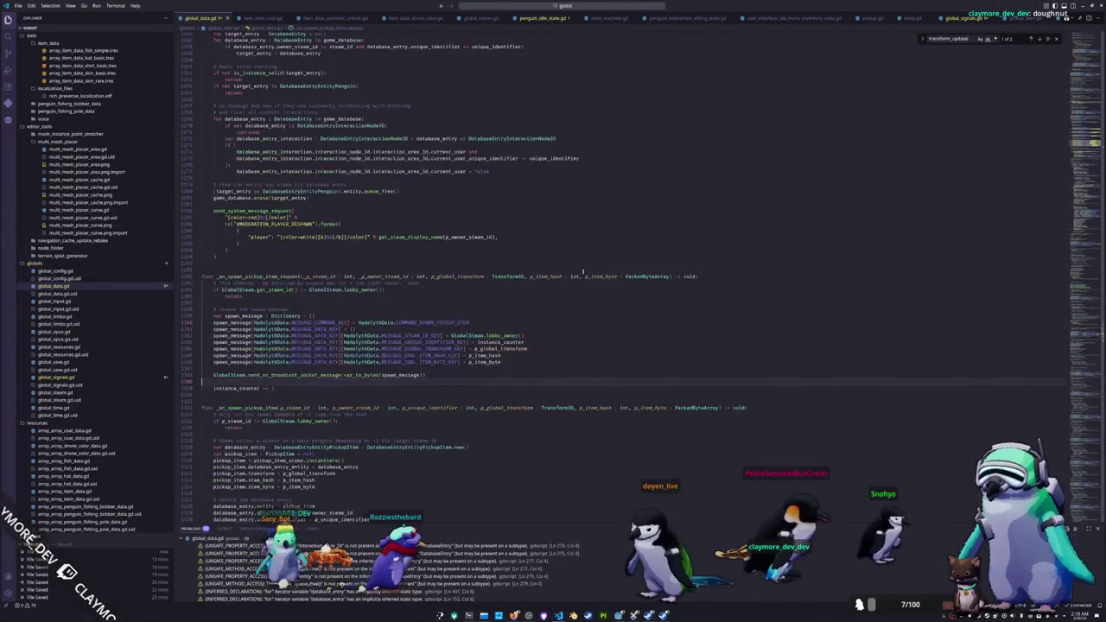
click(501, 265)
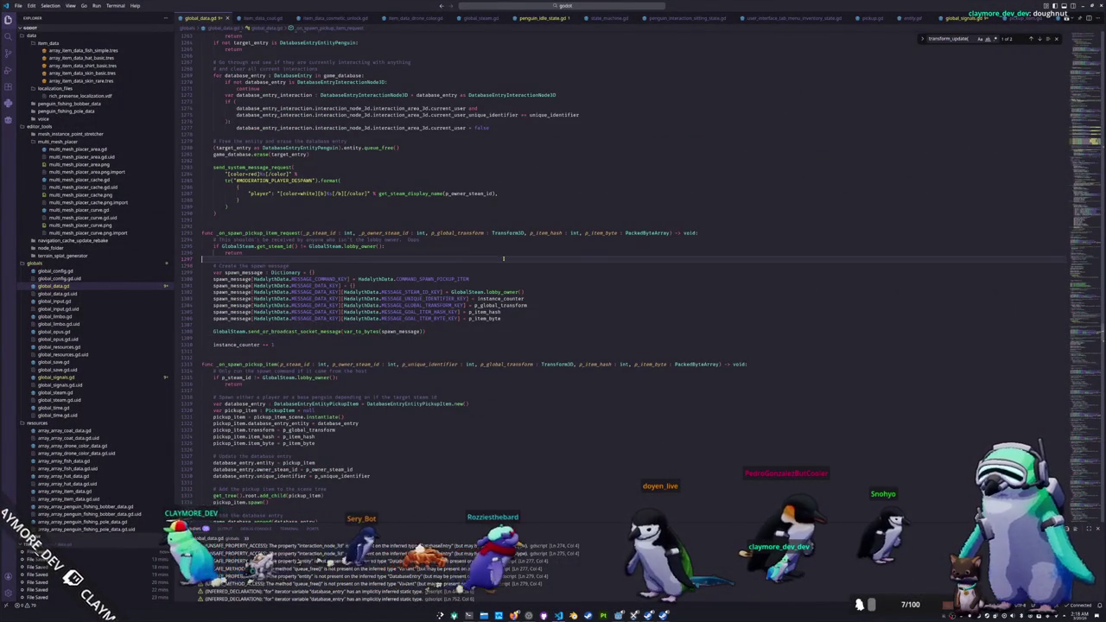
scroll(503, 261, up, 12)
scroll(507, 256, up, 5)
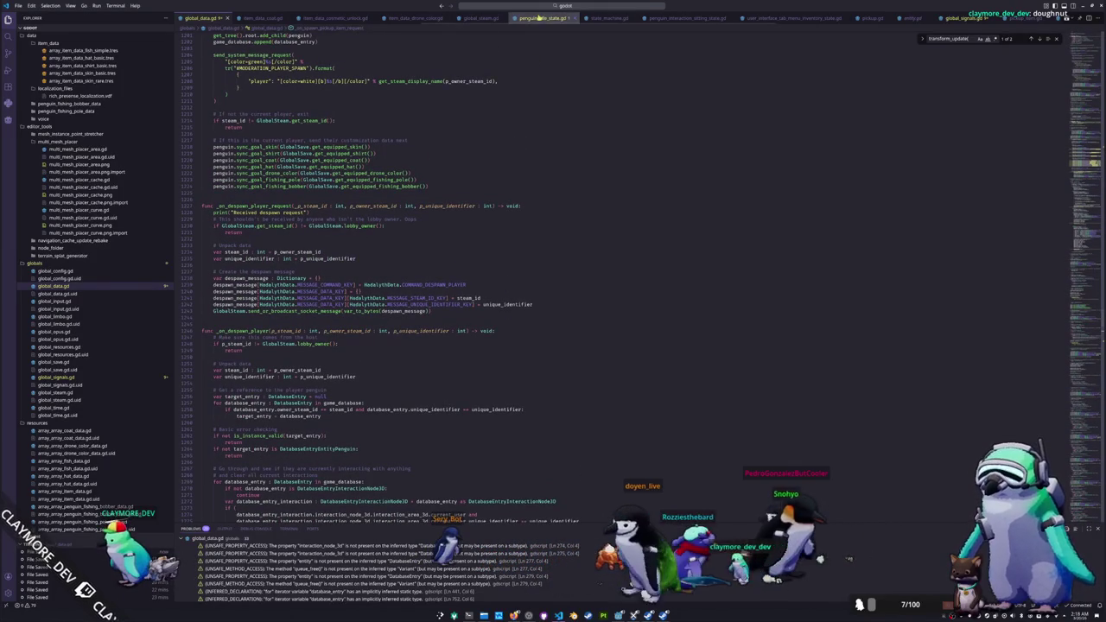
click(871, 17)
click(307, 222)
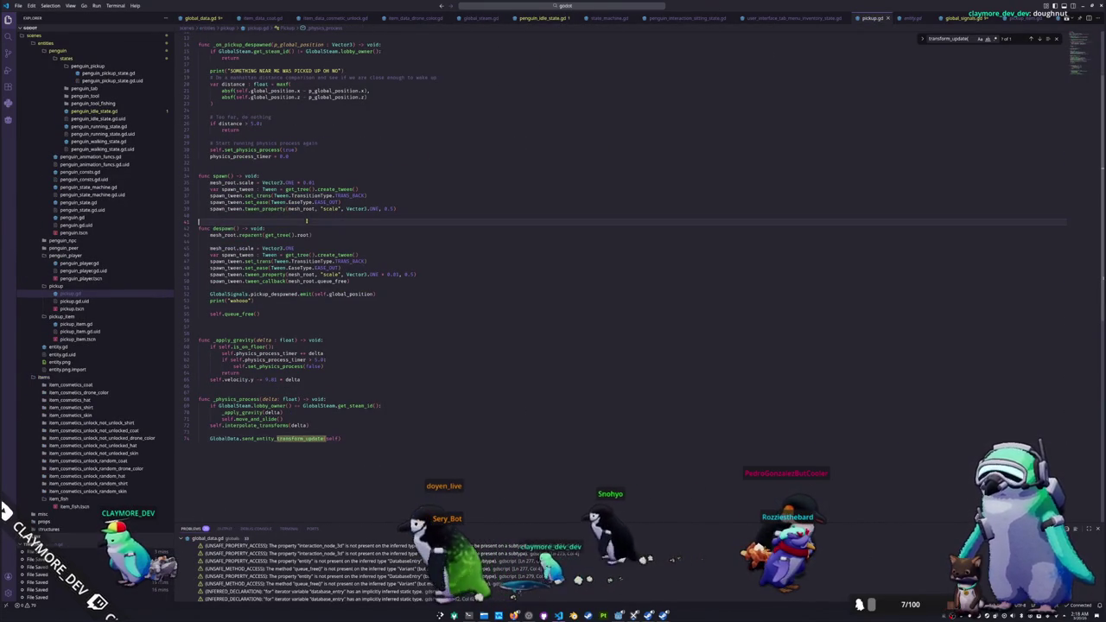
scroll(307, 216, up, 3)
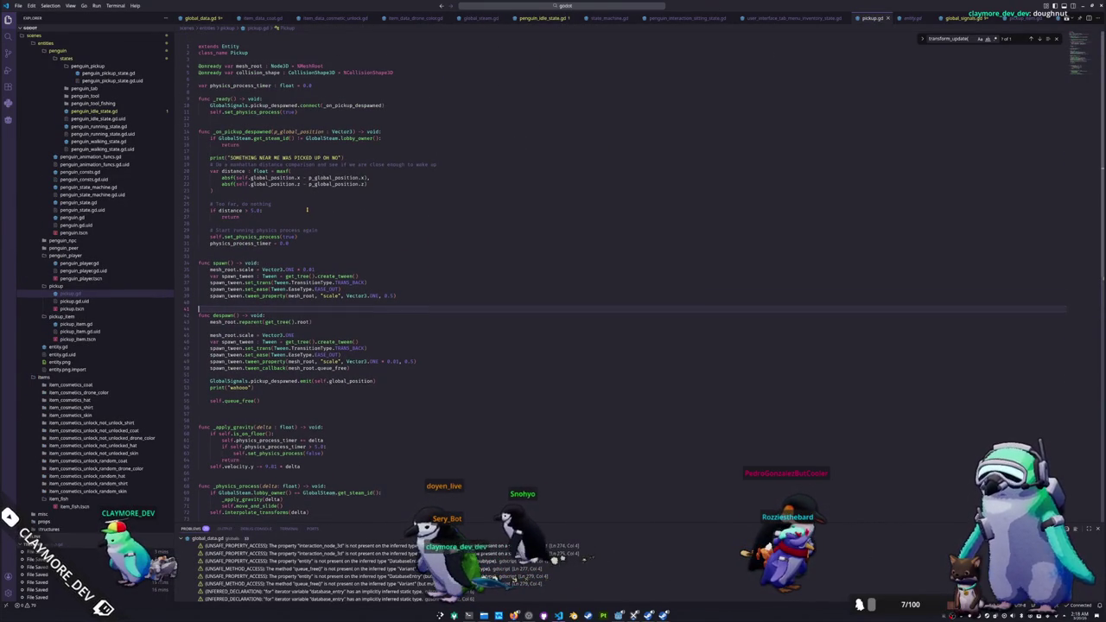
Step: Delete the "SOMETHING NEAR ME WAS PICKED UP OH NO" print and tidy the blank lines
drag(225, 150, 351, 156)
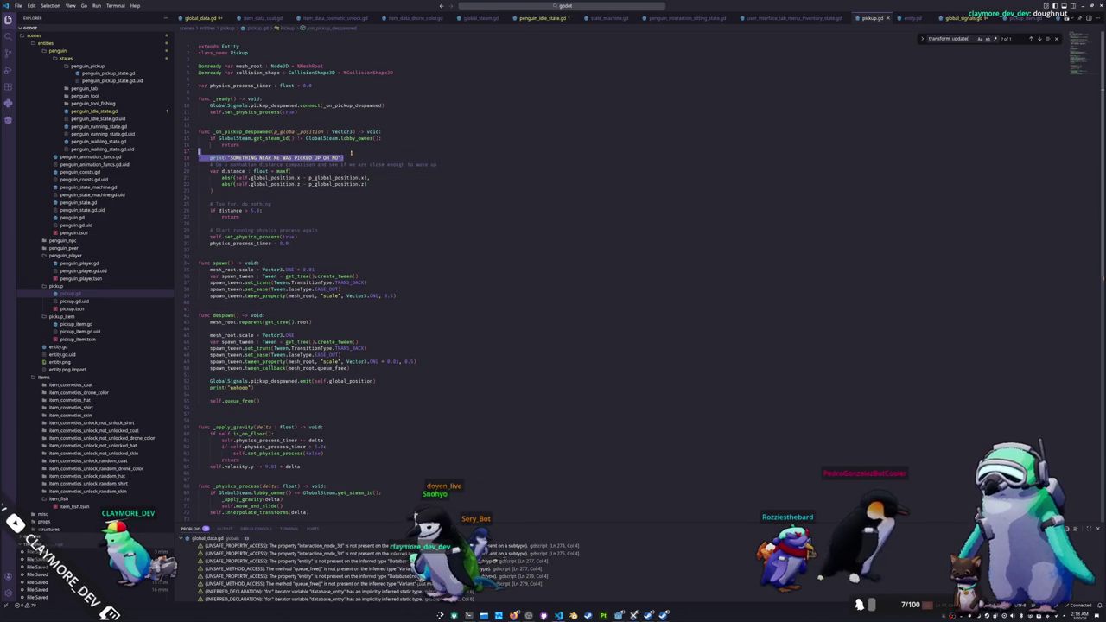
key(BackSpace)
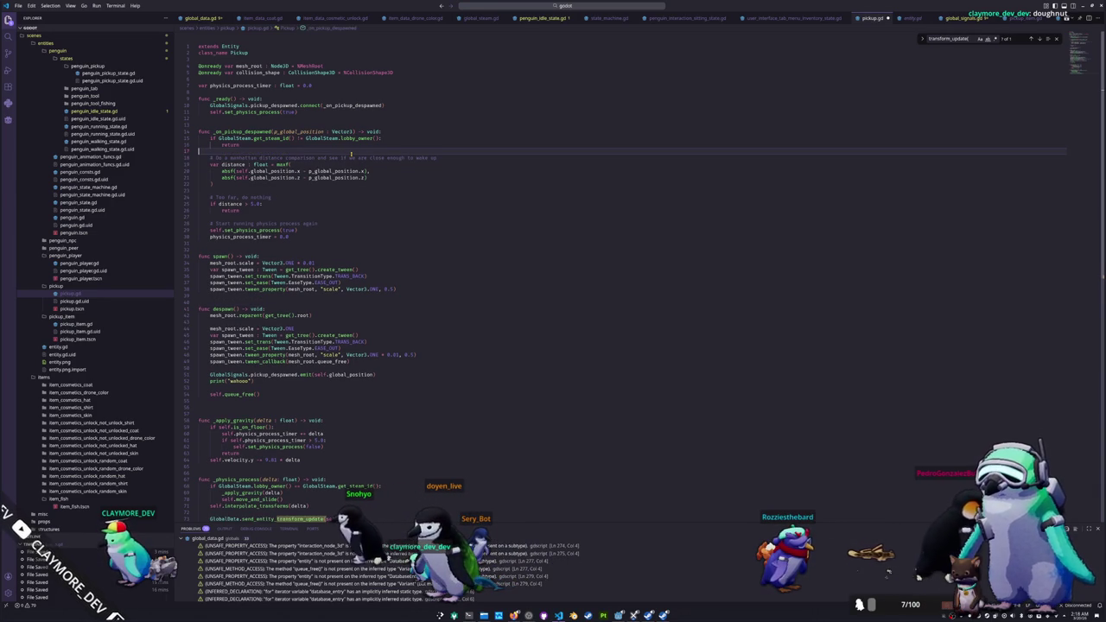
key(Return)
key(Up)
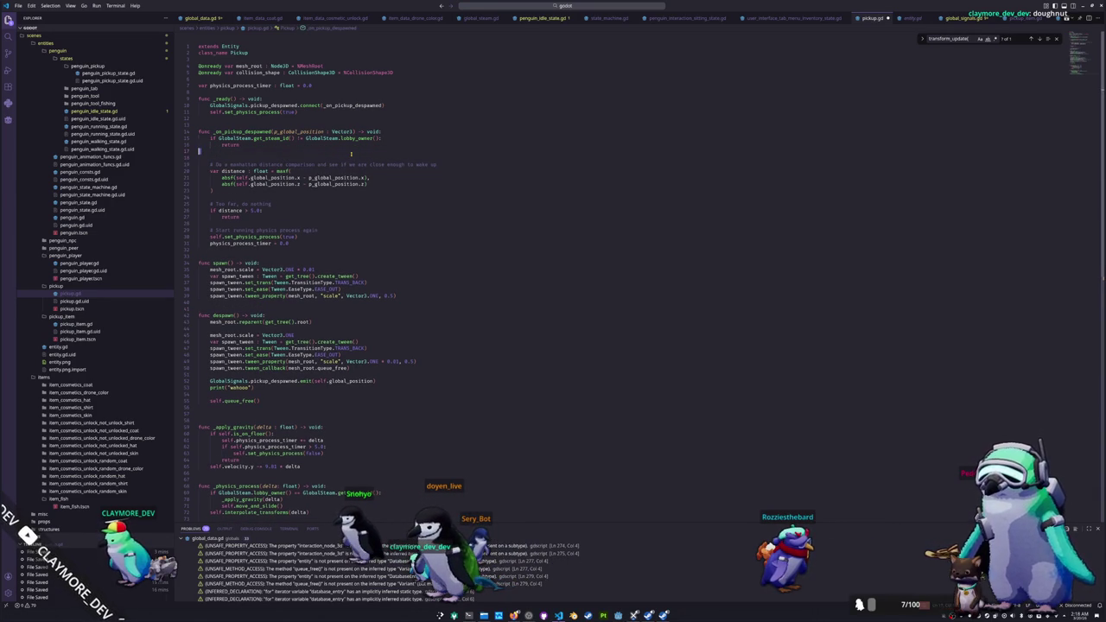
key(ctrl+z)
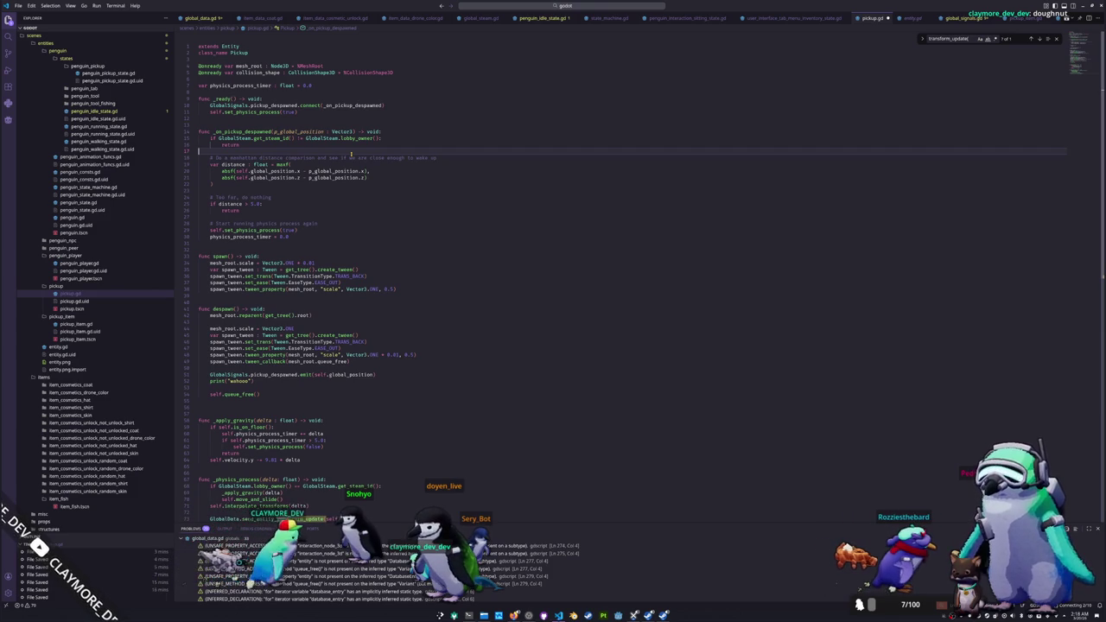
Step: Step through pickup.gd from the despawn handler to _physics_process
key(Down)
key(Down)
key(Down)
key(Down)
key(End)
key(Home)
key(Home)
key(Up)
key(Up)
key(Up)
key(Down)
key(Down)
key(Down)
key(Down)
key(Down)
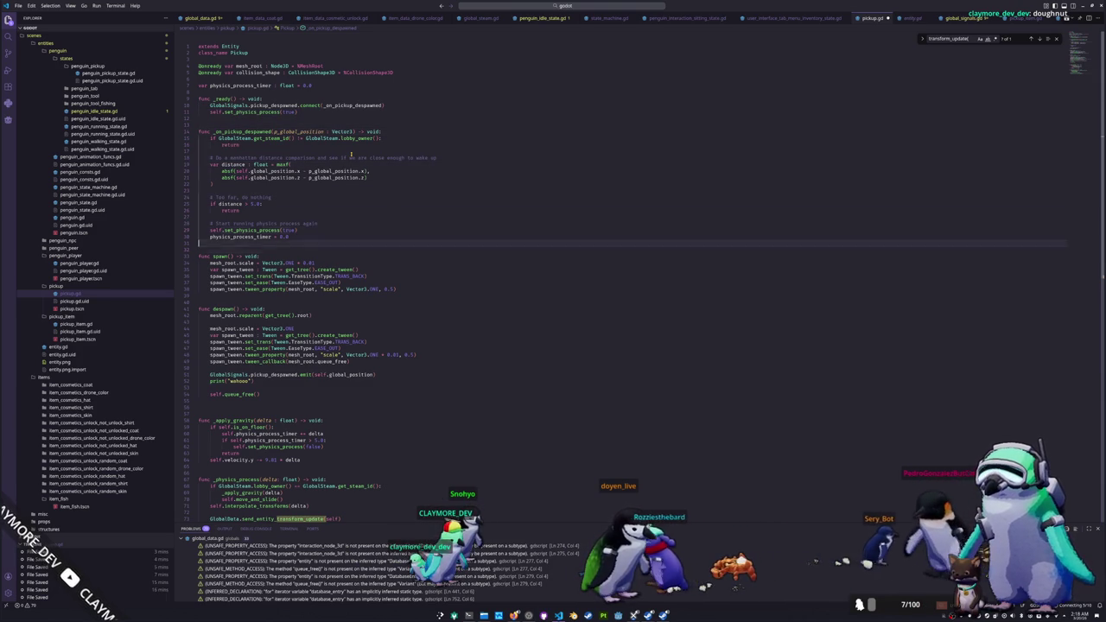
key(Down)
key(Down)
key(Down)
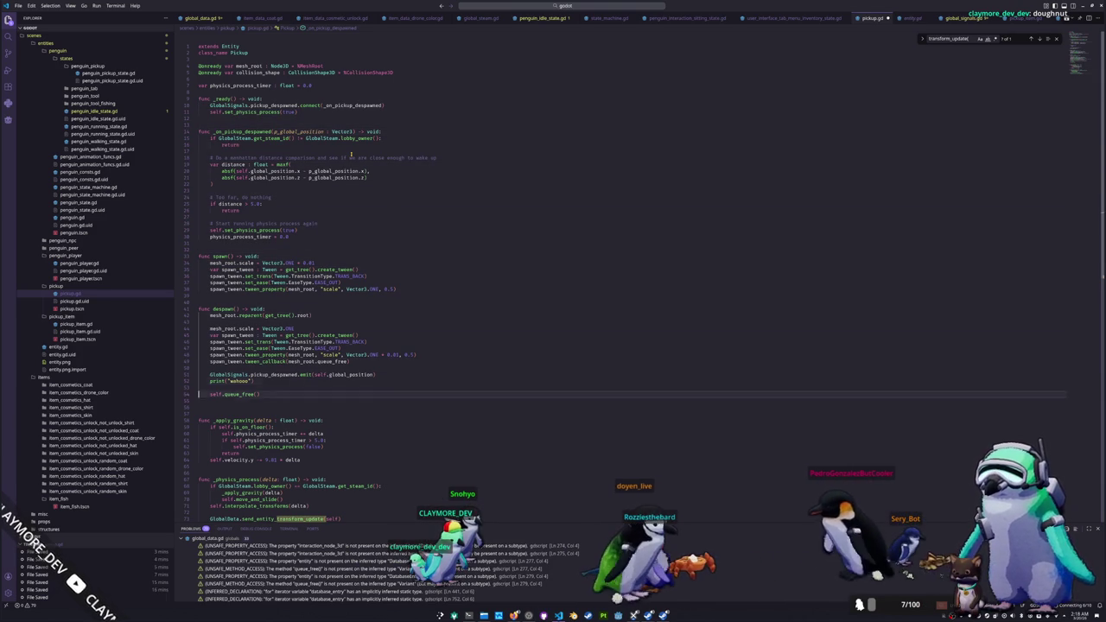
key(Up)
key(Up)
key(Up)
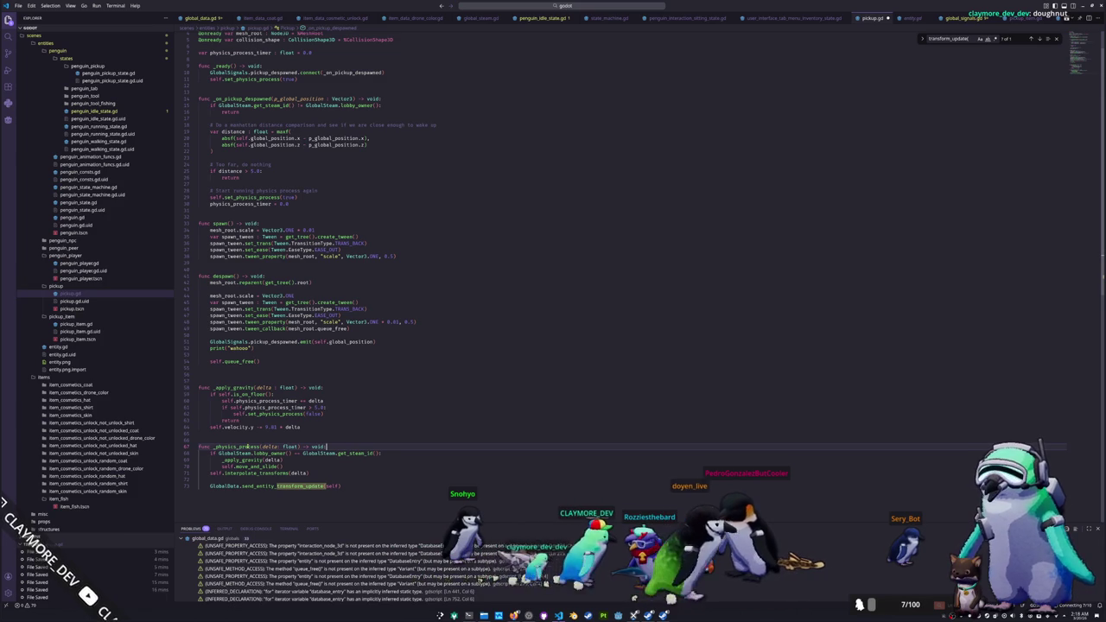
scroll(245, 55, up, 2)
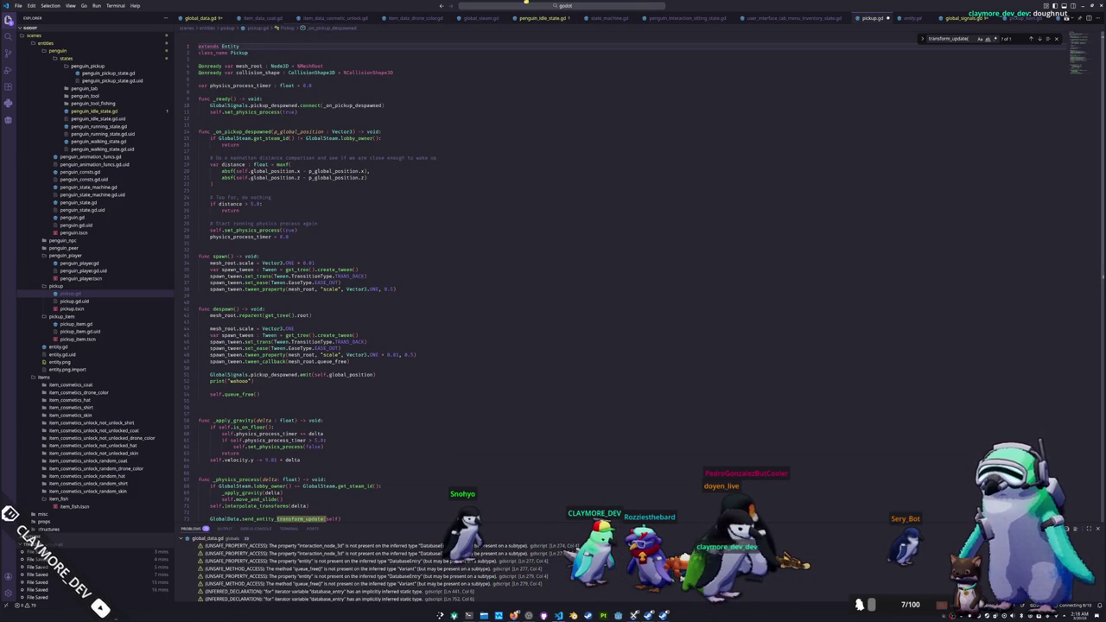
Step: Open entity.gd and inspect its _ready and interpolate_transform functions
click(526, 7)
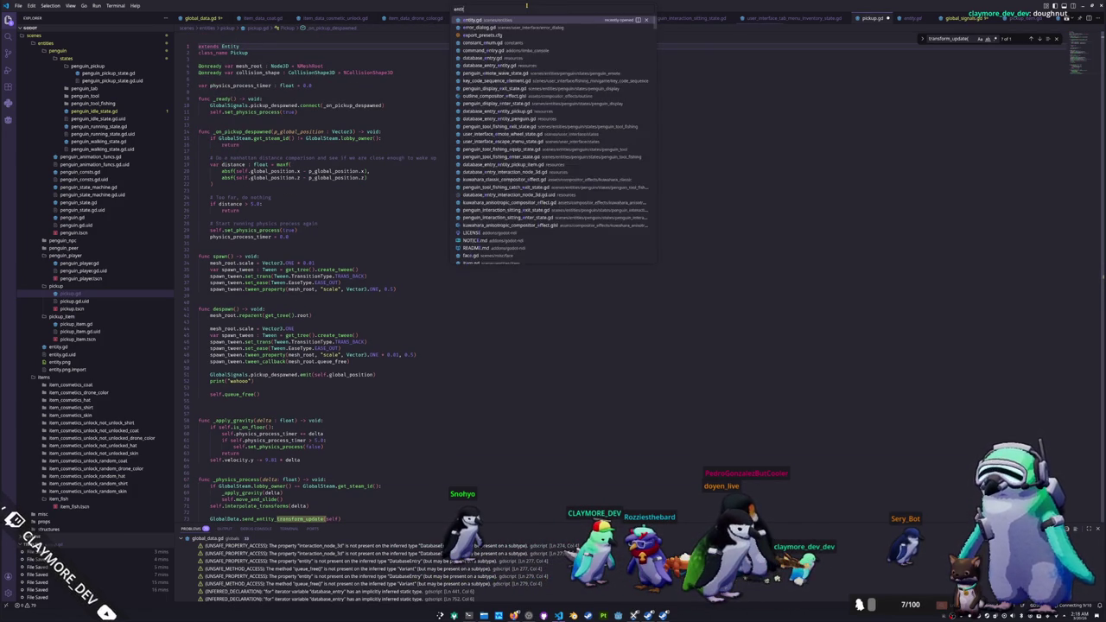
click(476, 118)
click(251, 216)
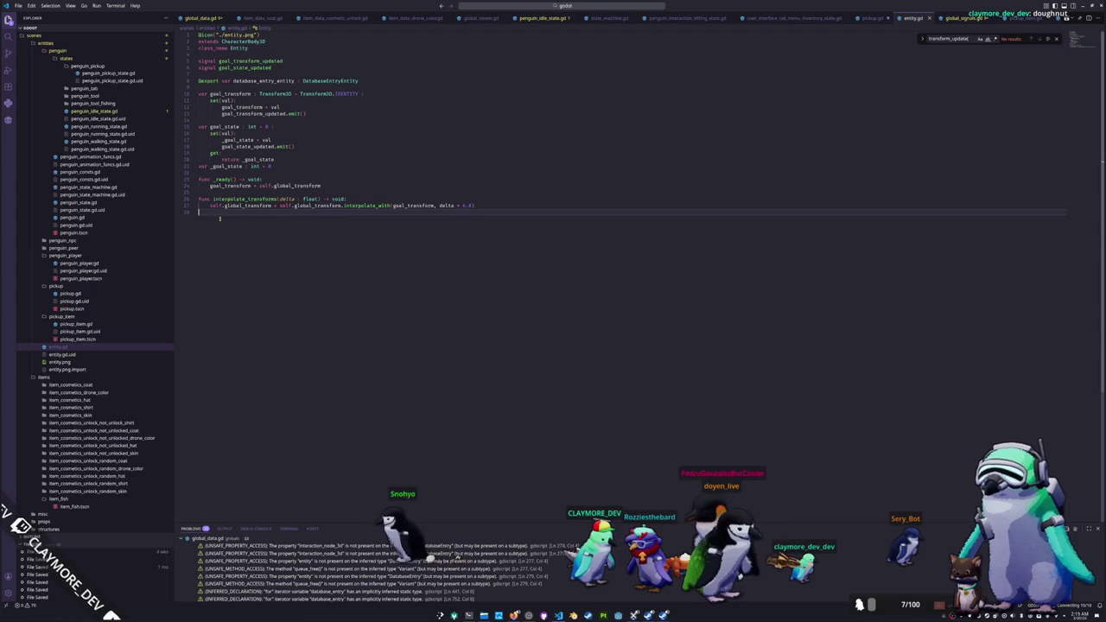
double_click(245, 199)
double_click(227, 179)
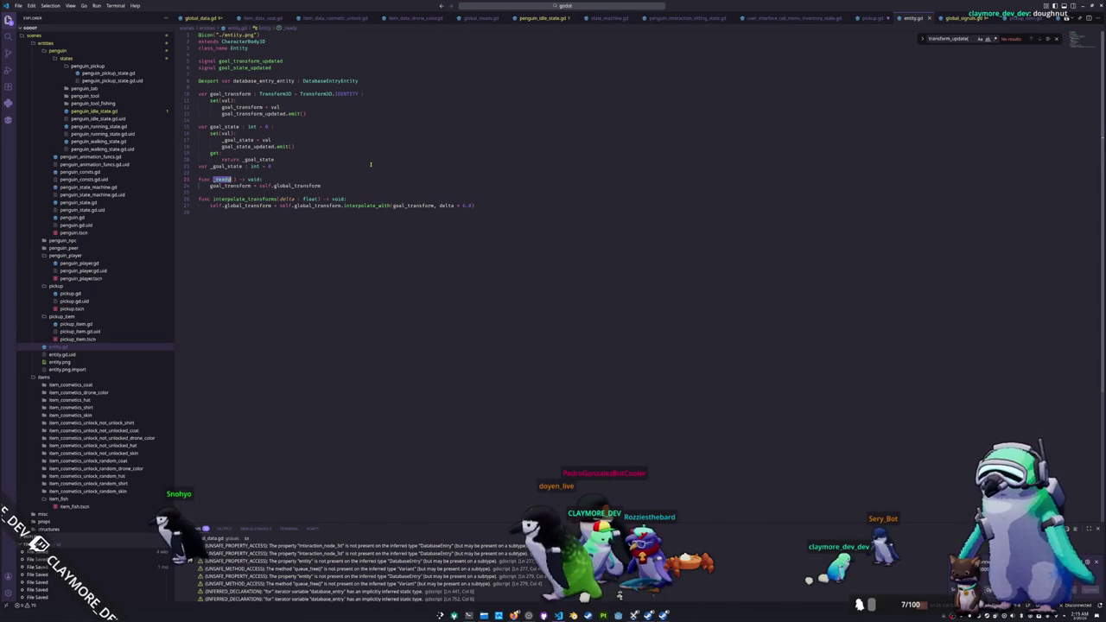
Step: Add a super() call as the first line of pickup.gd's _ready
click(872, 17)
click(284, 98)
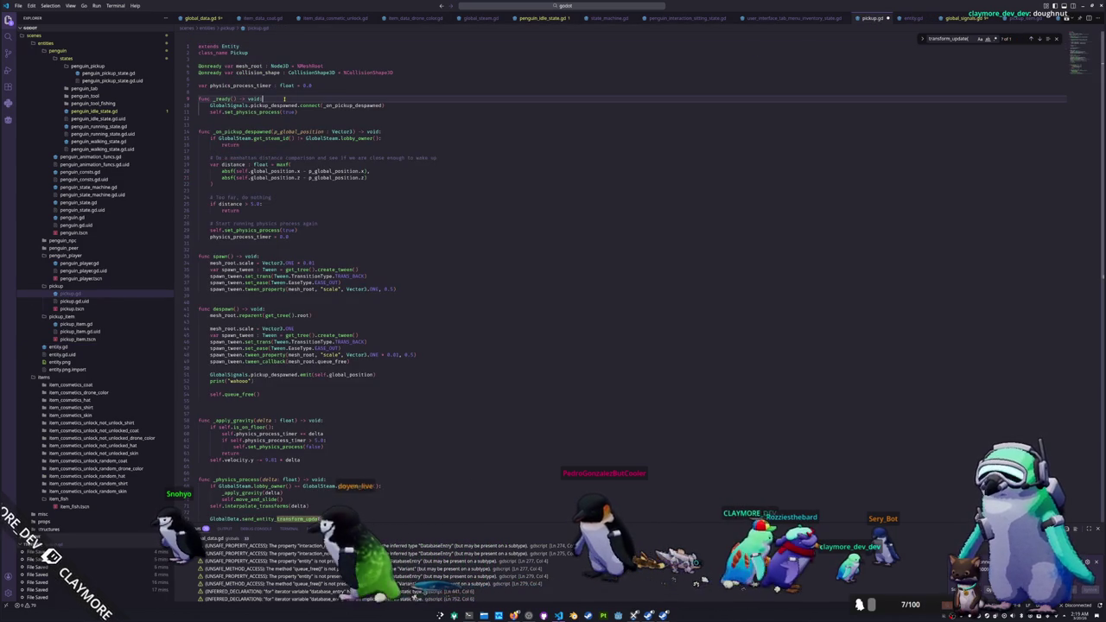
key(Return)
text(super()
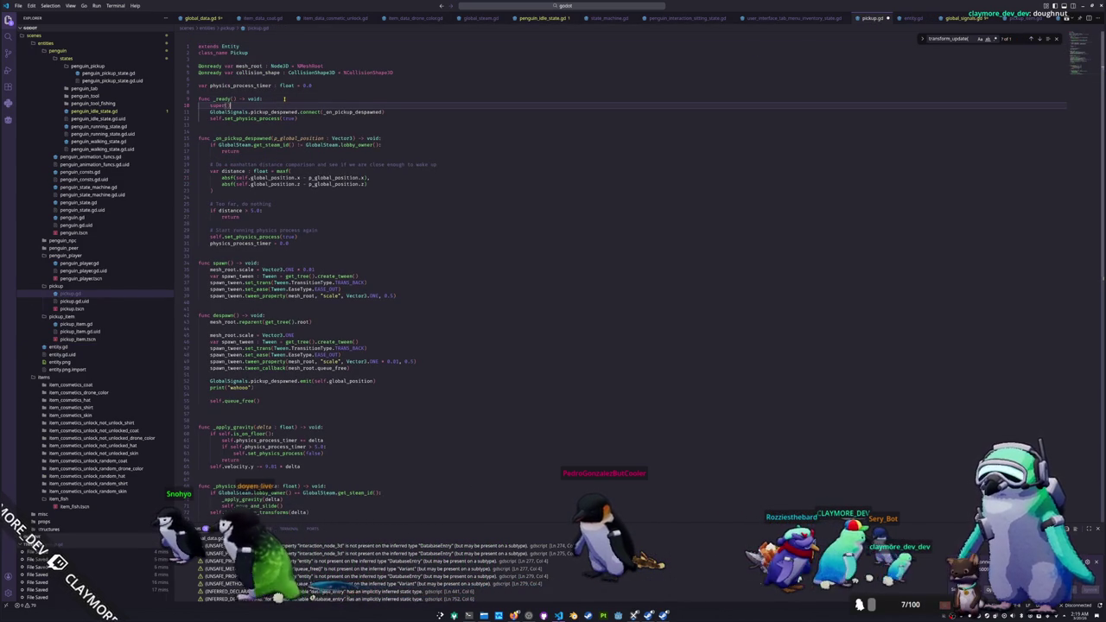
Step: Reload the Visual Studio Code window with Developer: Reload Window
key(ctrl+shift+p)
text(reload)
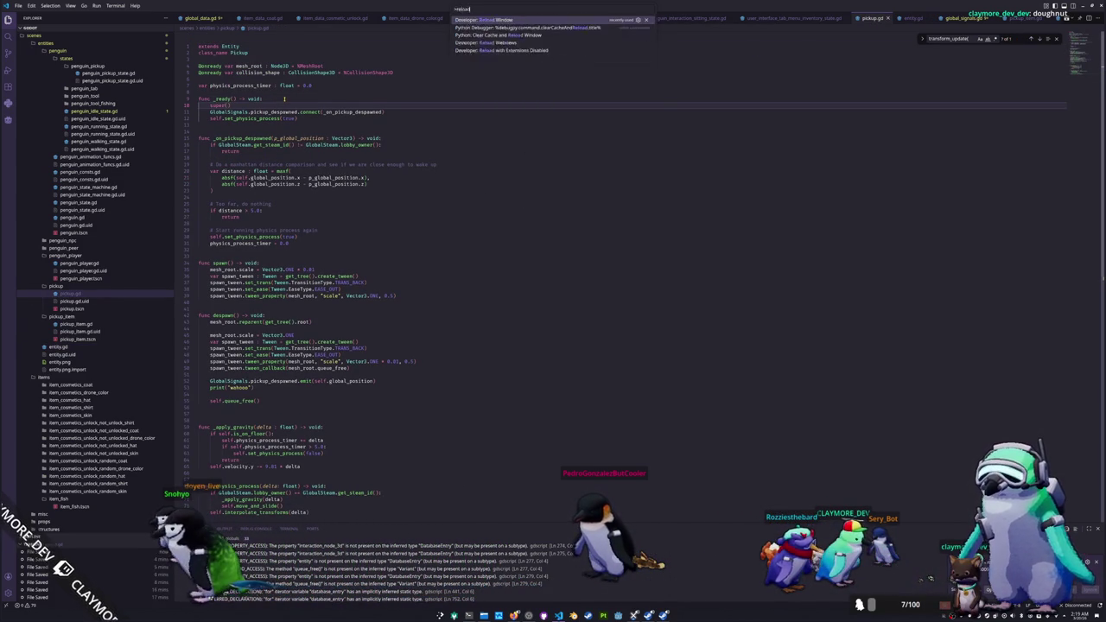
key(Return)
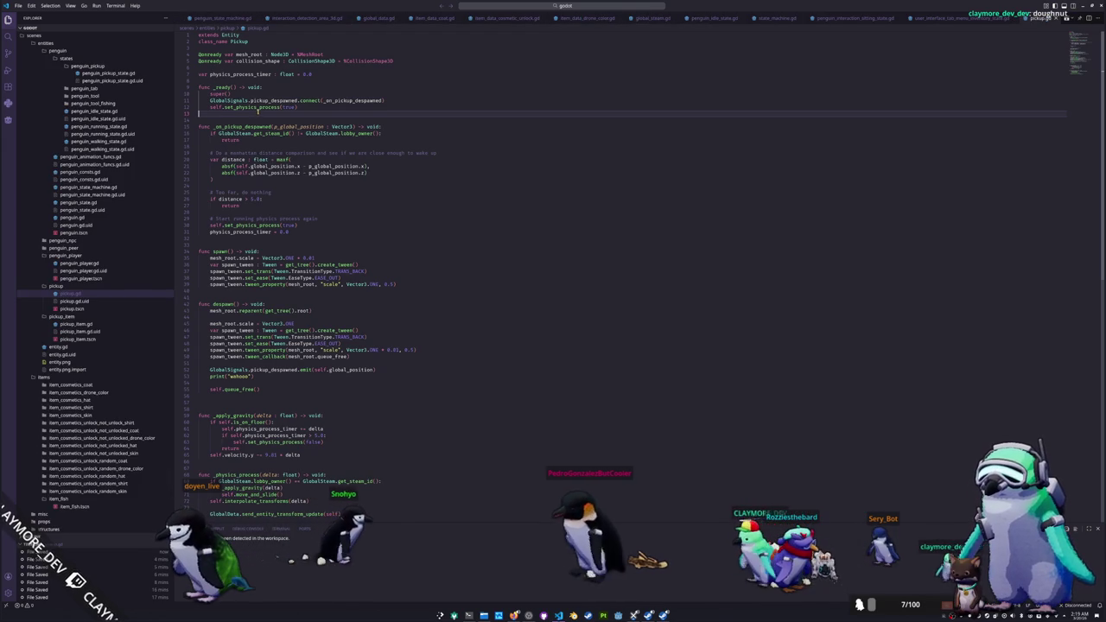
scroll(267, 108, down, 1)
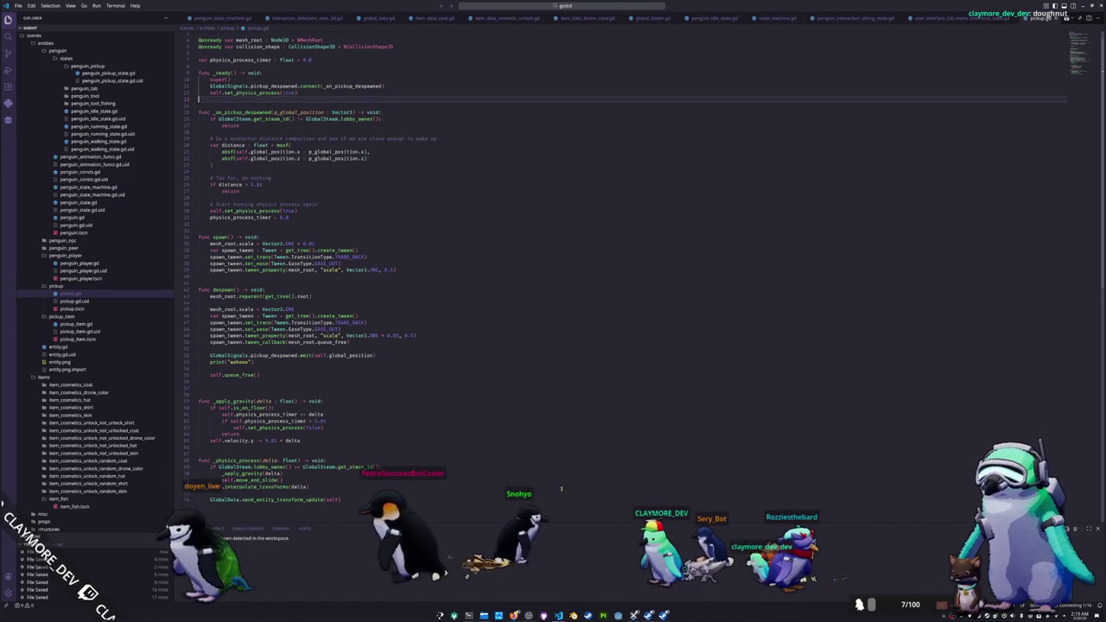
Step: Launch the game from Steam, close both game windows, and open HADALYTH ZERO in Godot
click(648, 615)
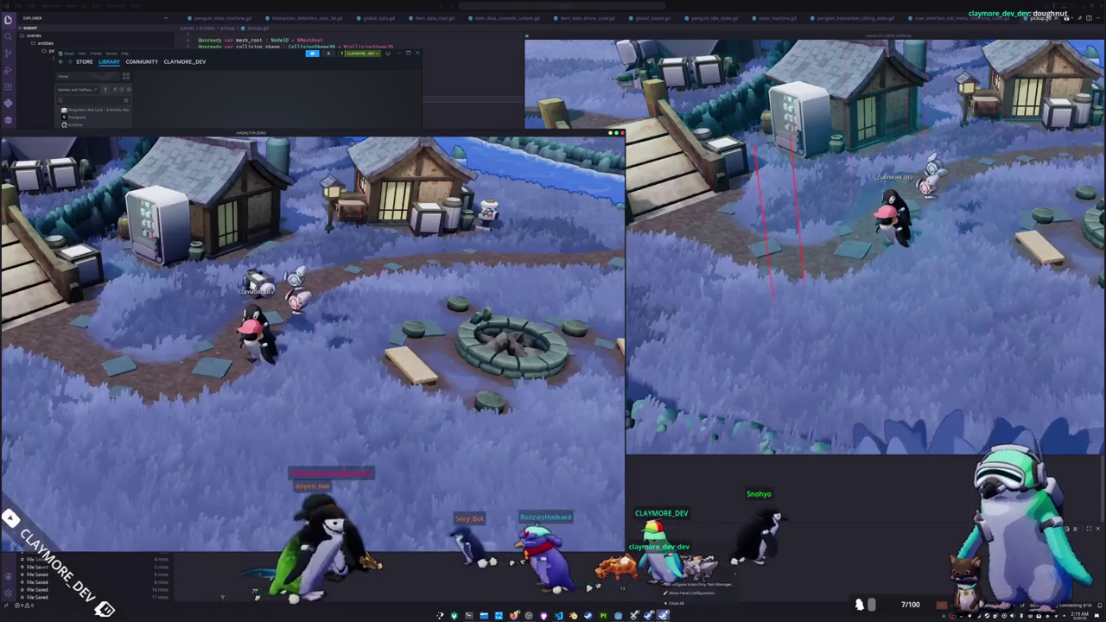
right_click(666, 613)
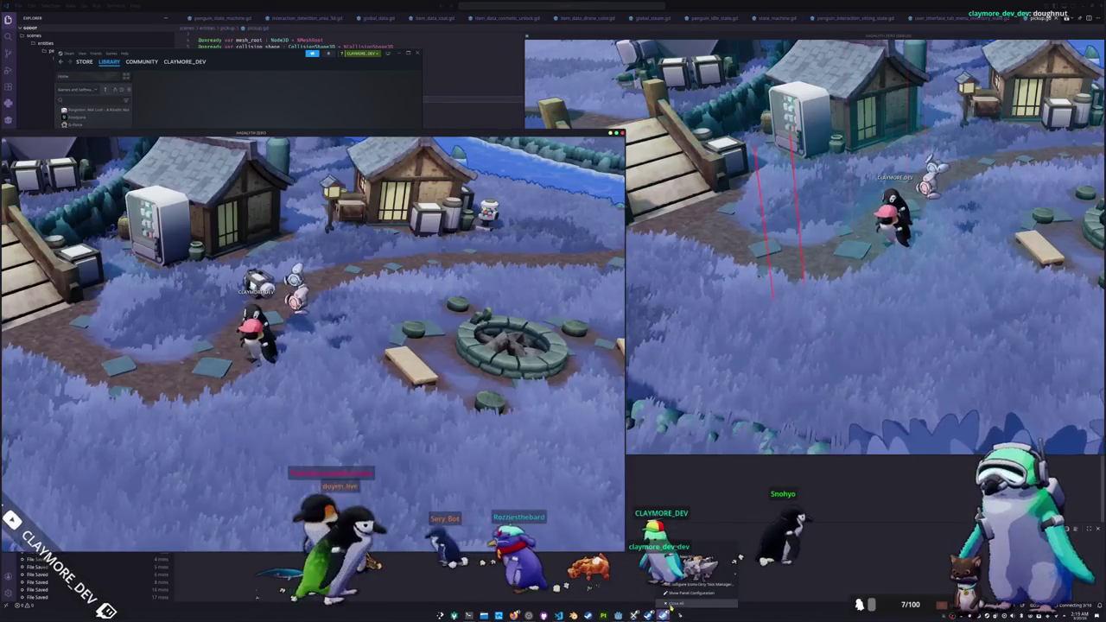
click(670, 603)
double_click(556, 244)
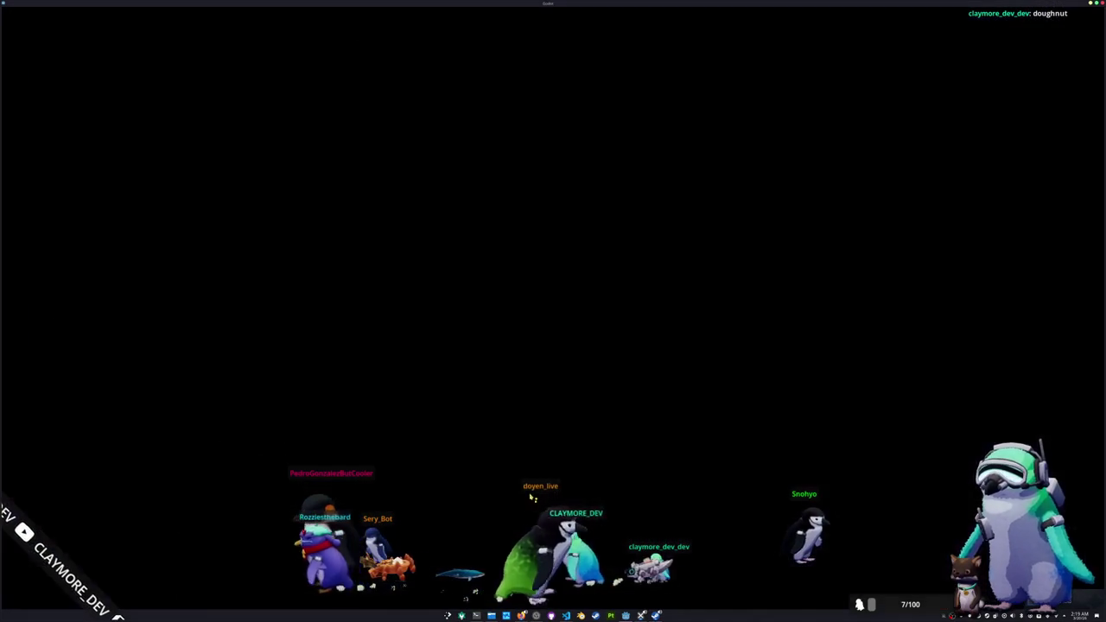
scroll(353, 232, up, 1)
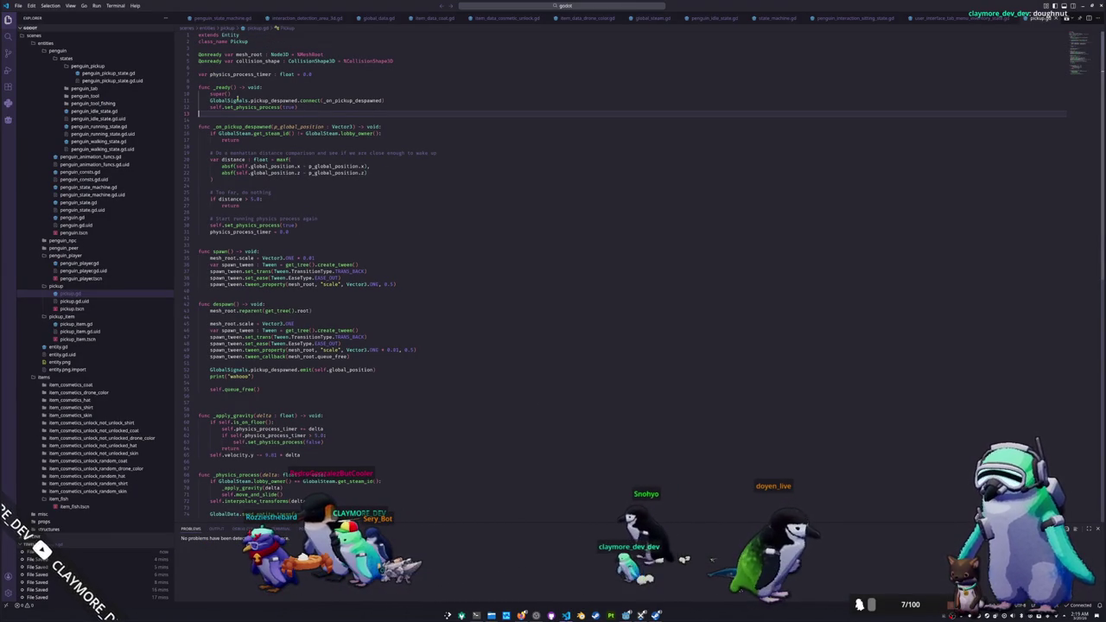
key(ctrl+w)
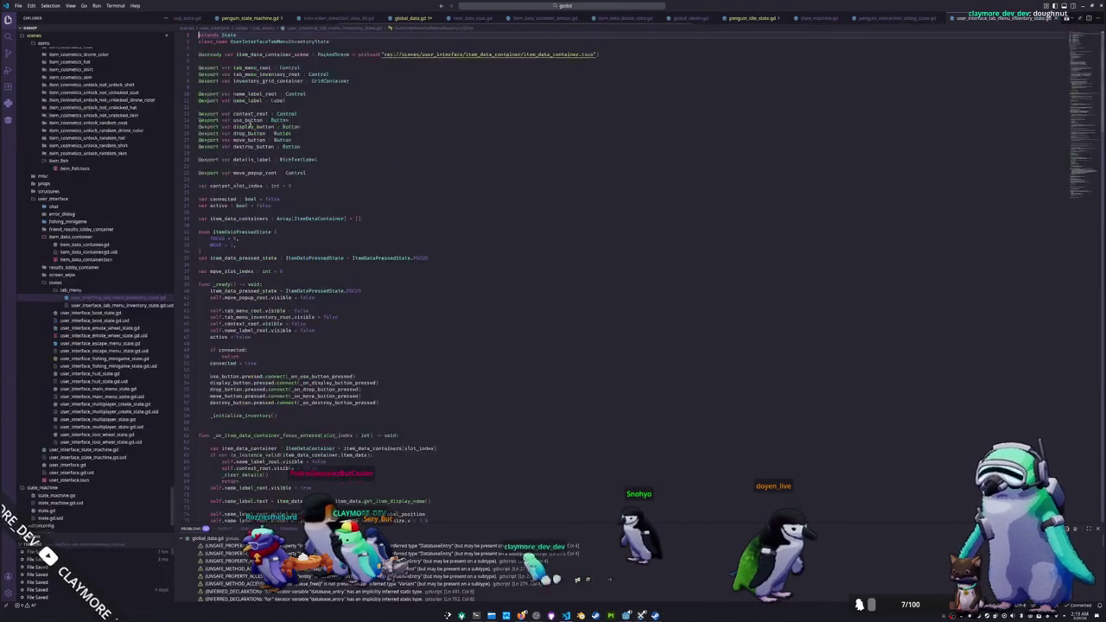
scroll(691, 19, up, 8)
scroll(604, 18, up, 2)
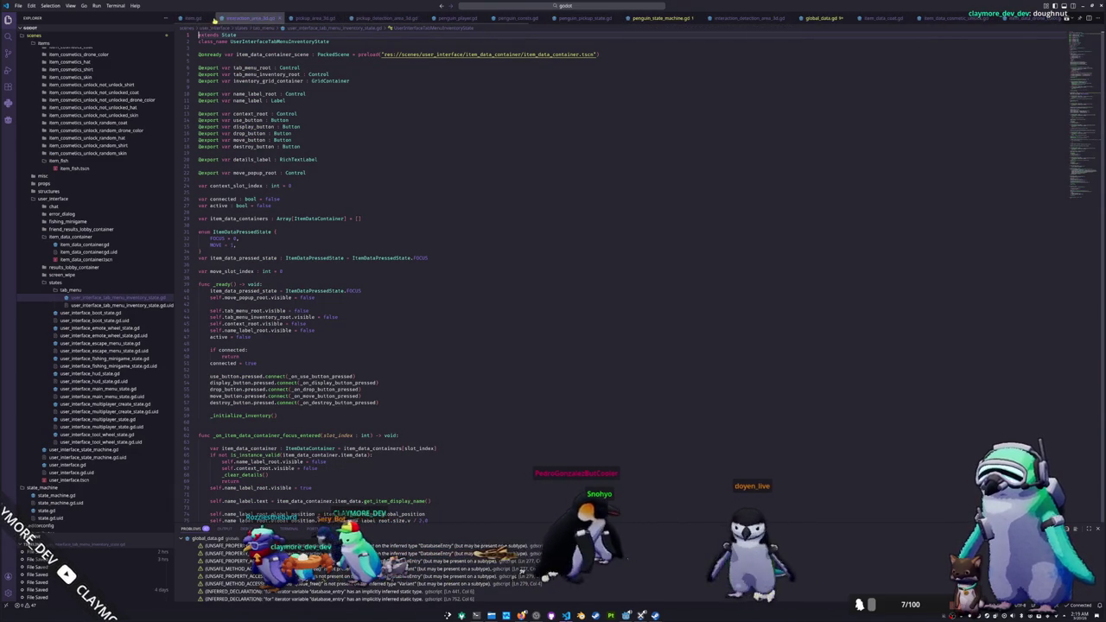
scroll(604, 19, down, 2)
scroll(618, 21, down, 10)
scroll(640, 19, down, 6)
click(724, 18)
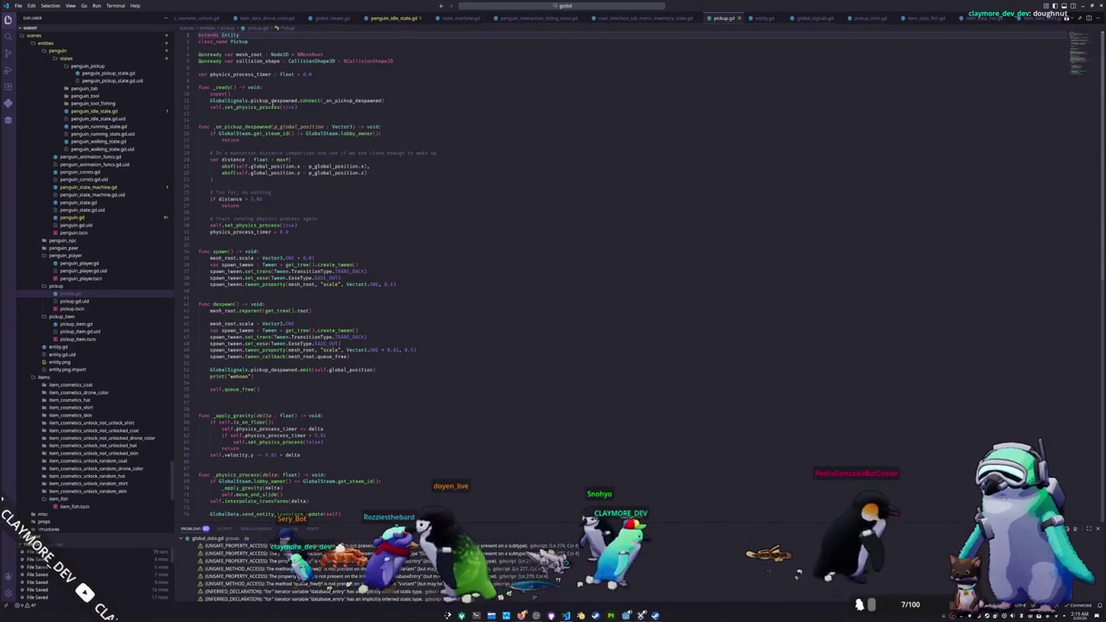
scroll(272, 108, down, 1)
click(268, 112)
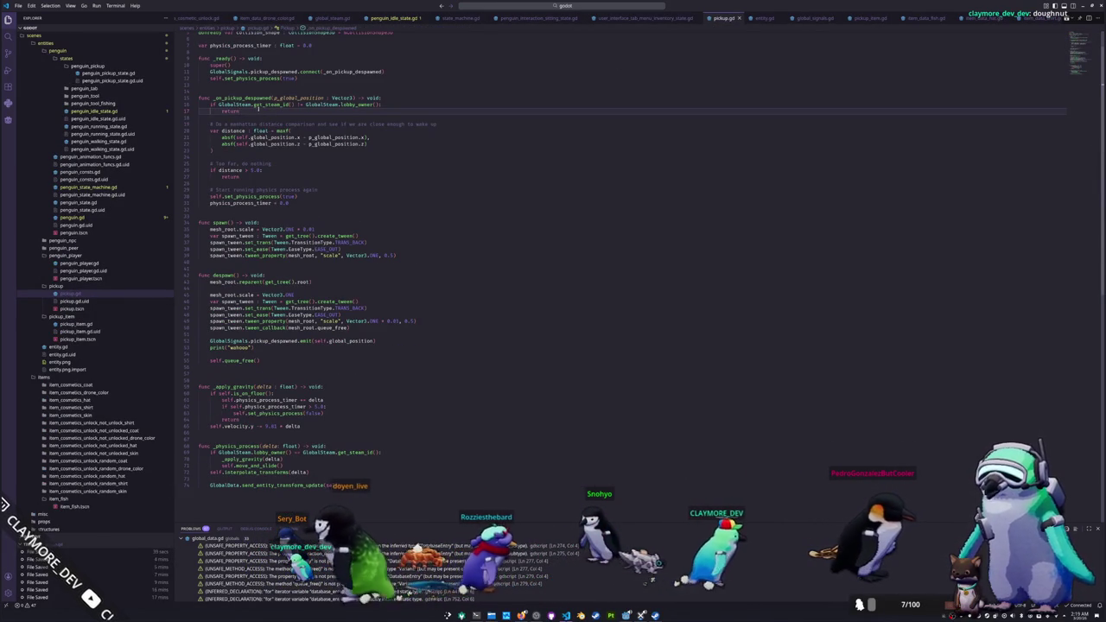
drag(249, 110, 200, 110)
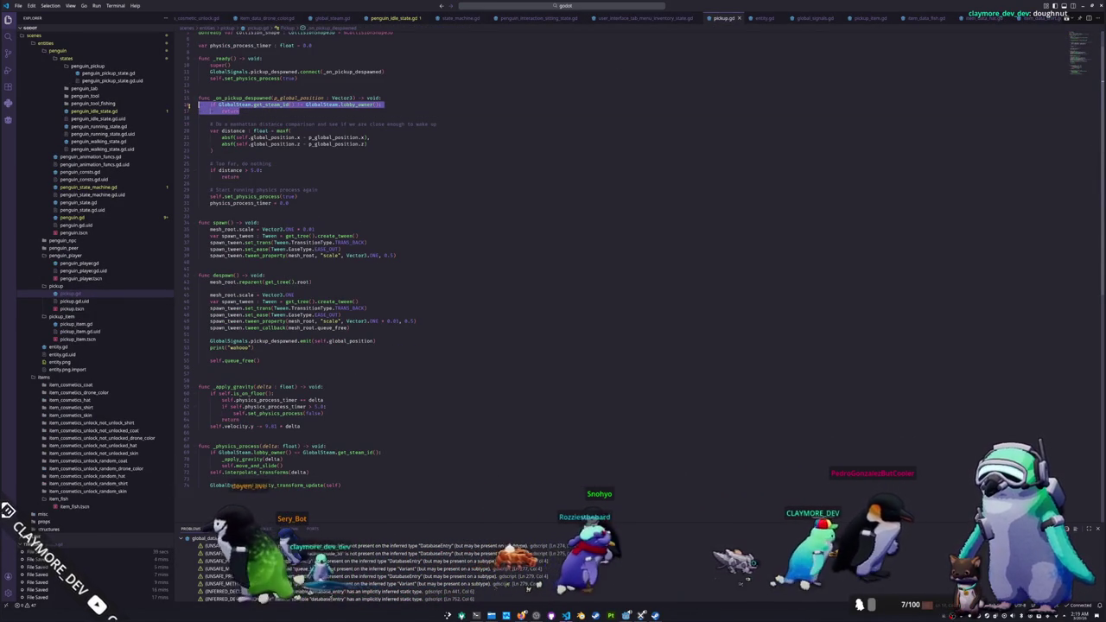
click(244, 111)
scroll(244, 110, down, 1)
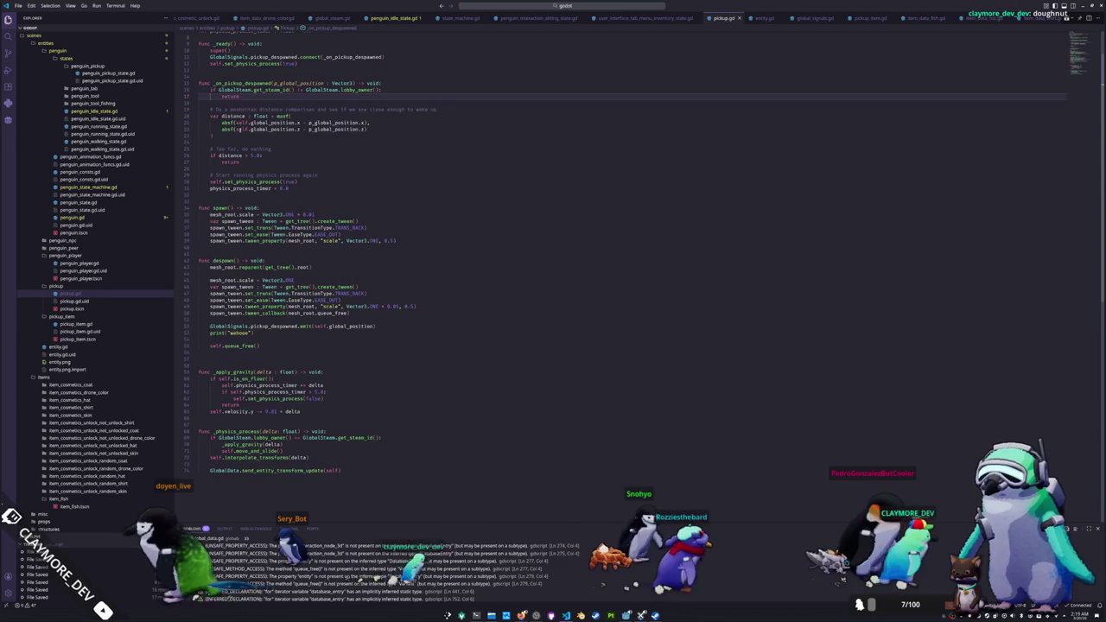
click(242, 141)
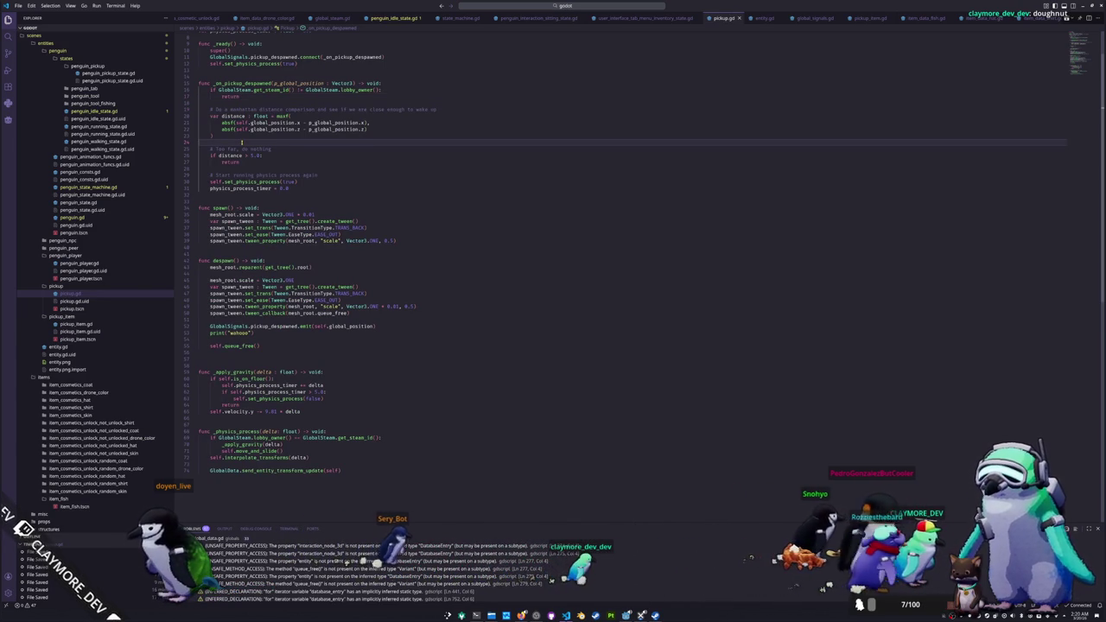
scroll(242, 141, down, 2)
click(236, 138)
scroll(236, 138, down, 2)
click(236, 141)
scroll(236, 141, down, 2)
click(230, 174)
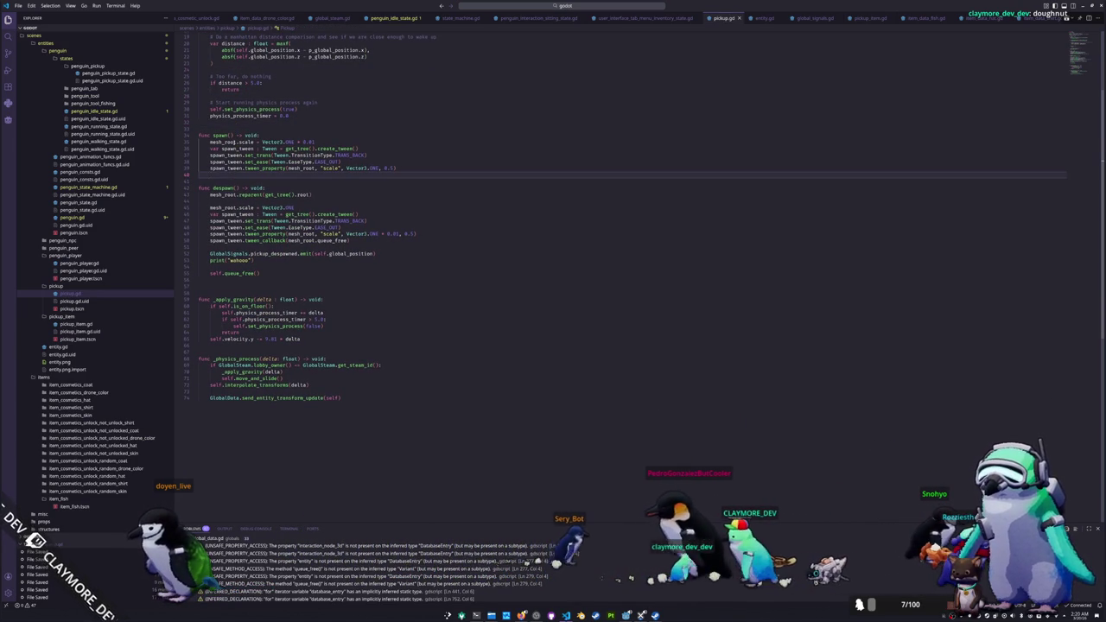
double_click(226, 149)
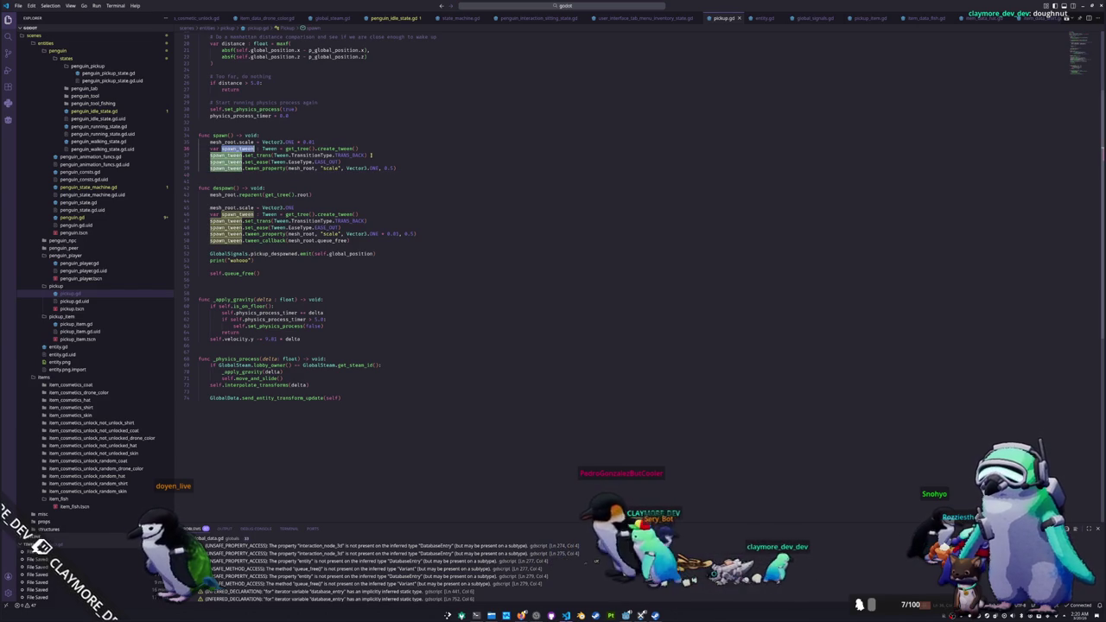
click(307, 173)
scroll(288, 177, down, 1)
click(241, 188)
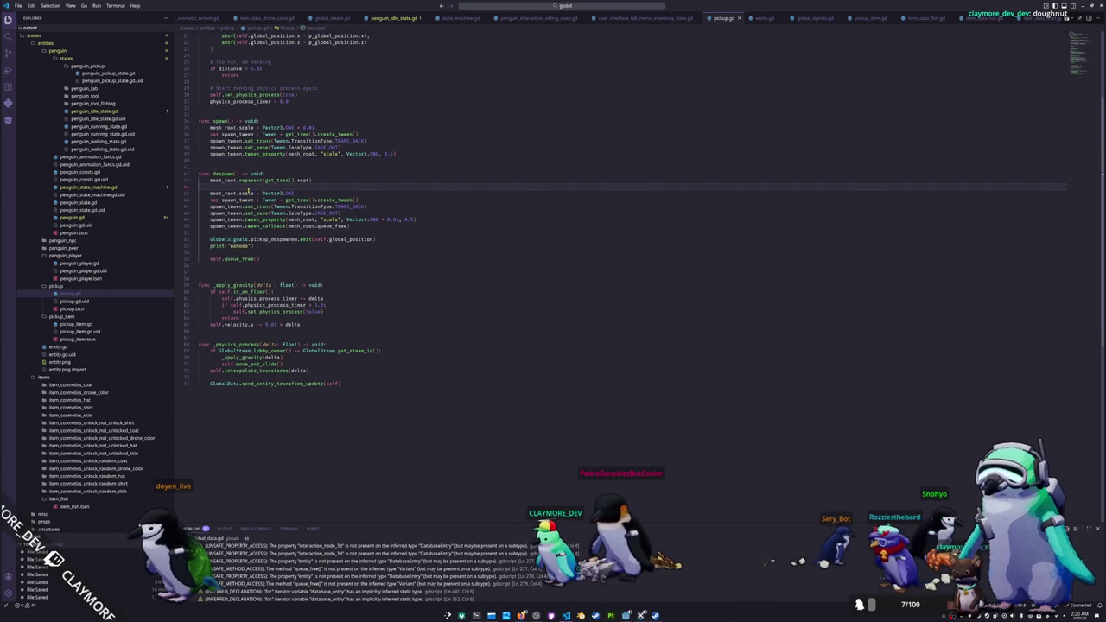
mouse_move(248, 190)
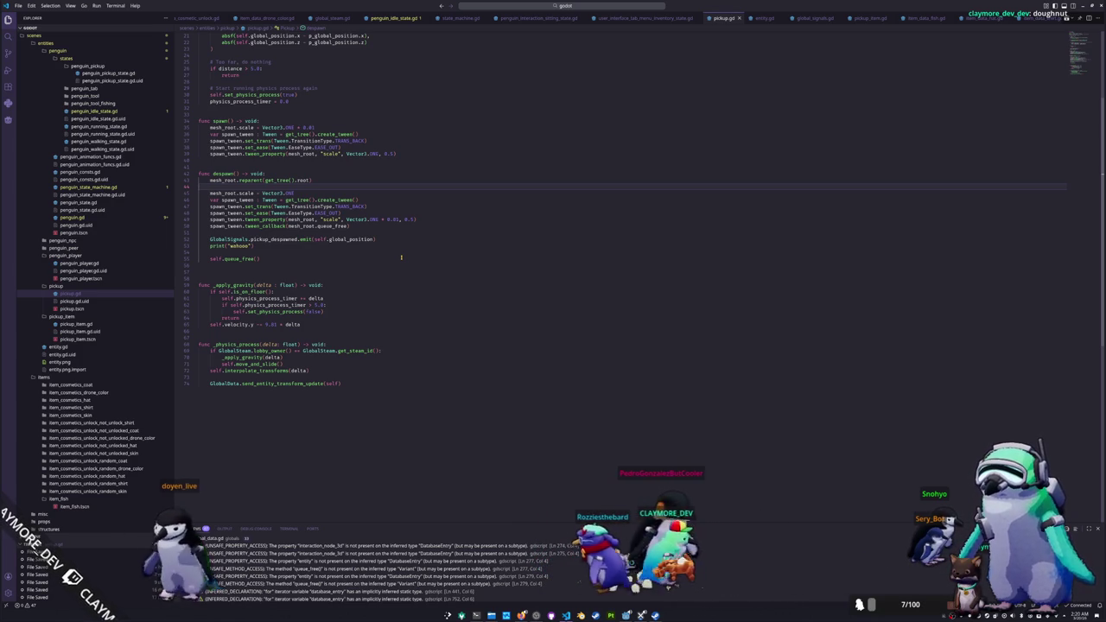
click(288, 233)
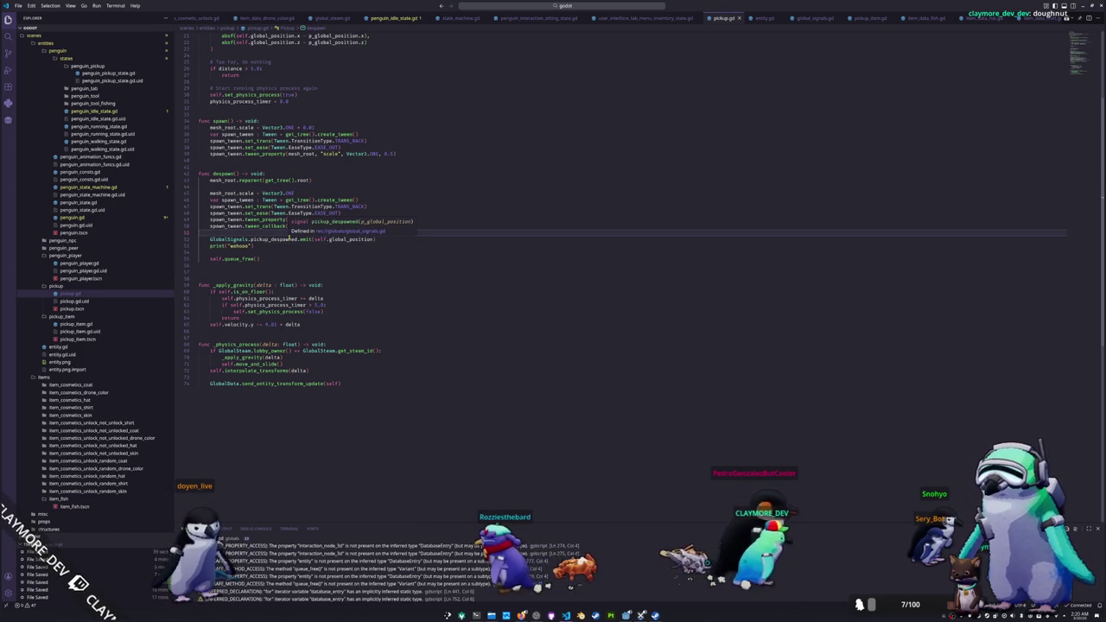
click(183, 246)
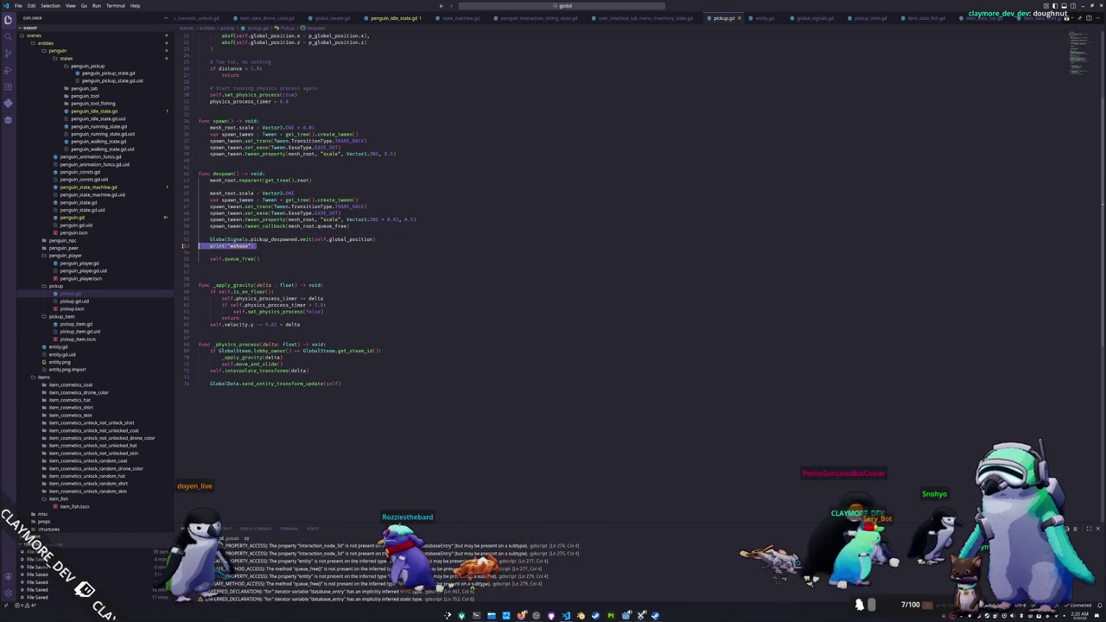
Step: Remove the wahooo print and queue_free lines, placing self.queue_free() above the signal emit
key(BackSpace)
key(Down)
key(ctrl+shift+k)
key(BackSpace)
key(Return)
key(Return)
key(Up)
key(Up)
text(self.queue_free())
key(Down)
key(Down)
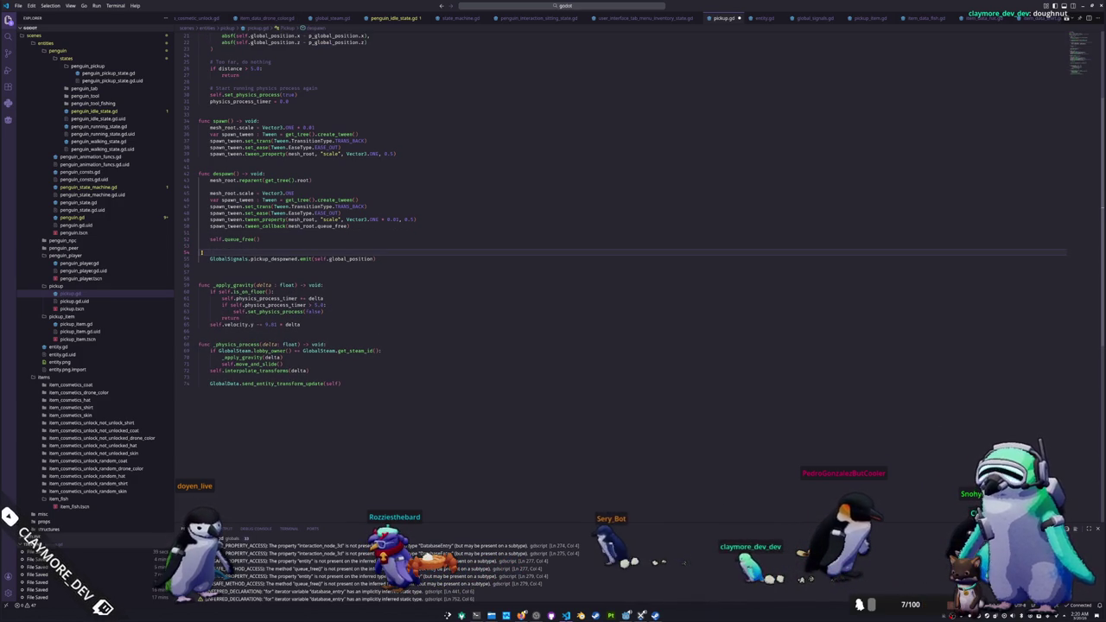
Step: Nest the emit under if not GlobalSteam.get_steam_id() == GlobalSteam.lobby_owner()
text(if )
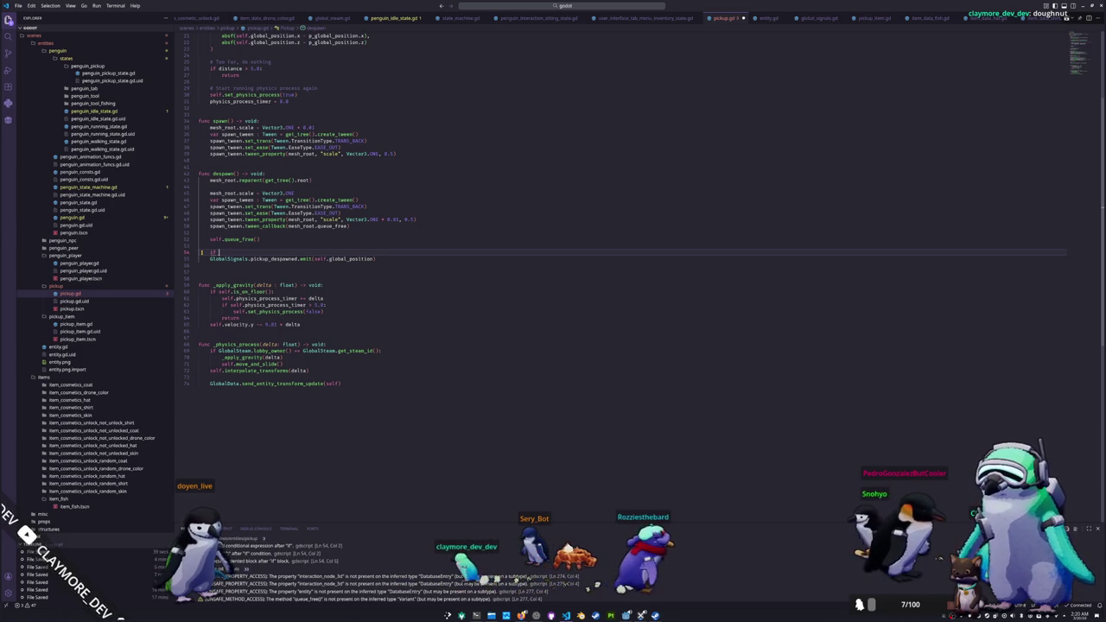
text(notnotGlobalSteam.get_s)
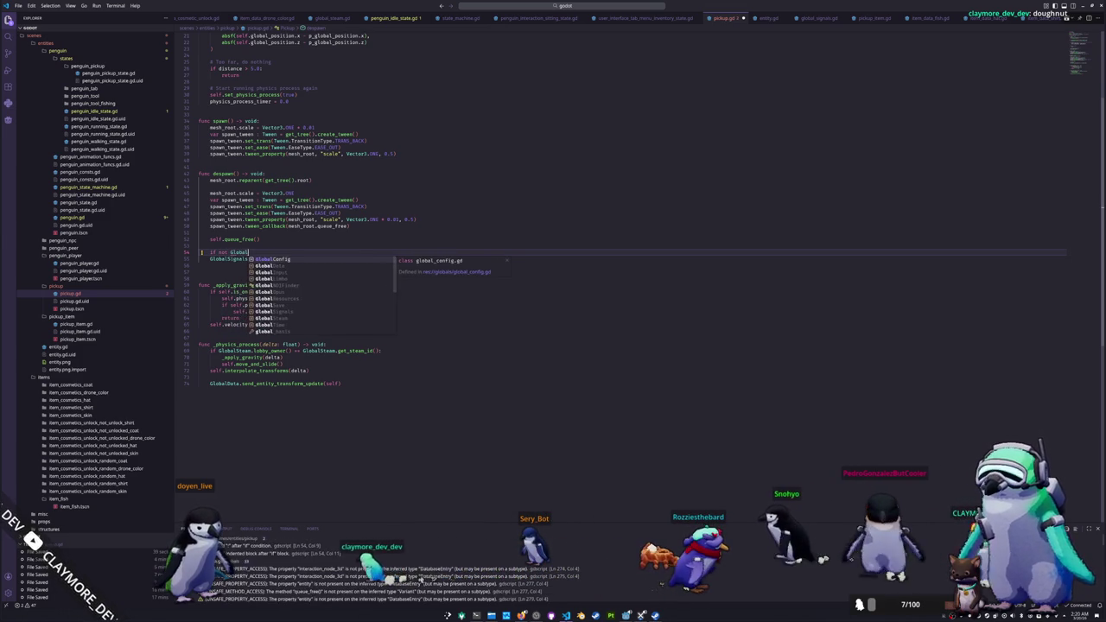
text(team)
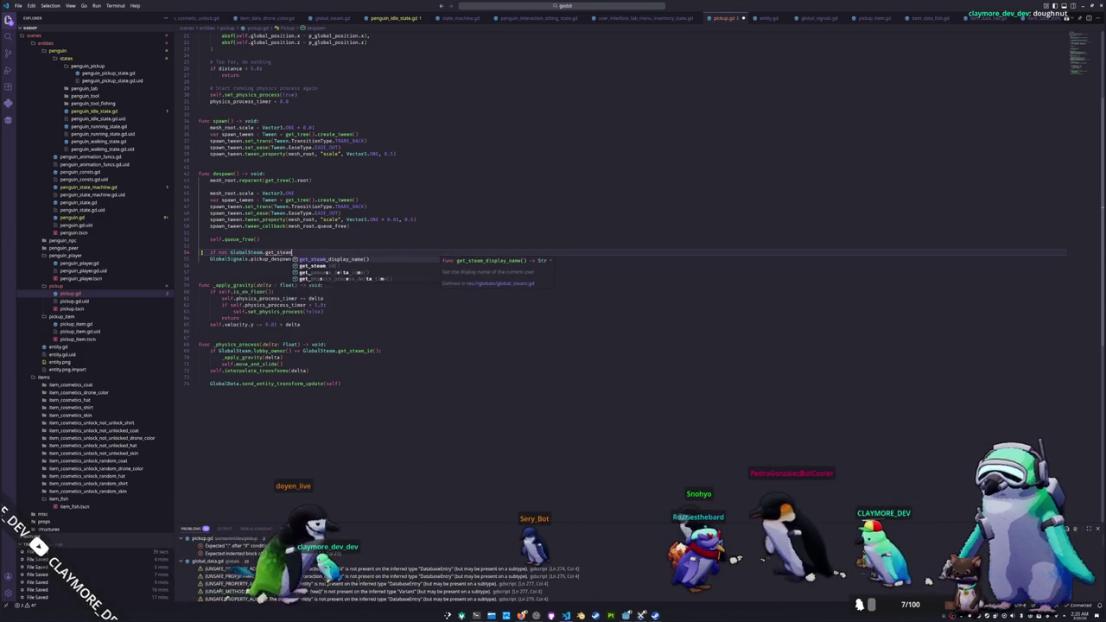
text(_idGlobalSteam)
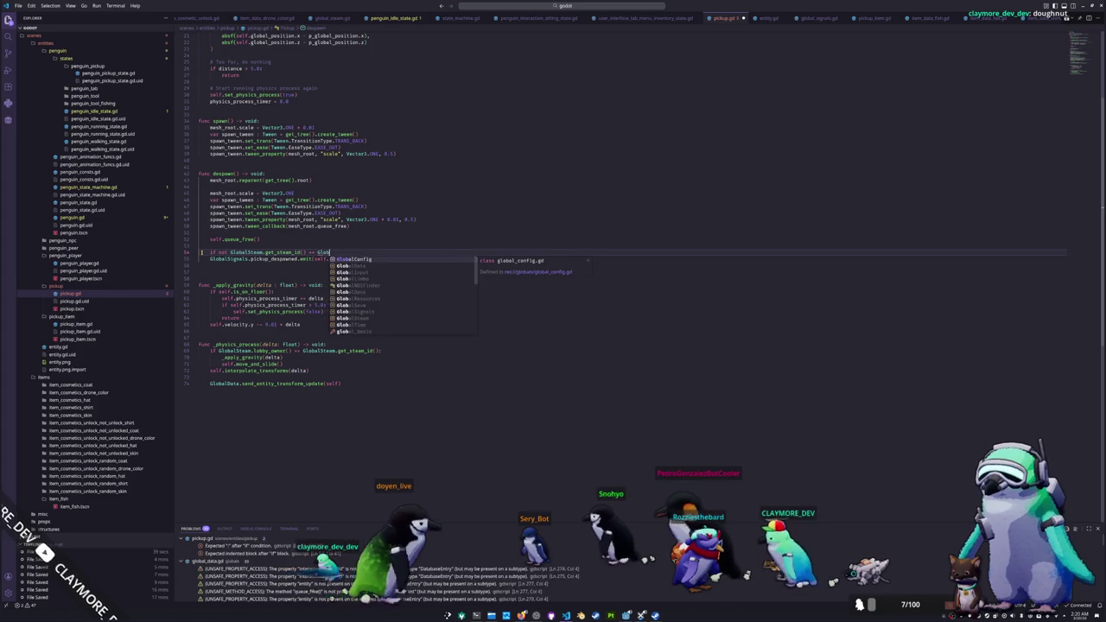
text(.lobby_owner():)
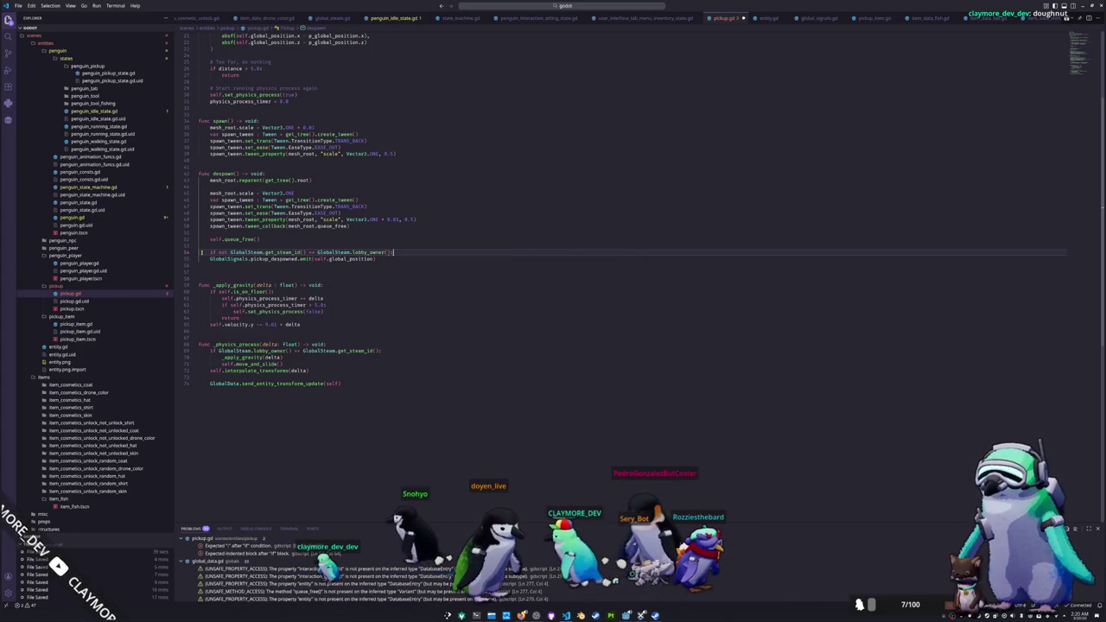
key(Down)
key(Home)
key(Tab)
key(Down)
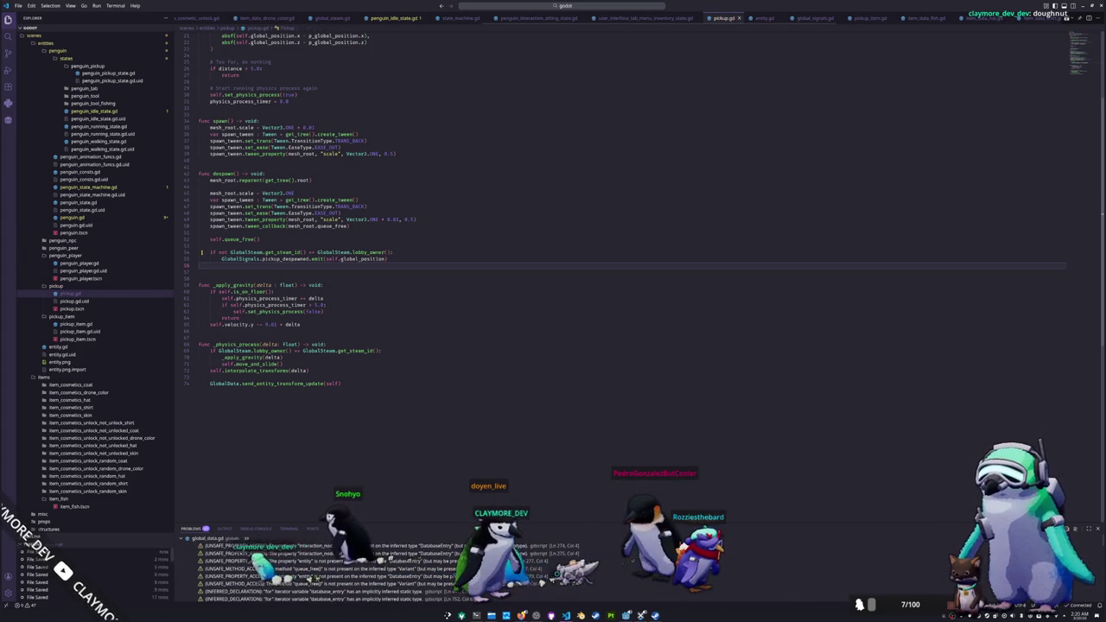
Step: Remove the extra blank line and move send_entity_transform_update into the lobby-owner branch
key(Delete)
key(Down)
key(Down)
key(Down)
key(Down)
key(Down)
key(Down)
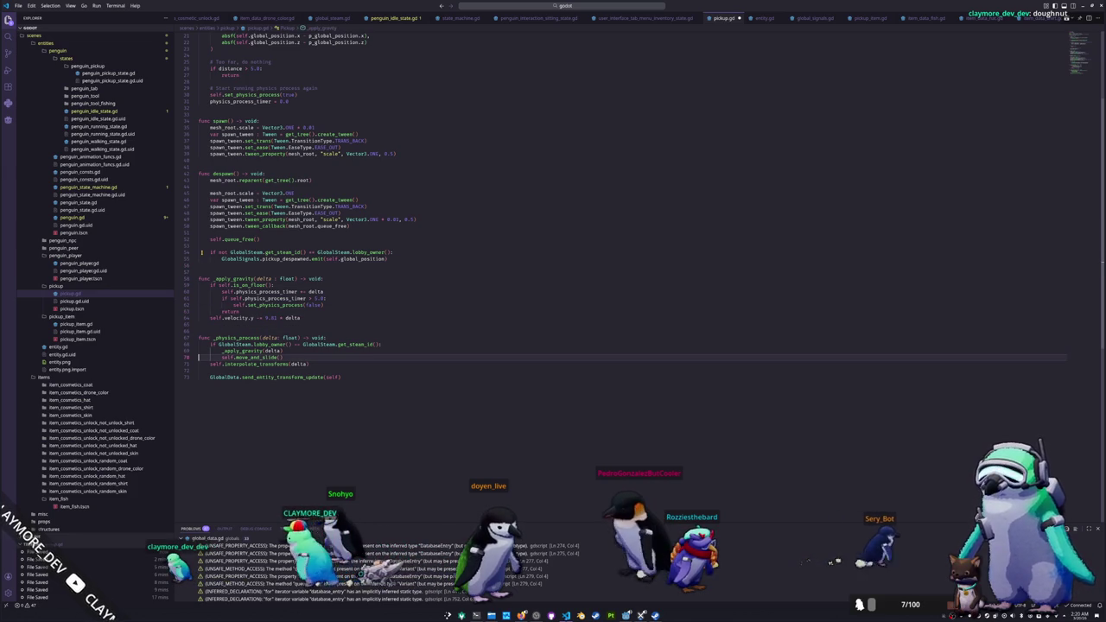
key(Up)
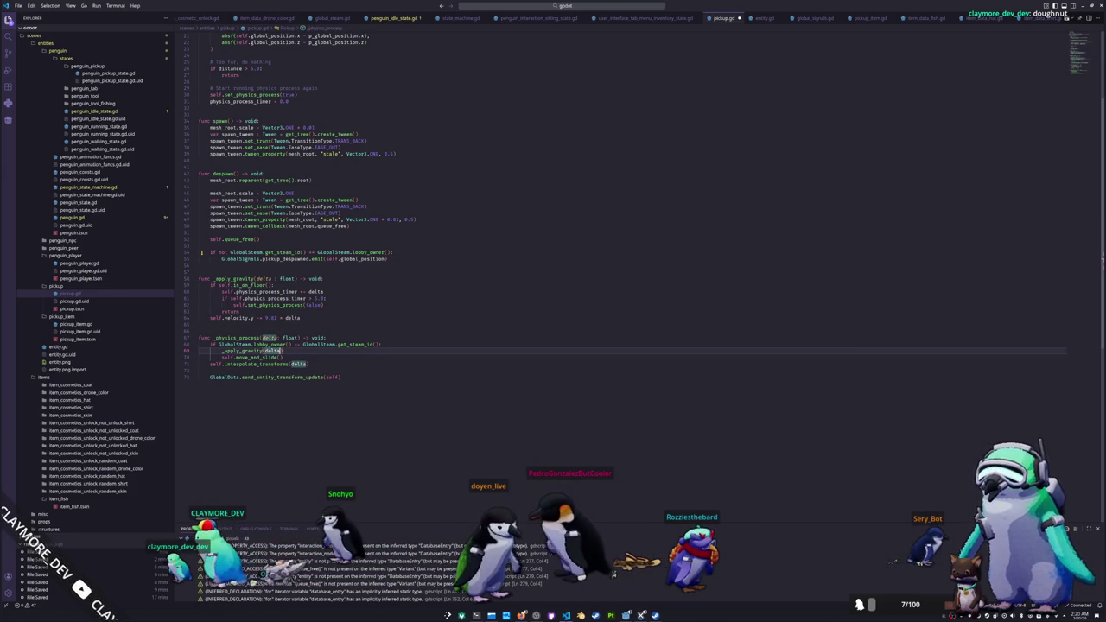
key(Down)
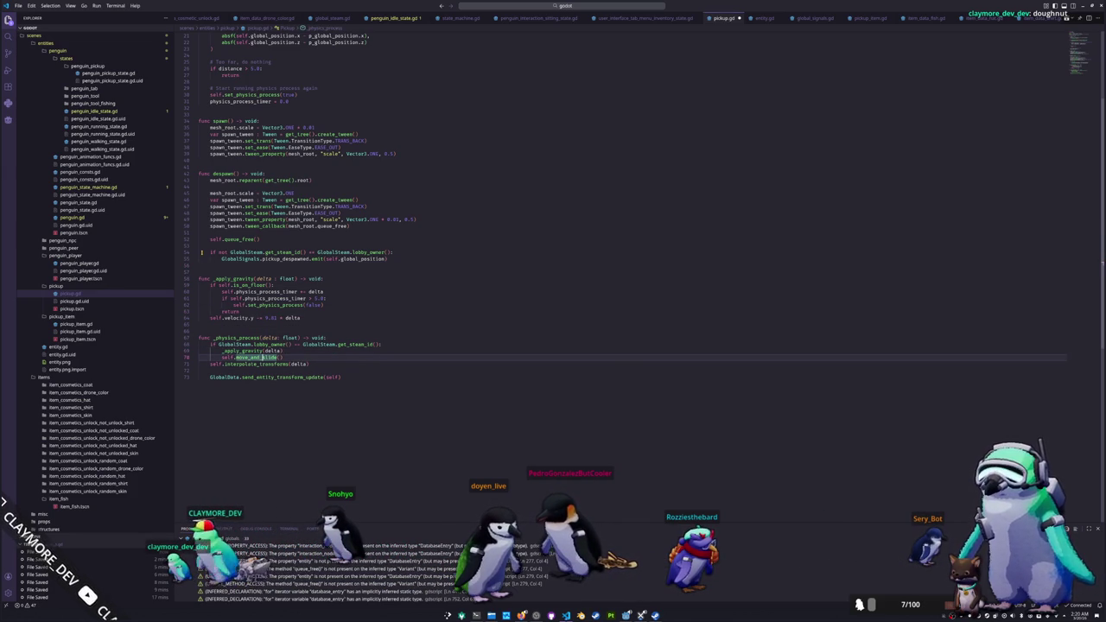
key(Down)
key(Down)
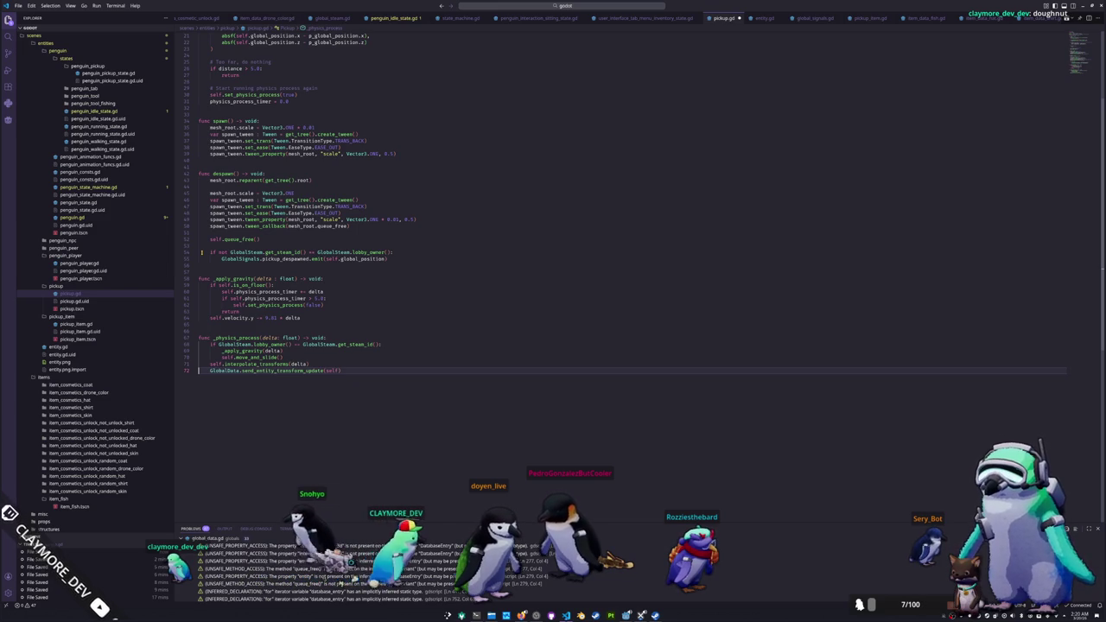
key(shift+Home)
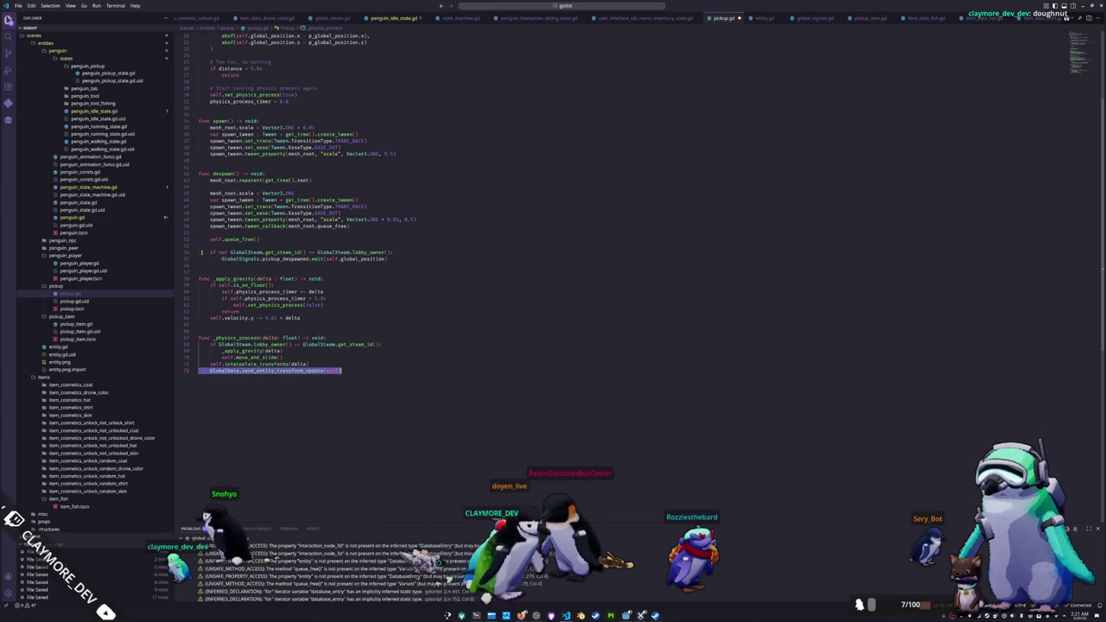
key(ctrl+x)
key(alt+Up)
key(Home)
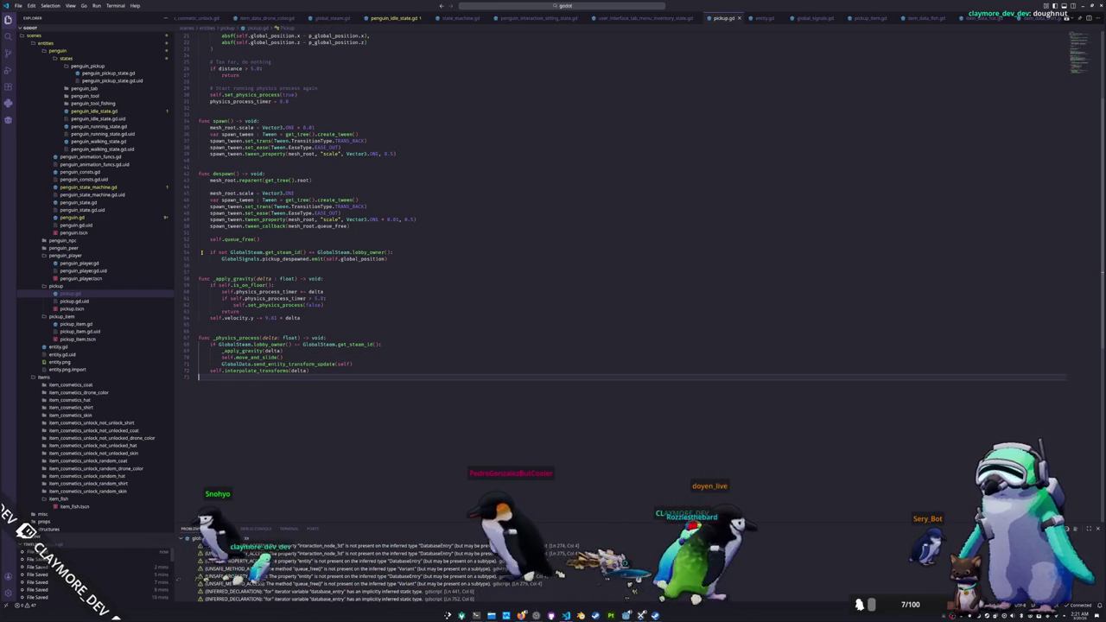
key(shift+Up)
key(shift+Up)
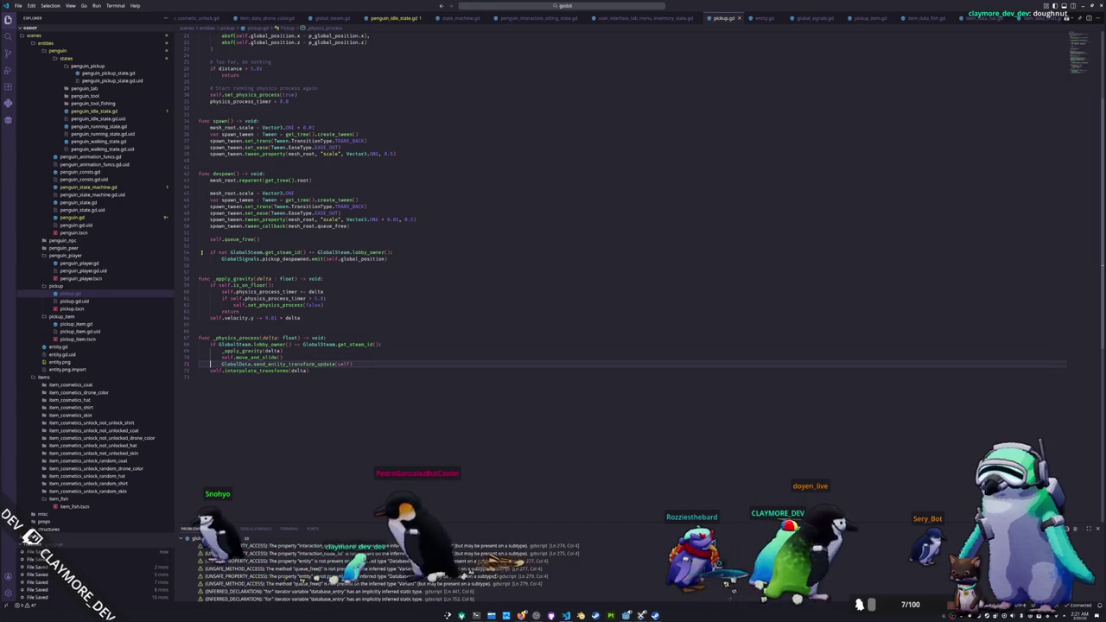
key(End)
Step: Add a return after the transform update, separated by a blank line
key(Return)
text(return)
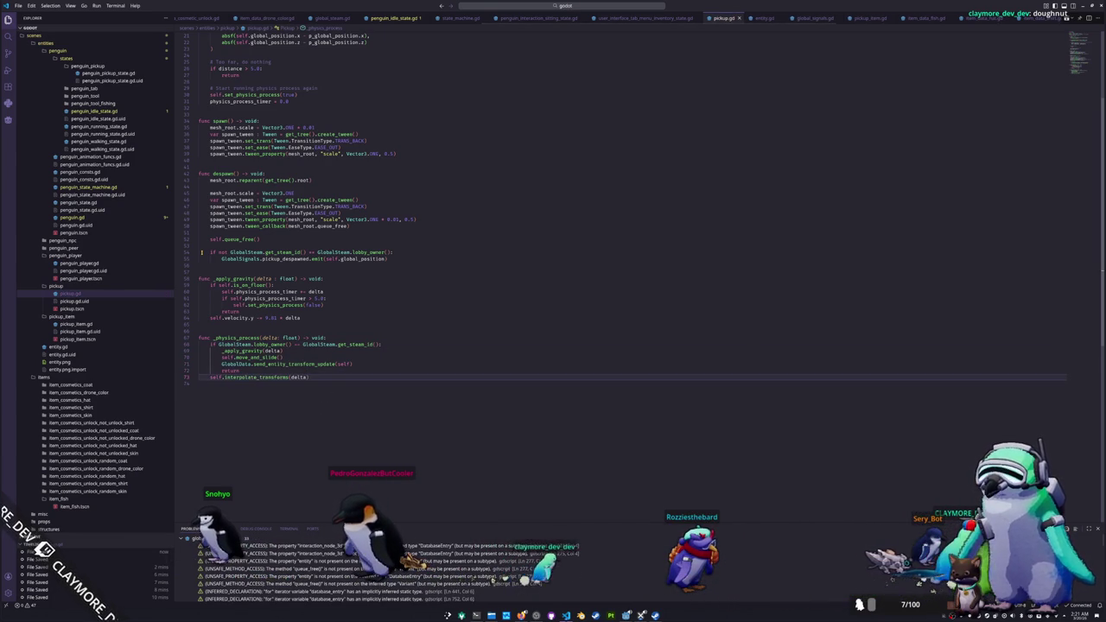
click(199, 370)
key(Return)
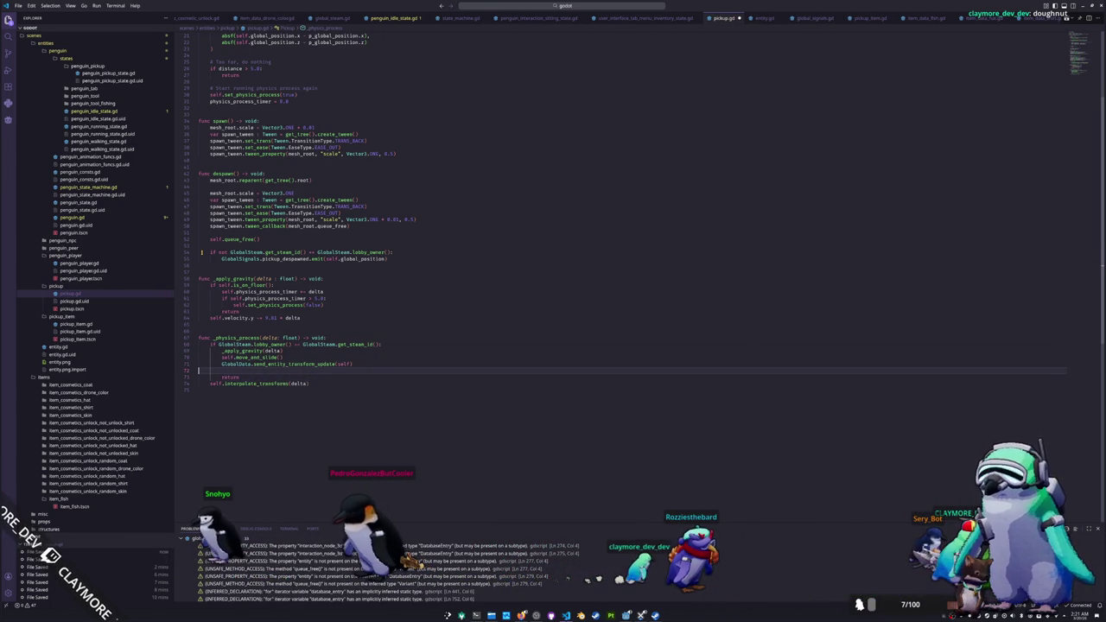
key(Up)
key(Up)
key(Up)
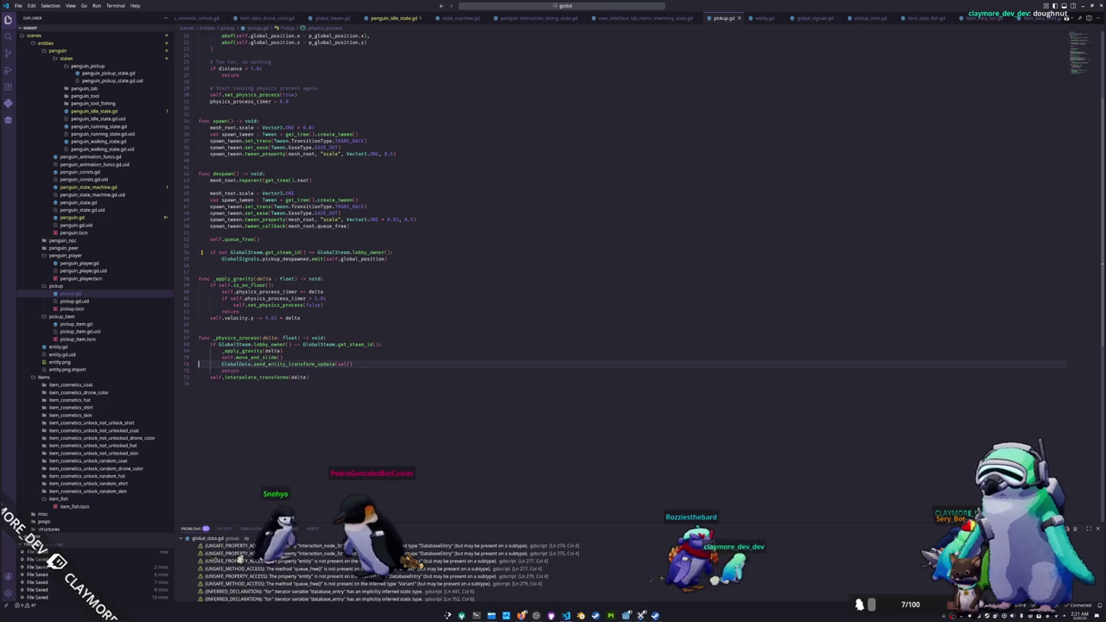
key(Down)
key(Down)
key(Down)
key(Down)
key(Up)
key(Down)
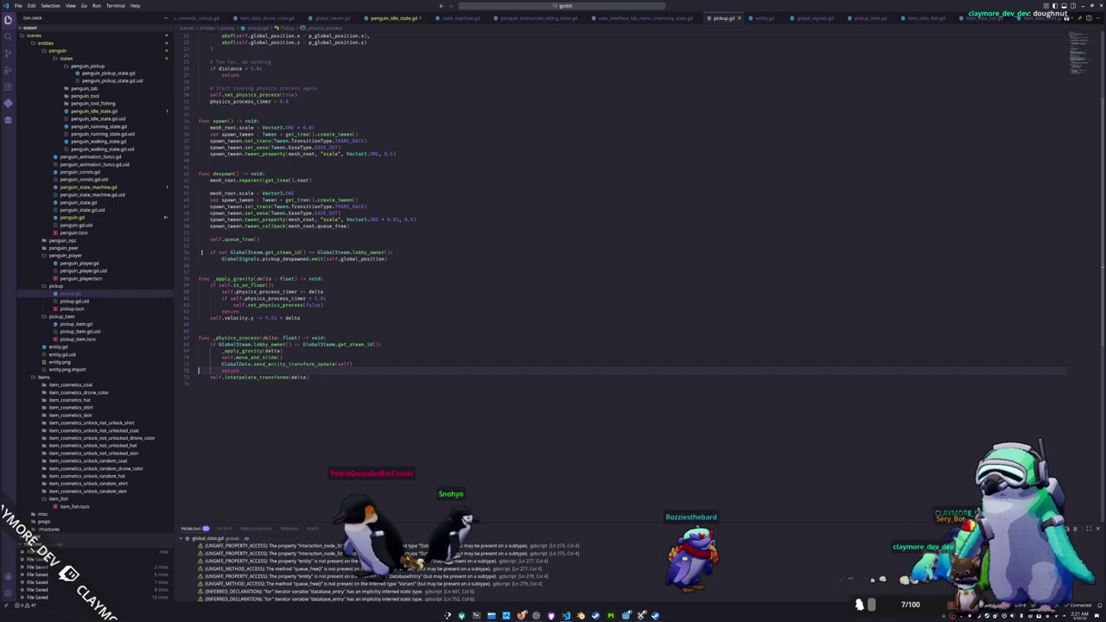
Step: Review pickup.gd upward from _physics_process back to the top of the file
key(Up)
key(Up)
key(Up)
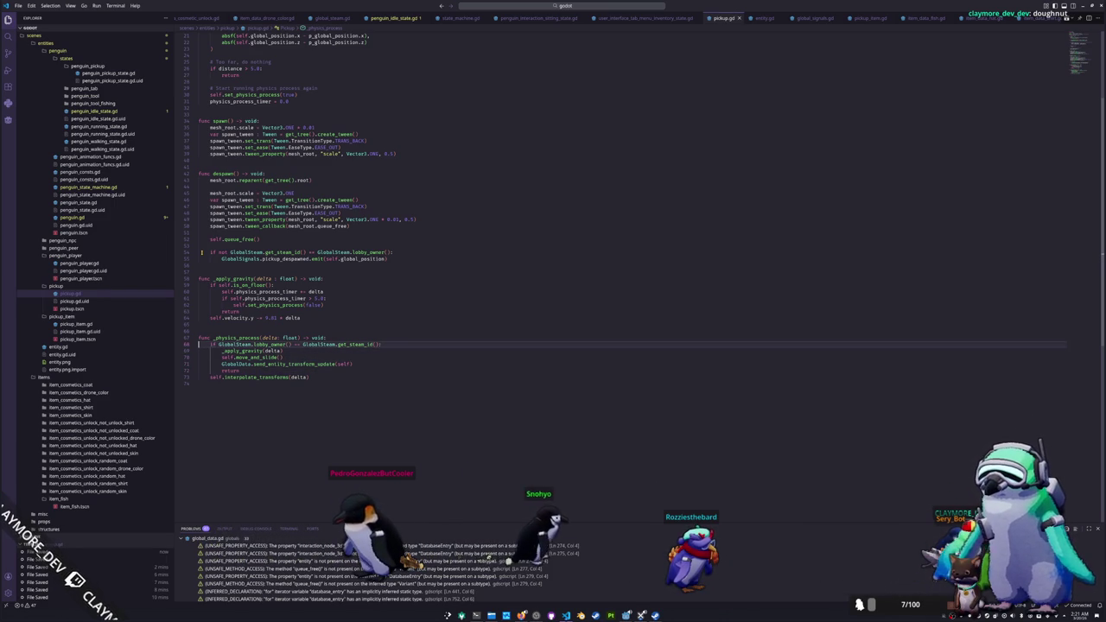
key(Up)
key(Up)
key(Up)
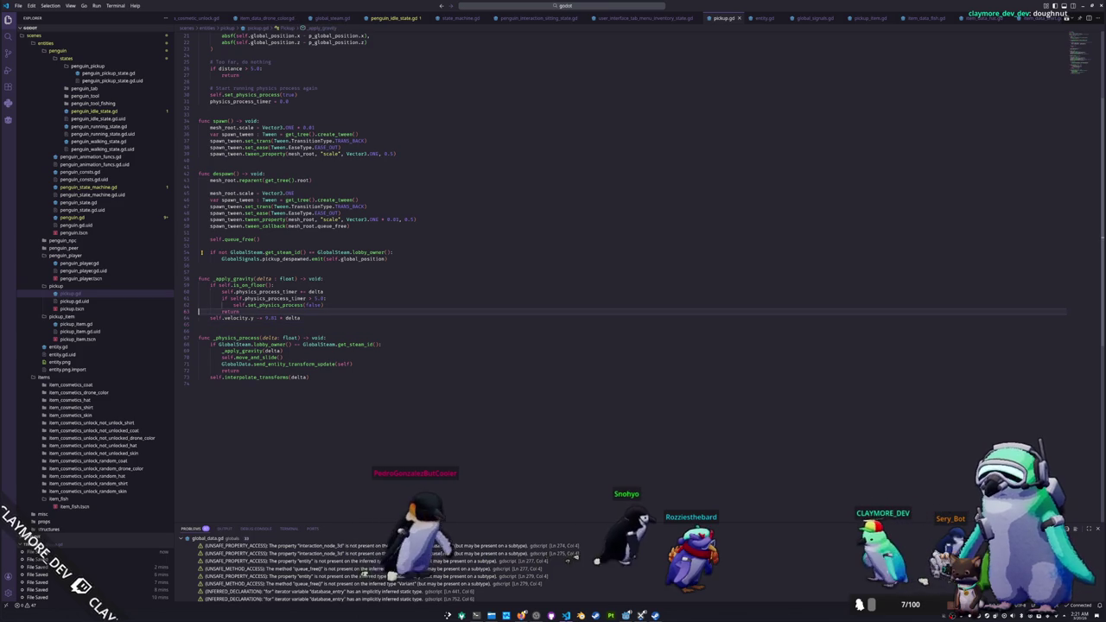
key(Down)
key(Down)
key(Down)
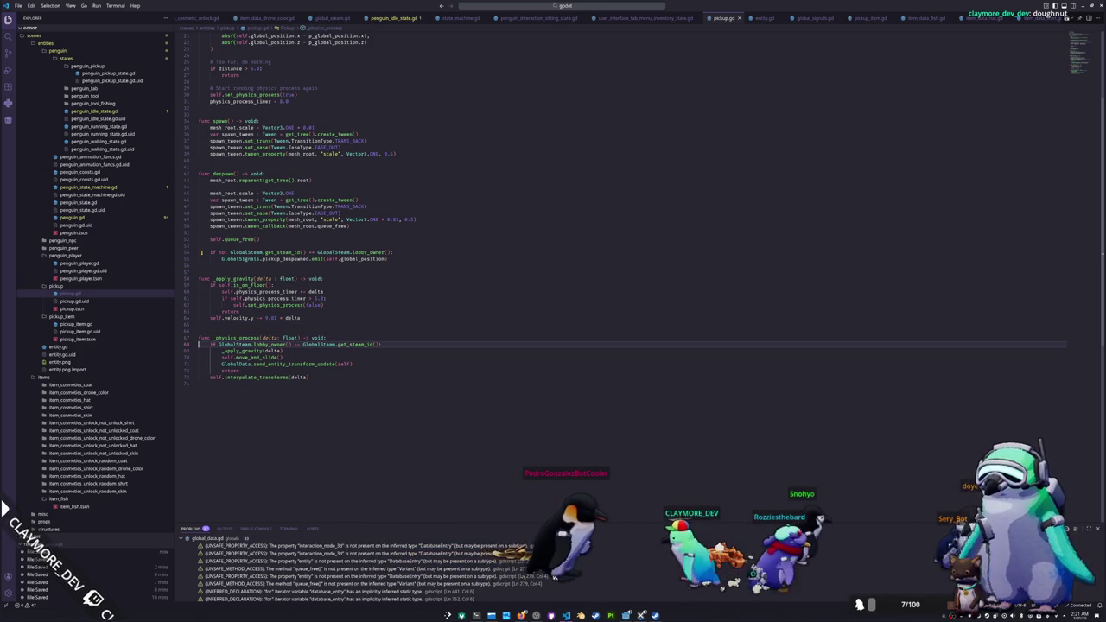
key(Up)
key(Up)
key(Up)
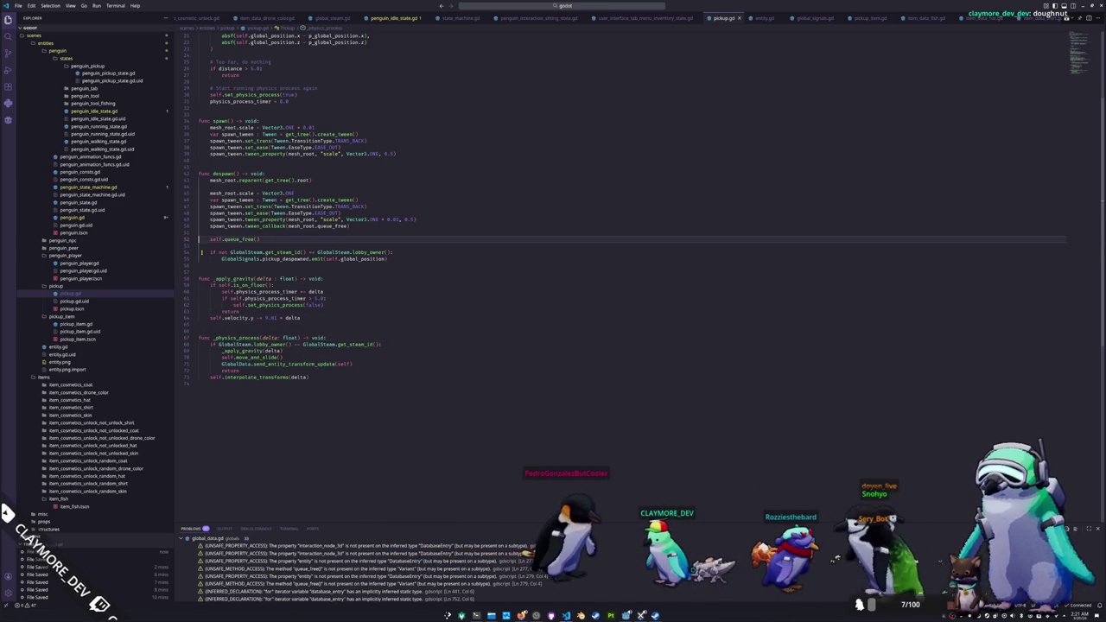
key(Up)
key(Up)
key(Up)
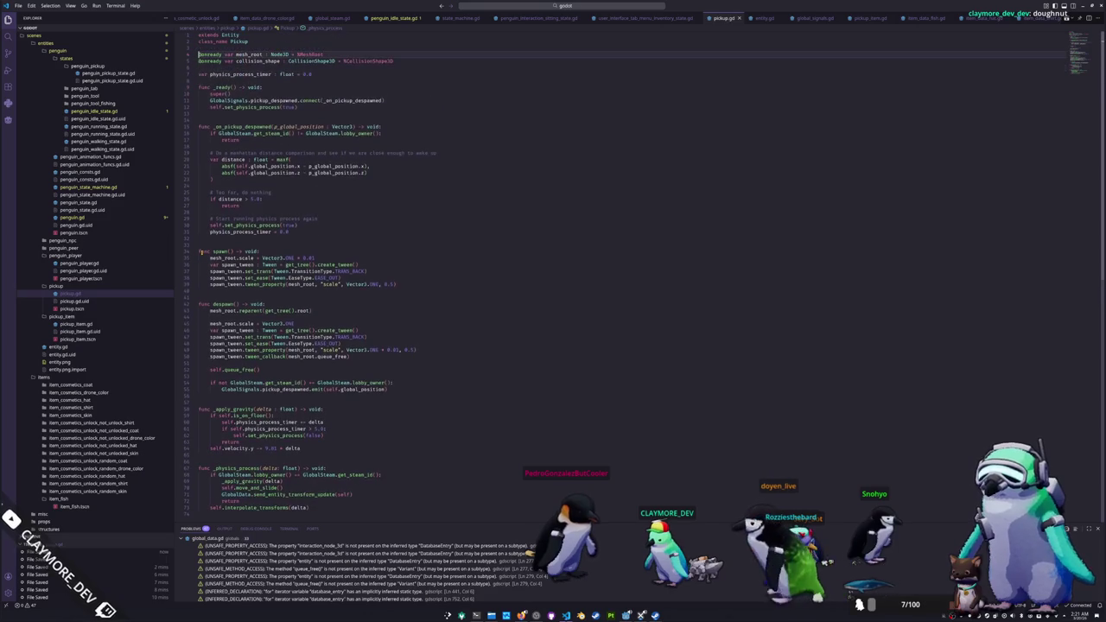
Step: Step through the rest of pickup.gd, glance at pickup_item.gd, then go to global_data.gd
key(Down)
key(Down)
key(Down)
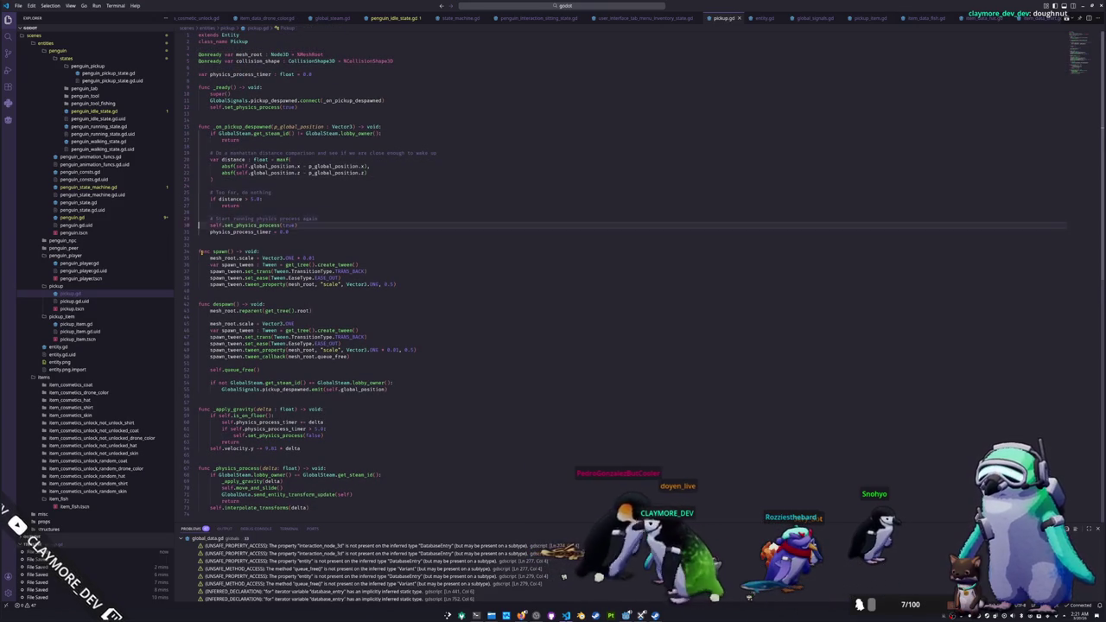
key(Down)
key(Down)
key(Down)
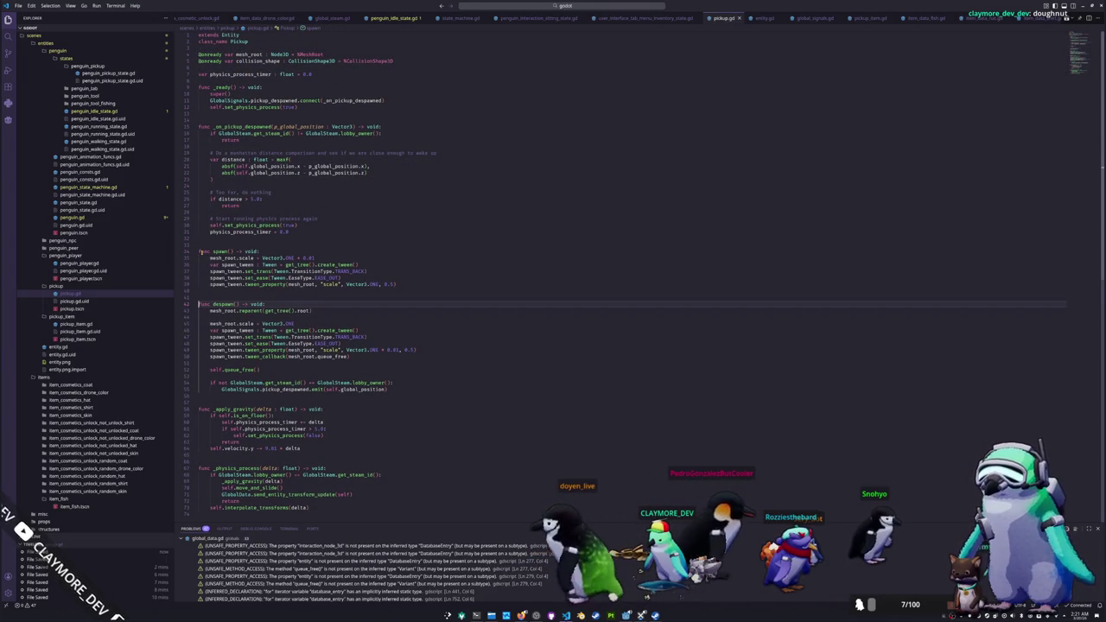
key(Down)
key(Down)
key(Down)
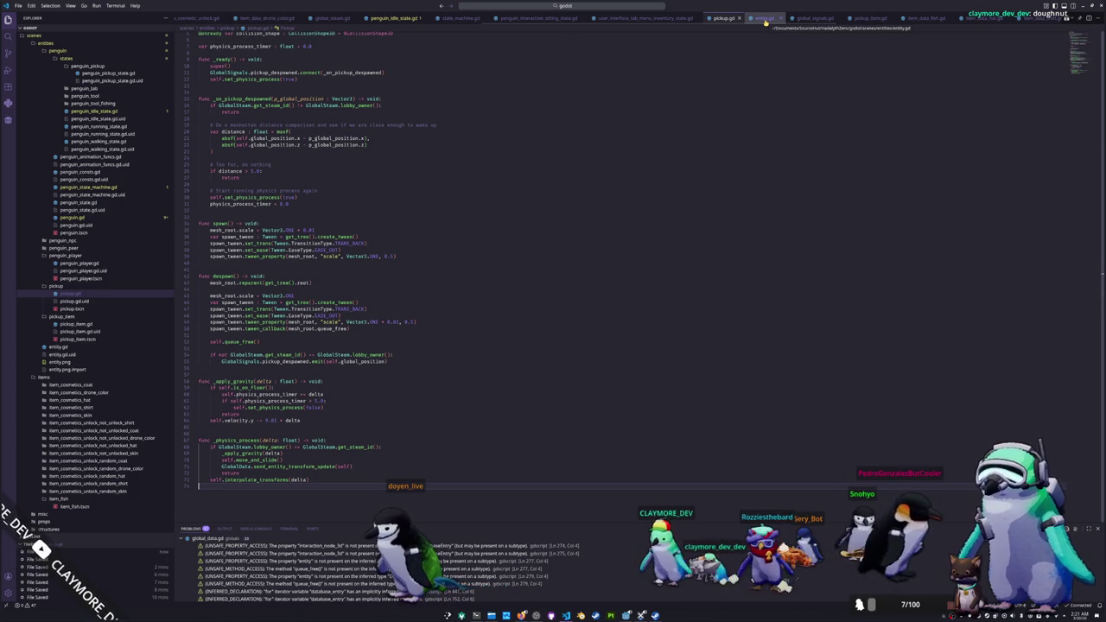
click(869, 18)
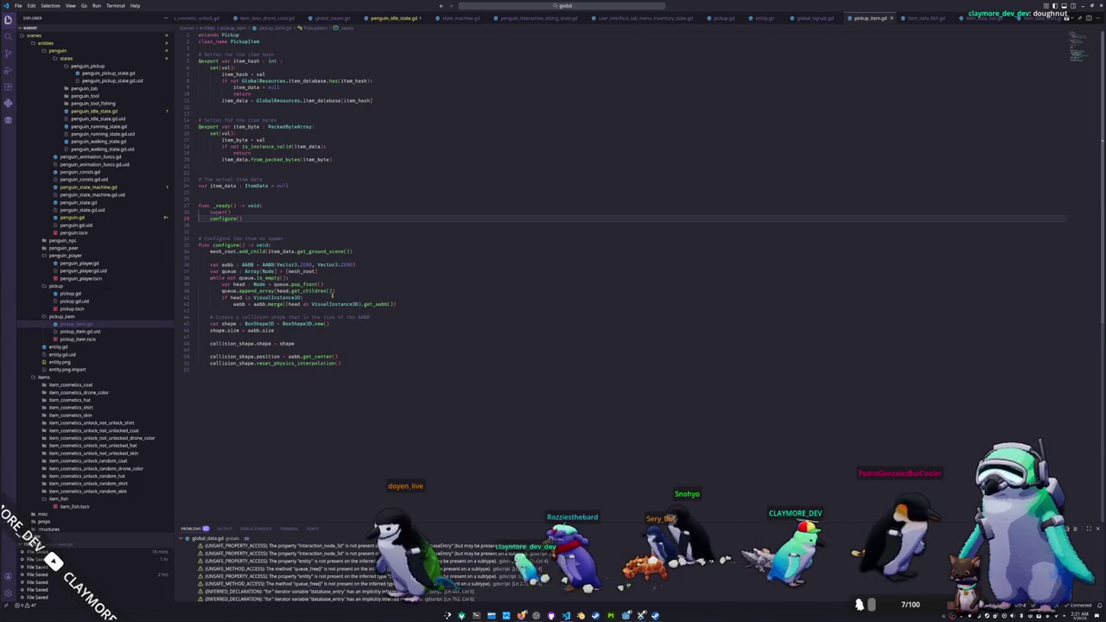
scroll(885, 27, left, 5)
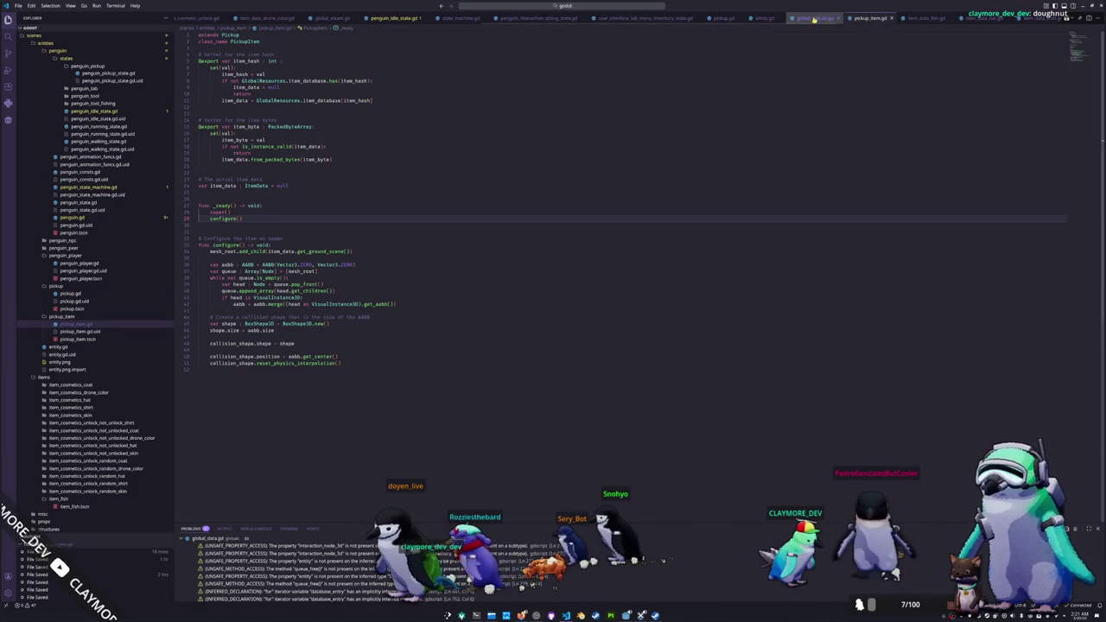
scroll(542, 17, left, 4)
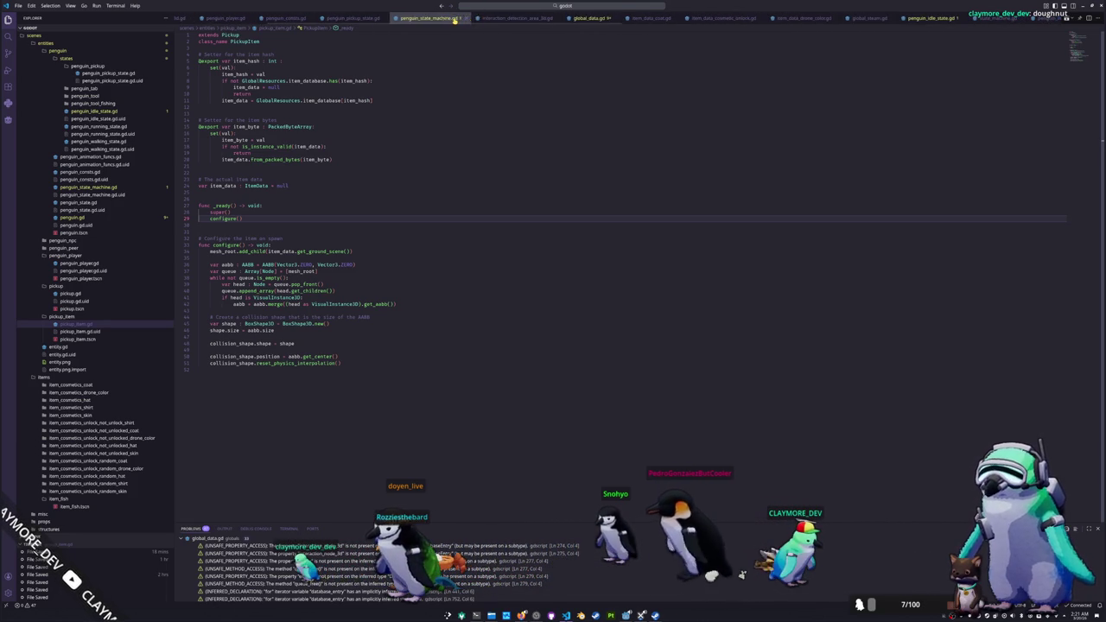
click(590, 17)
Step: Search global_data.gd for the spawn_pickup_item handlers
click(394, 195)
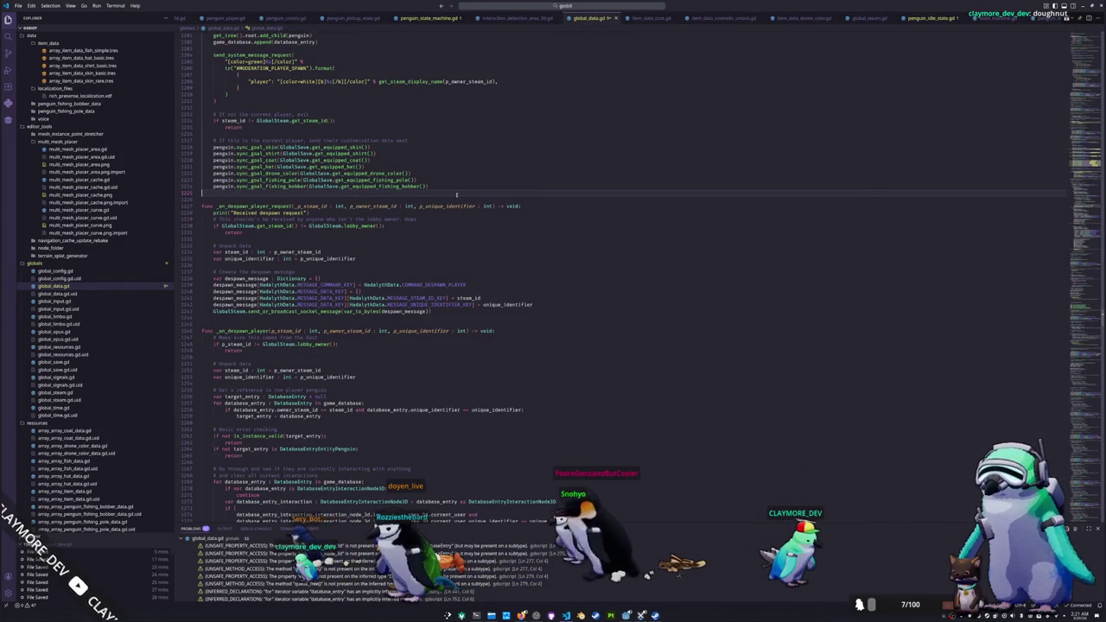
drag(1079, 285, 1077, 175)
scroll(338, 213, up, 15)
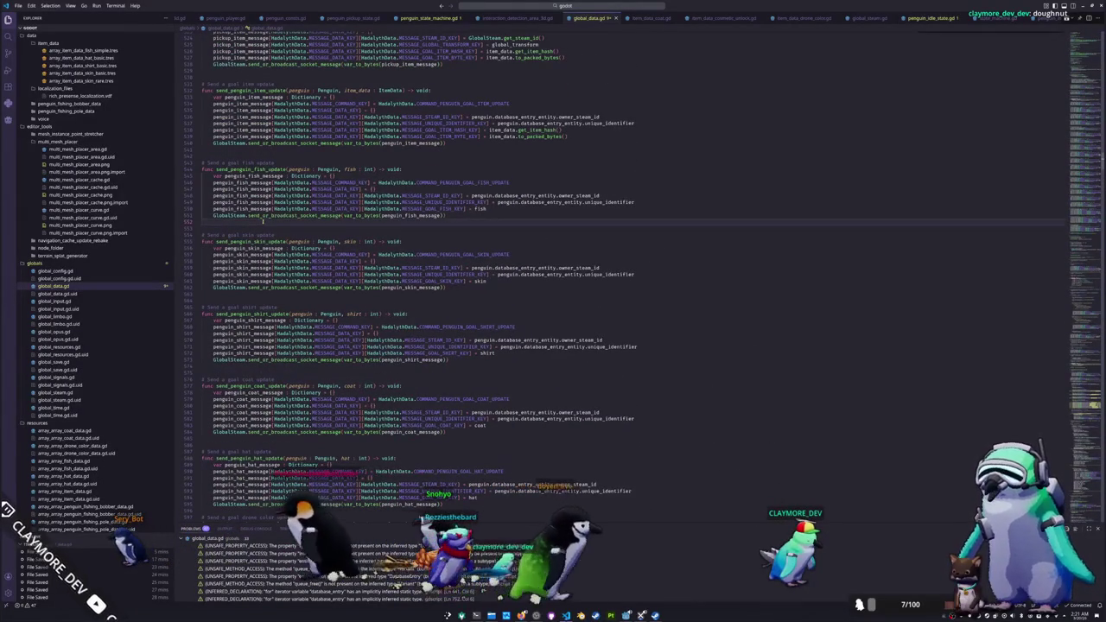
text(send)
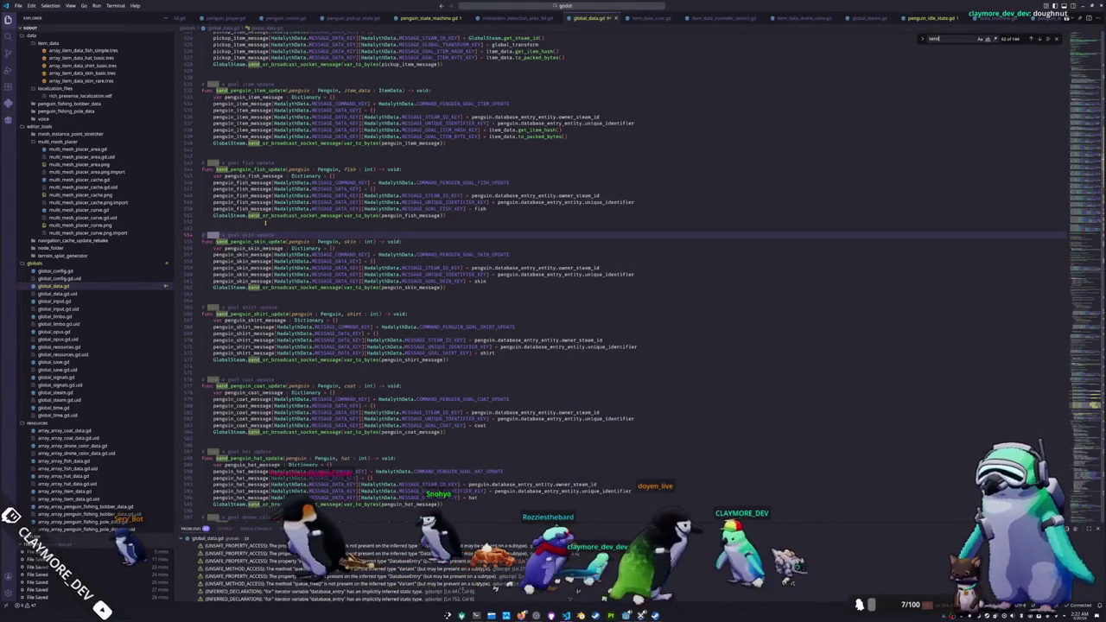
text(_penguinn)
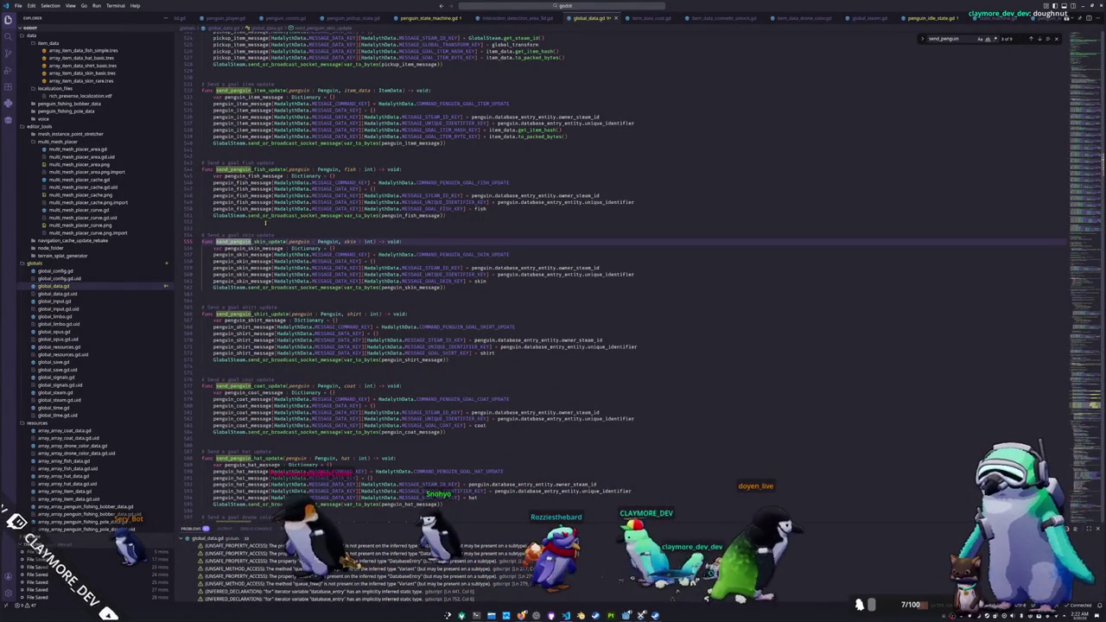
key(BackSpace)
key(BackSpace)
key(BackSpace)
text(item)
key(BackSpace)
key(BackSpace)
key(BackSpace)
text(pit)
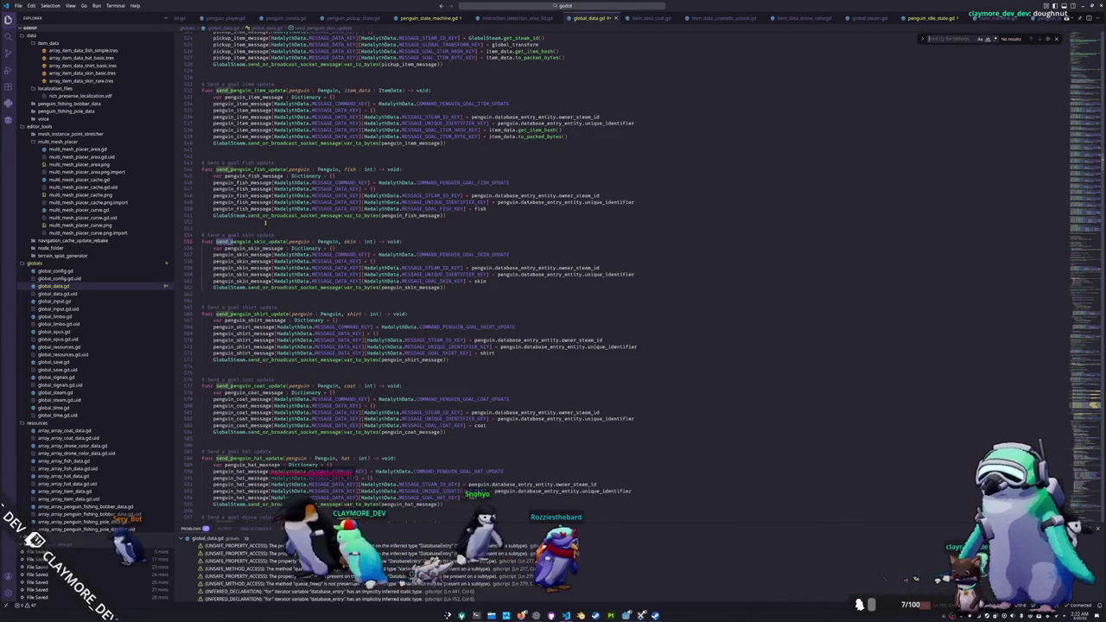
text(spawn_pickup_item)
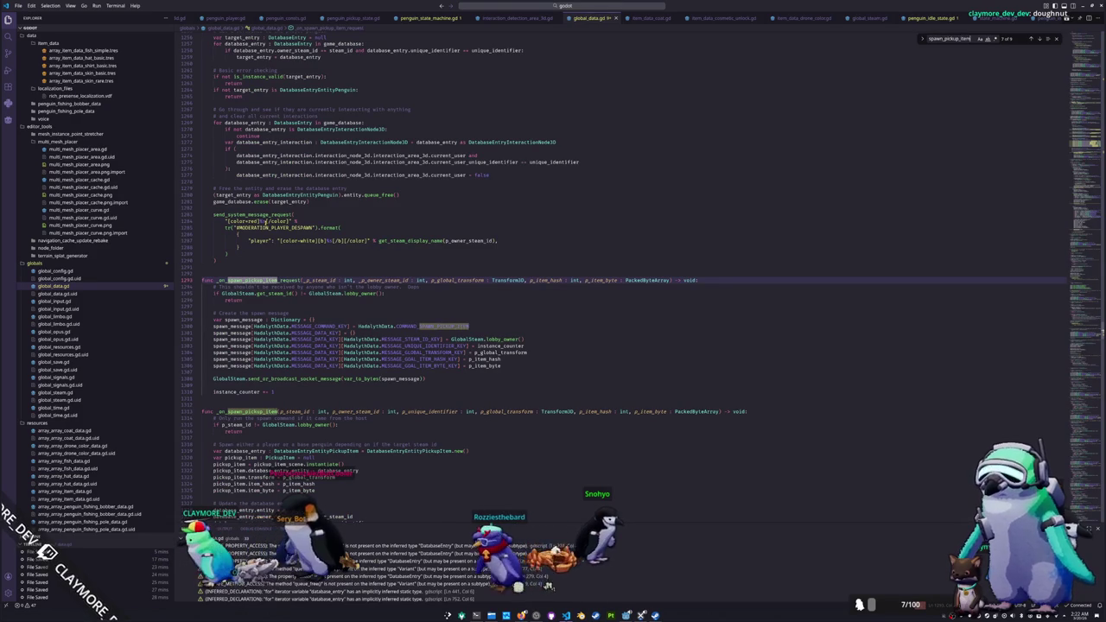
Step: Highlight GlobalSteam.lobby_owner() in _on_spawn_pickup_item_request and scroll through its uses
click(350, 311)
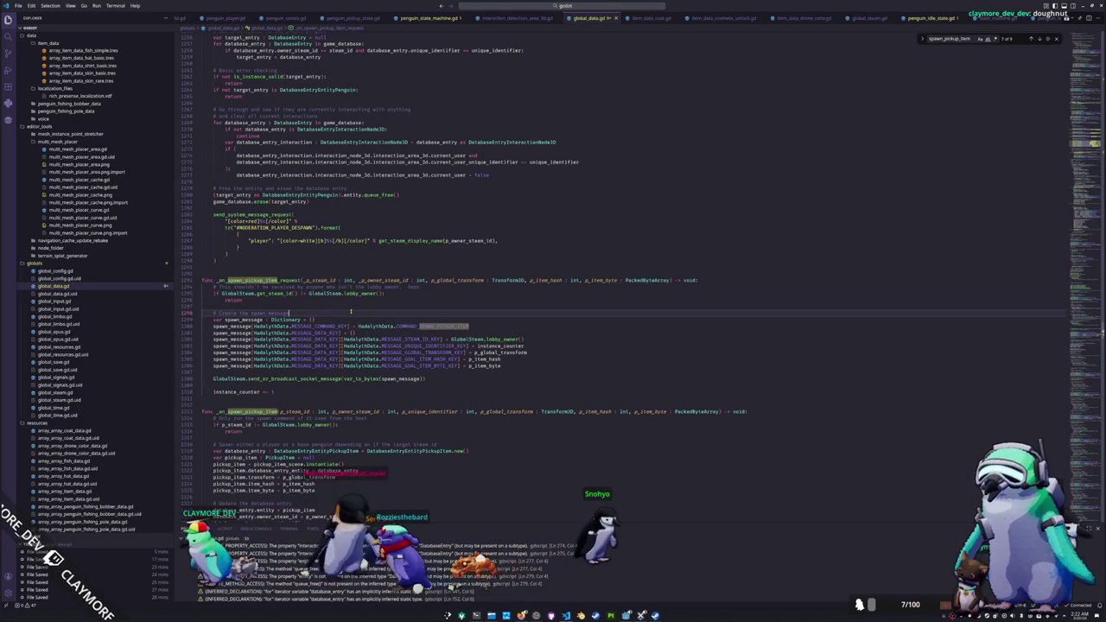
key(Escape)
click(449, 340)
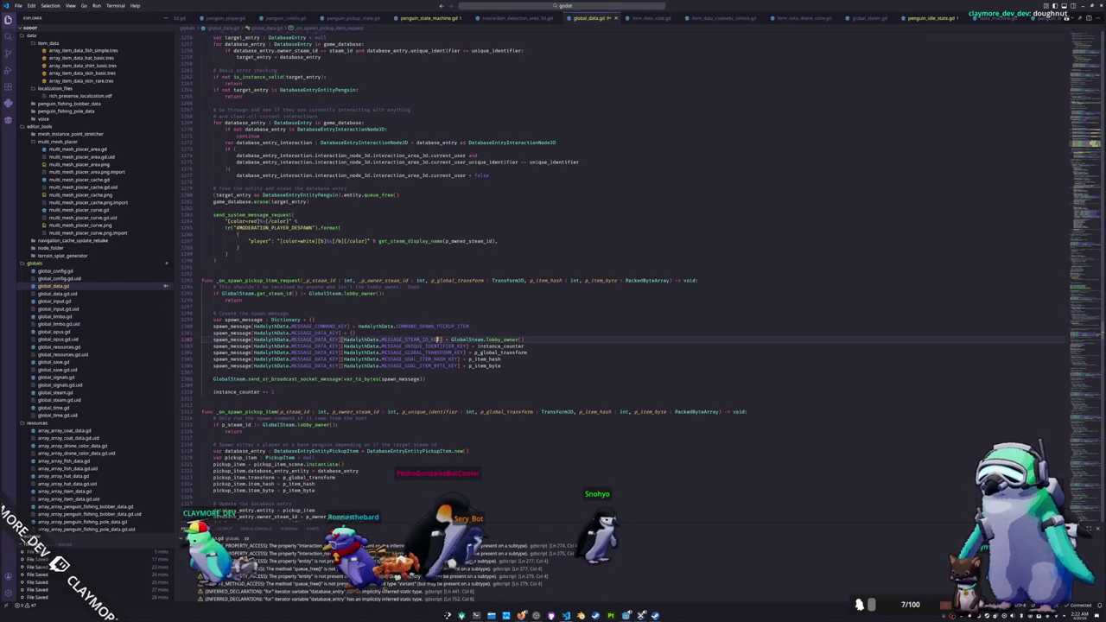
drag(450, 339, 524, 340)
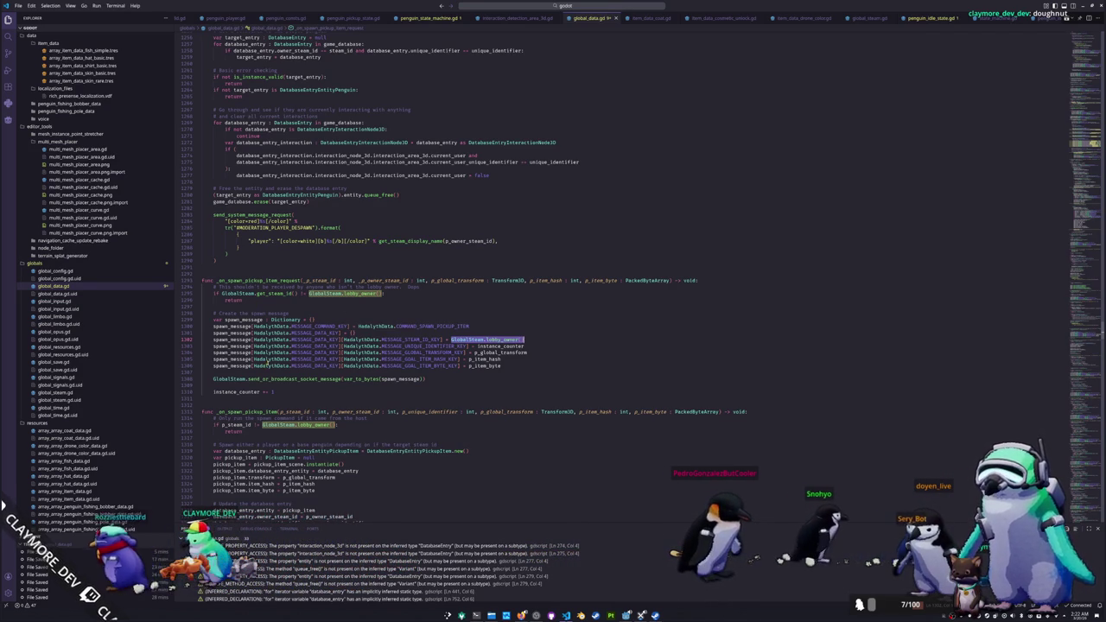
scroll(275, 366, down, 1)
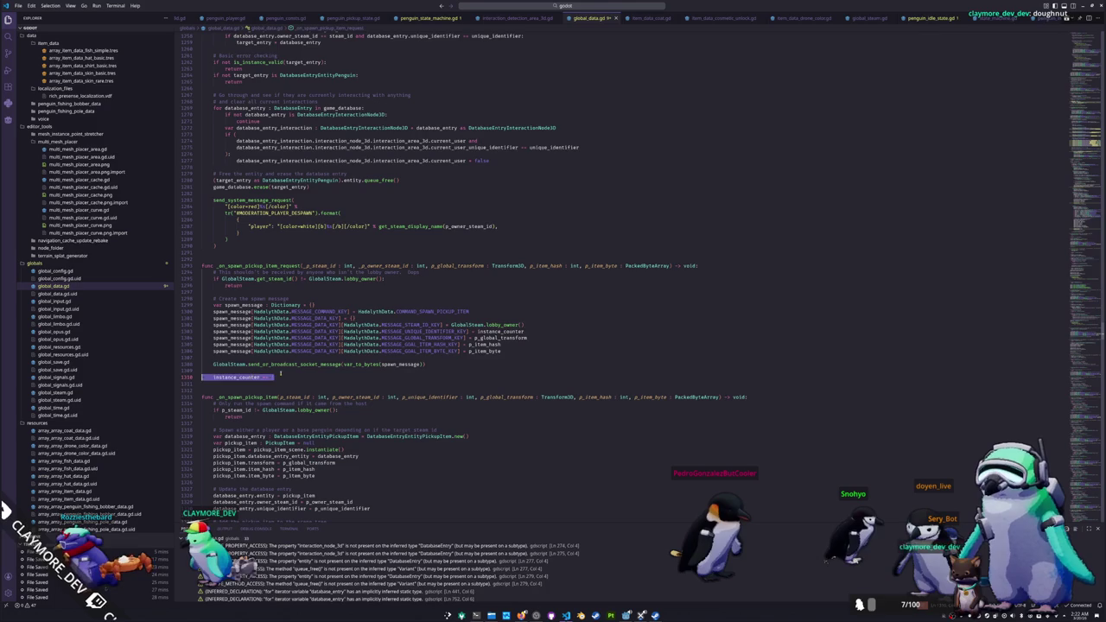
click(311, 358)
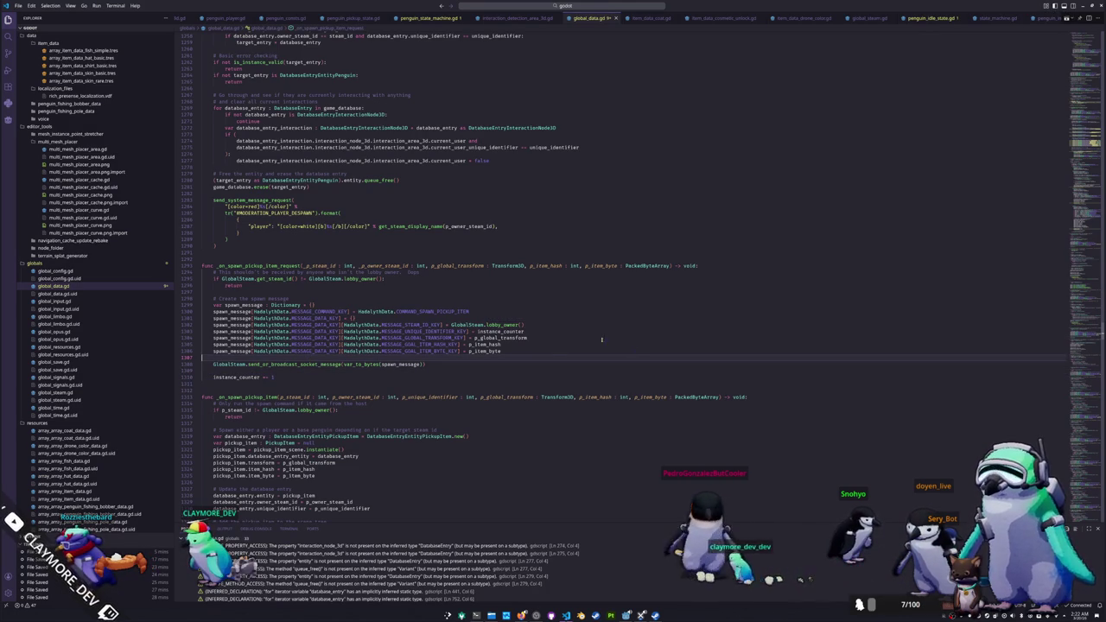
scroll(536, 338, down, 2)
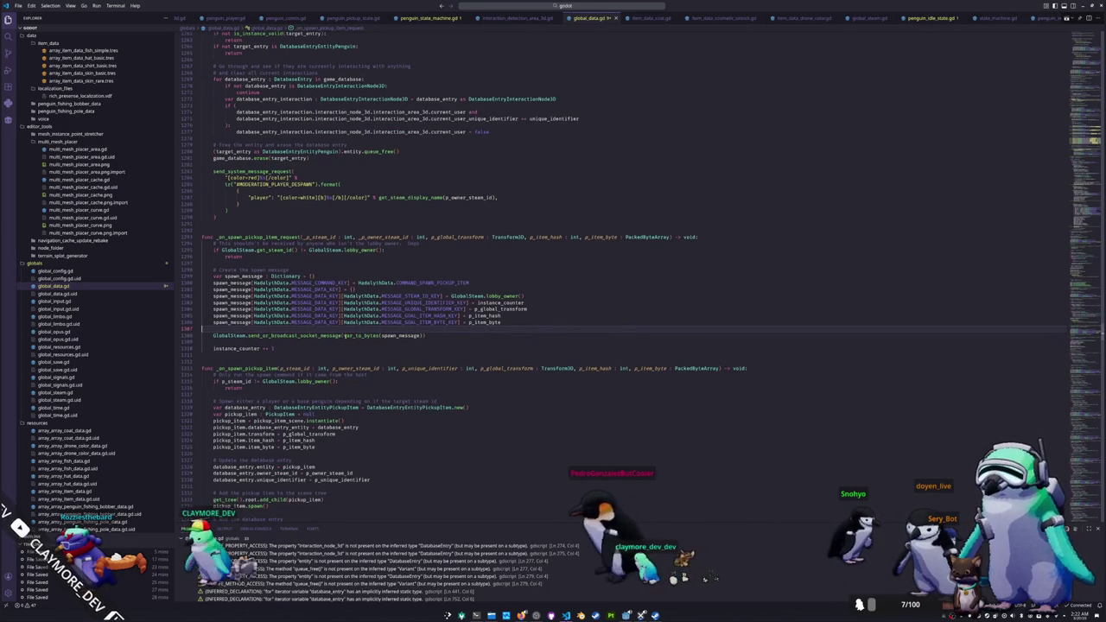
scroll(336, 337, down, 2)
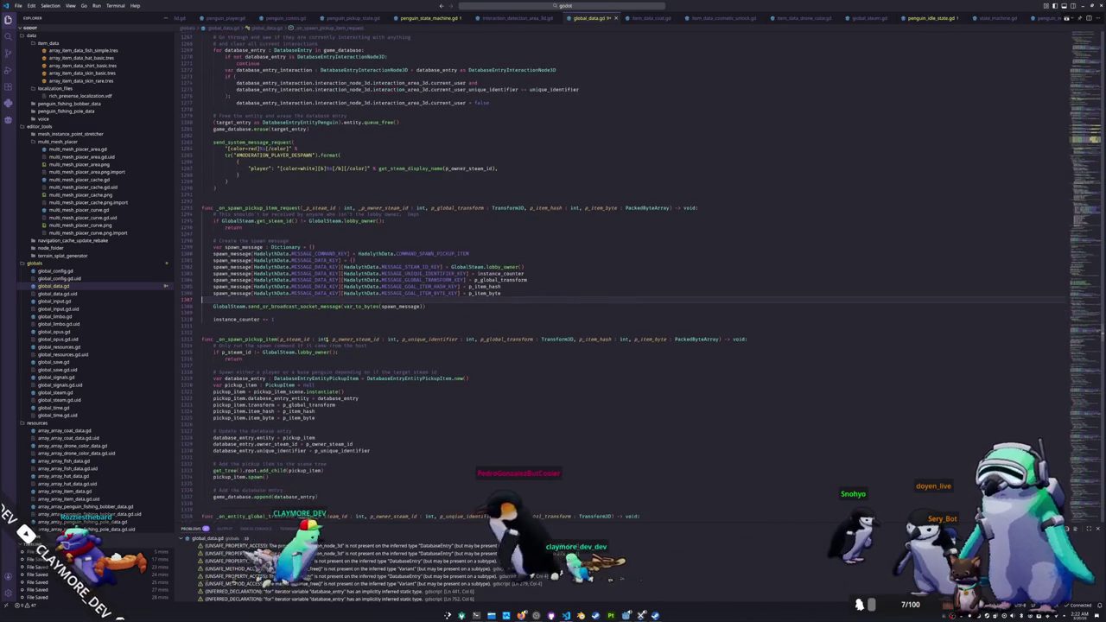
scroll(321, 339, down, 5)
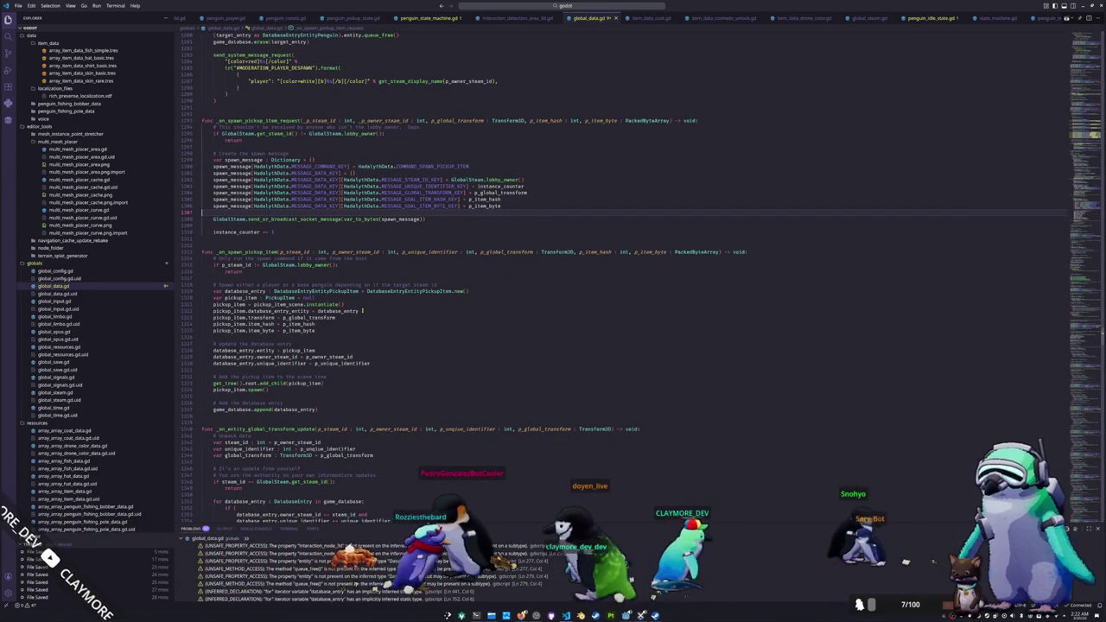
scroll(362, 310, down, 1)
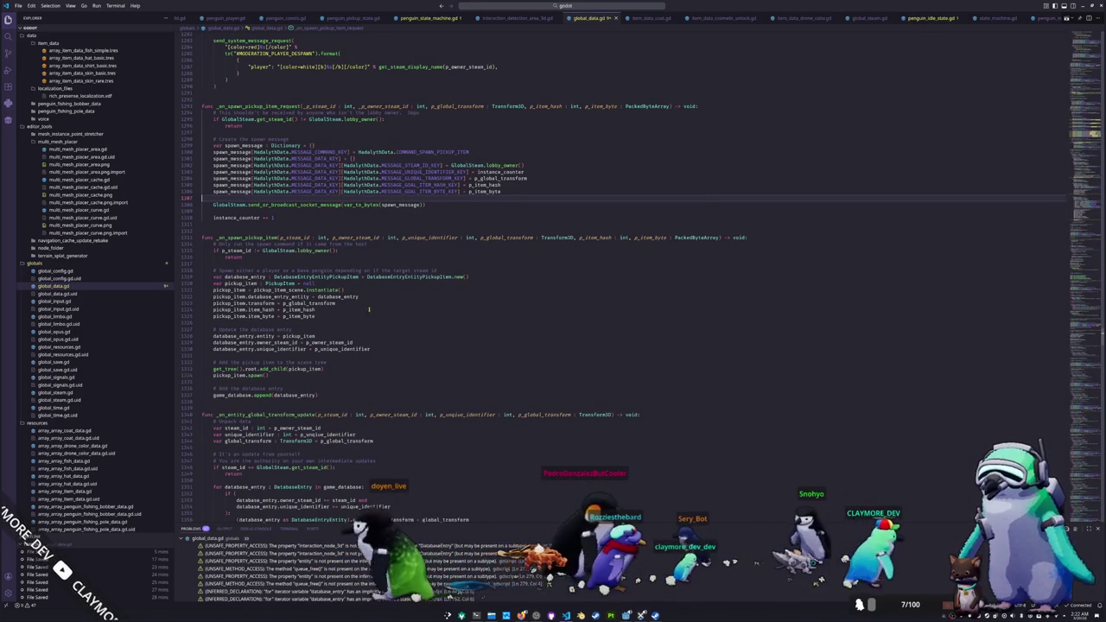
drag(202, 244, 341, 250)
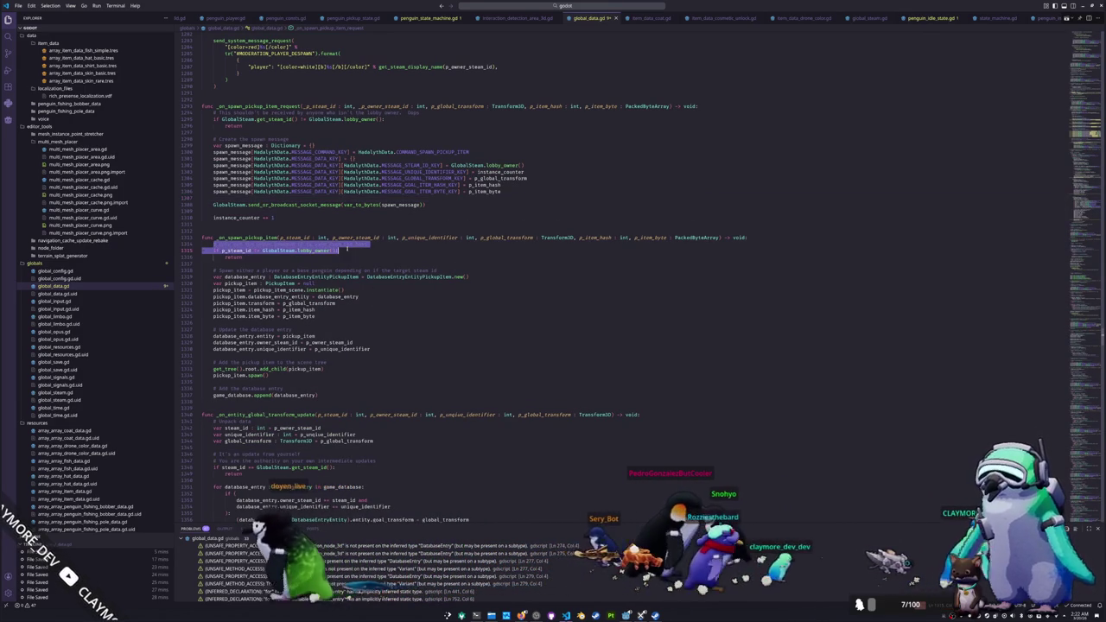
click(297, 263)
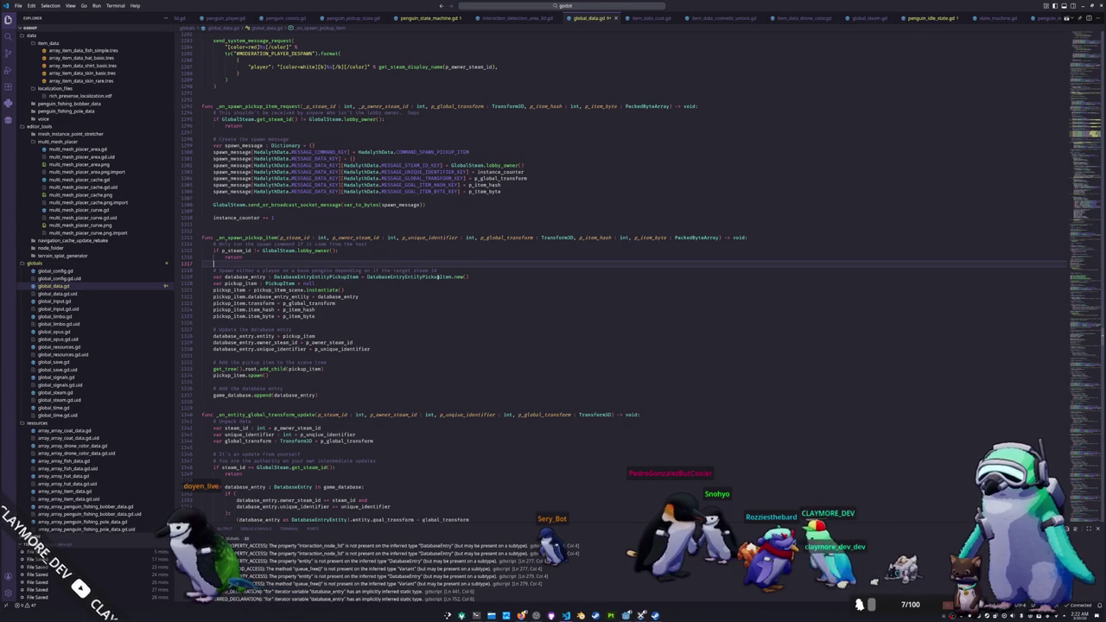
drag(490, 277, 333, 276)
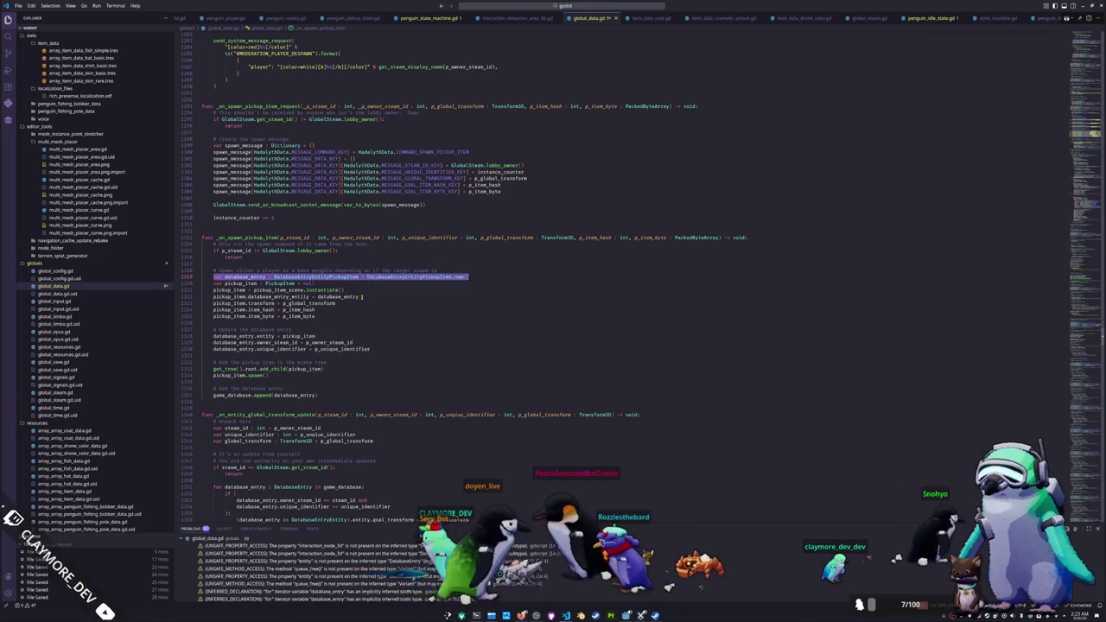
click(361, 296)
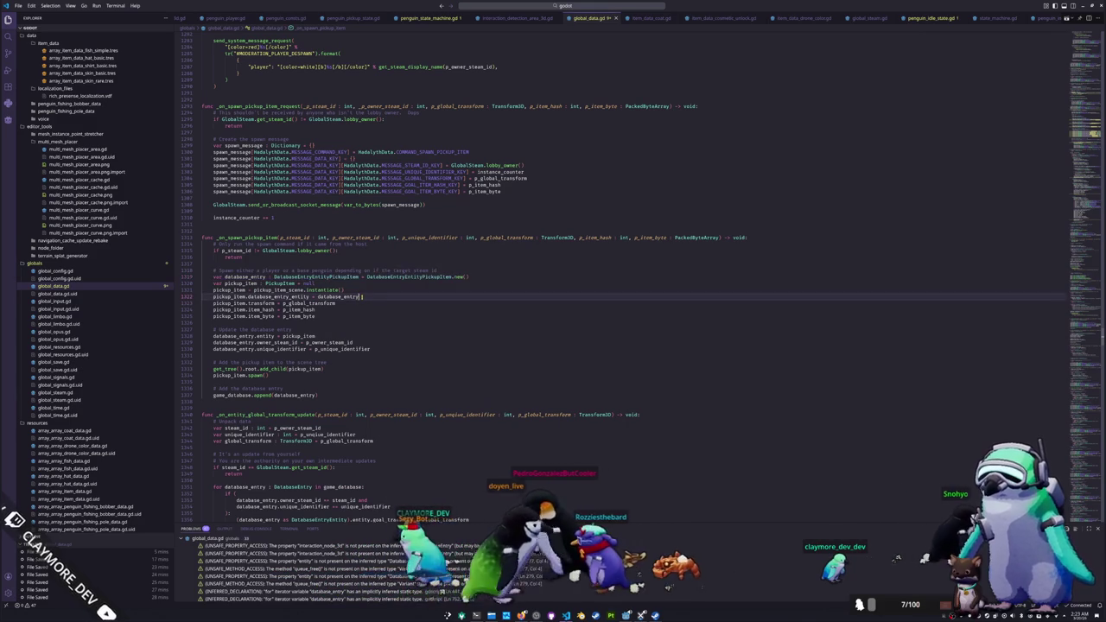
click(231, 297)
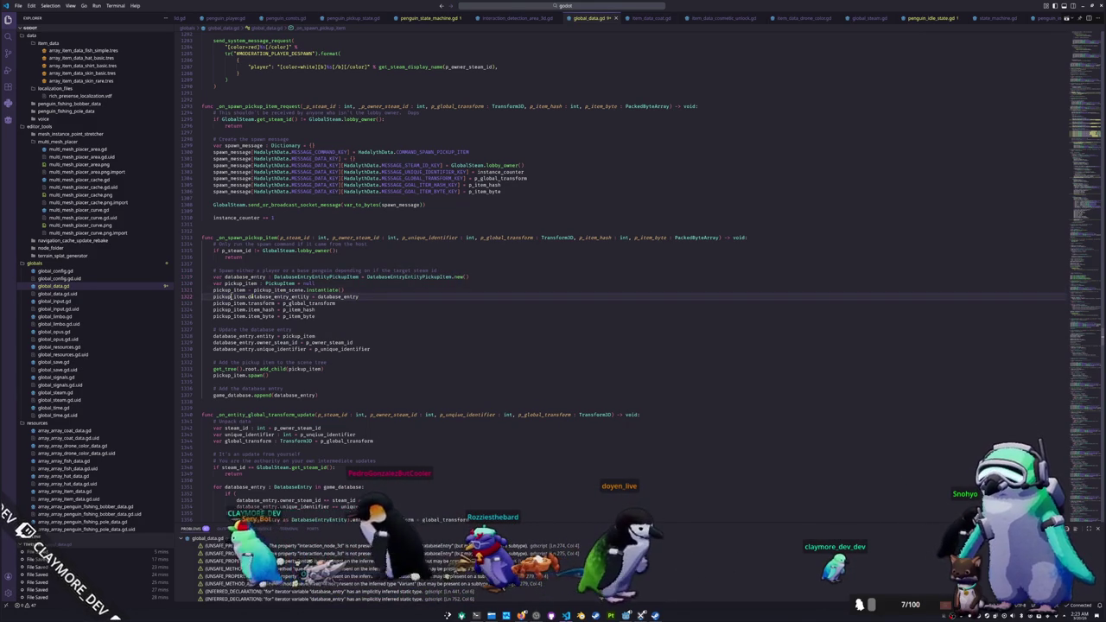
double_click(264, 297)
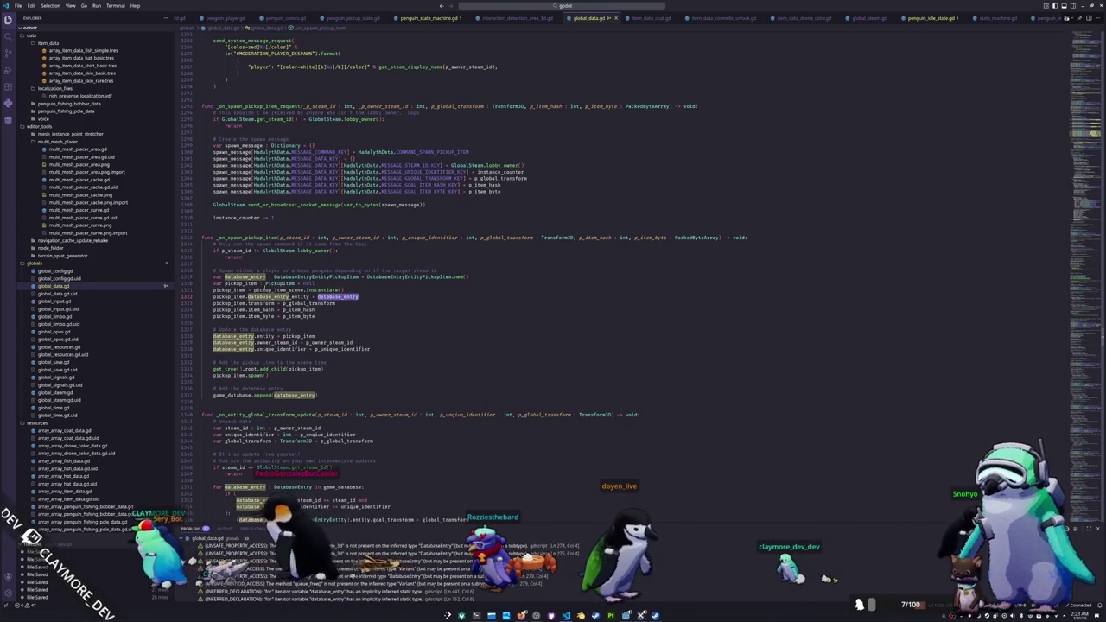
double_click(278, 289)
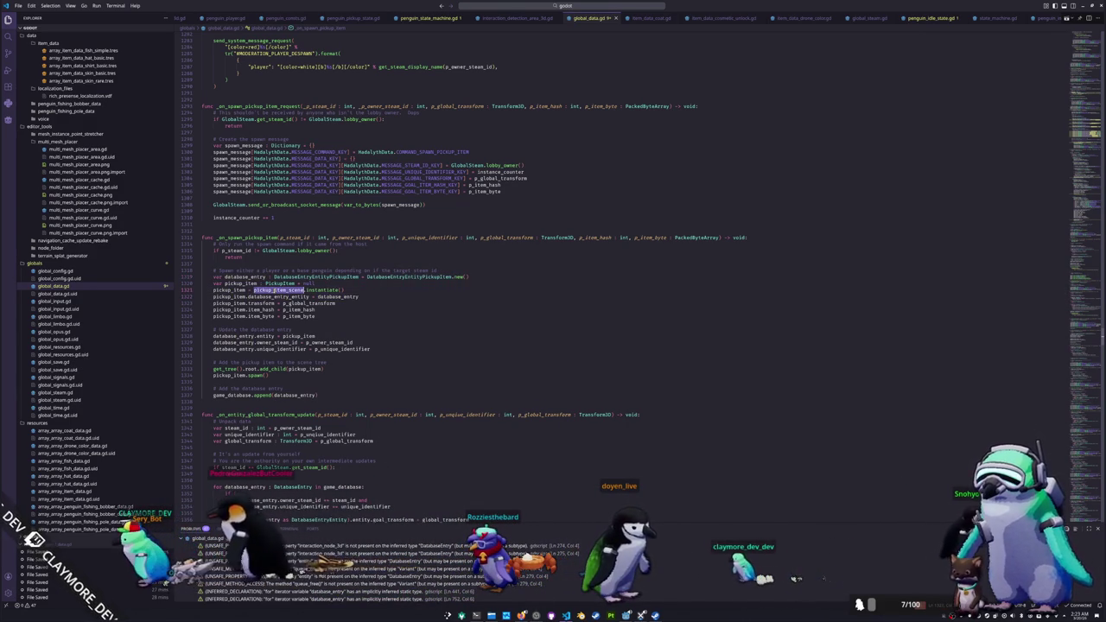
click(256, 303)
double_click(305, 304)
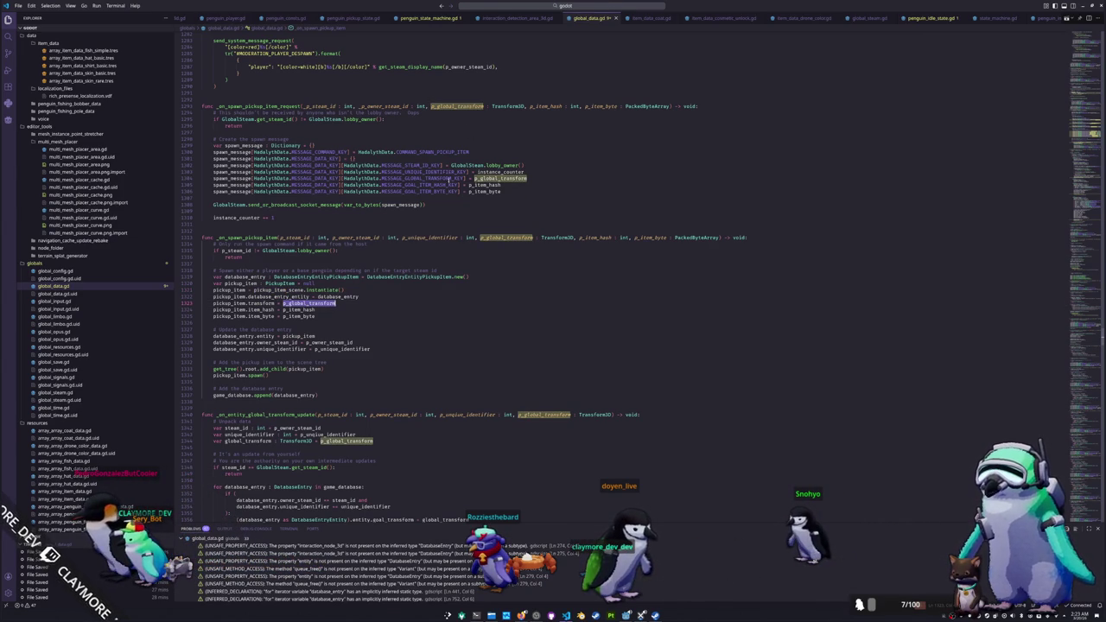
double_click(299, 309)
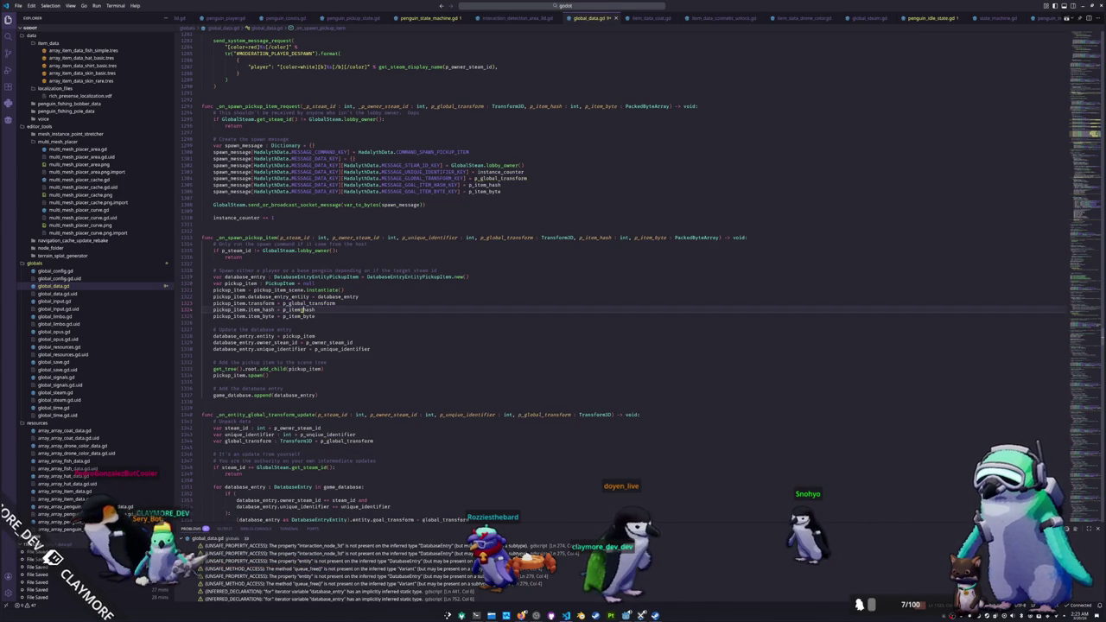
double_click(299, 316)
click(316, 325)
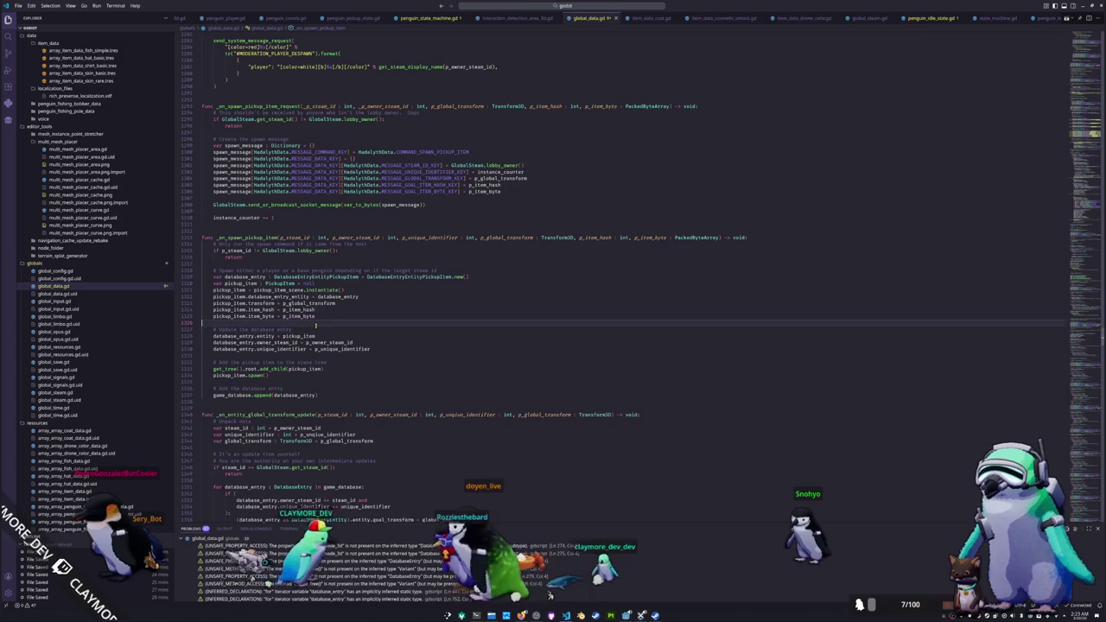
double_click(304, 336)
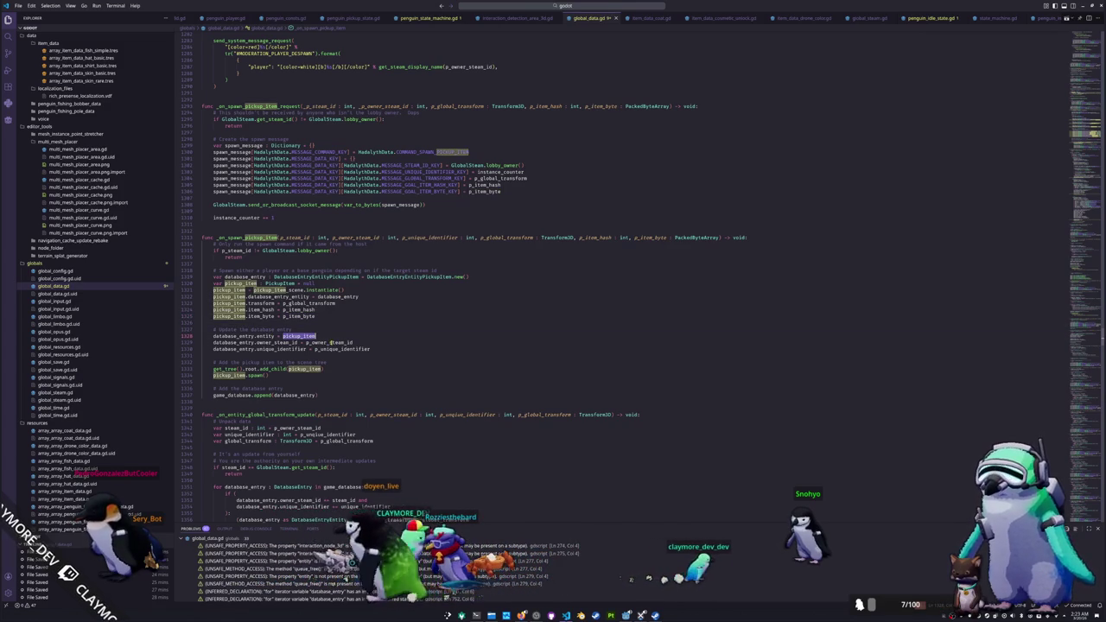
double_click(329, 342)
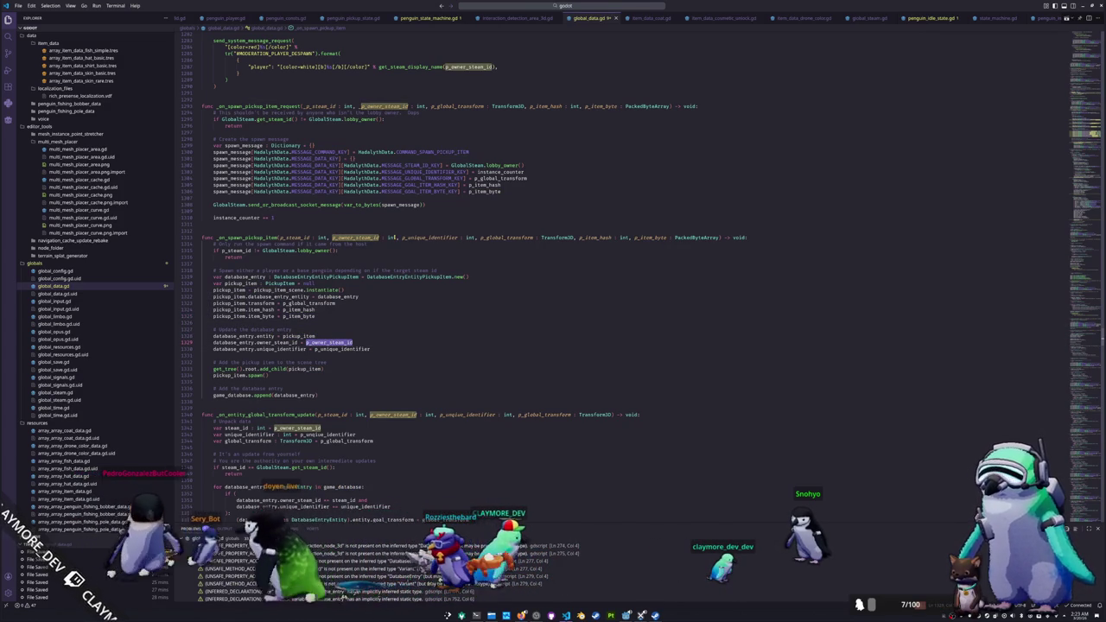
drag(395, 236, 332, 237)
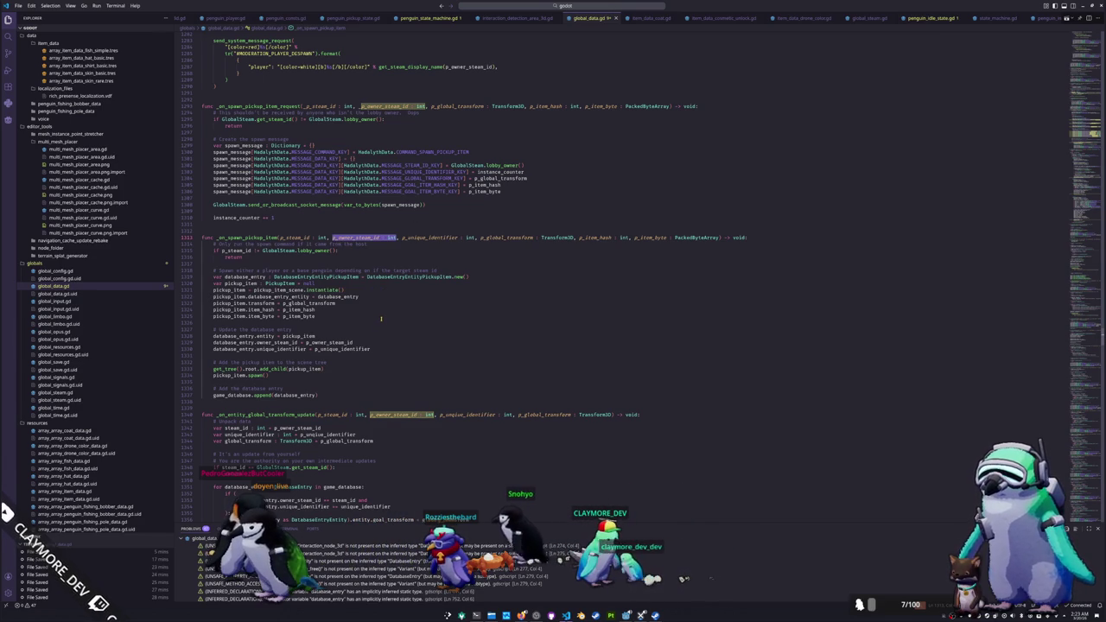
scroll(387, 308, down, 2)
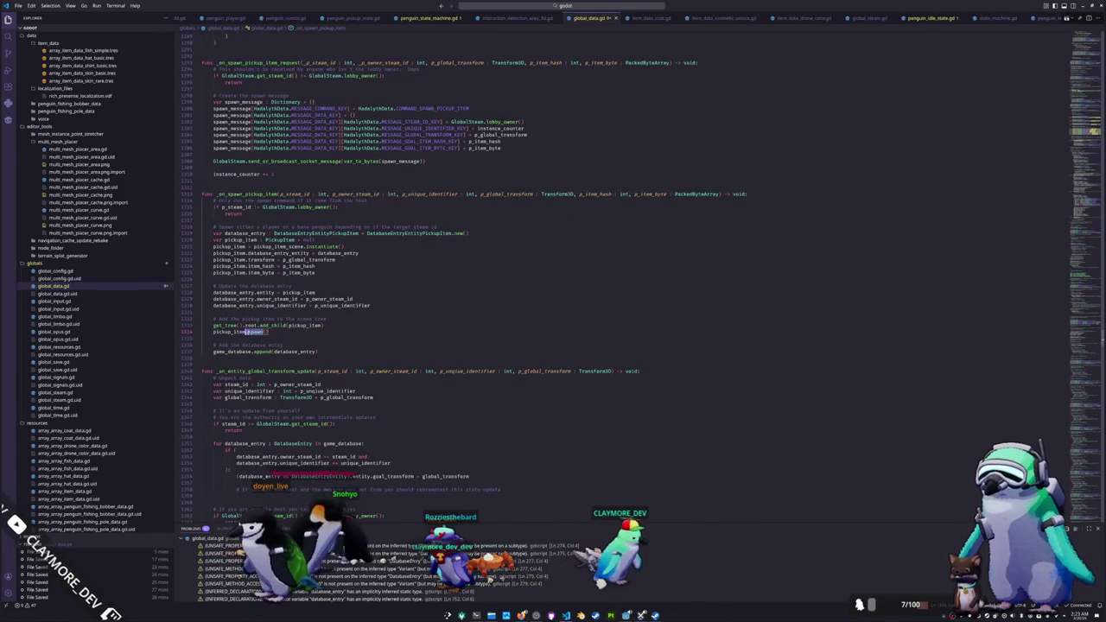
key(shift+Home)
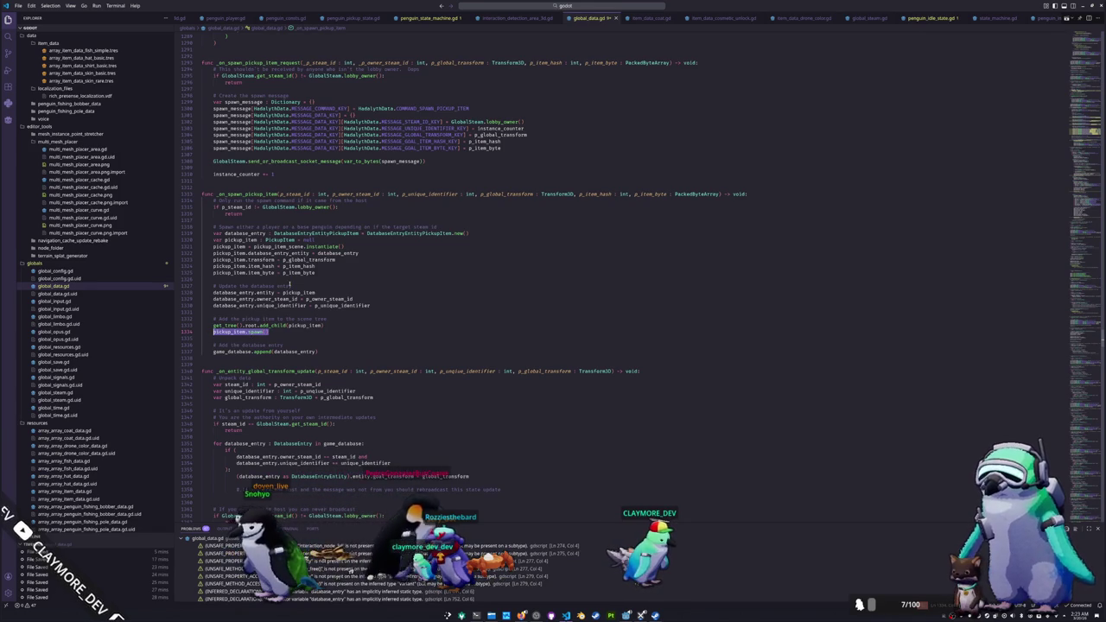
scroll(344, 329, down, 2)
scroll(344, 329, down, 6)
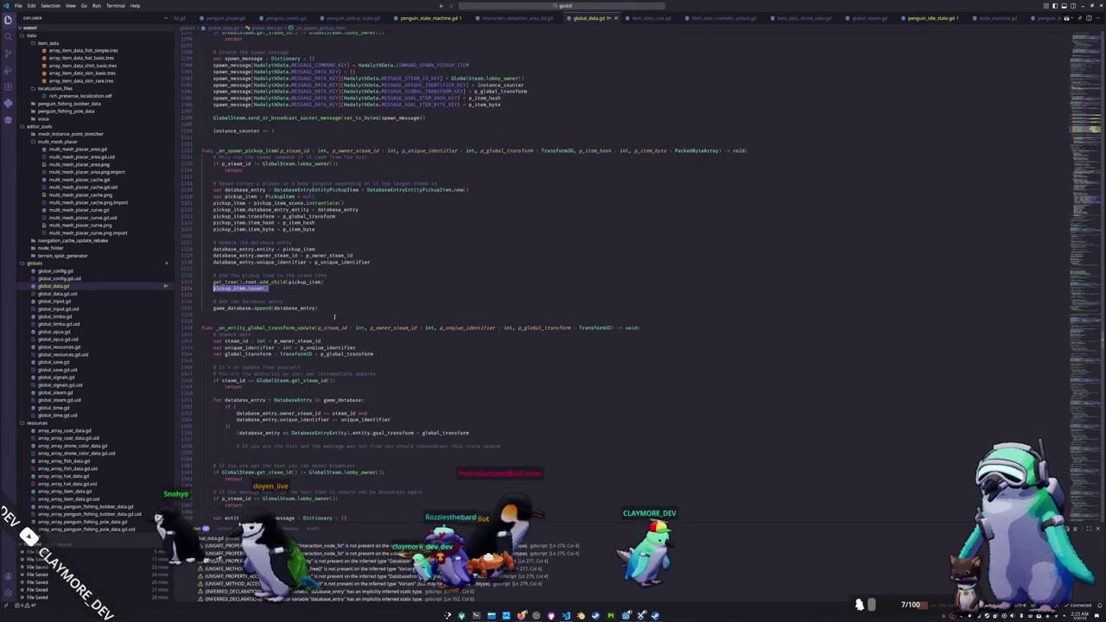
scroll(308, 312, down, 2)
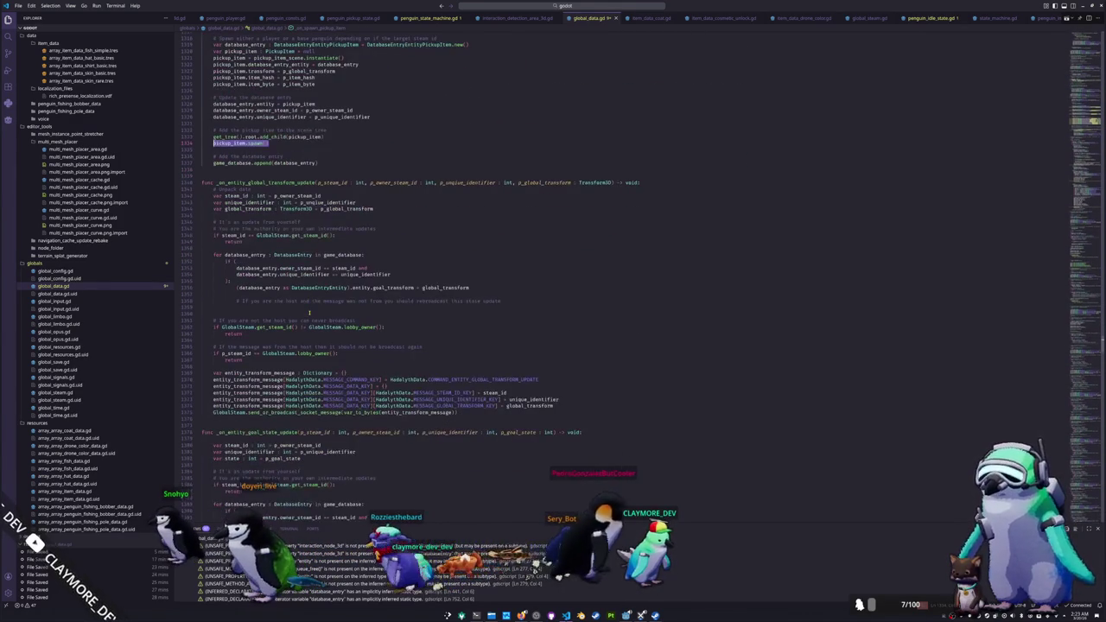
scroll(310, 311, down, 2)
scroll(311, 309, down, 10)
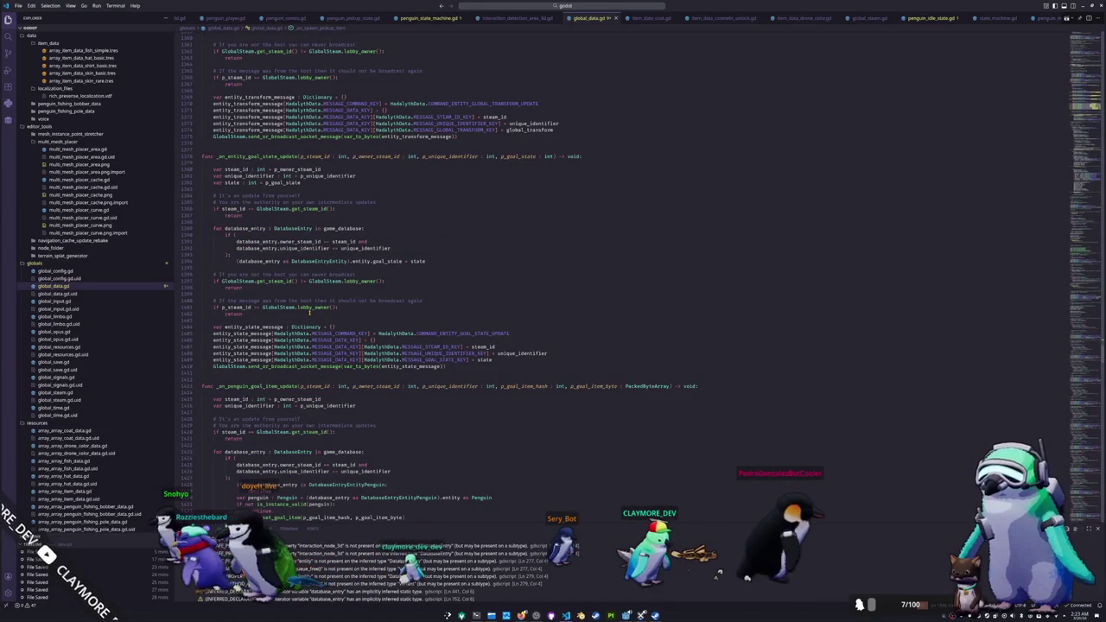
scroll(310, 313, up, 12)
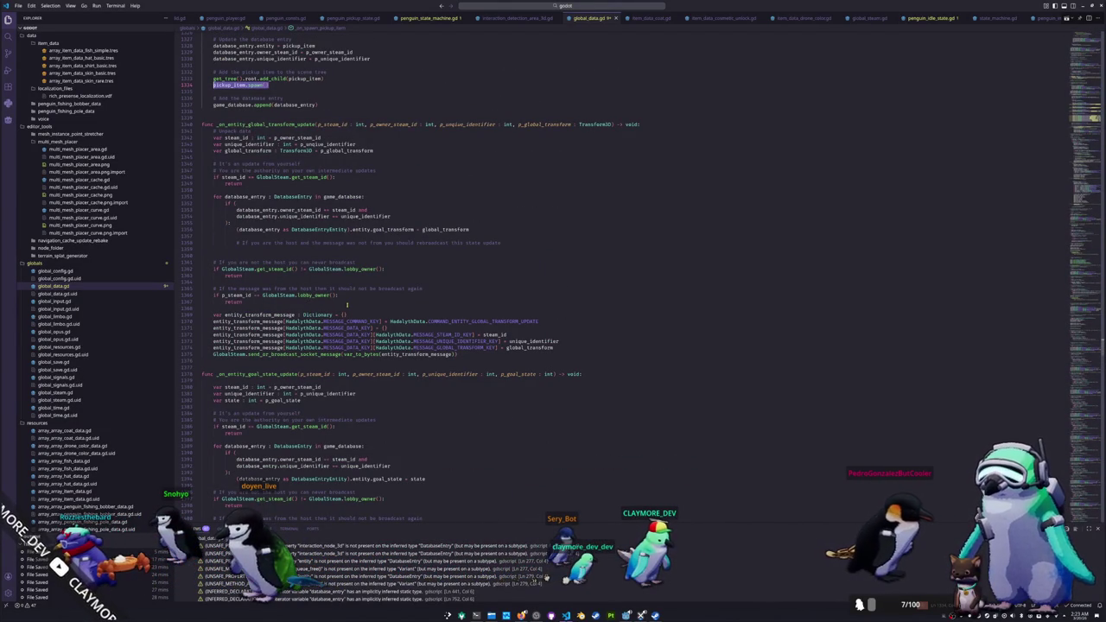
scroll(346, 304, up, 1)
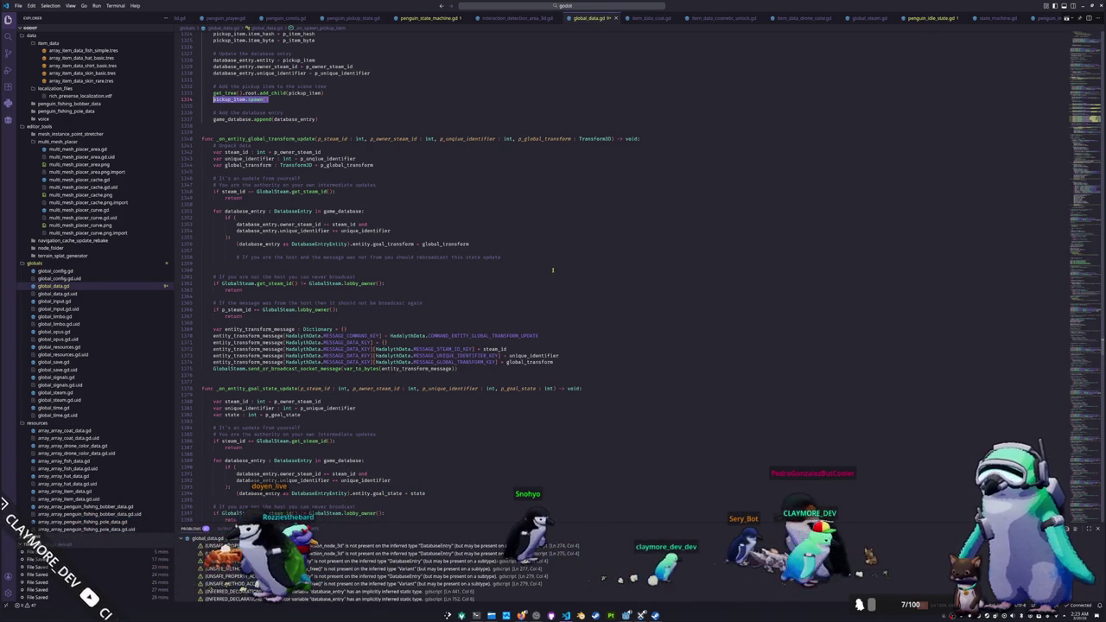
scroll(552, 270, down, 10)
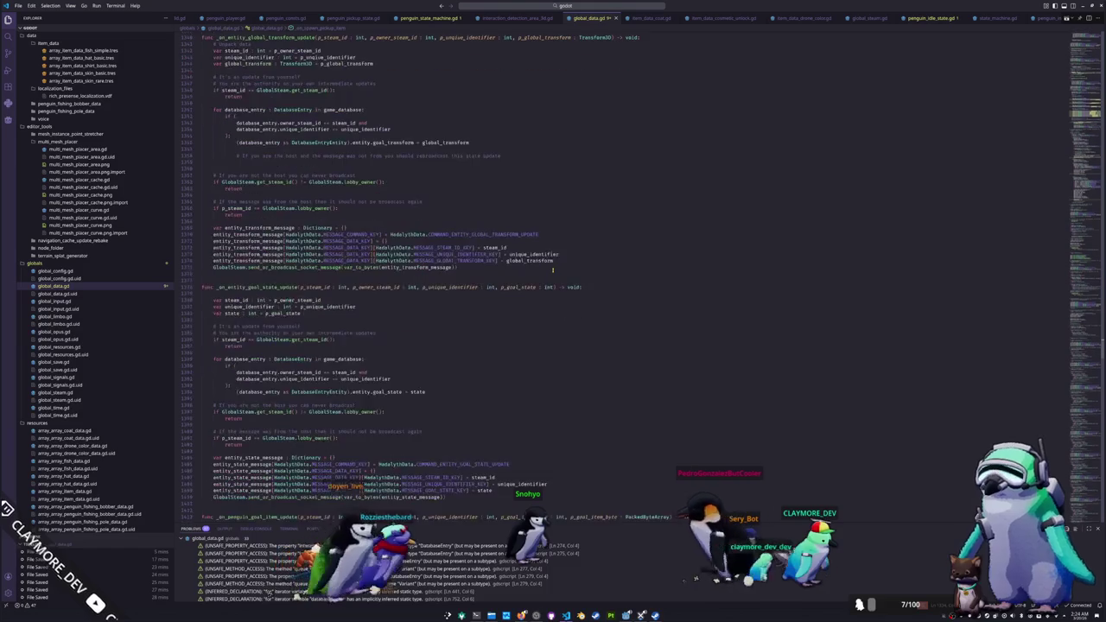
scroll(552, 270, down, 8)
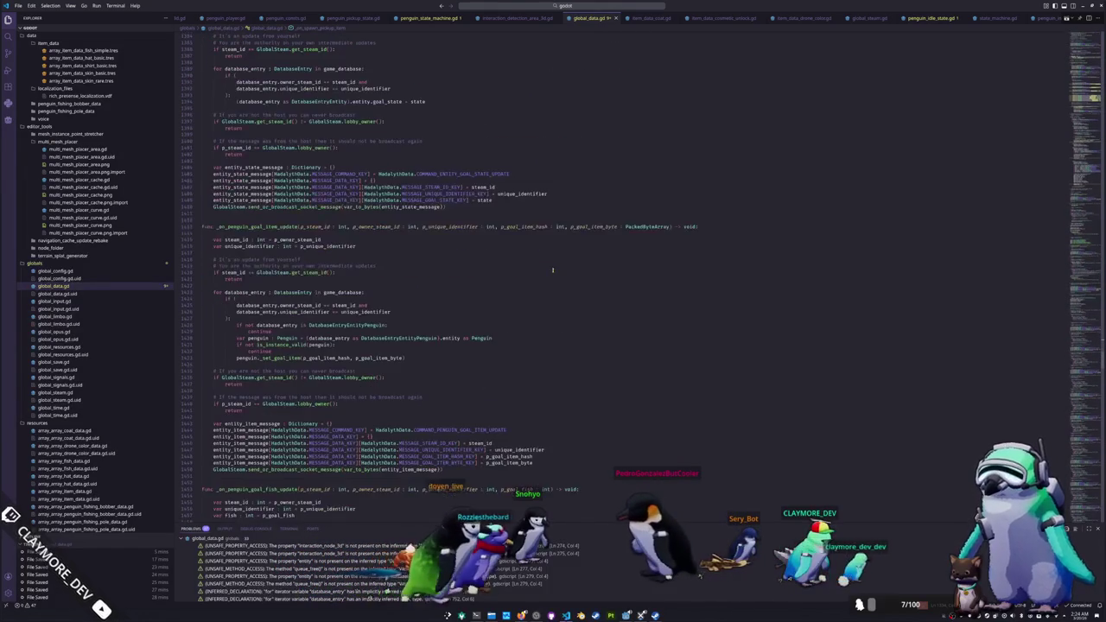
scroll(552, 269, down, 20)
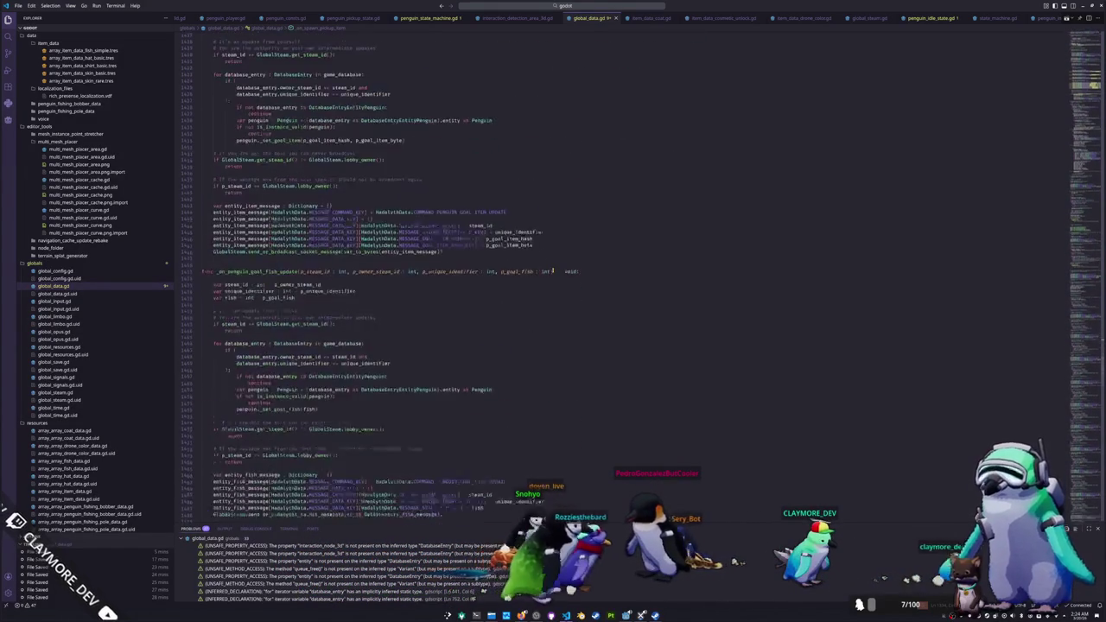
scroll(752, 341, down, 20)
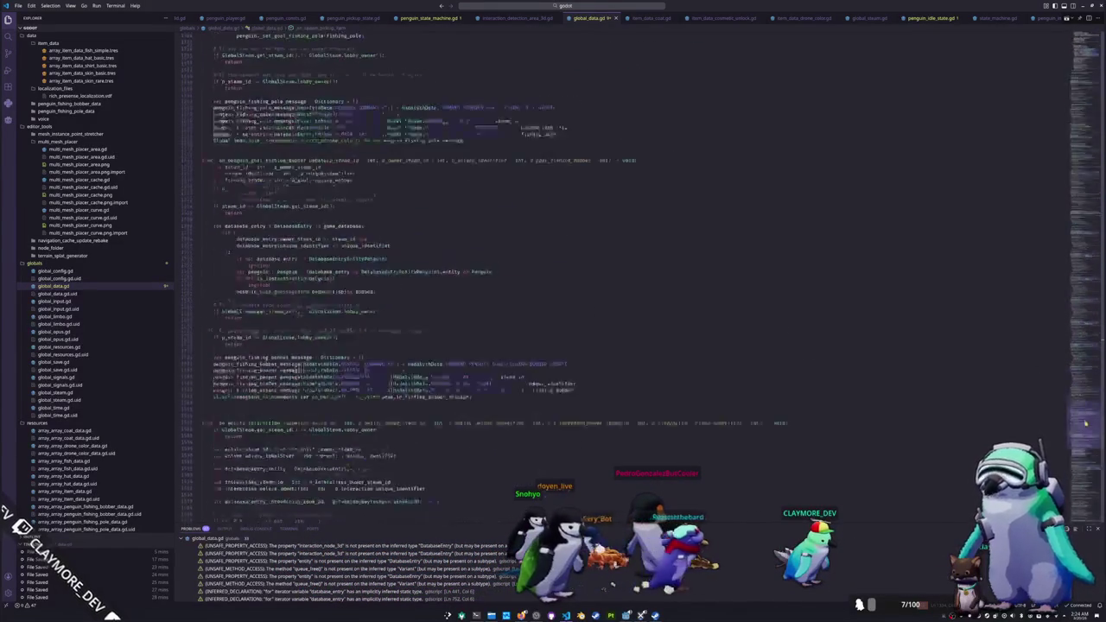
scroll(437, 171, up, 5)
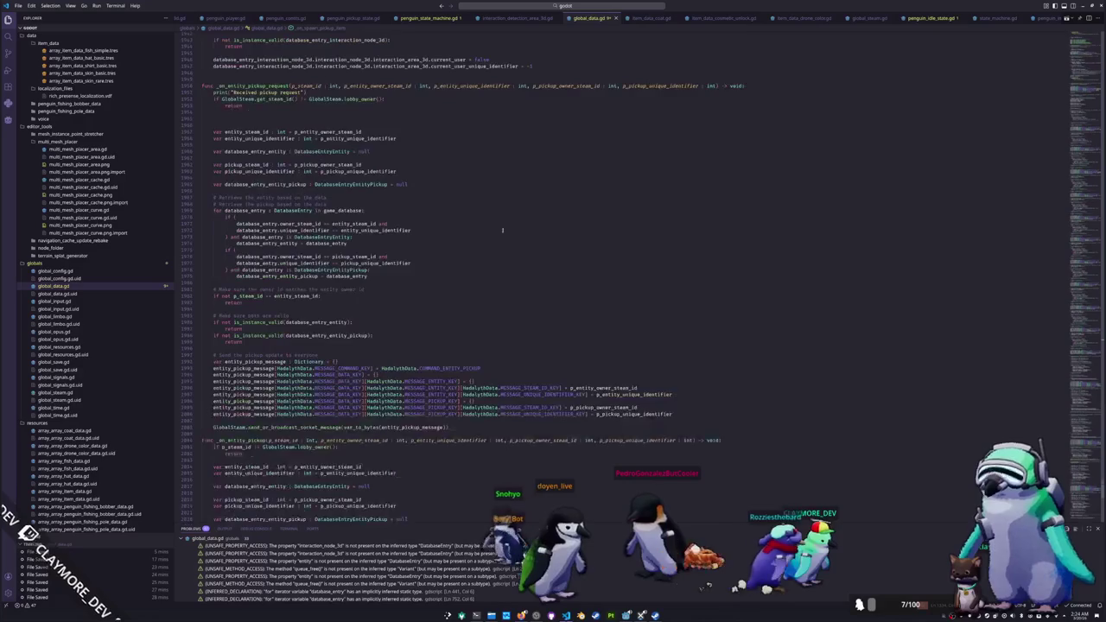
Step: Delete the debug print line and extra blank lines below the lobby owner check in _on_entity_pickup_request
click(298, 128)
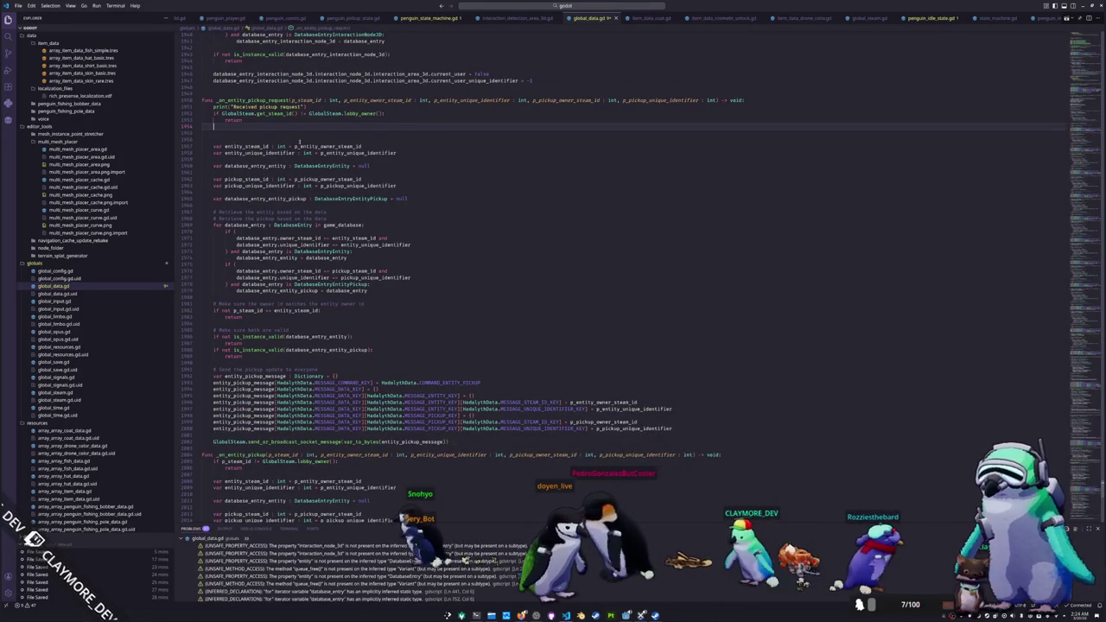
key(ctrl+shift+k)
key(ctrl+shift+k)
key(Up)
key(Up)
key(Up)
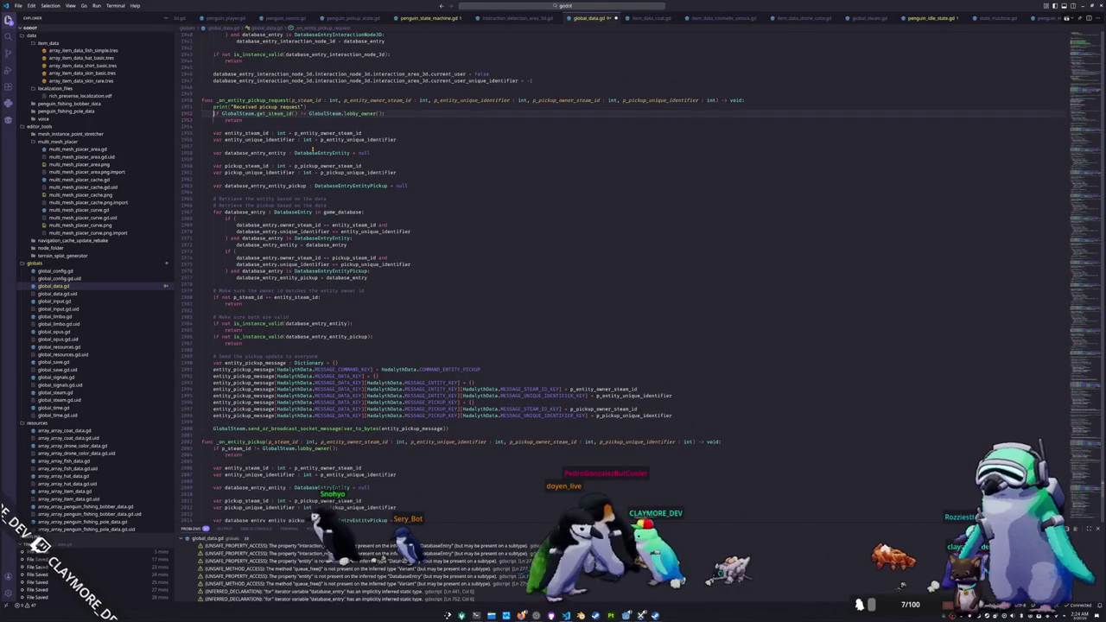
key(ctrl+shift+k)
Step: Step through the steam id variables and database_entity_pickup loop down to the pickup matching condition
key(Down)
key(Down)
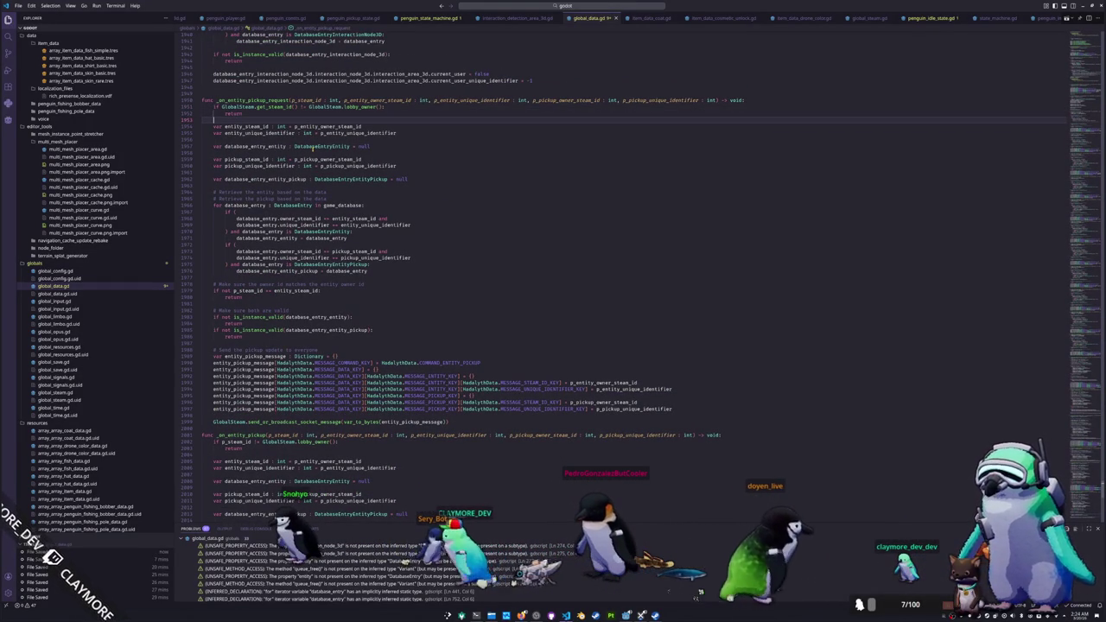
key(Down)
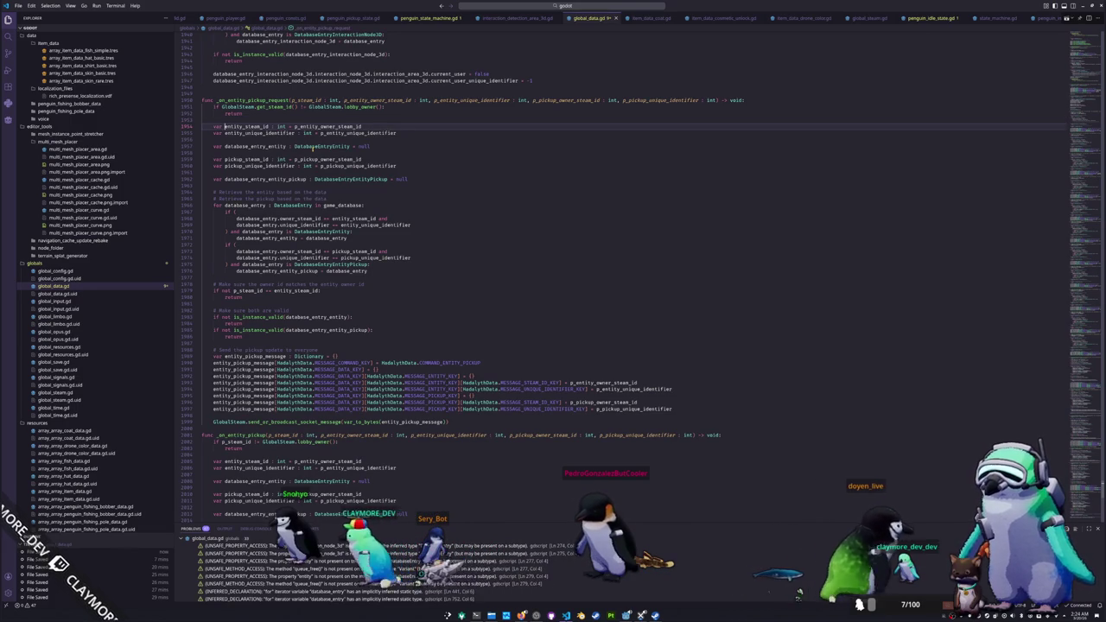
key(Down)
key(Down)
key(Down)
key(Down)
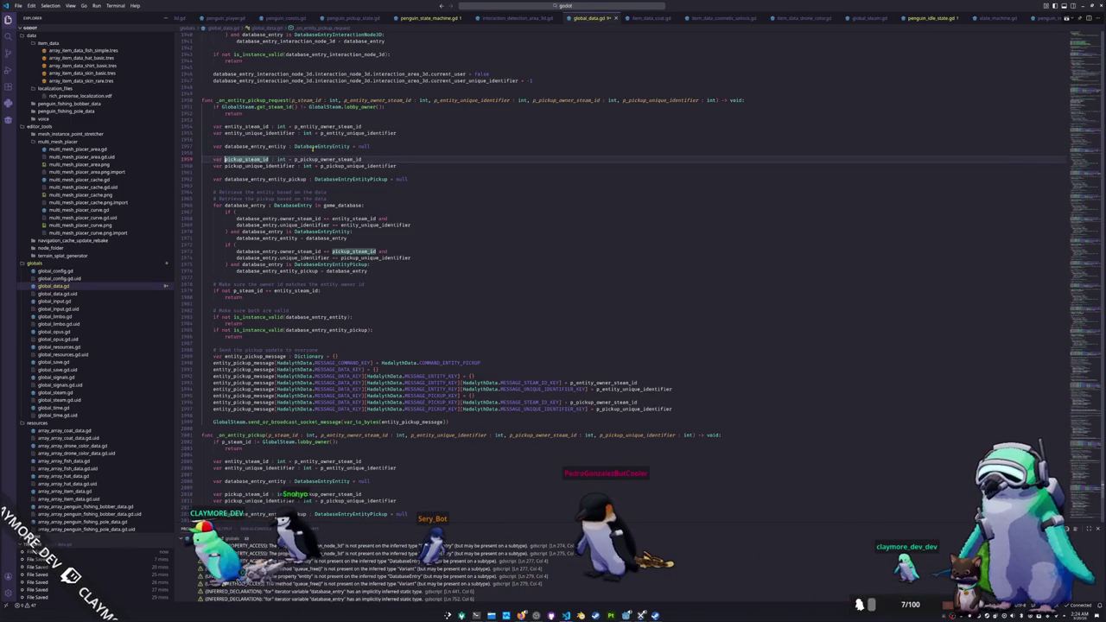
key(Down)
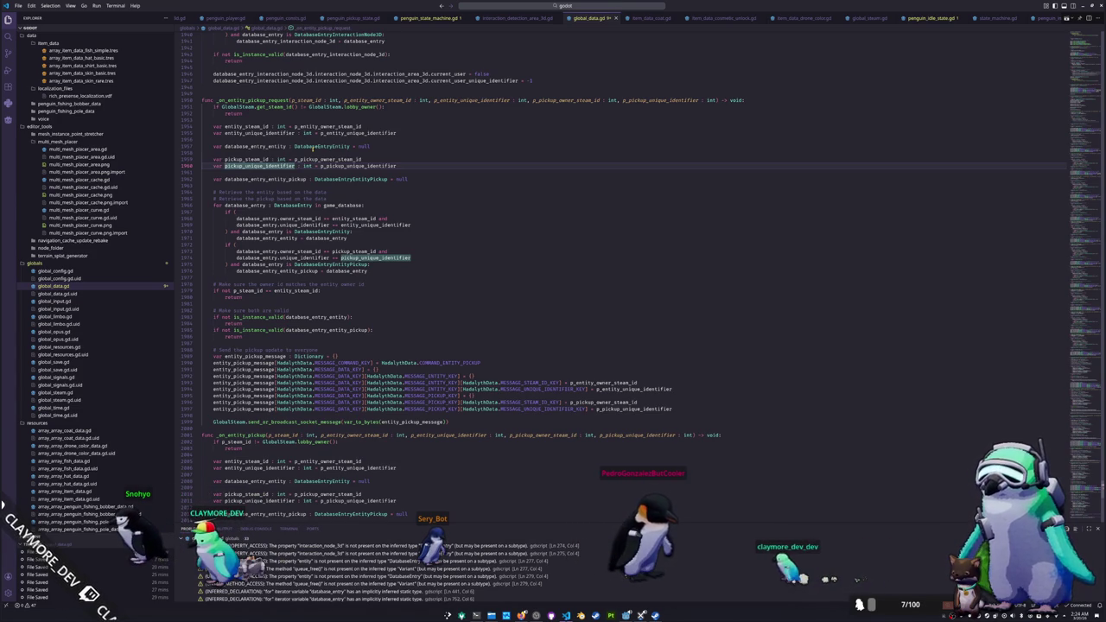
key(Down)
key(Down)
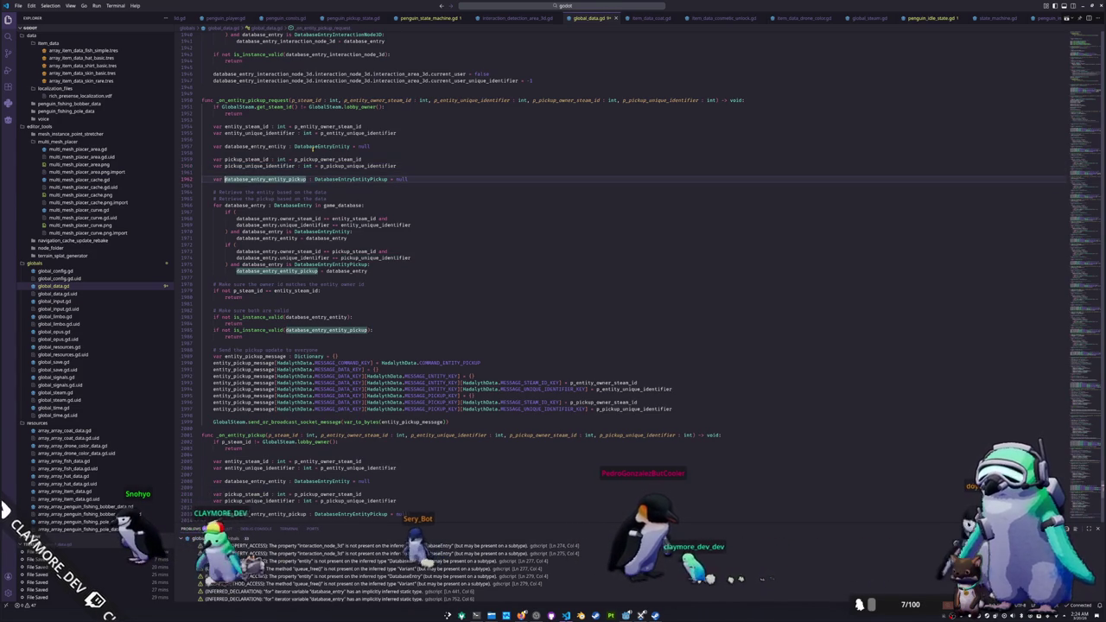
key(Down)
key(Down)
key(Down)
key(Down)
key(Down)
key(Down)
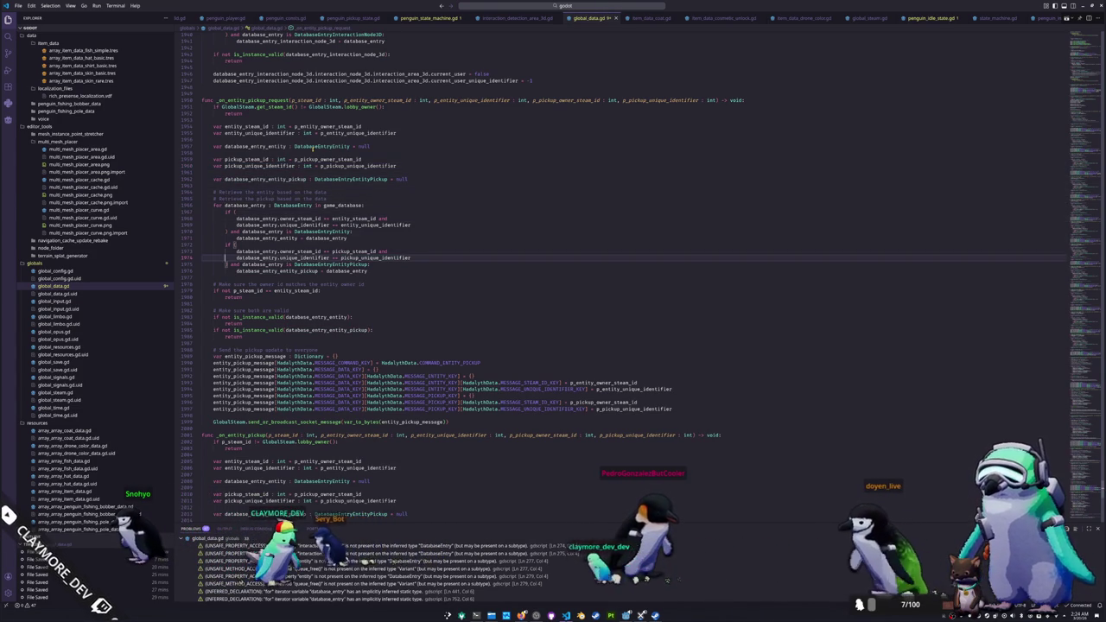
key(Down)
key(Down)
key(Down)
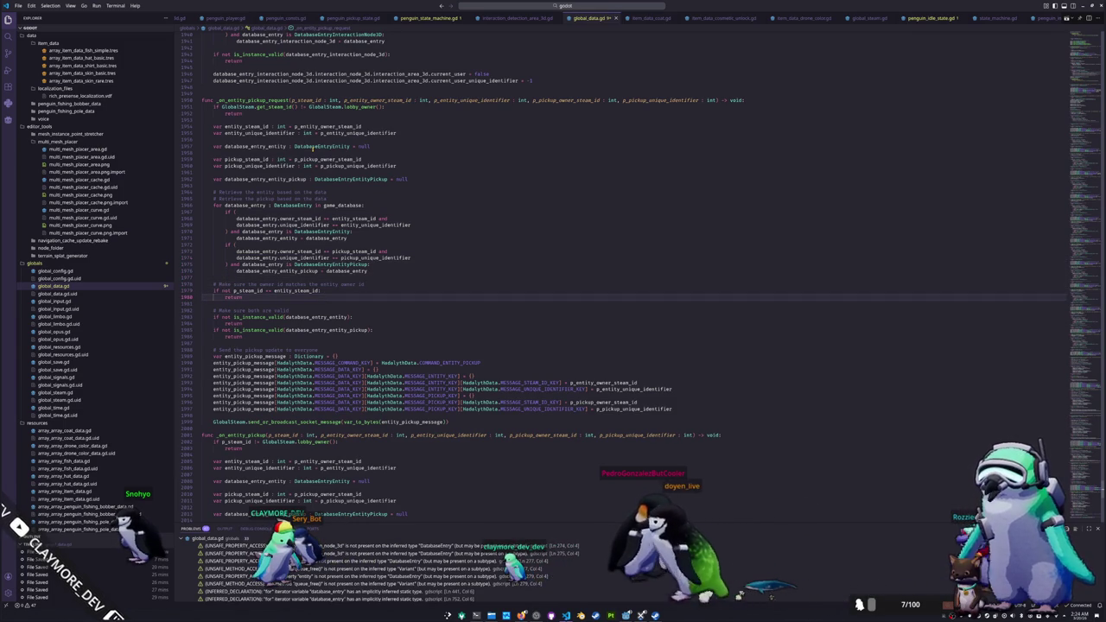
Step: Select entity_steam_id and p_steam_id in the steam id ownership check
key(Up)
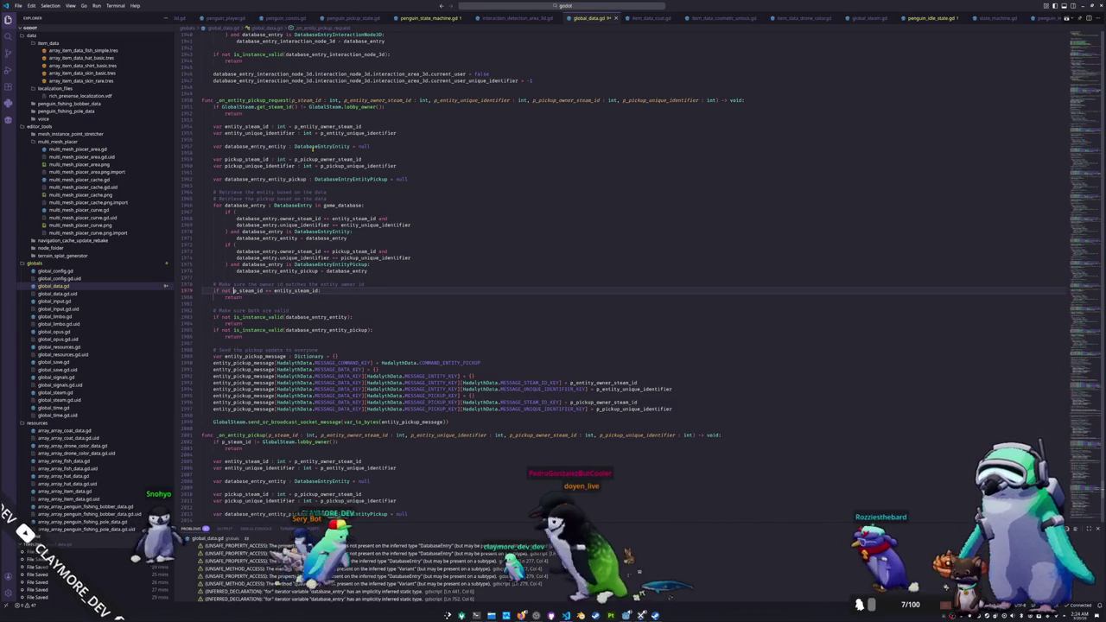
key(ctrl+Right)
key(ctrl+Right)
key(ctrl+Right)
key(ctrl+shift+Right)
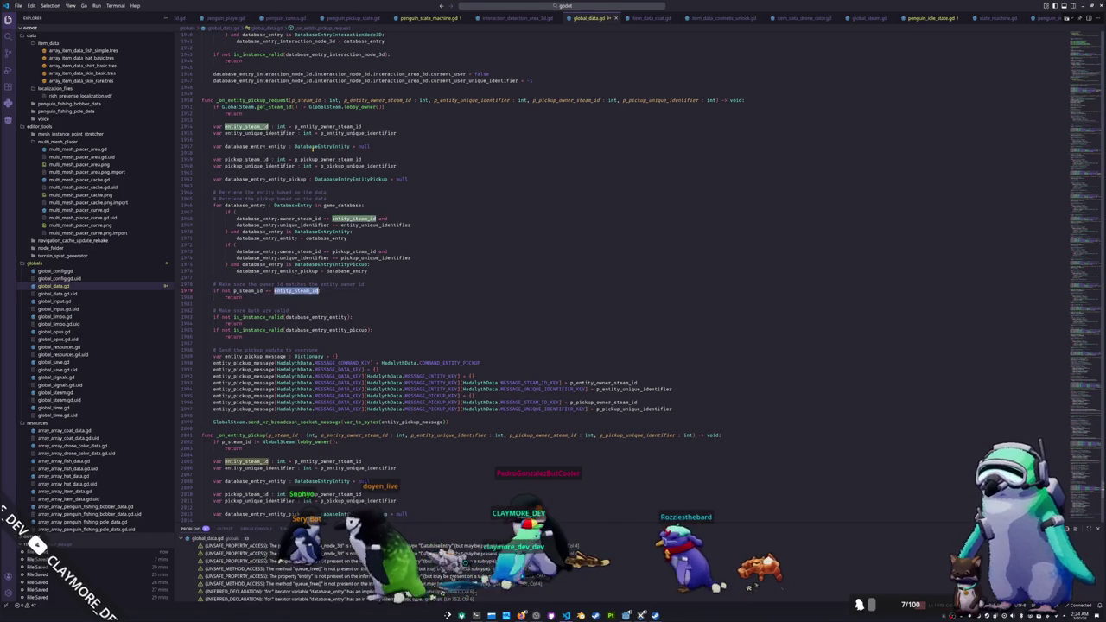
key(ctrl+shift+Left)
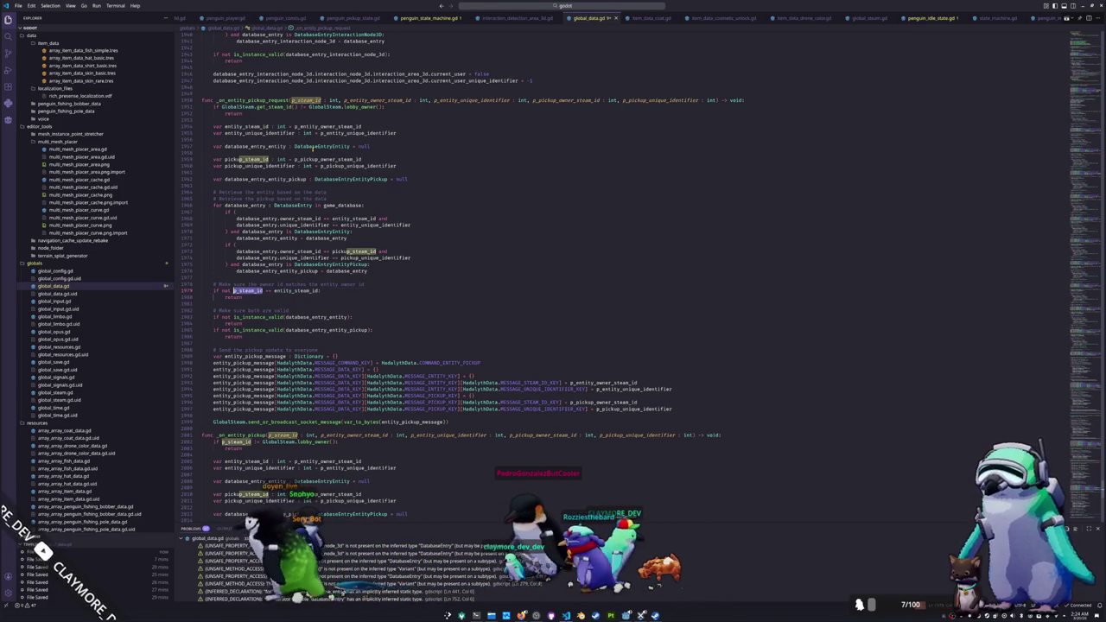
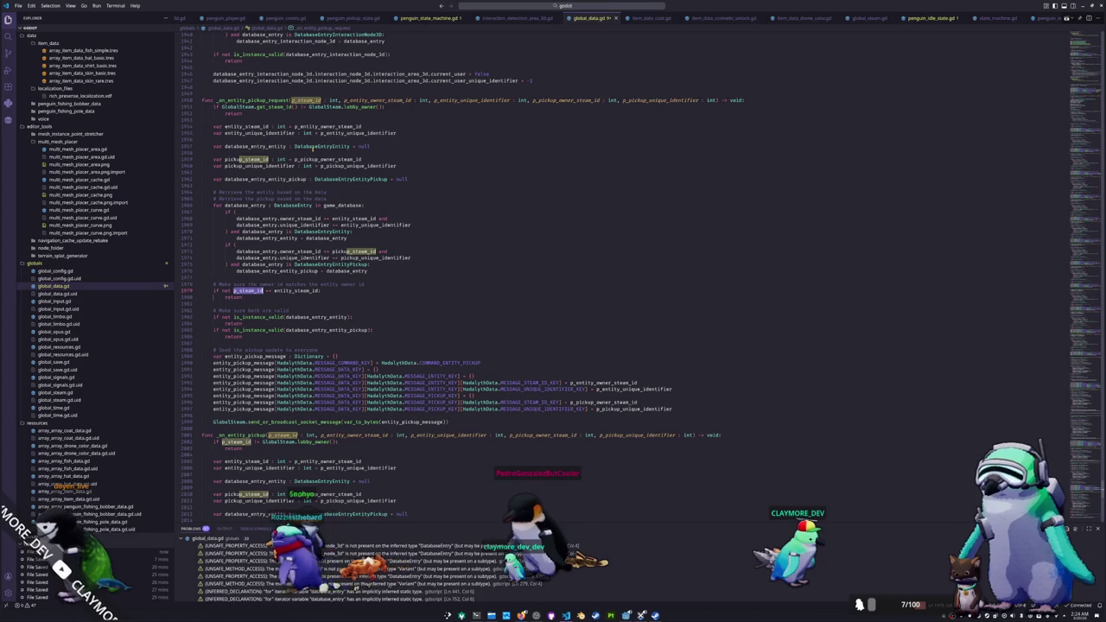
Step: Highlight entity_steam_id and move down through _on_entity_pickup to just past its erase call
double_click(296, 291)
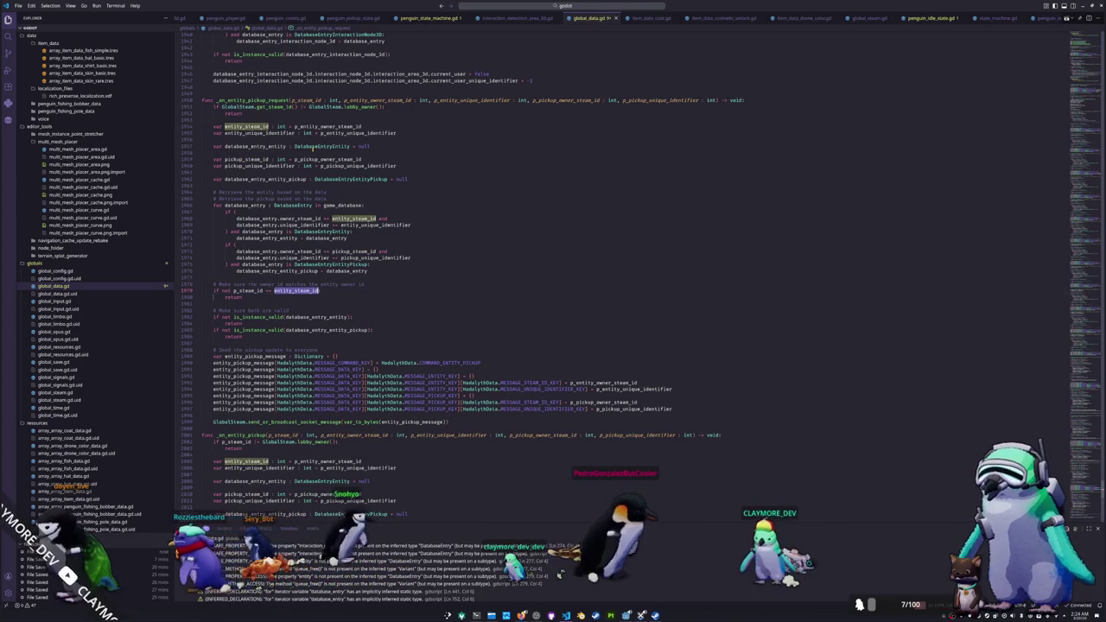
key(Right)
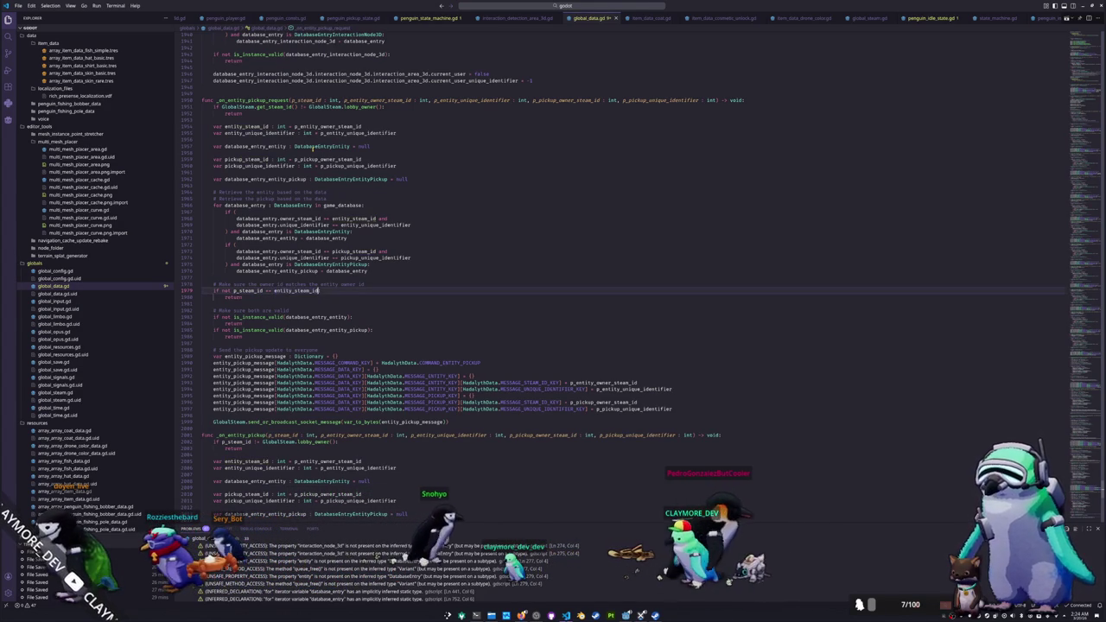
key(Down)
key(Down)
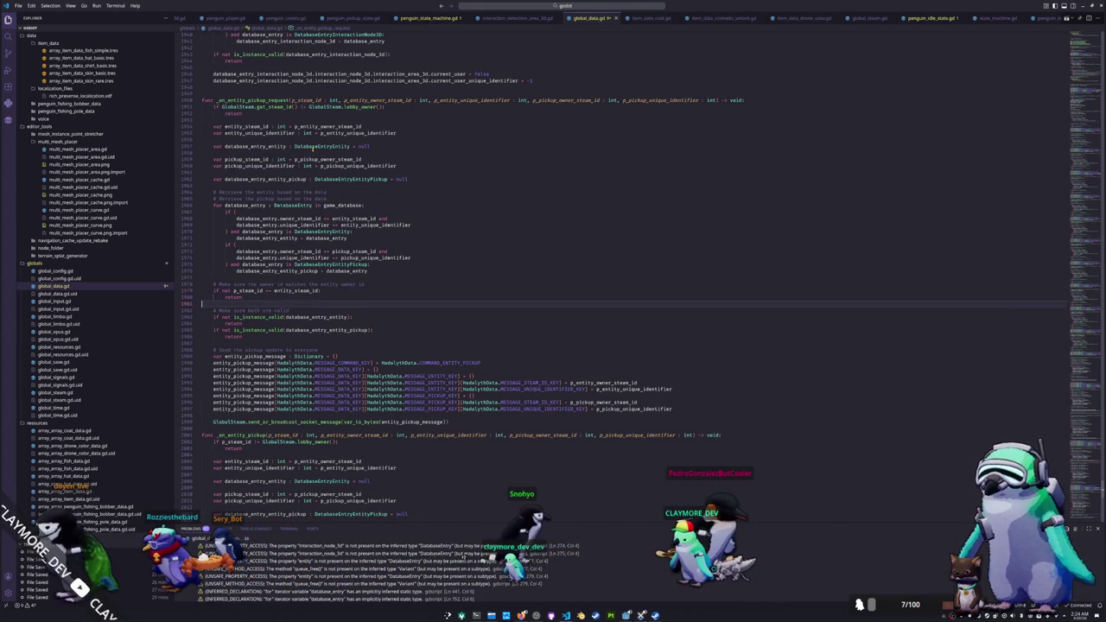
key(Down)
key(Down)
key(Down)
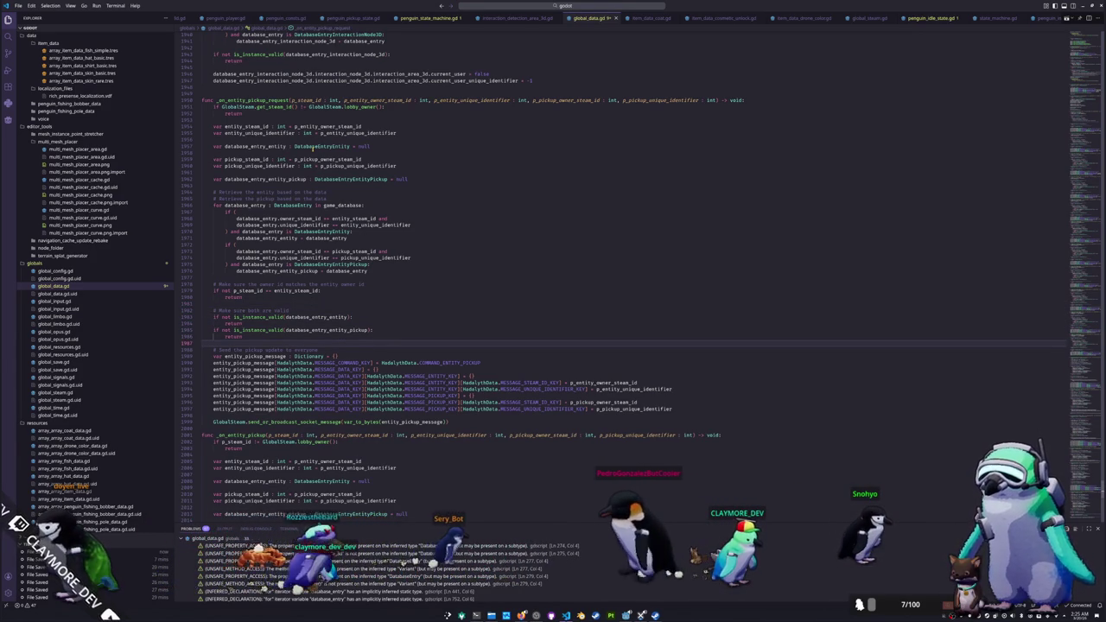
key(Down)
key(Down)
key(Down)
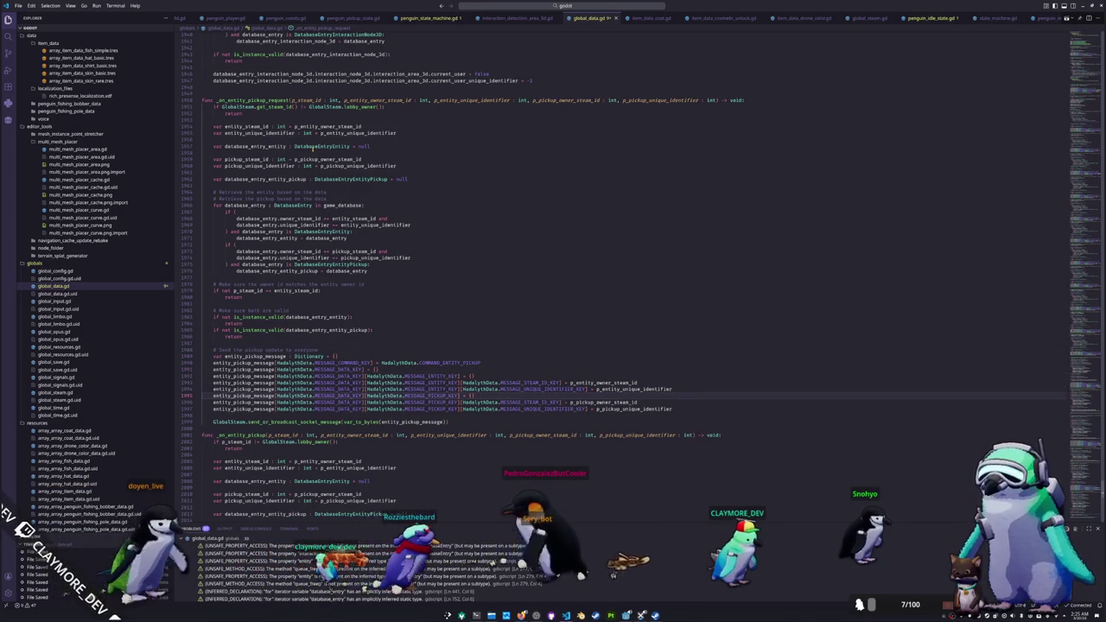
key(Down)
key(Down)
key(Down)
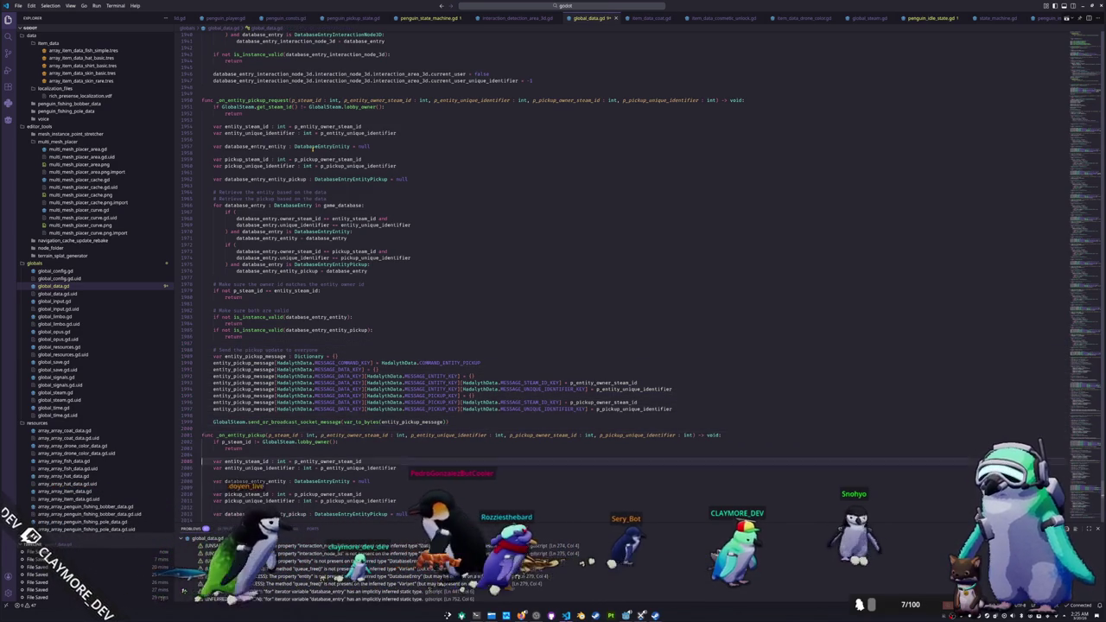
key(Down)
key(Down)
key(Down)
key(Up)
key(Up)
key(Up)
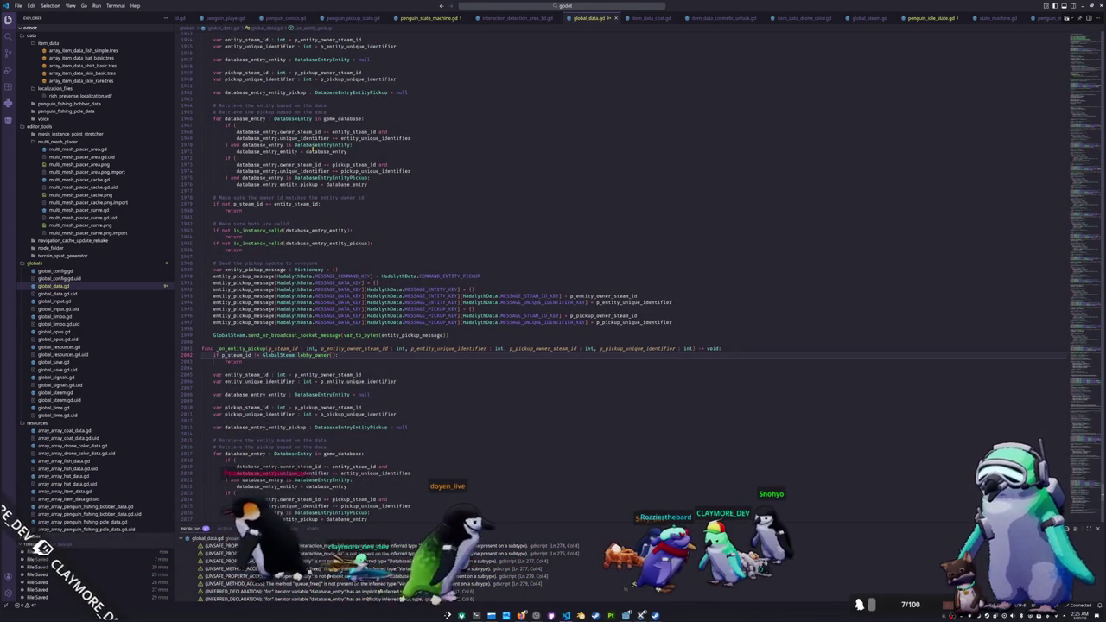
key(Down)
key(Down)
key(Down)
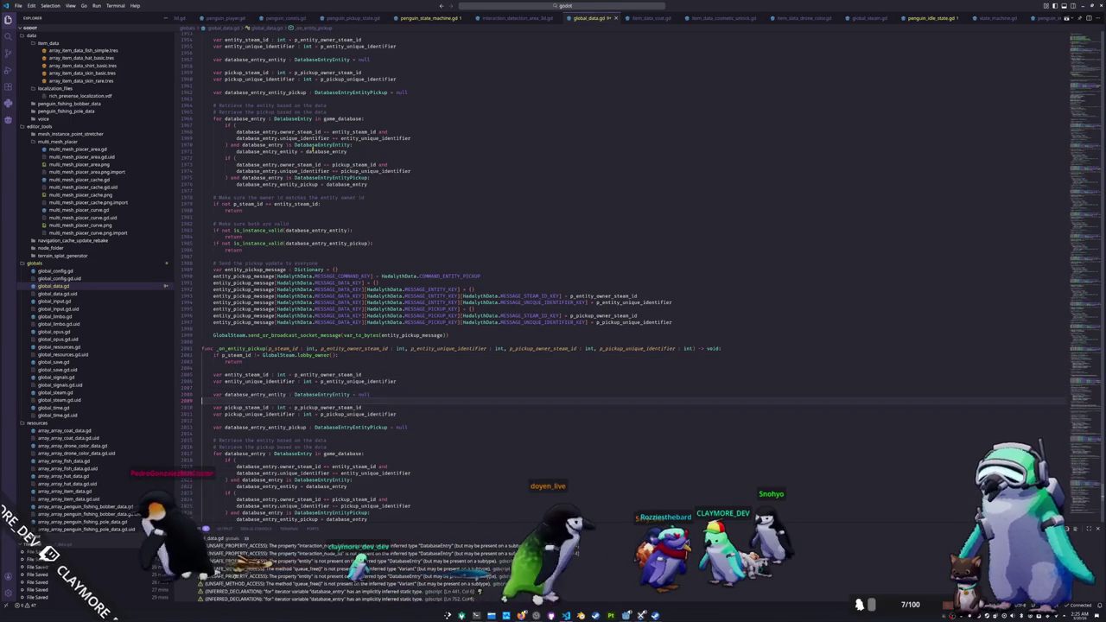
key(Down)
key(Down)
key(Down)
key(Down)
key(Down)
key(Down)
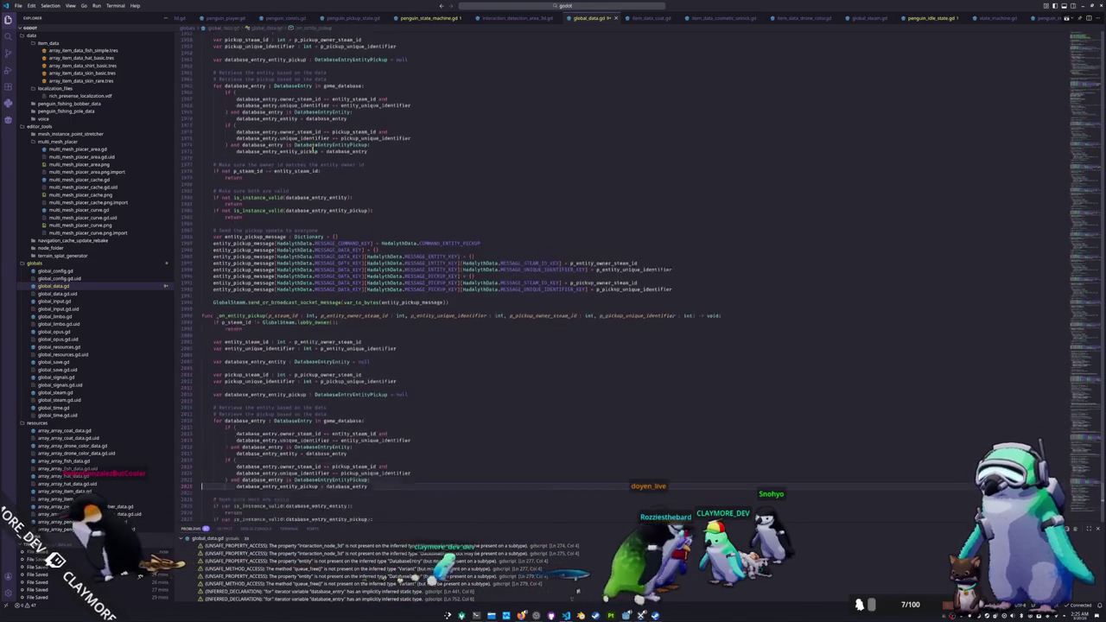
key(Down)
key(Down)
key(Down)
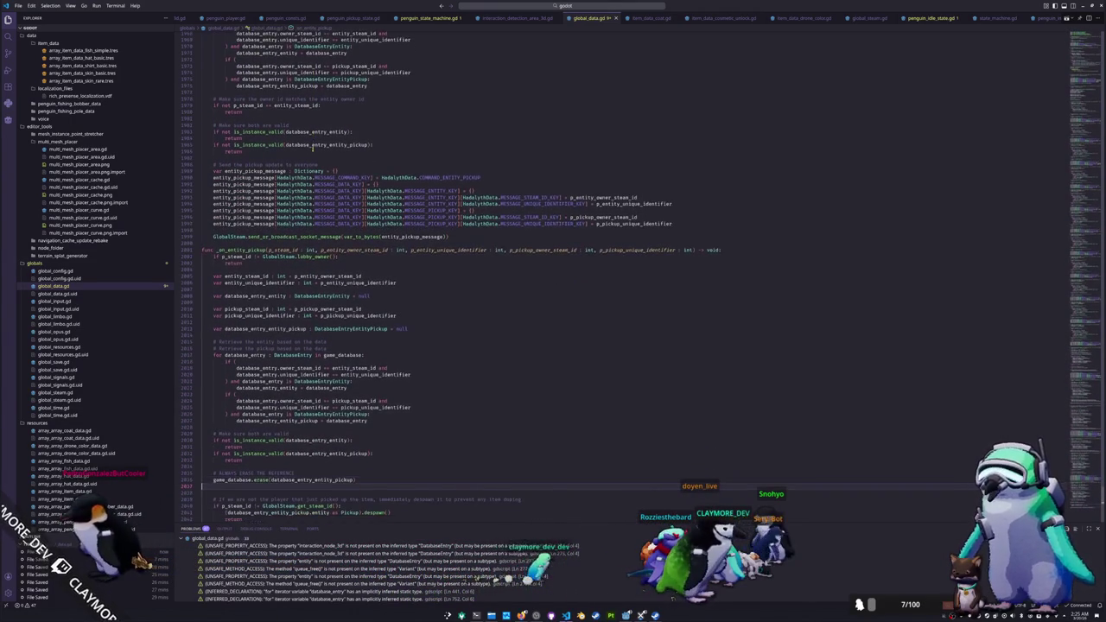
key(Down)
key(Down)
key(Down)
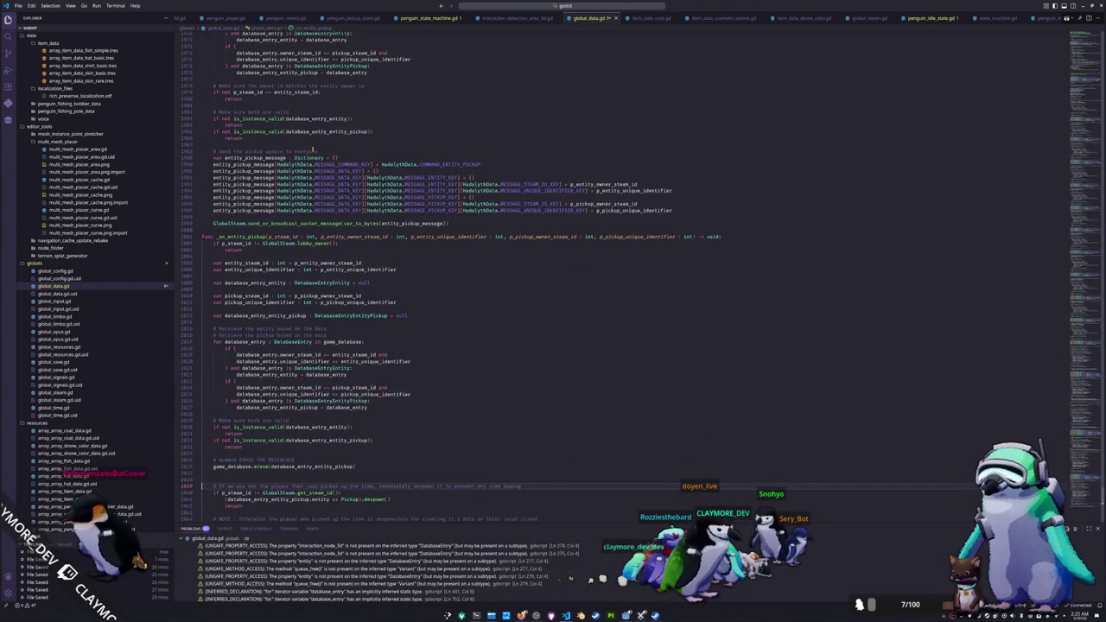
key(Up)
key(Up)
key(Up)
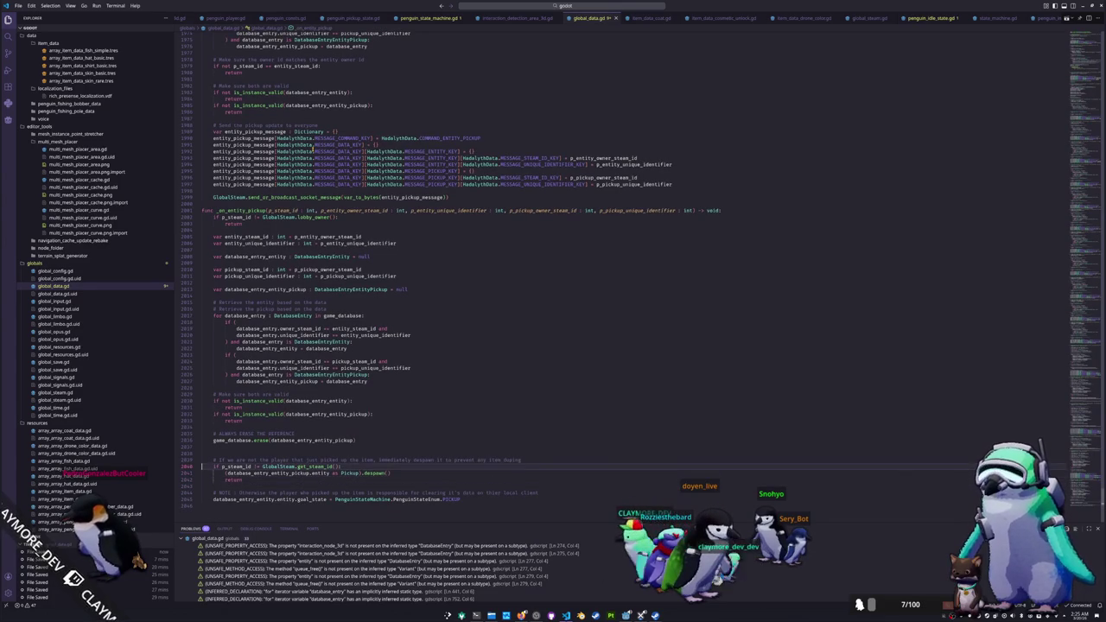
Step: Remove the blank line above the comment and change p_steam_id to p_entity_owner_steam_id in the despawn check
key(Delete)
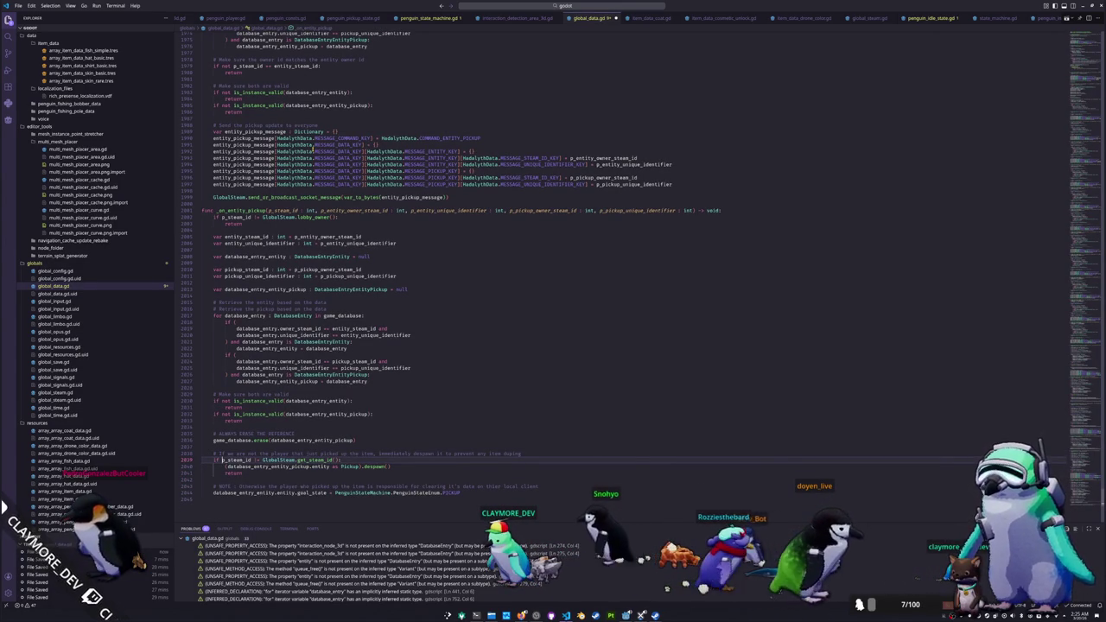
key(ctrl+shift+Right)
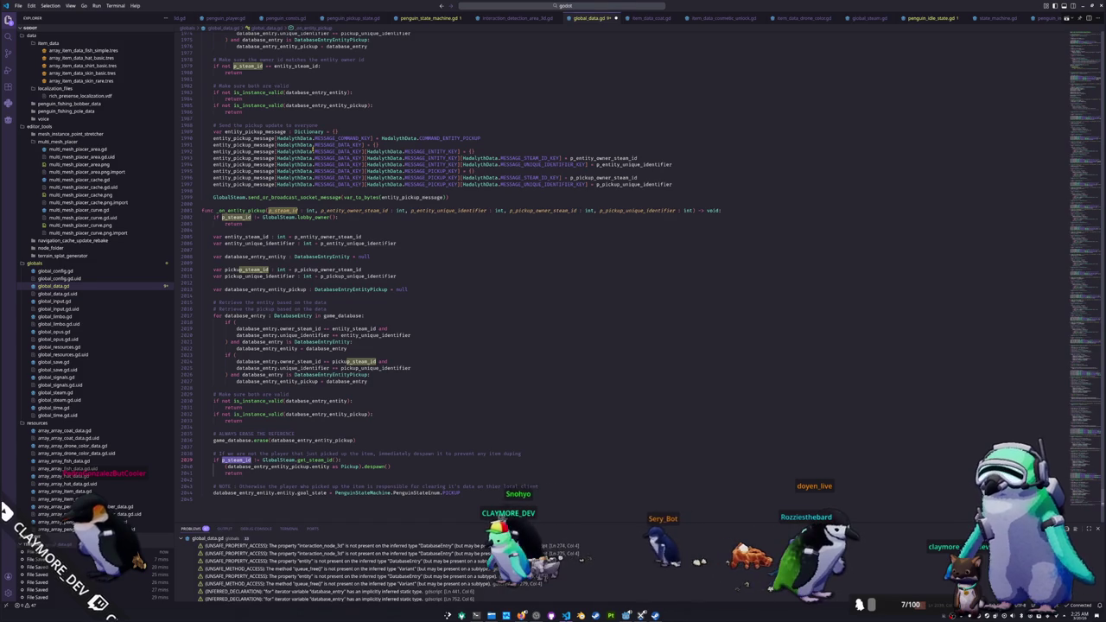
key(Escape)
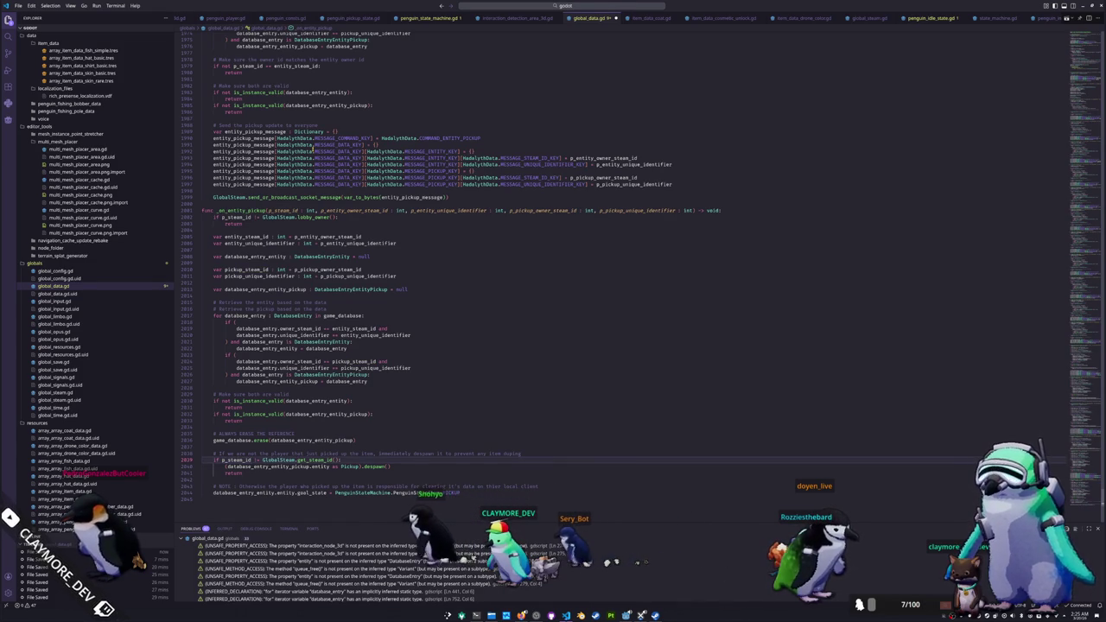
key(ctrl+shift+Left)
text(p_entity_)
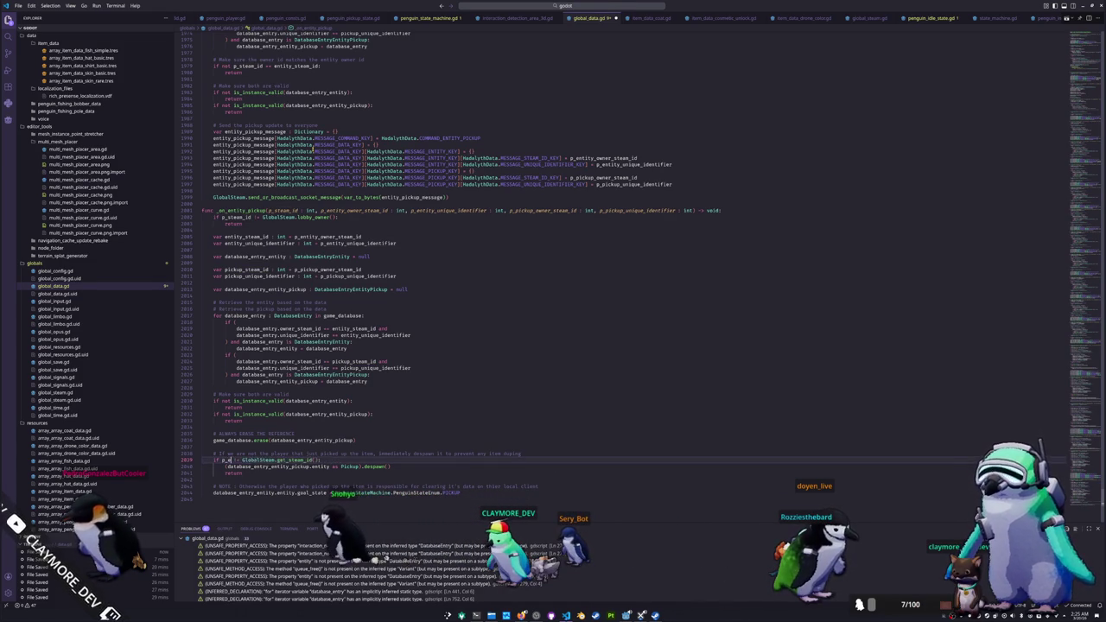
text(owner_steam_id)
key(Return)
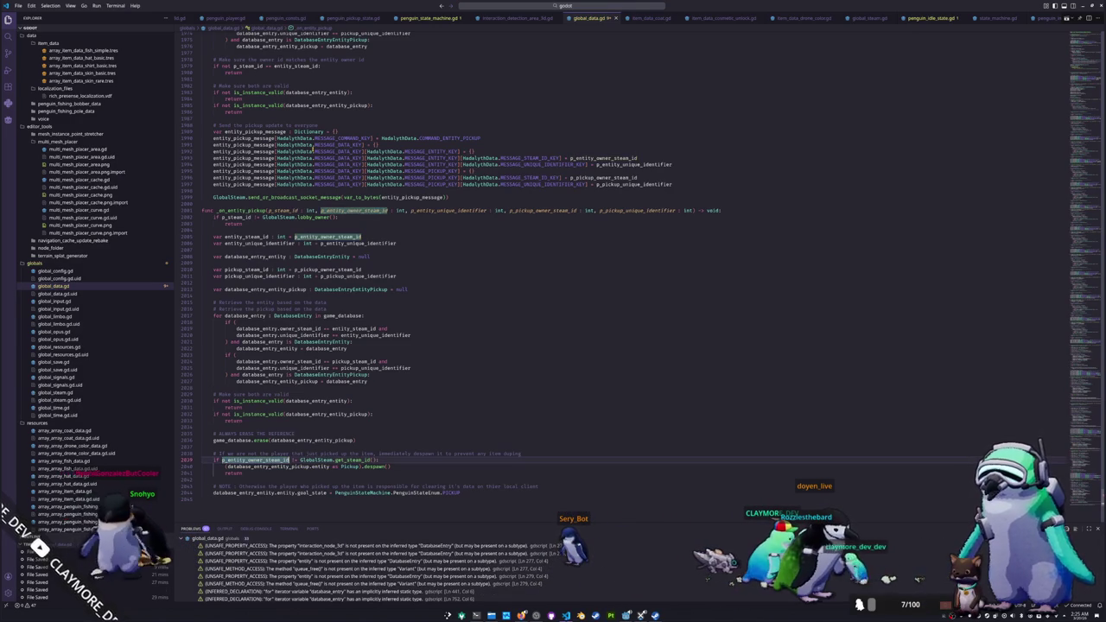
Step: Inspect the goal_state assignment that sets the entity to PenguinStateMachine's PICKUP state
key(Down)
scroll(561, 259, down, 2)
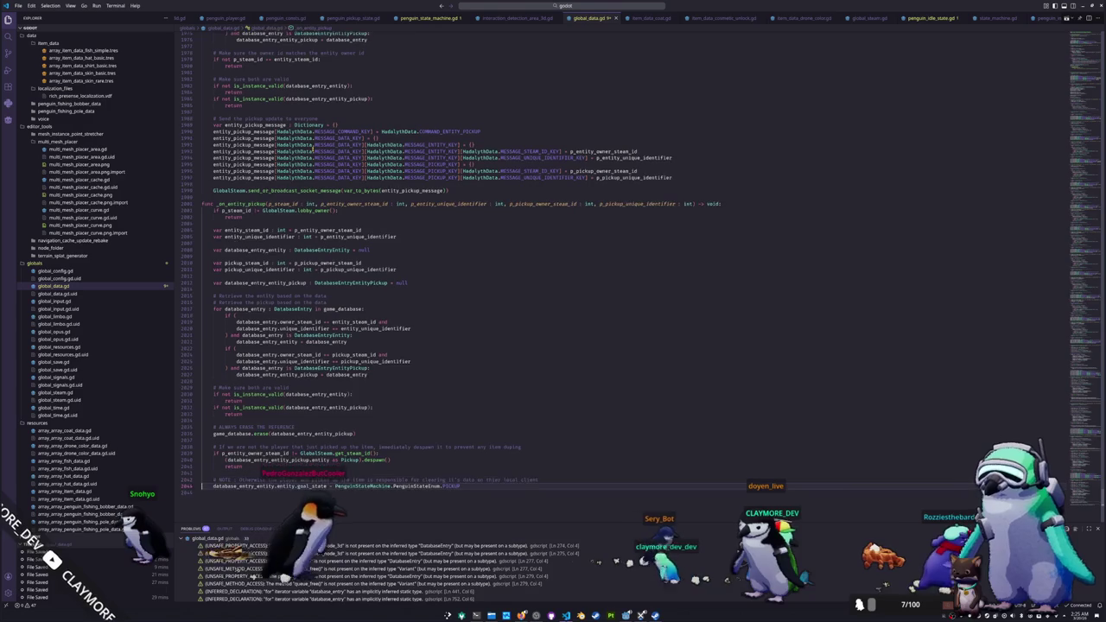
key(ctrl+shift+Left)
key(ctrl+shift+Left)
key(ctrl+shift+Left)
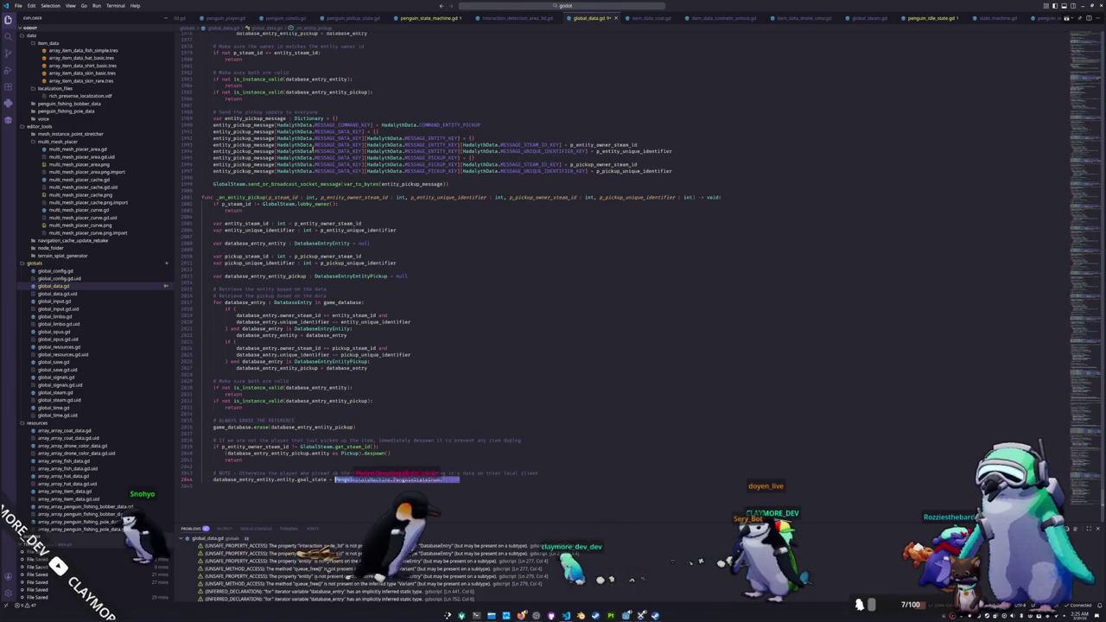
key(Right)
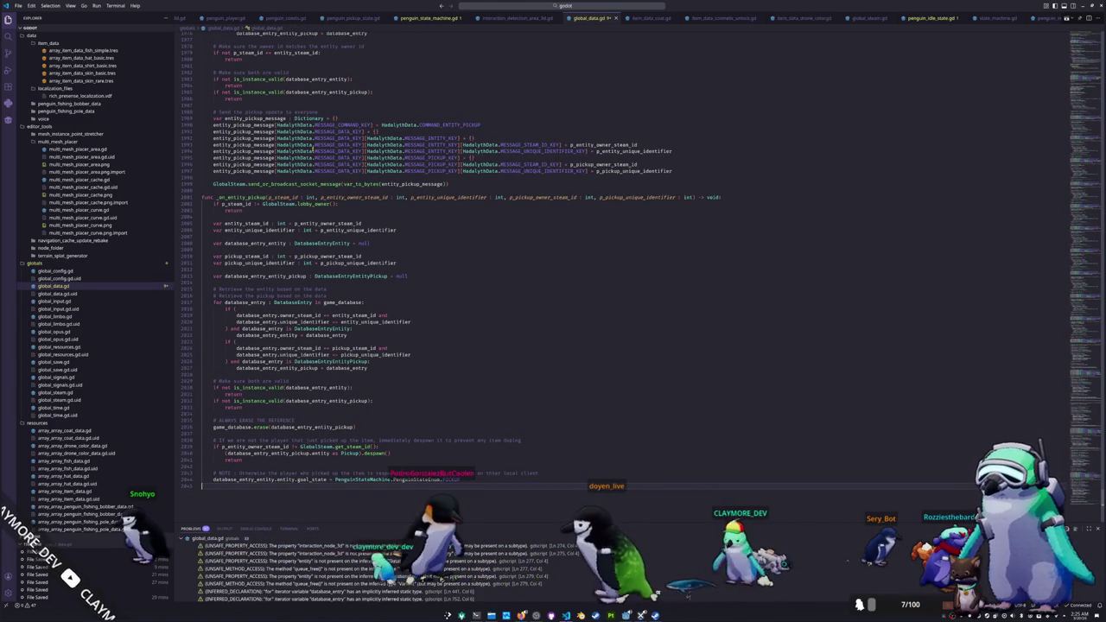
scroll(337, 299, down, 3)
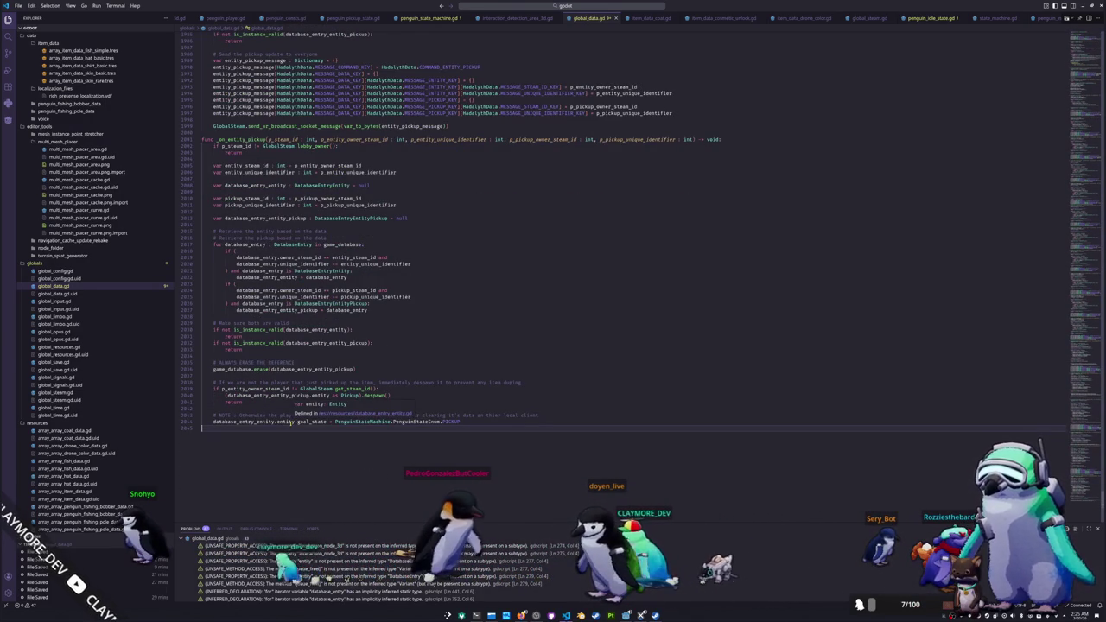
double_click(244, 422)
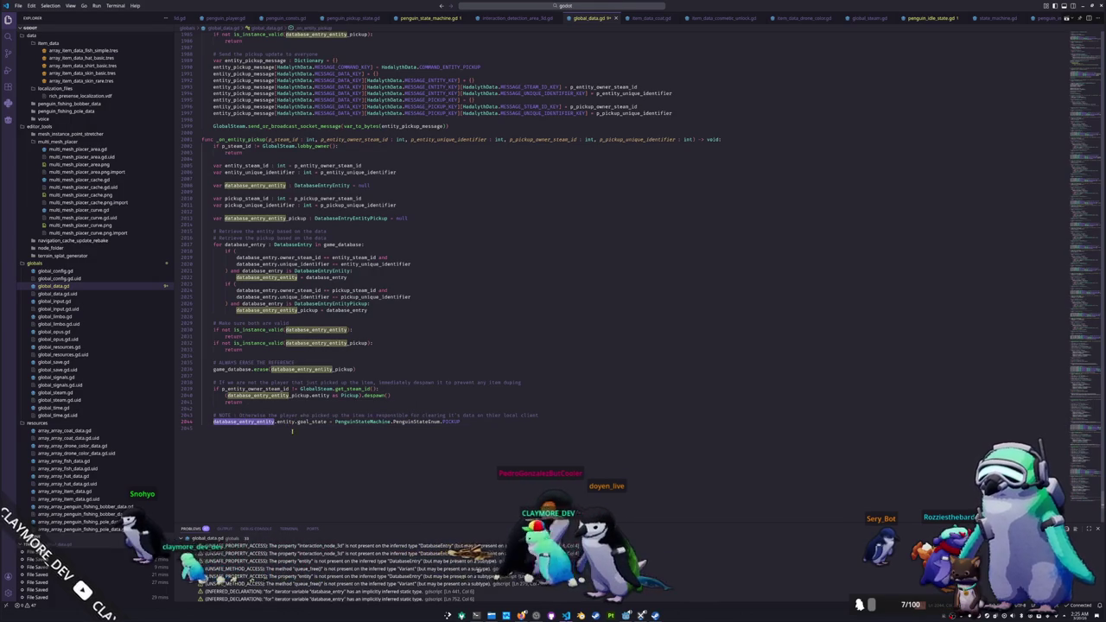
click(426, 421)
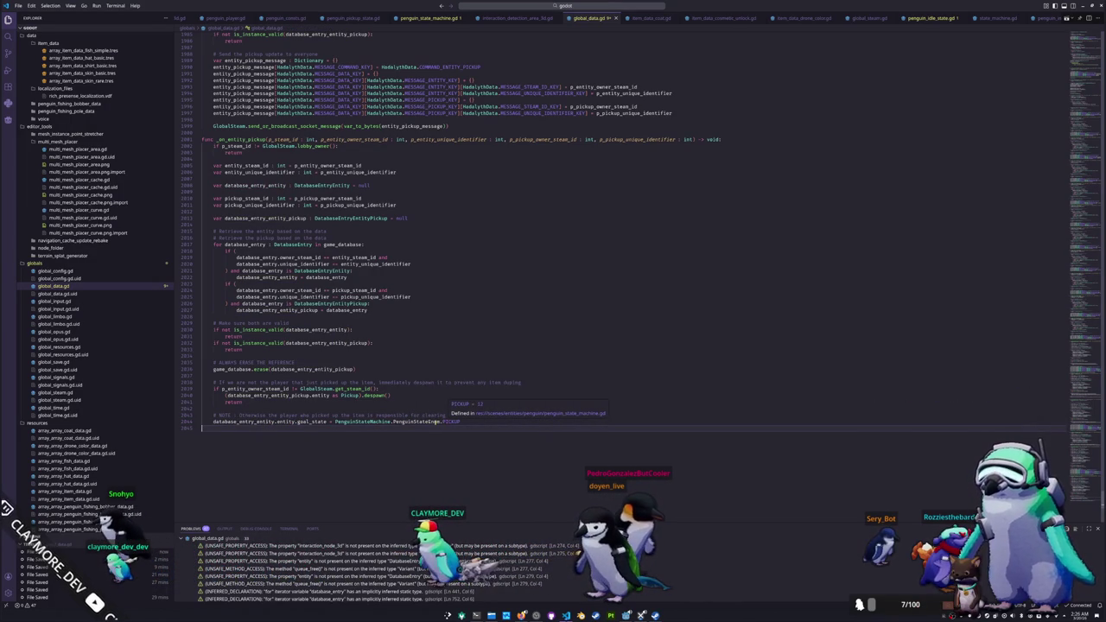
double_click(359, 422)
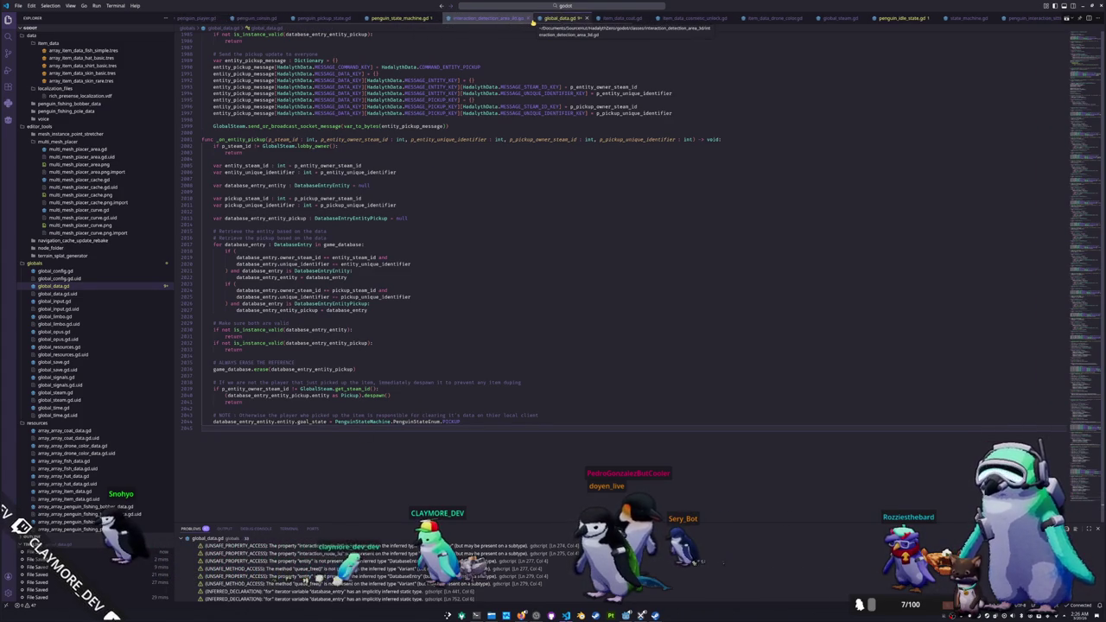
click(561, 7)
text(peng)
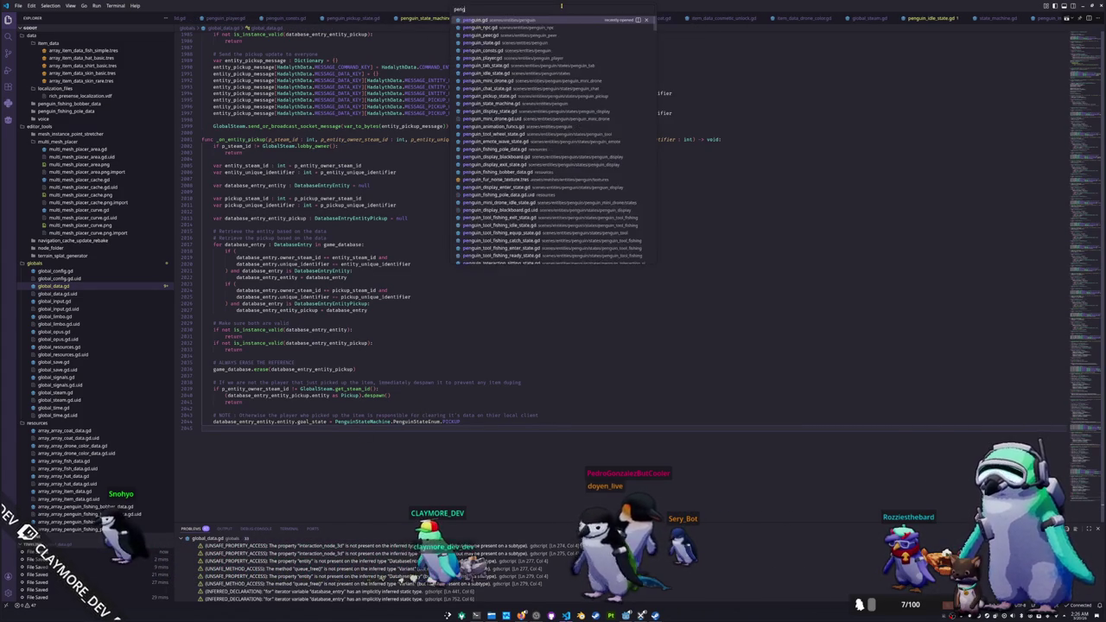
text(pickup)
key(Return)
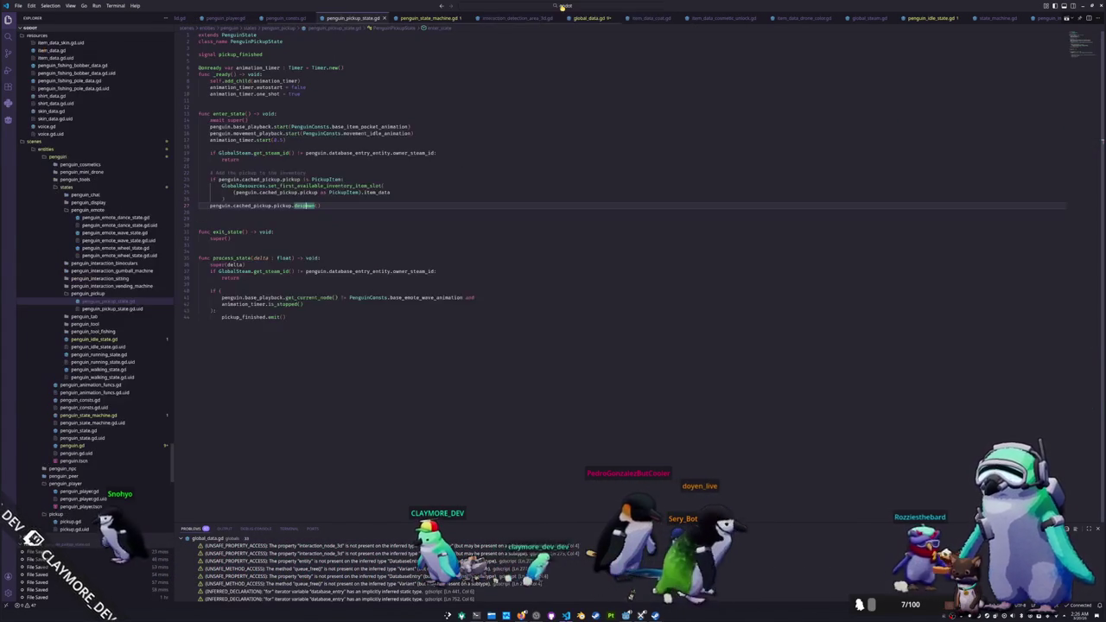
click(244, 217)
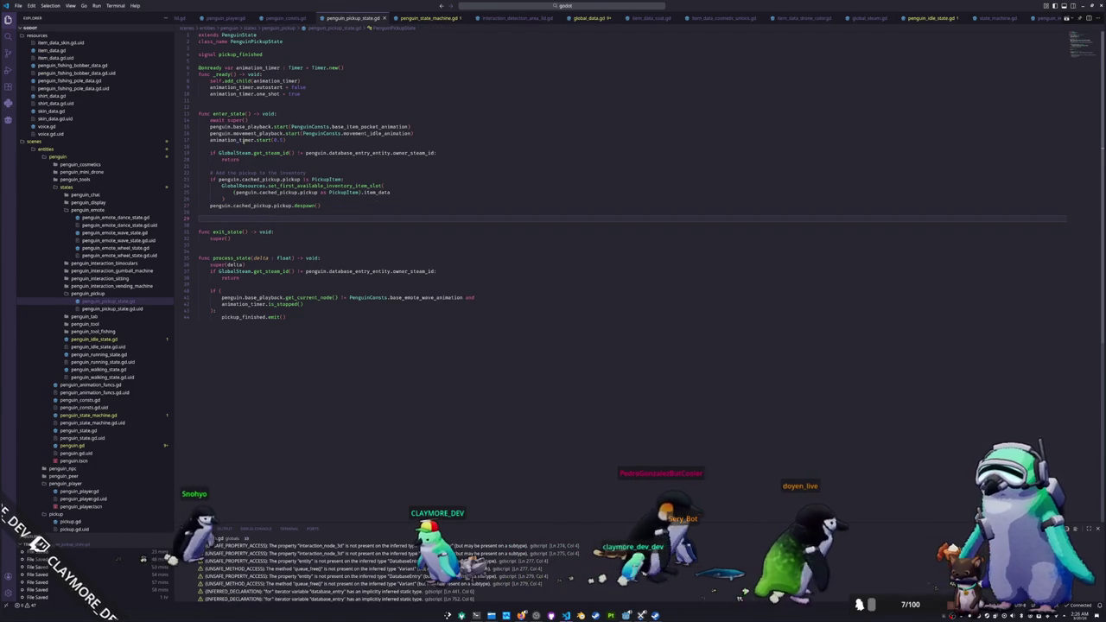
double_click(251, 127)
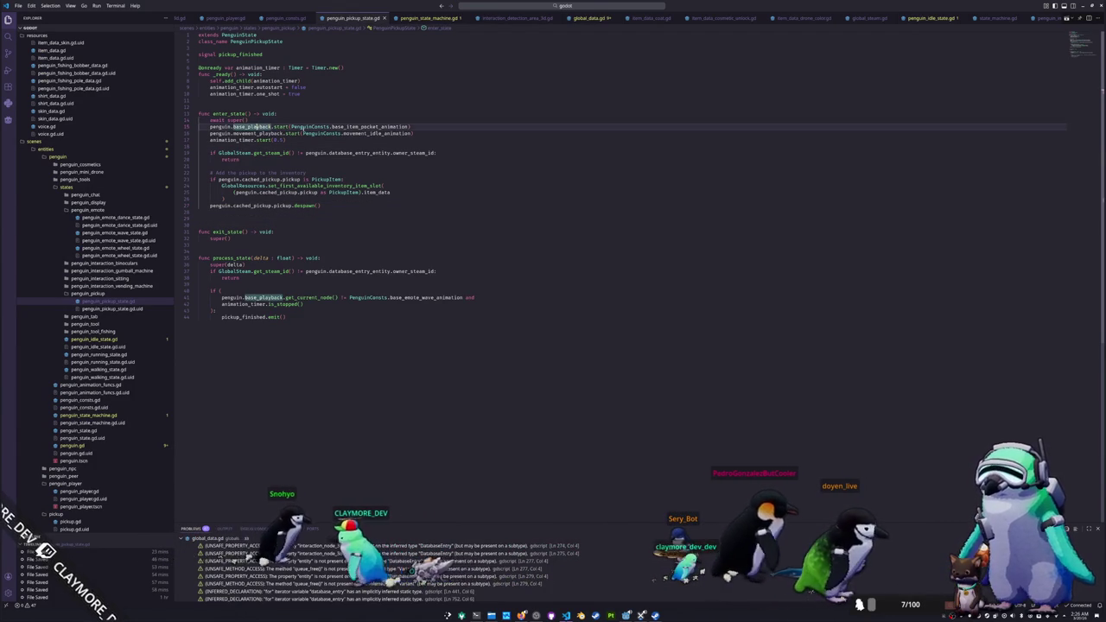
click(245, 159)
drag(219, 153, 295, 153)
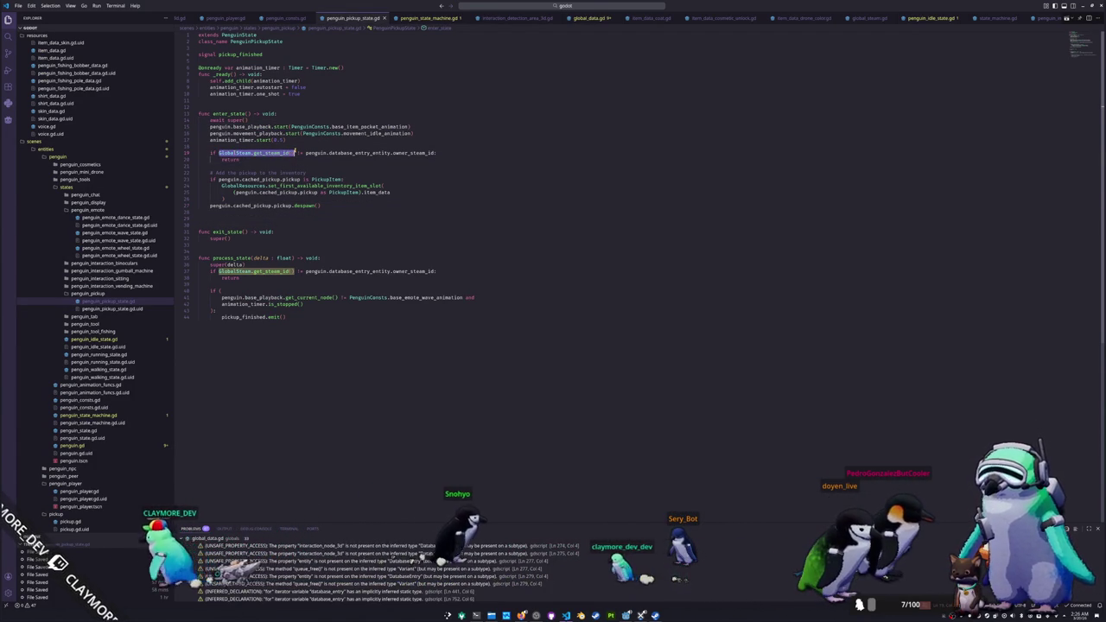
key(shift+Home)
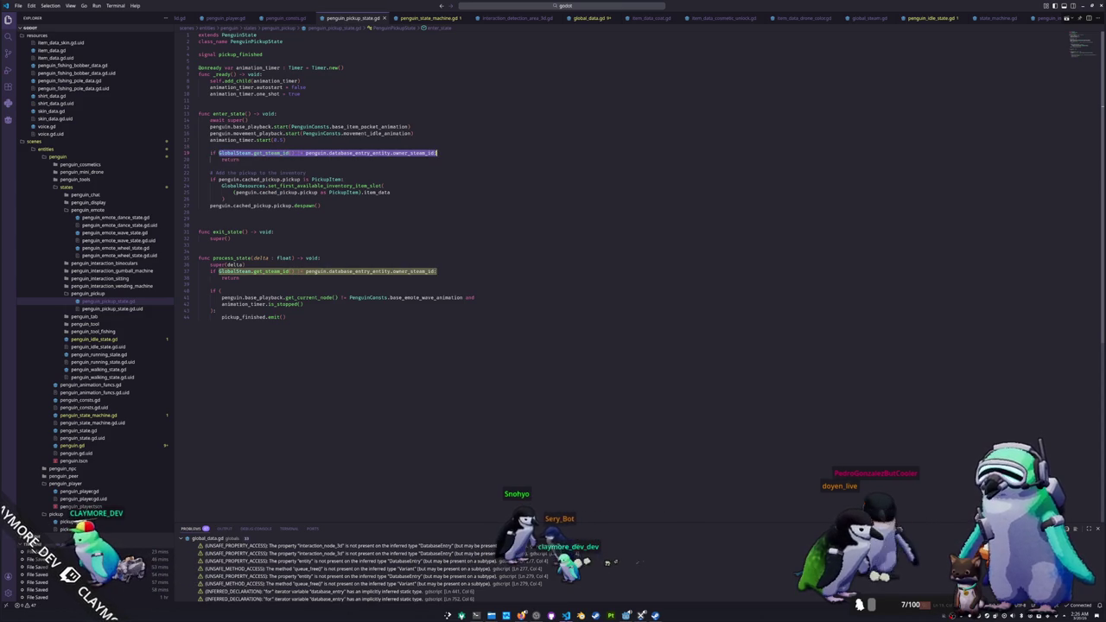
mouse_move(199, 169)
mouse_down()
mouse_move(198, 153)
mouse_move(248, 191)
mouse_up()
click(212, 167)
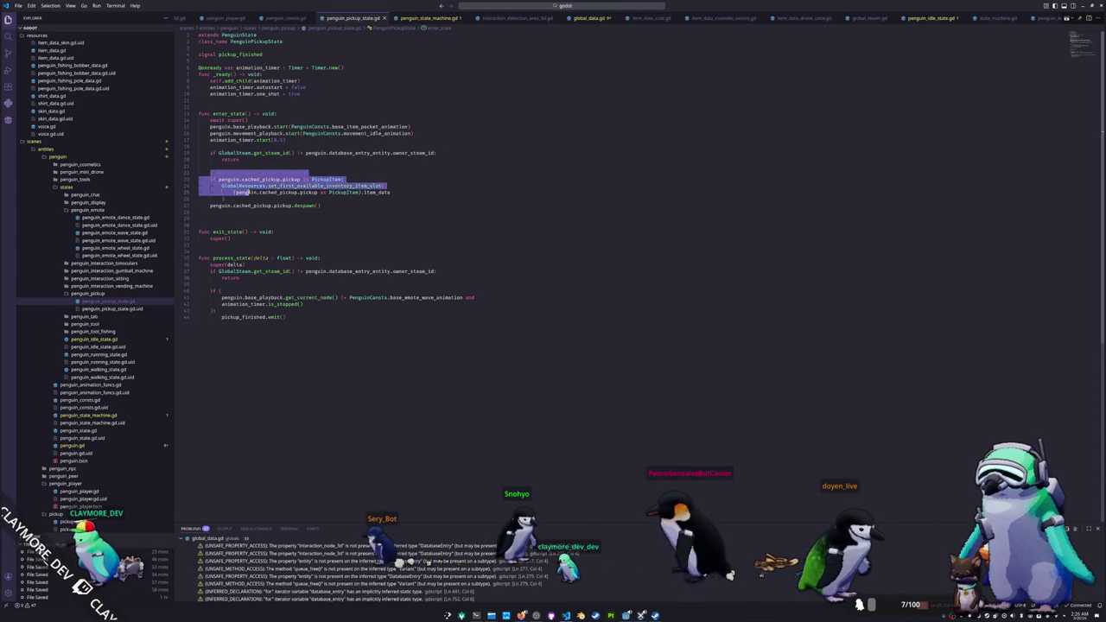
key(ctrl+v)
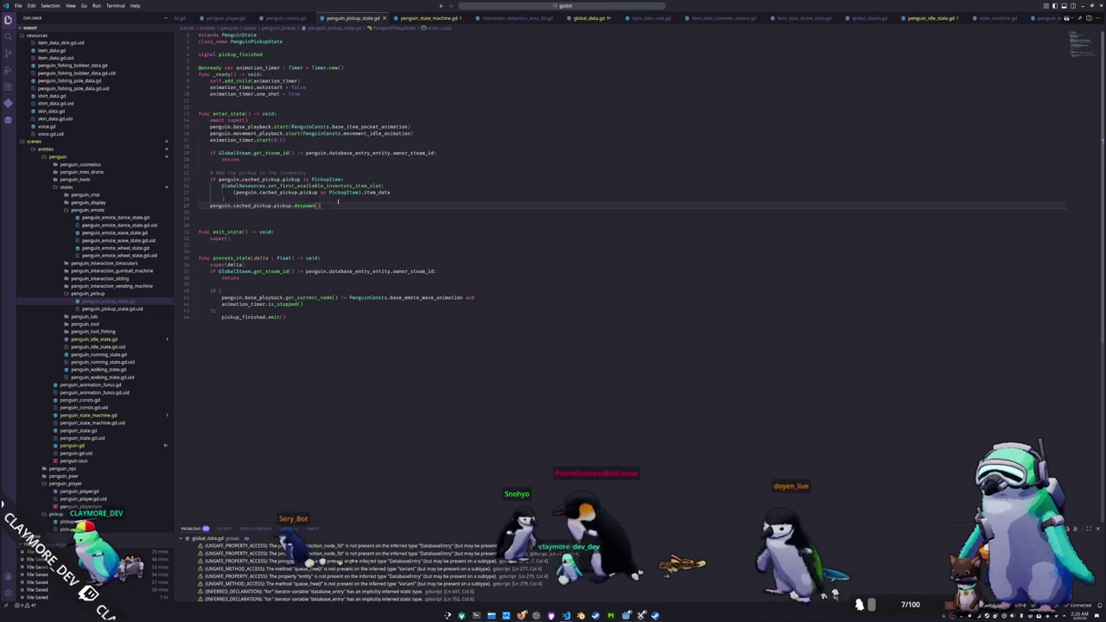
click(335, 206)
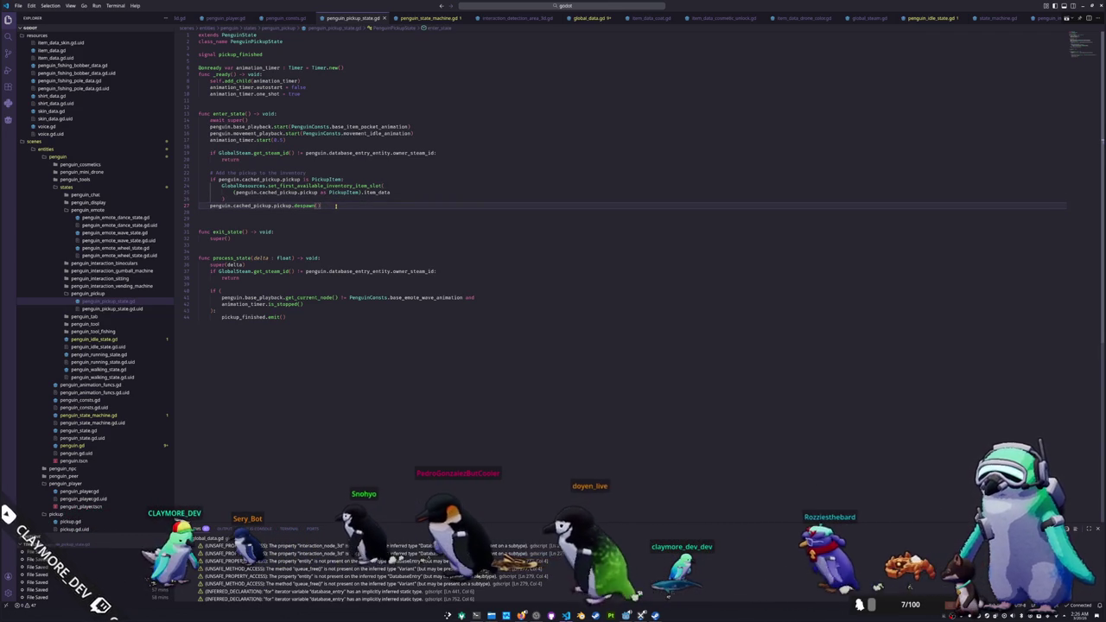
scroll(267, 206, down, 1)
click(267, 205)
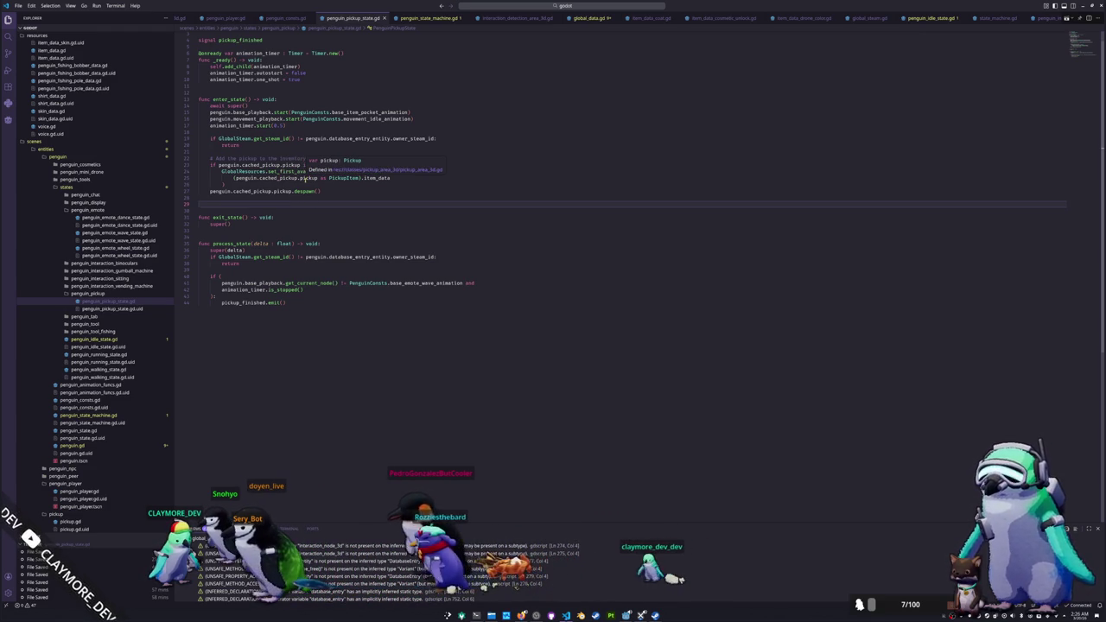
drag(241, 264, 200, 263)
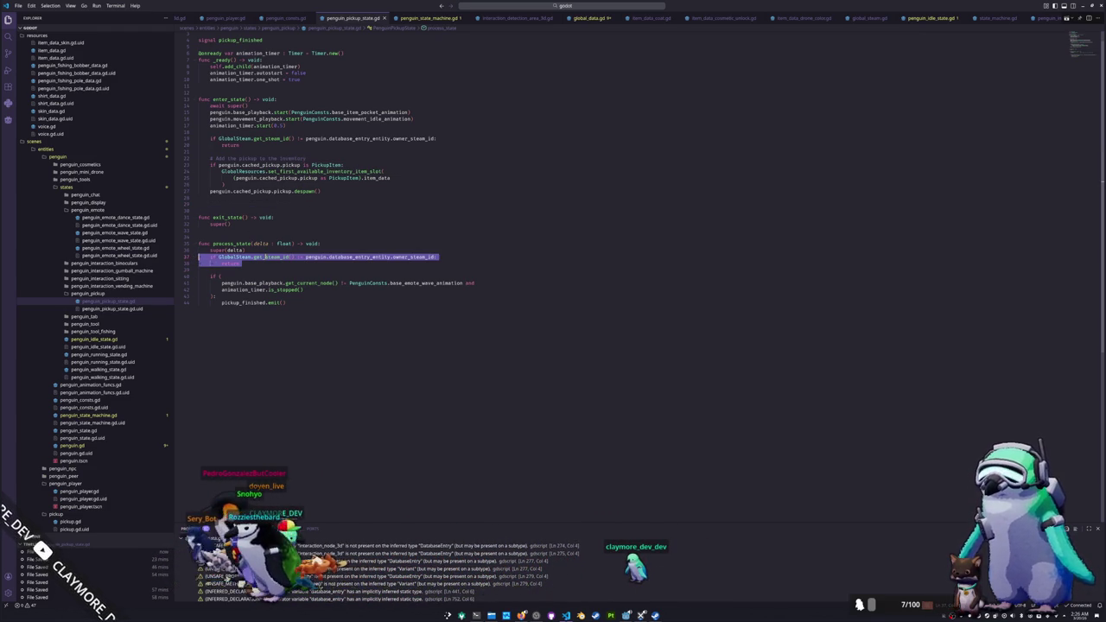
click(243, 268)
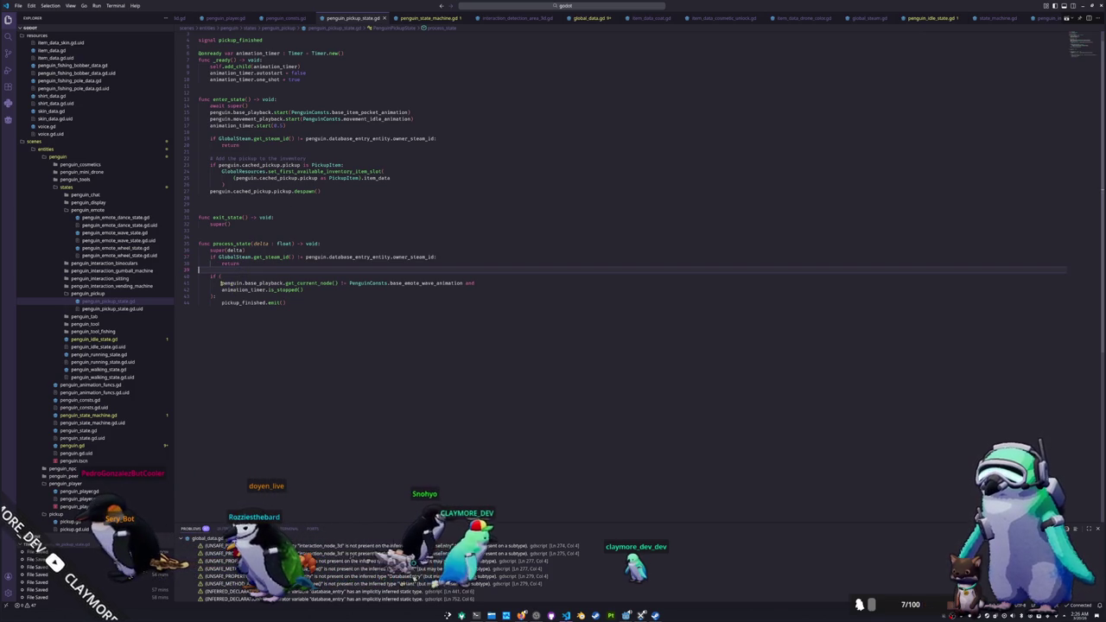
click(300, 313)
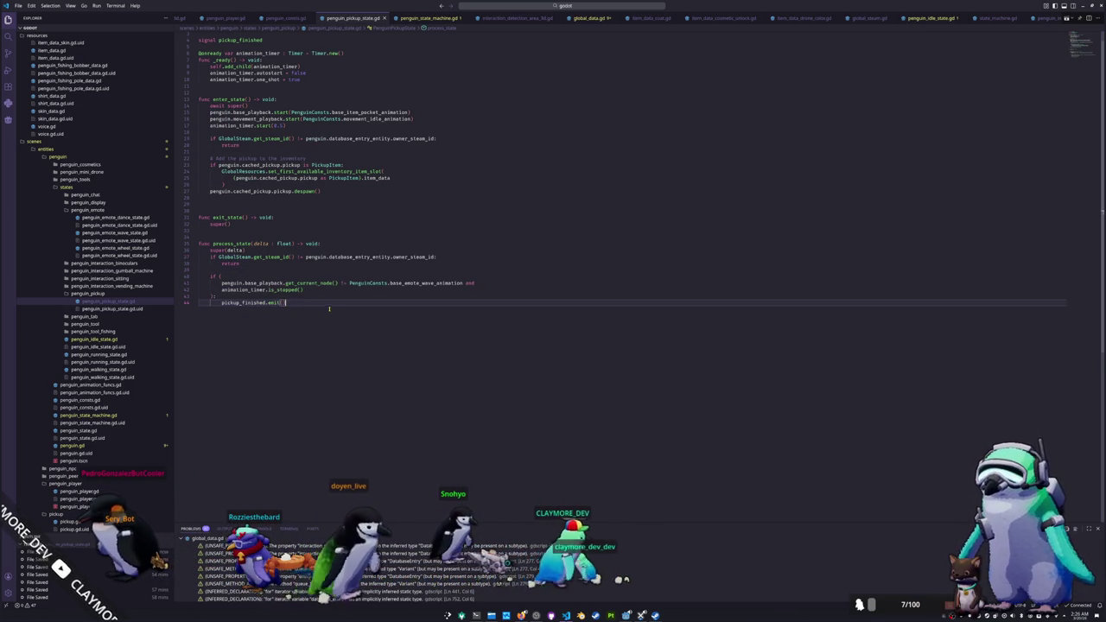
scroll(285, 311, down, 1)
scroll(97, 419, down, 2)
scroll(97, 419, up, 2)
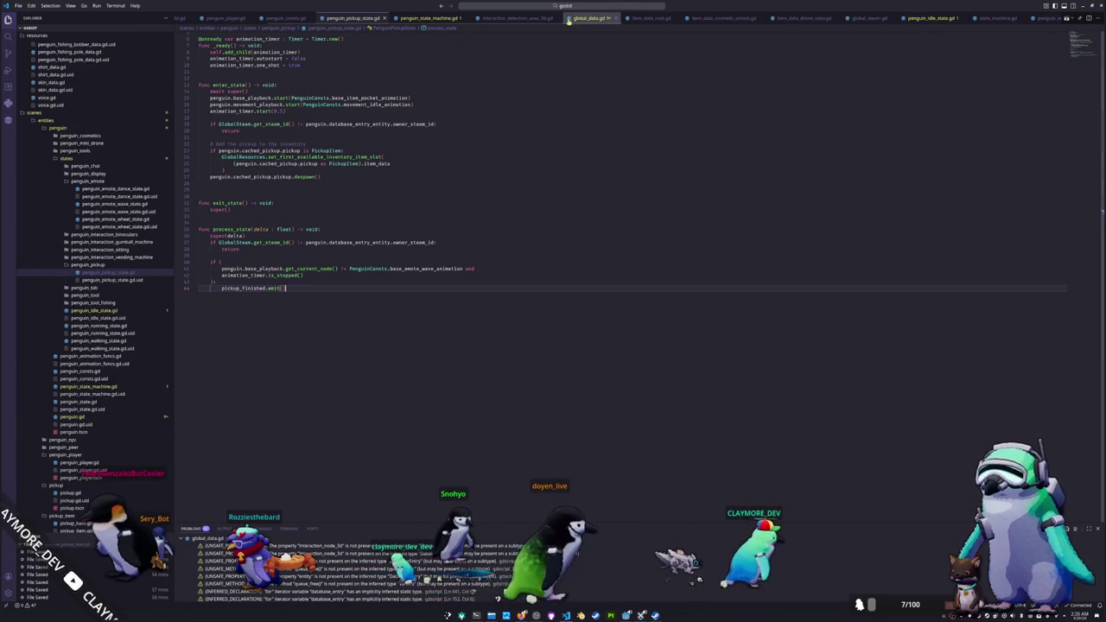
click(592, 19)
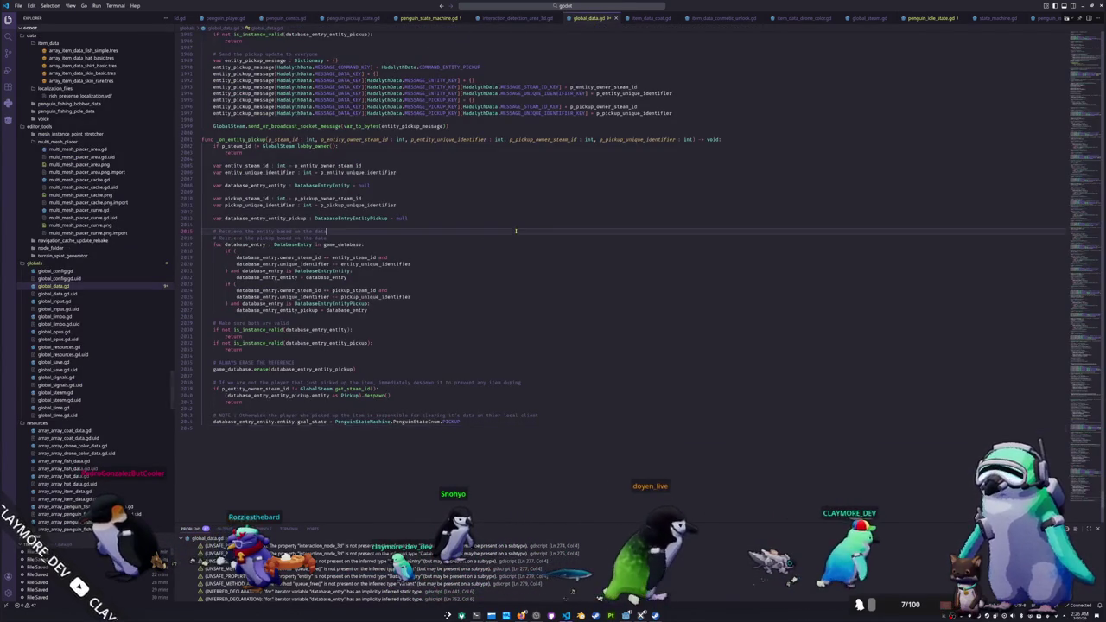
Step: Wrap database_entry on line 947 in an 'as DatabaseEntryInteractionNode3D' cast before reading interaction_node_3d
mouse_move(1074, 363)
mouse_down()
mouse_move(1072, 238)
mouse_move(1073, 253)
mouse_up()
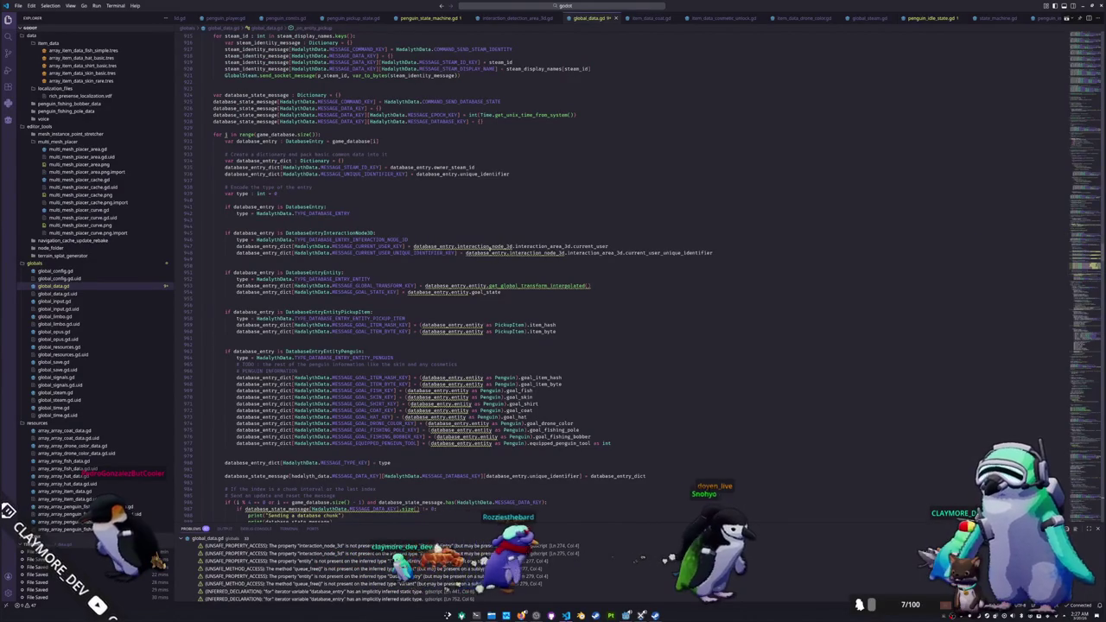
mouse_move(491, 248)
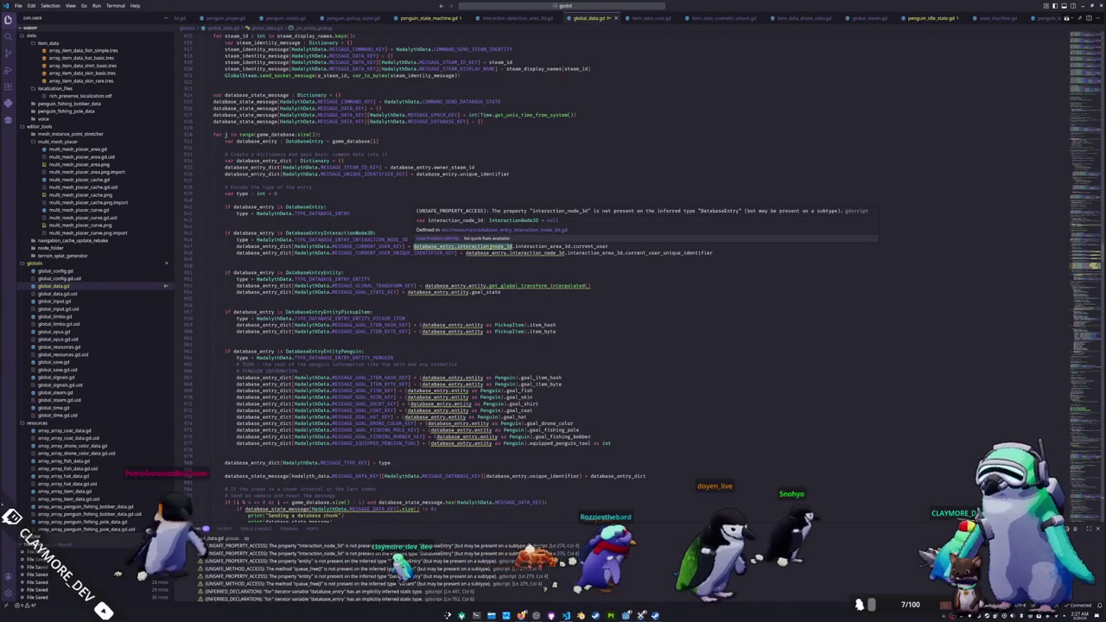
click(455, 247)
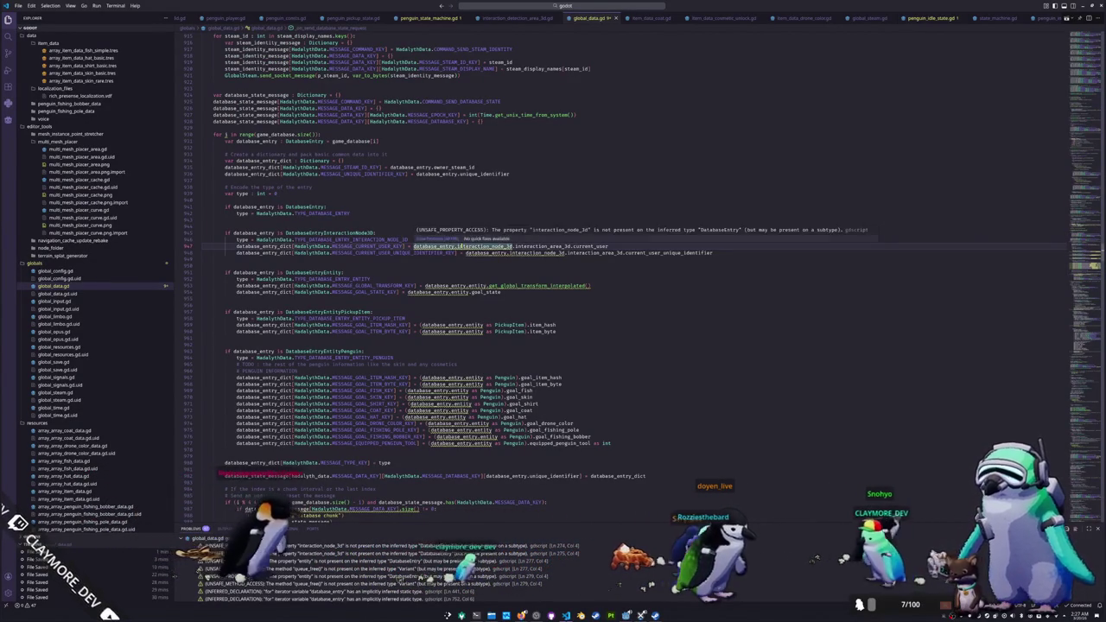
click(455, 247)
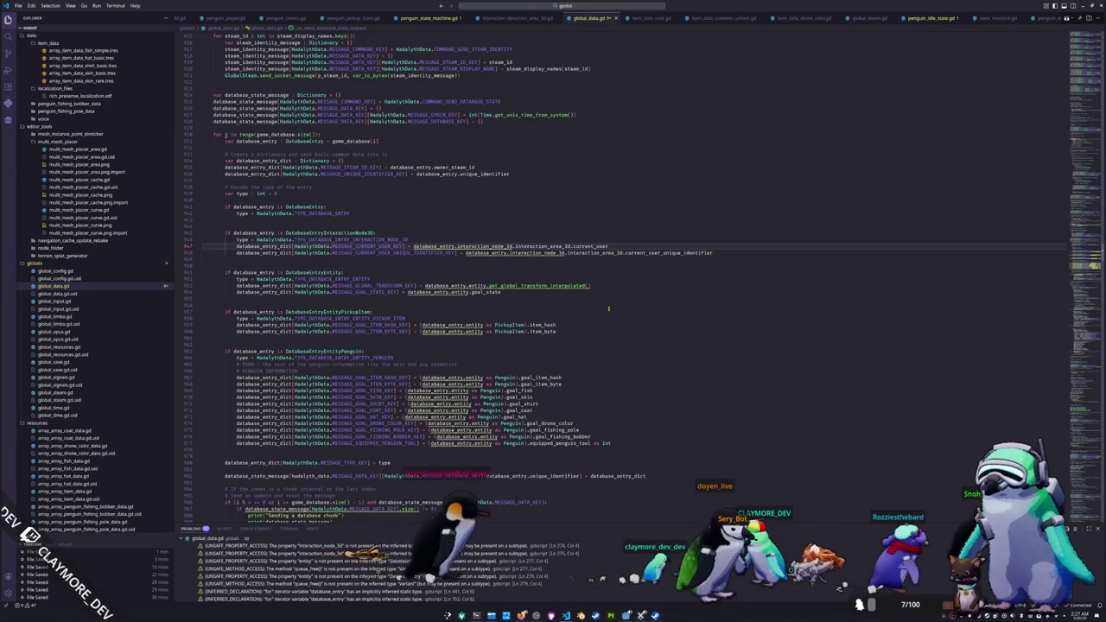
key(ctrl+Left)
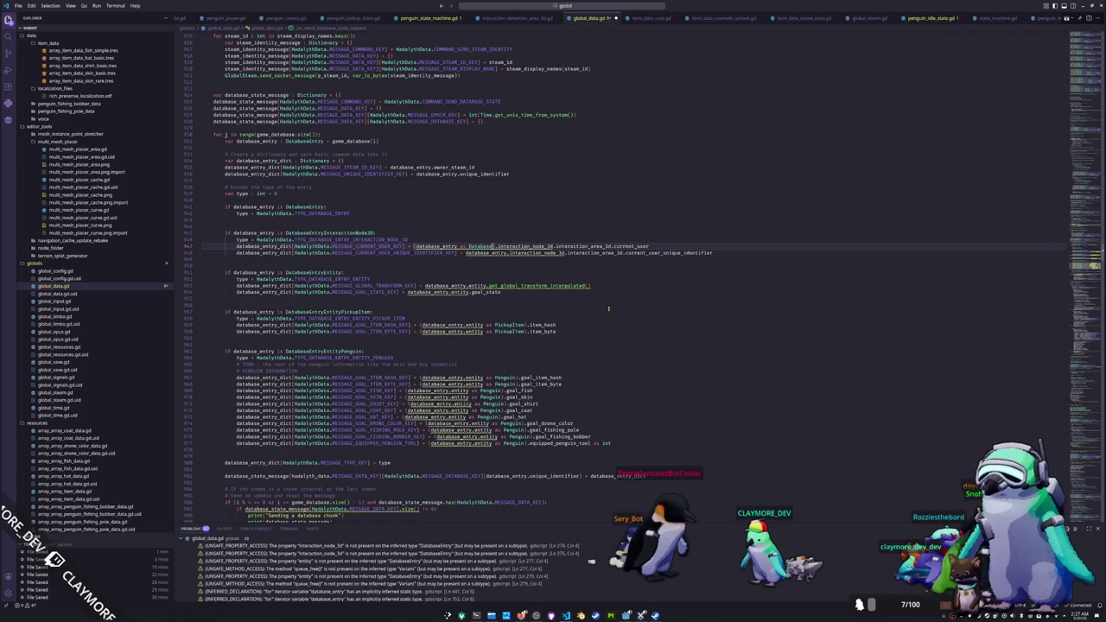
text(tity))
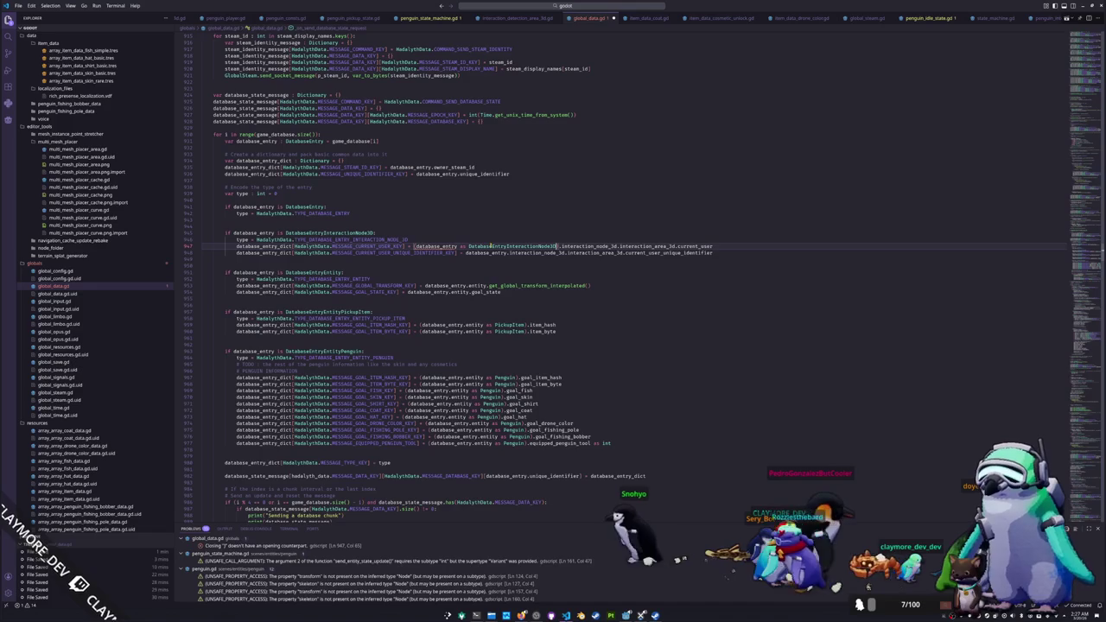
scroll(553, 311, up, 1)
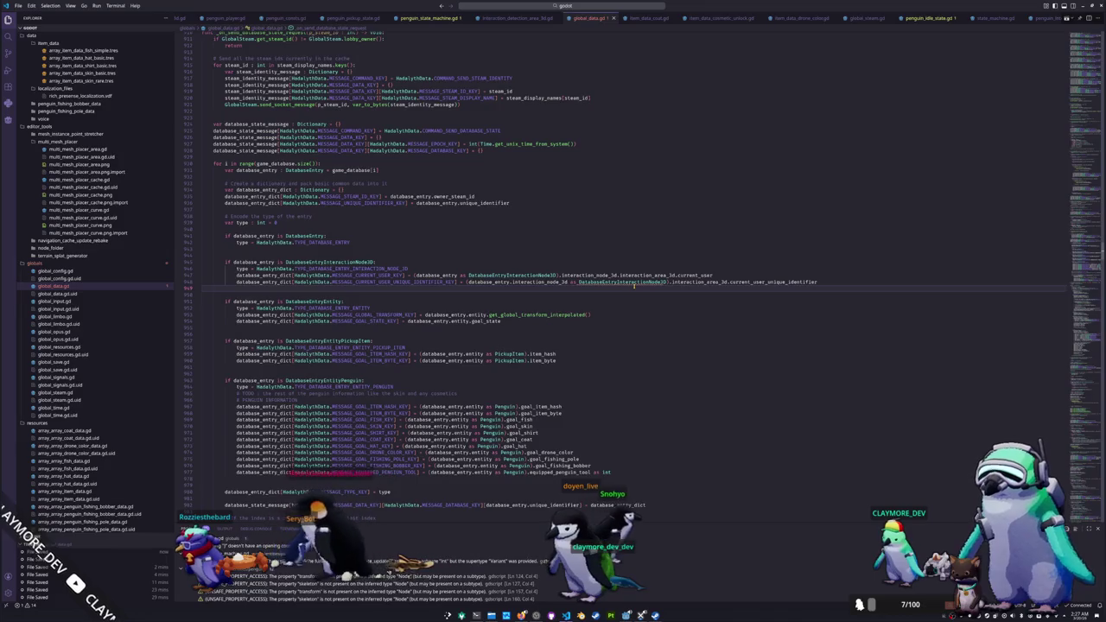
Step: Undo a mistaken paste and copy the DatabaseEntryInteractionNode3D cast from line 947 onto line 948
key(ctrl+v)
mouse_move(643, 282)
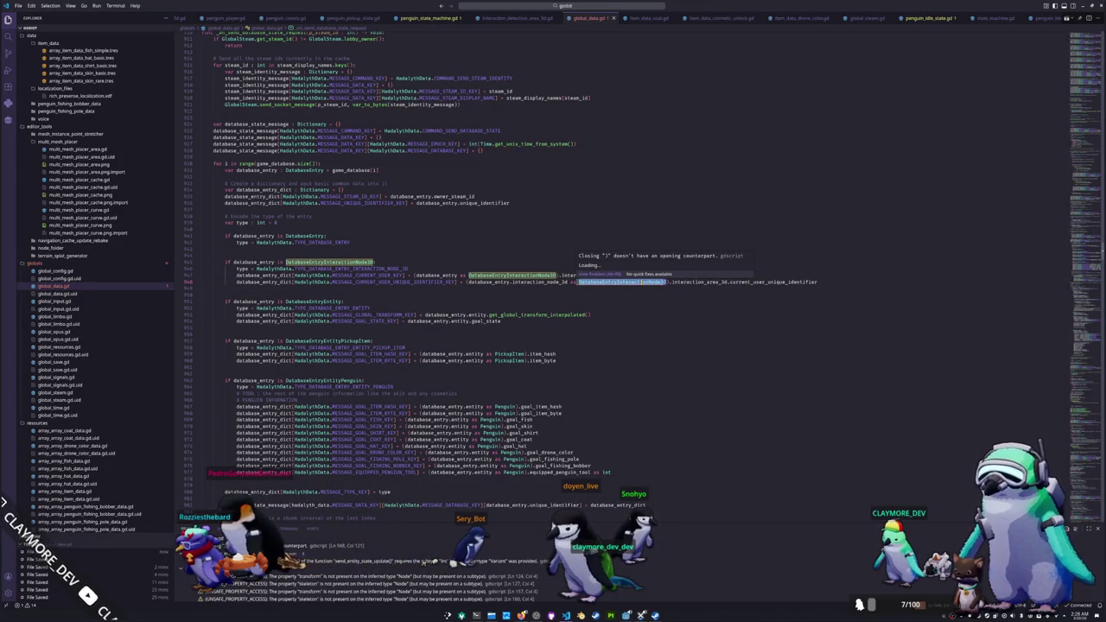
click(640, 289)
mouse_move(640, 282)
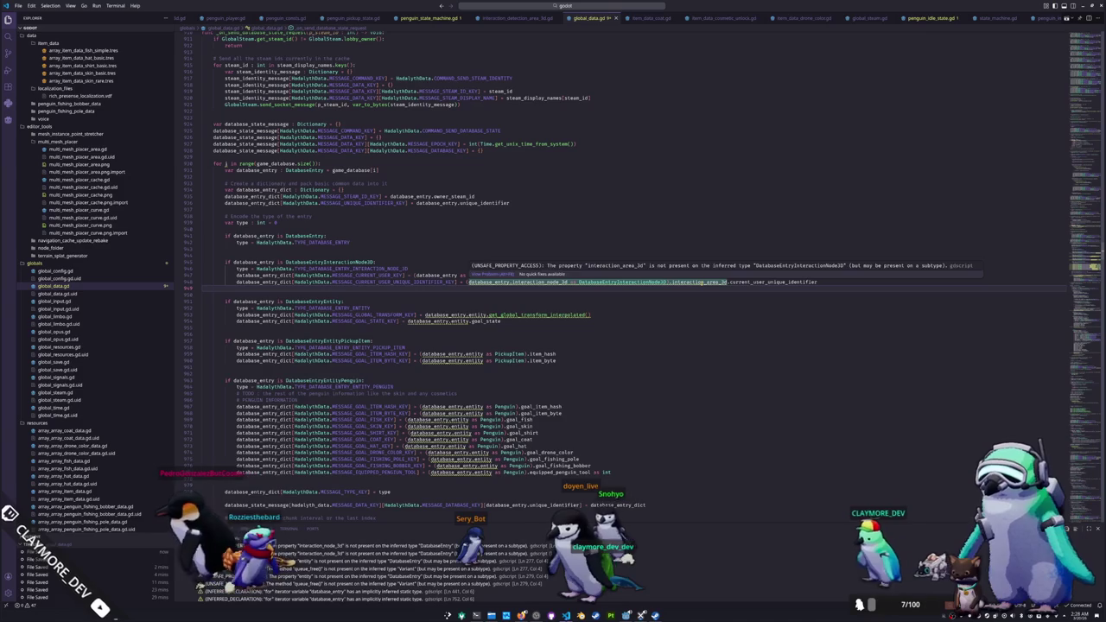
key(ctrl+z)
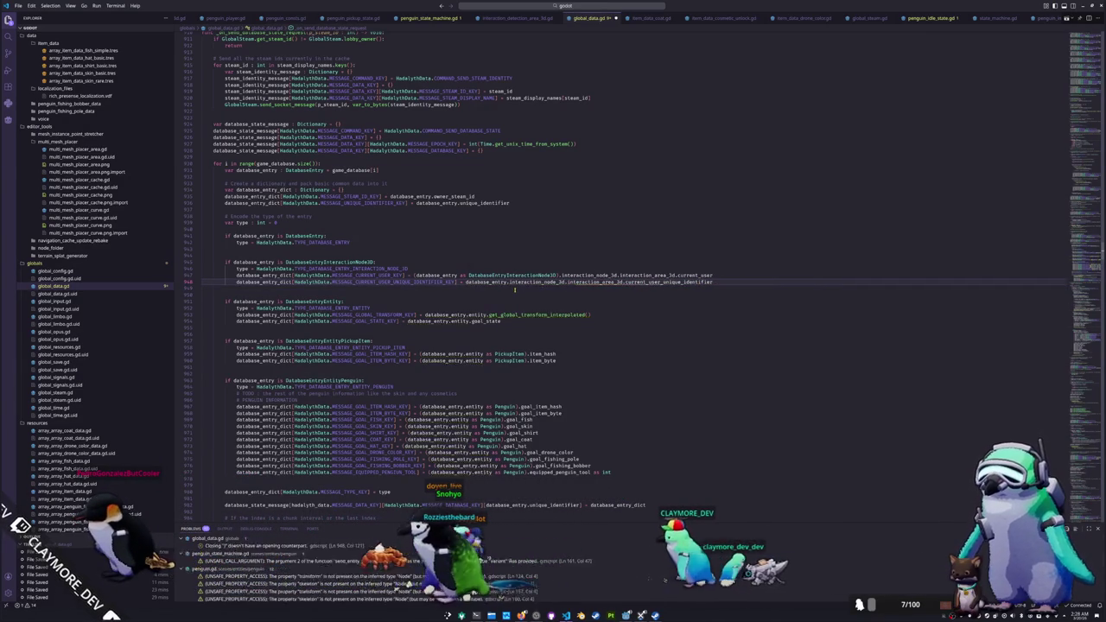
drag(458, 275, 562, 275)
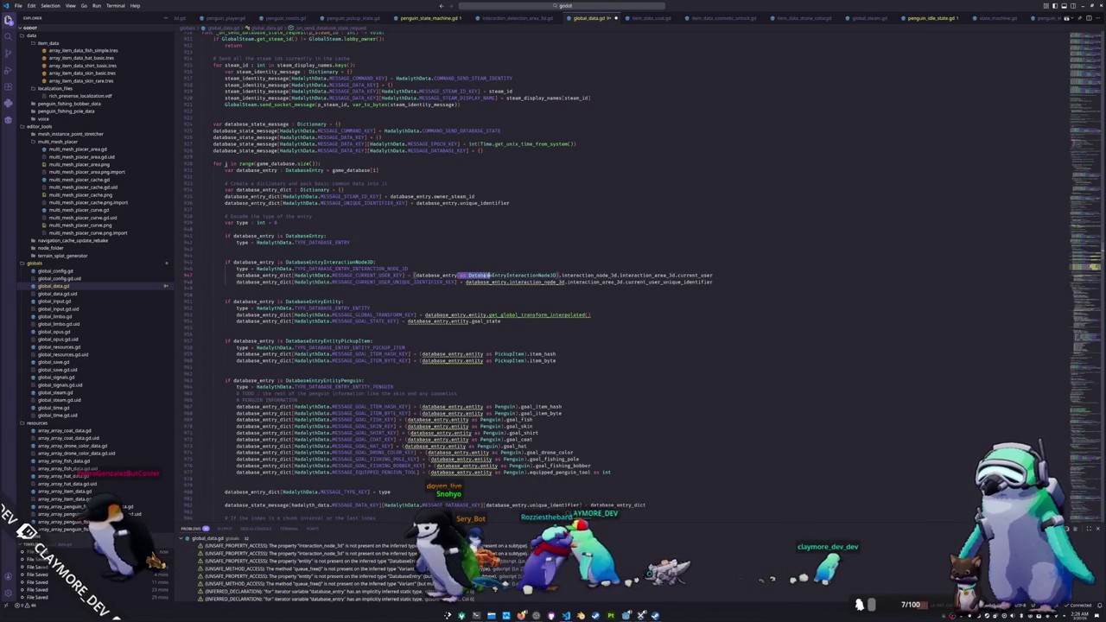
key(ctrl+c)
click(564, 281)
key(ctrl+v)
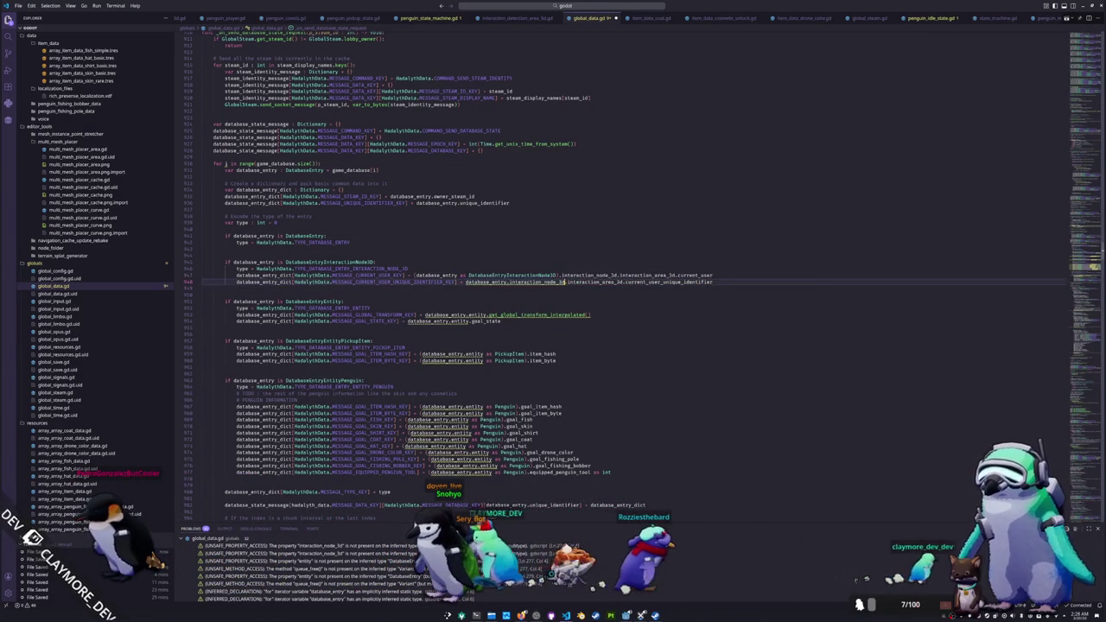
Step: Add the matching opening parenthesis on line 948 and recheck errors on the DatabaseEntryEntity line
double_click(414, 275)
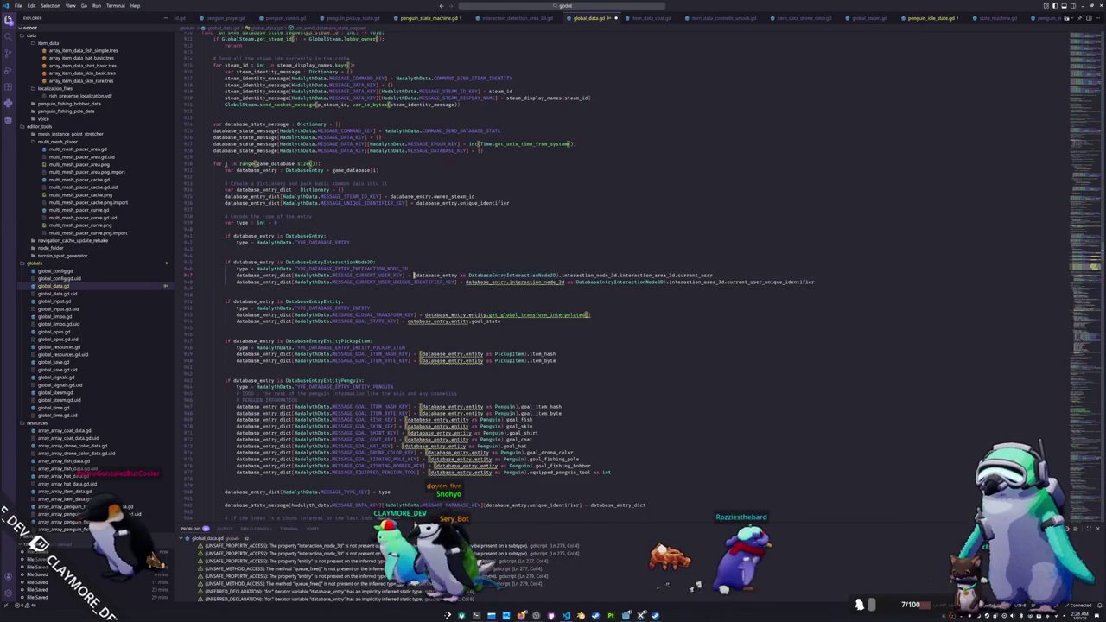
key(ctrl+c)
click(466, 282)
key(ctrl+v)
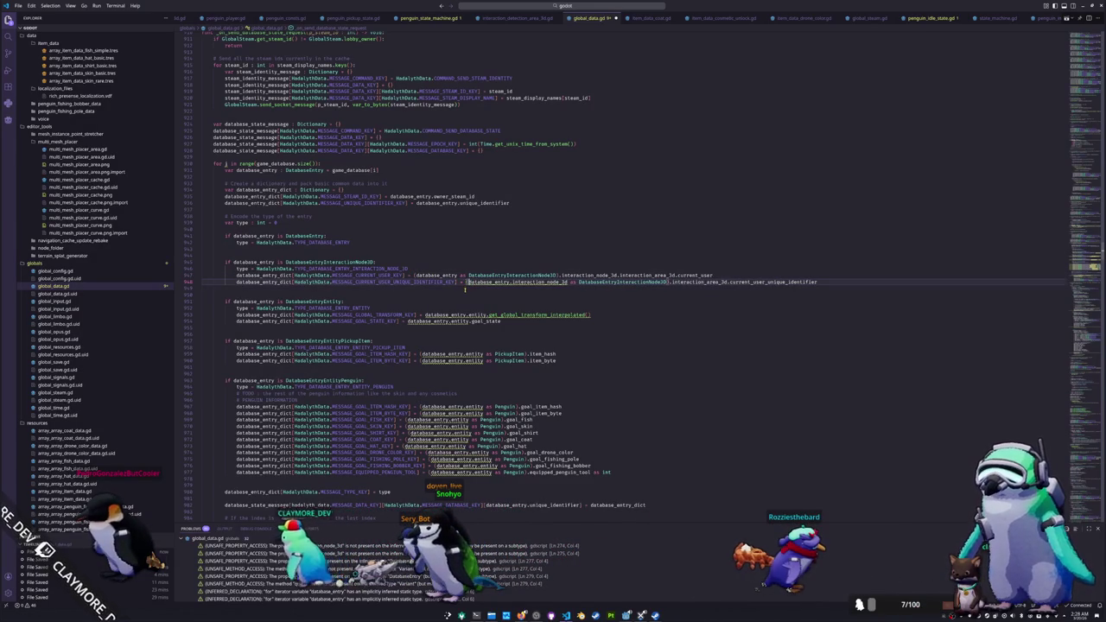
click(465, 289)
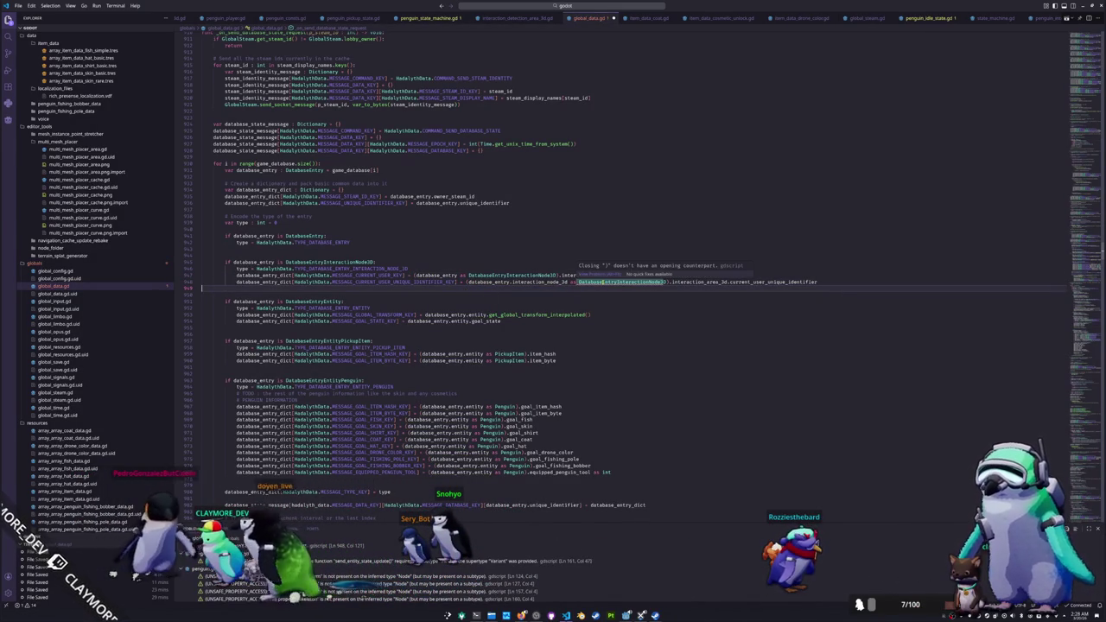
drag(616, 282, 665, 283)
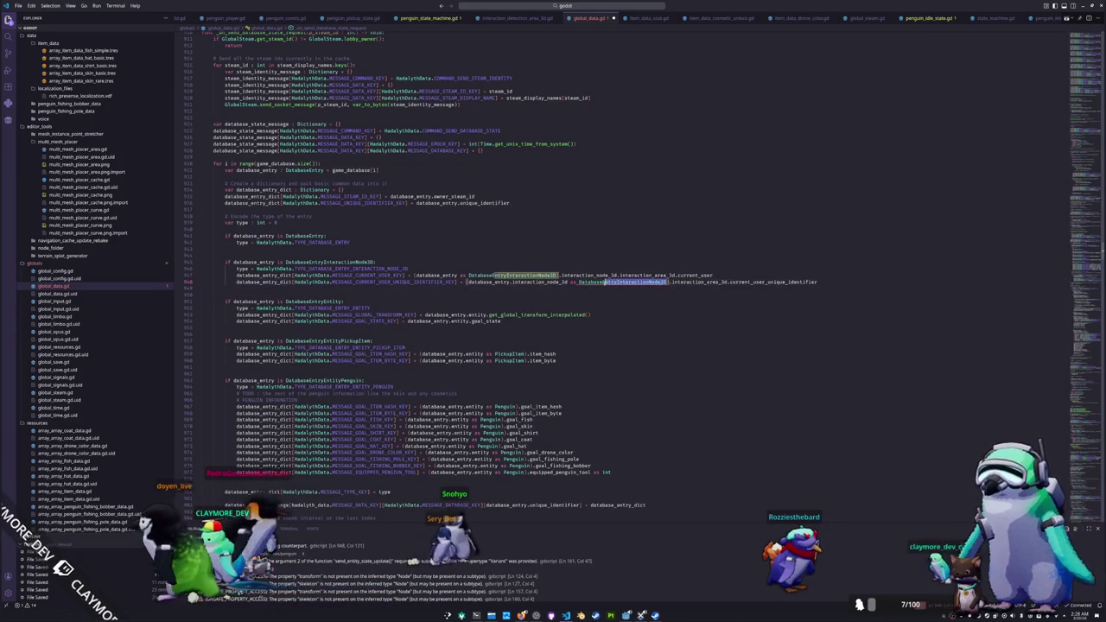
key(BackSpace)
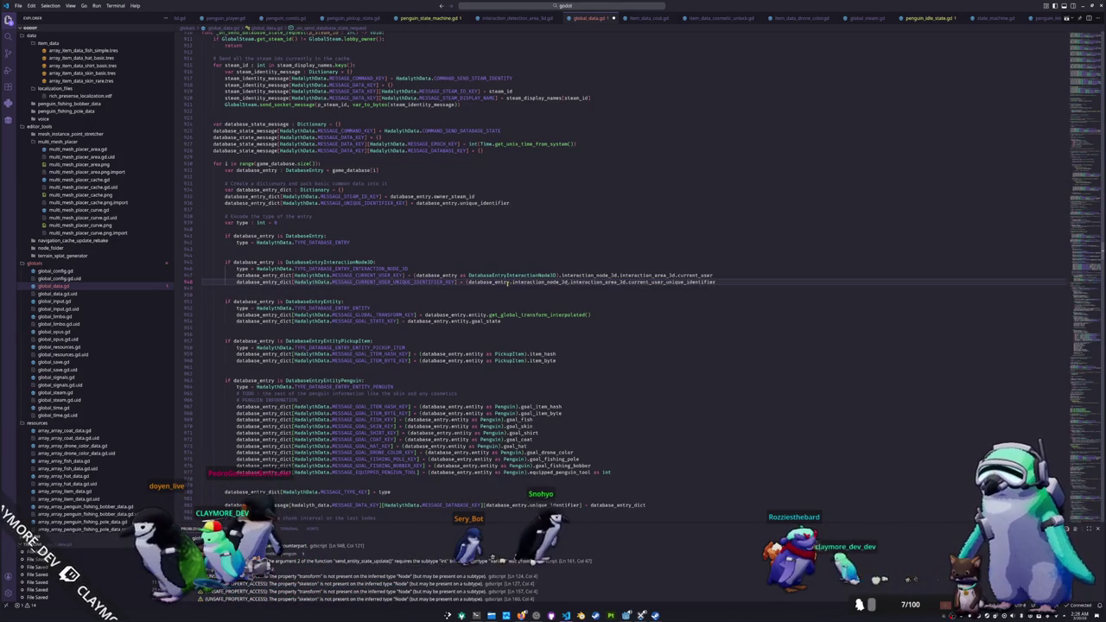
key(ctrl+z)
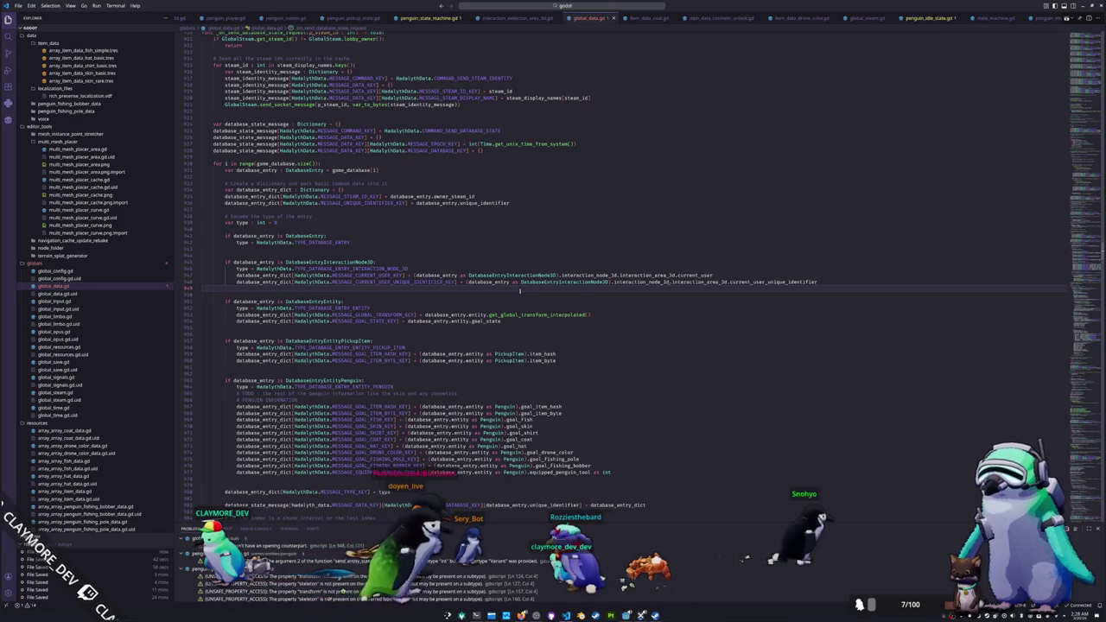
mouse_move(666, 283)
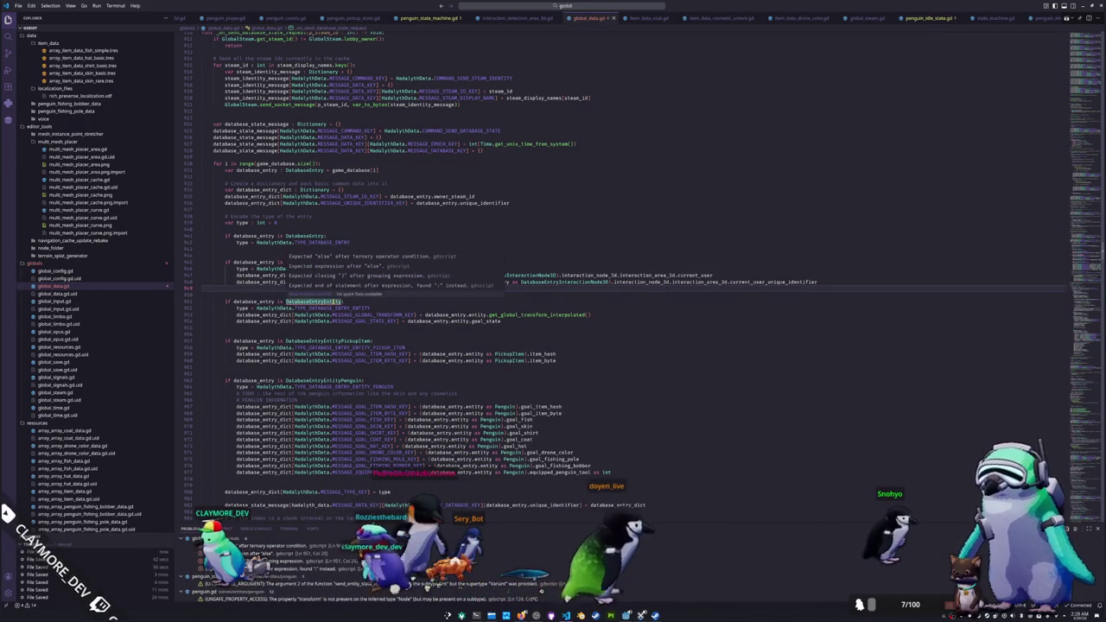
click(333, 301)
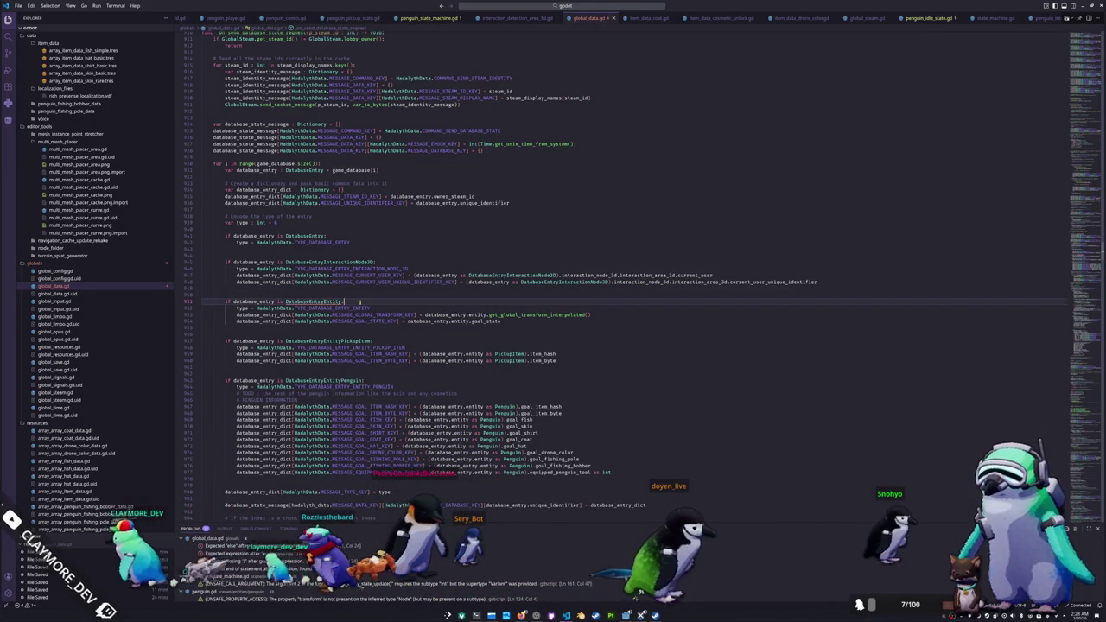
mouse_move(333, 301)
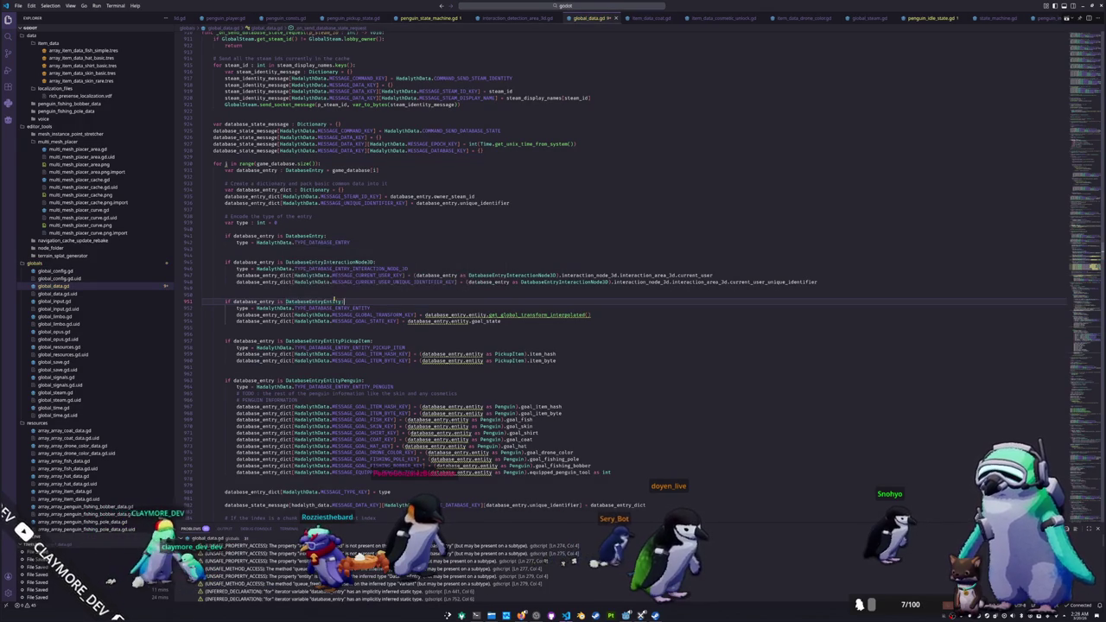
scroll(371, 300, down, 4)
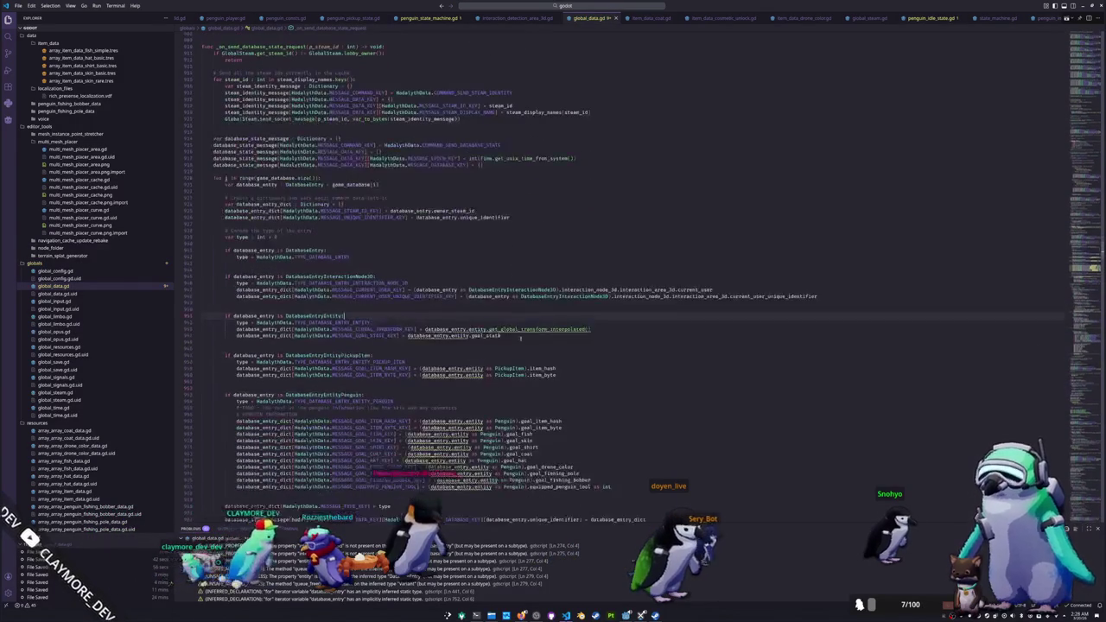
Step: Scroll up and back down through global_data.gd to locate spawn_pickup_item_request
scroll(445, 409, up, 10)
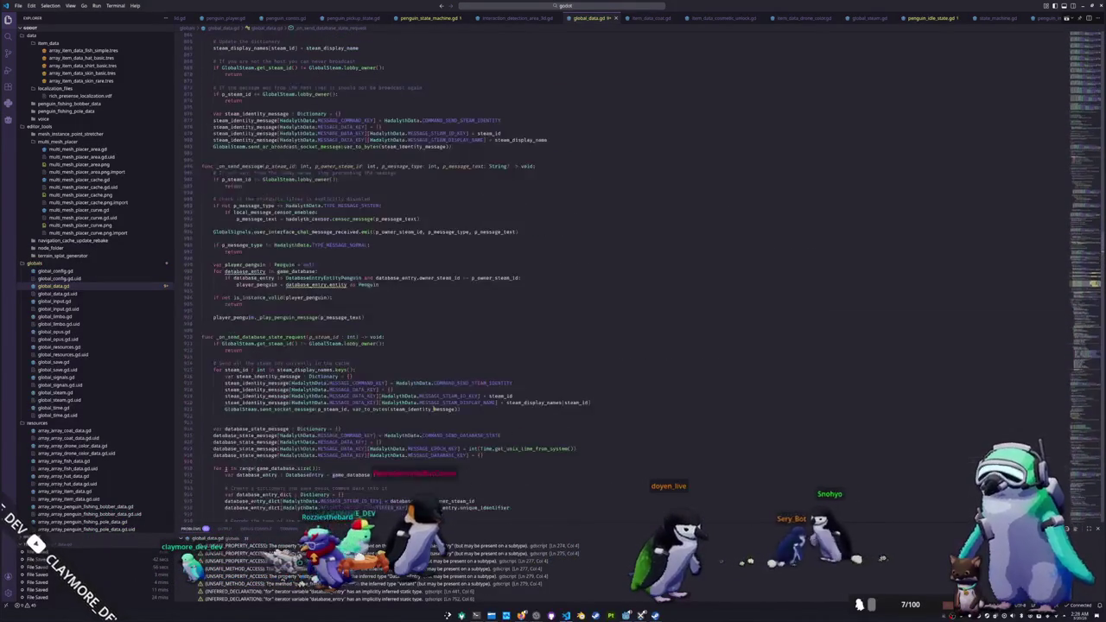
scroll(438, 373, up, 6)
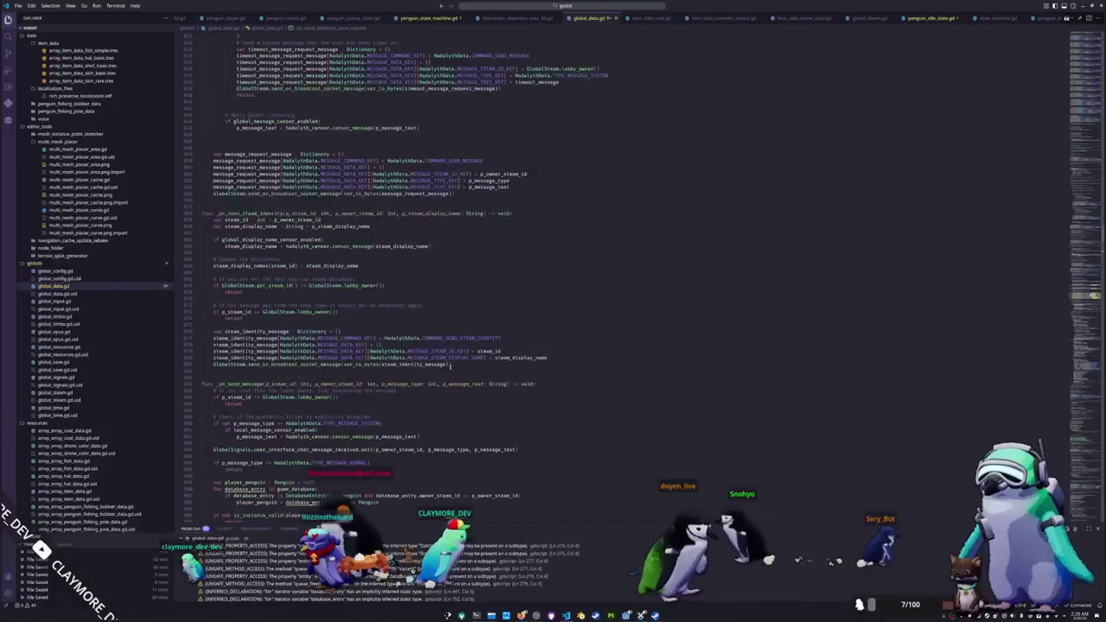
scroll(450, 365, up, 9)
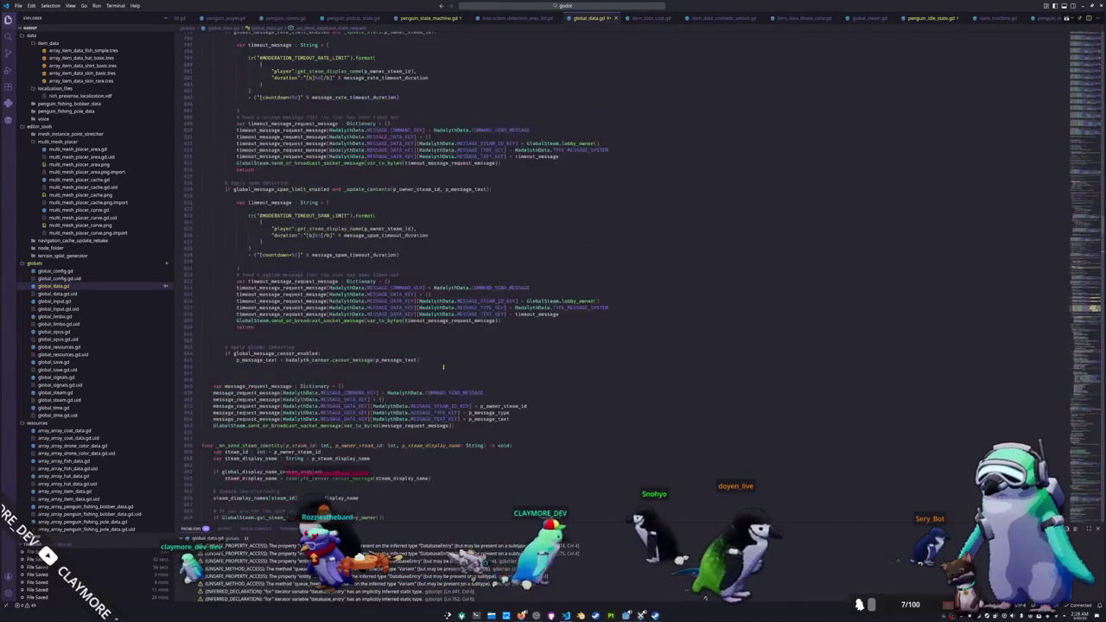
scroll(1084, 142, up, 10)
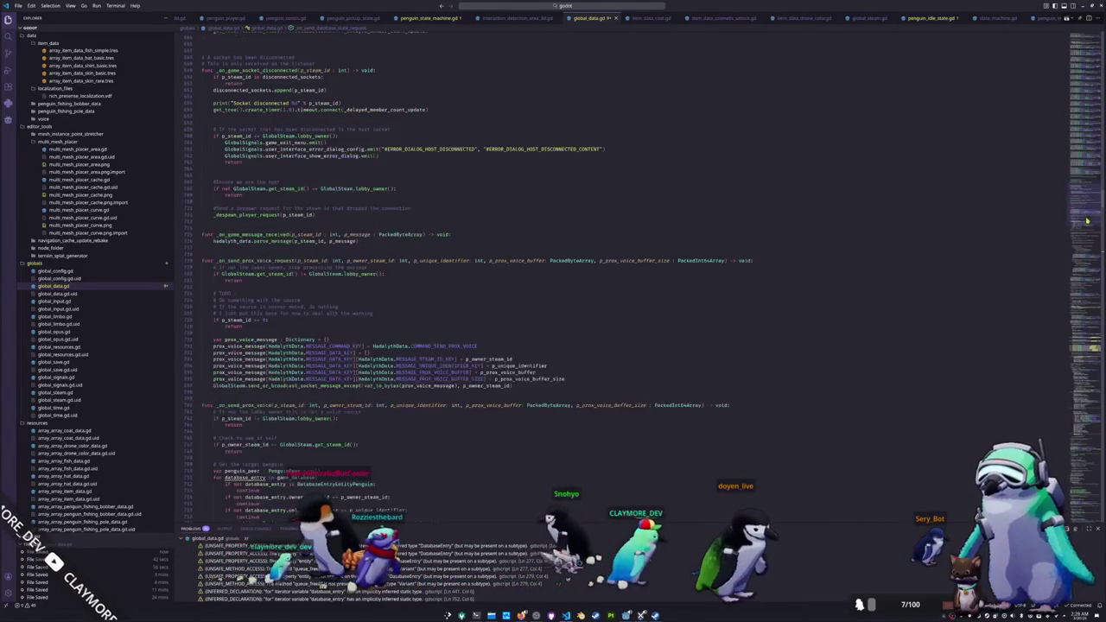
scroll(1085, 143, up, 1)
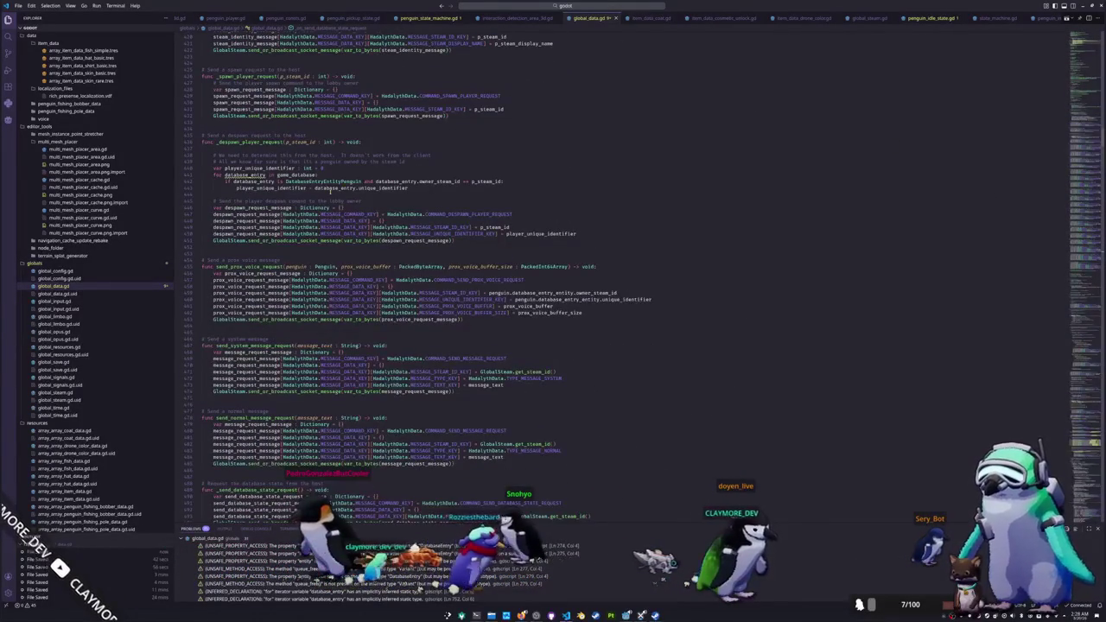
scroll(226, 228, down, 6)
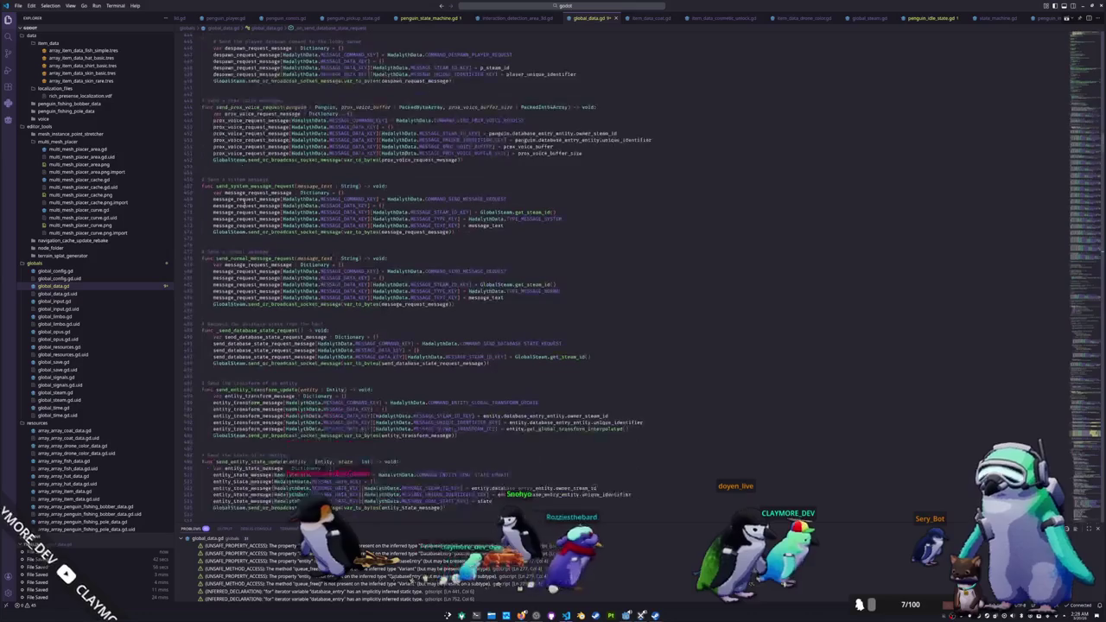
scroll(227, 228, down, 3)
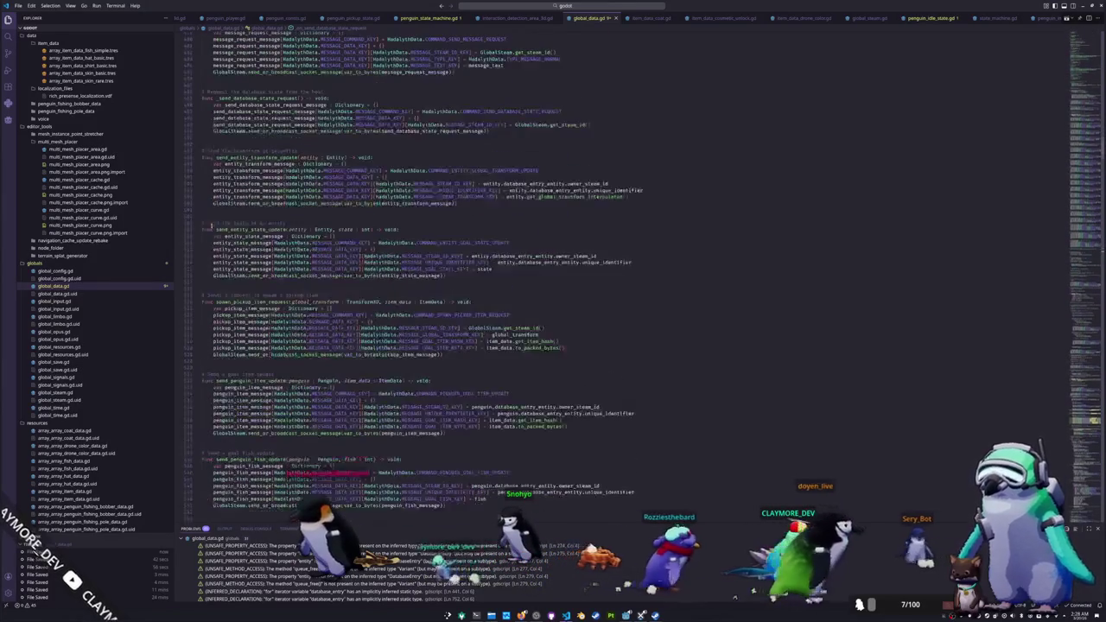
scroll(226, 228, down, 4)
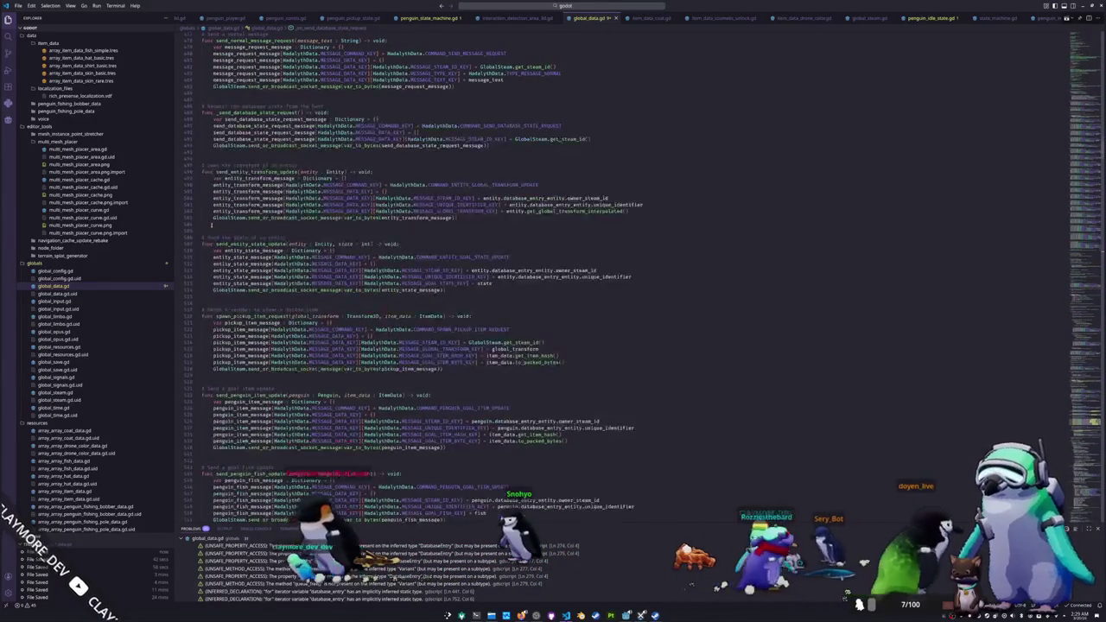
scroll(213, 226, down, 2)
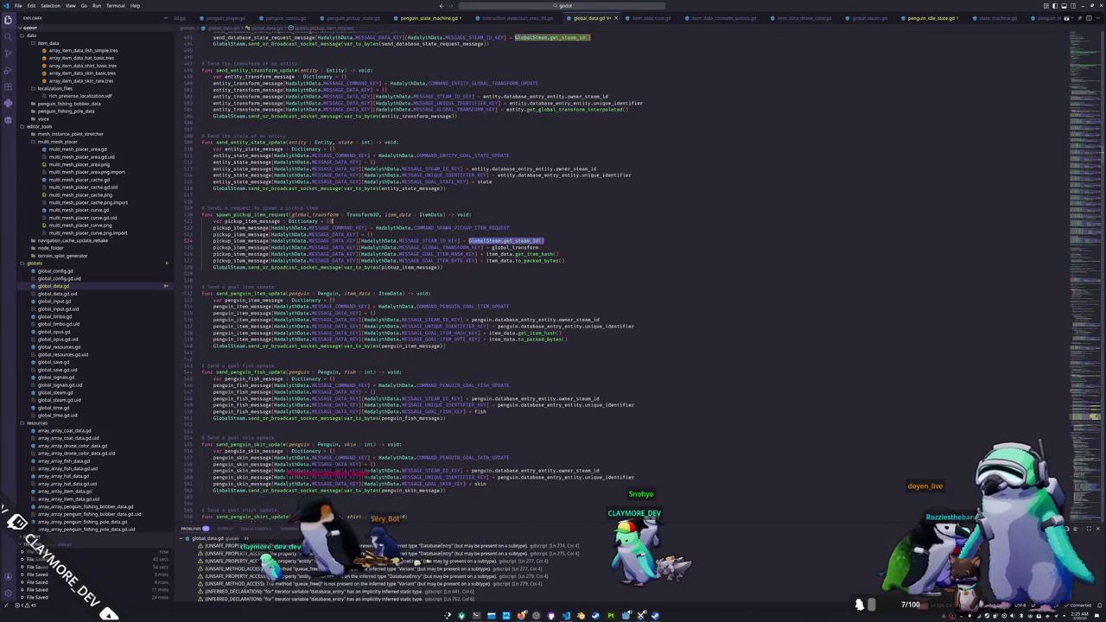
Step: Replace GlobalSteam.get_steam_id with GlobalSteam.lobby_owner() on line 524
key(Right)
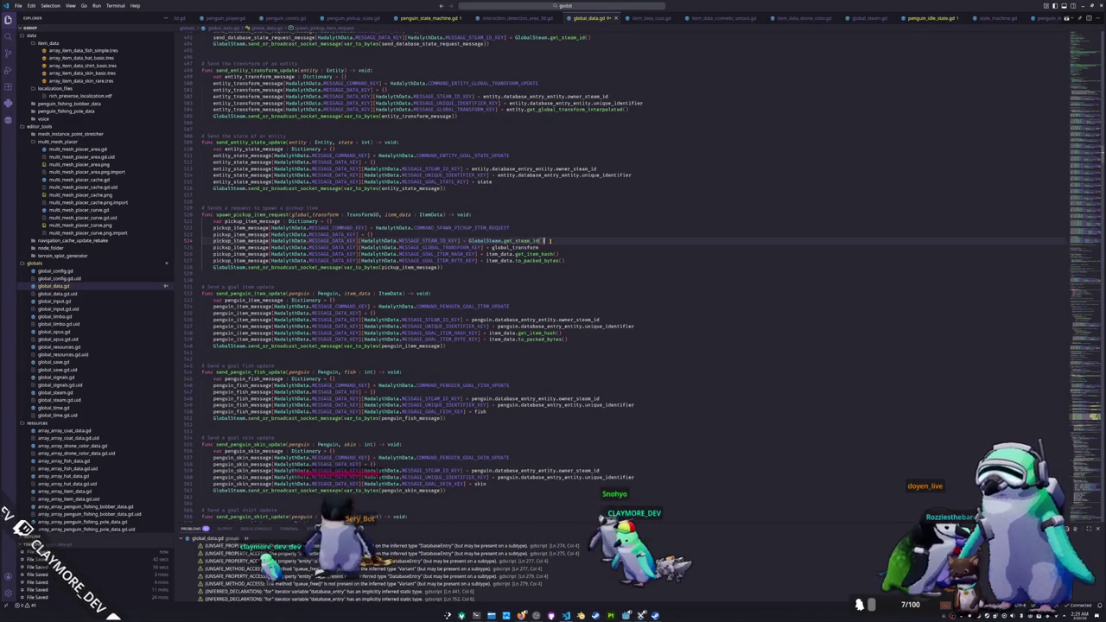
key(ctrl+shift+Left)
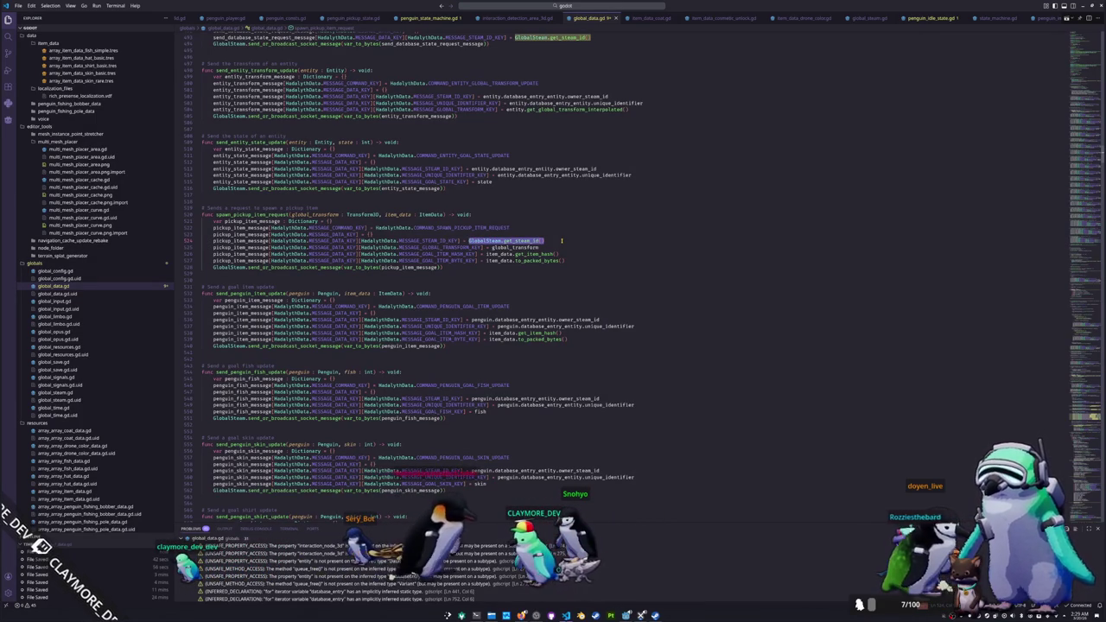
text(lobby_owner)
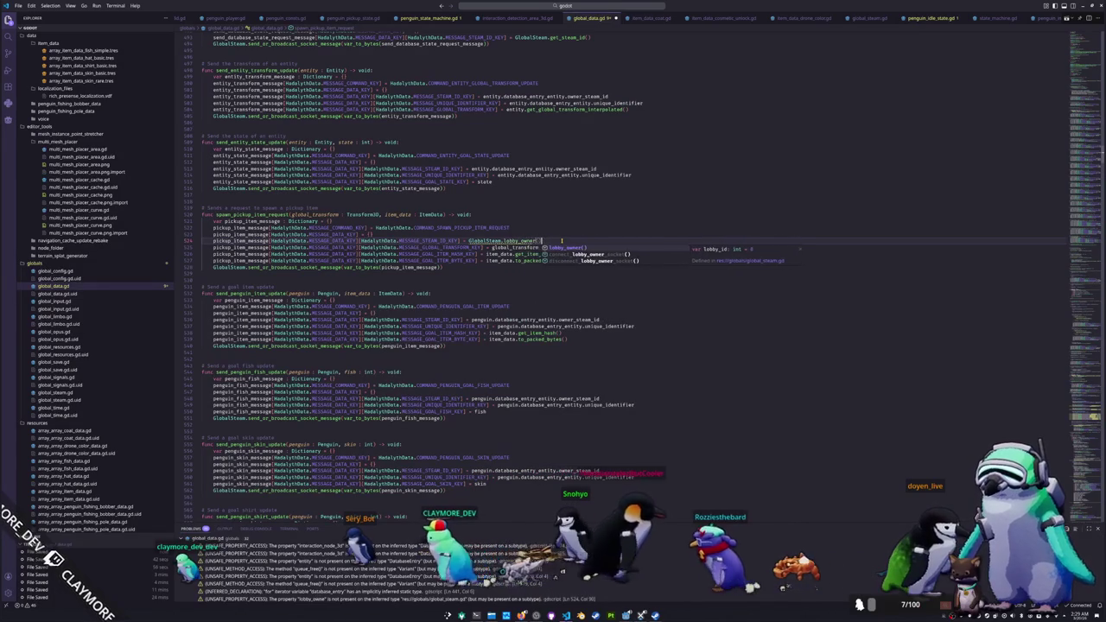
key(Return)
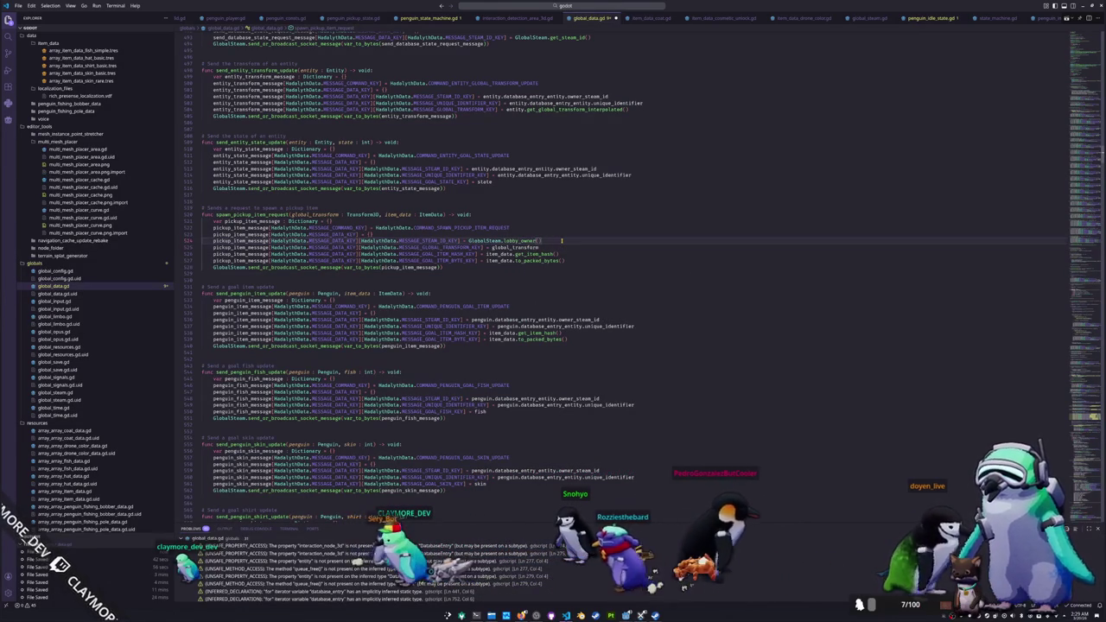
key(Down)
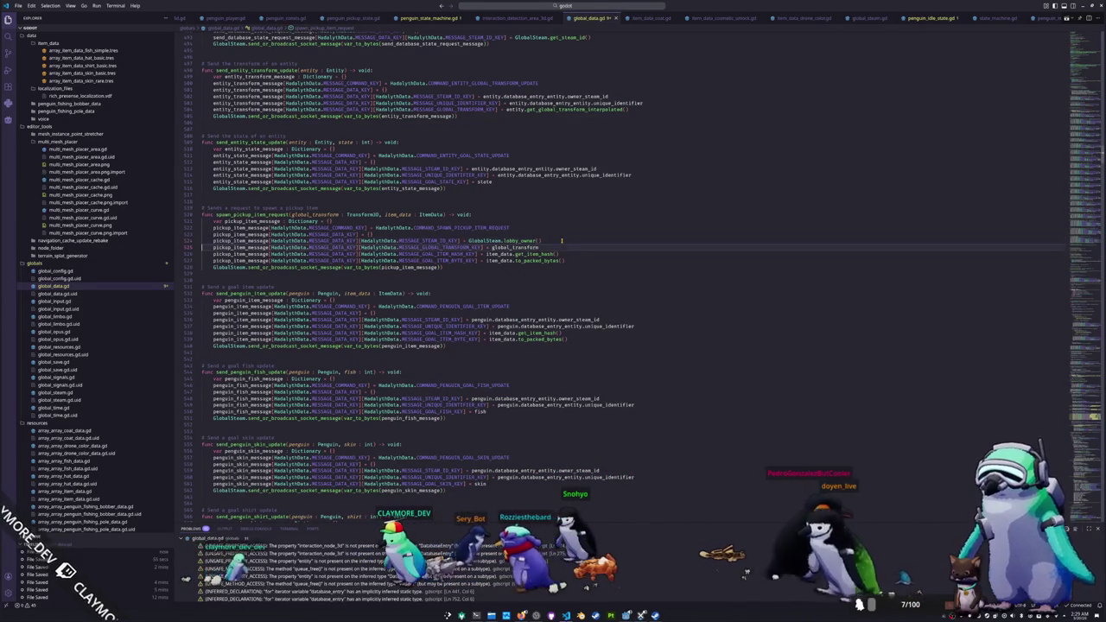
key(Up)
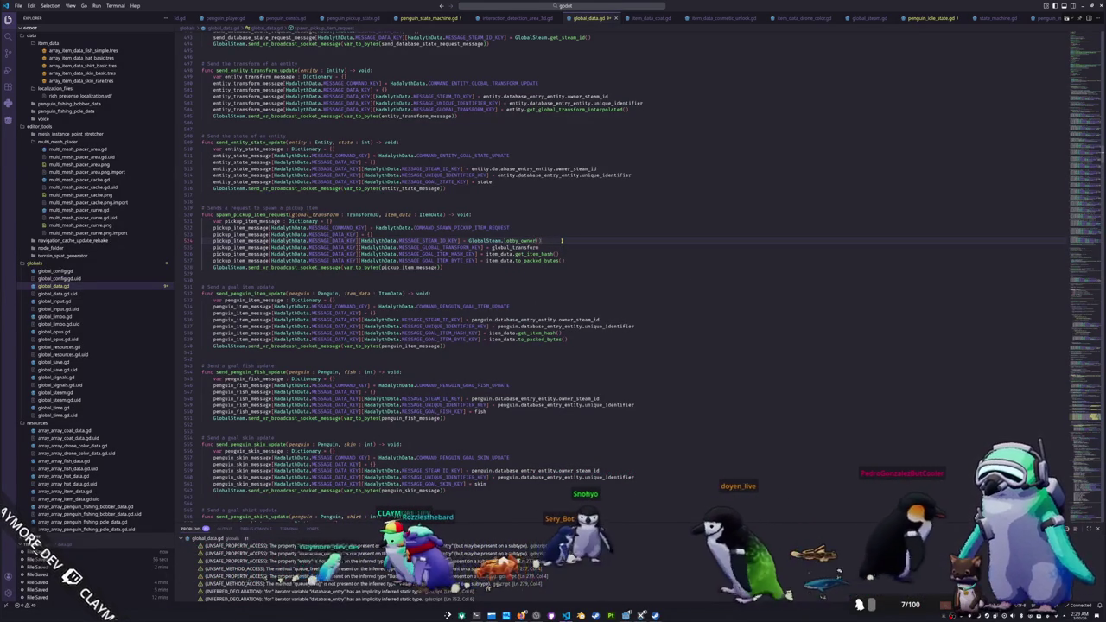
key(Down)
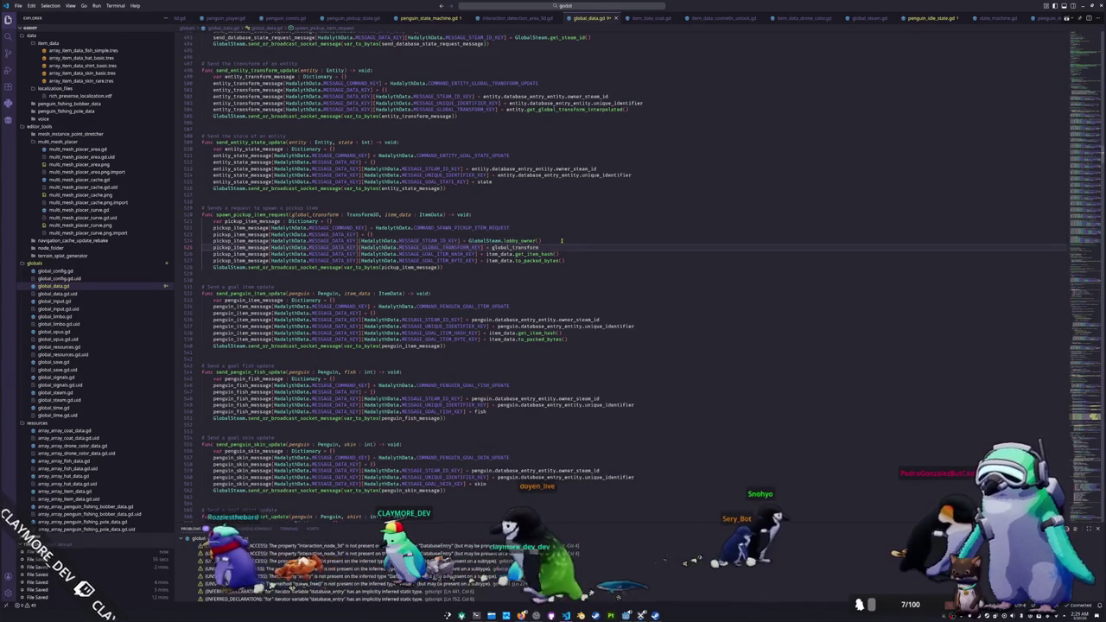
click(535, 284)
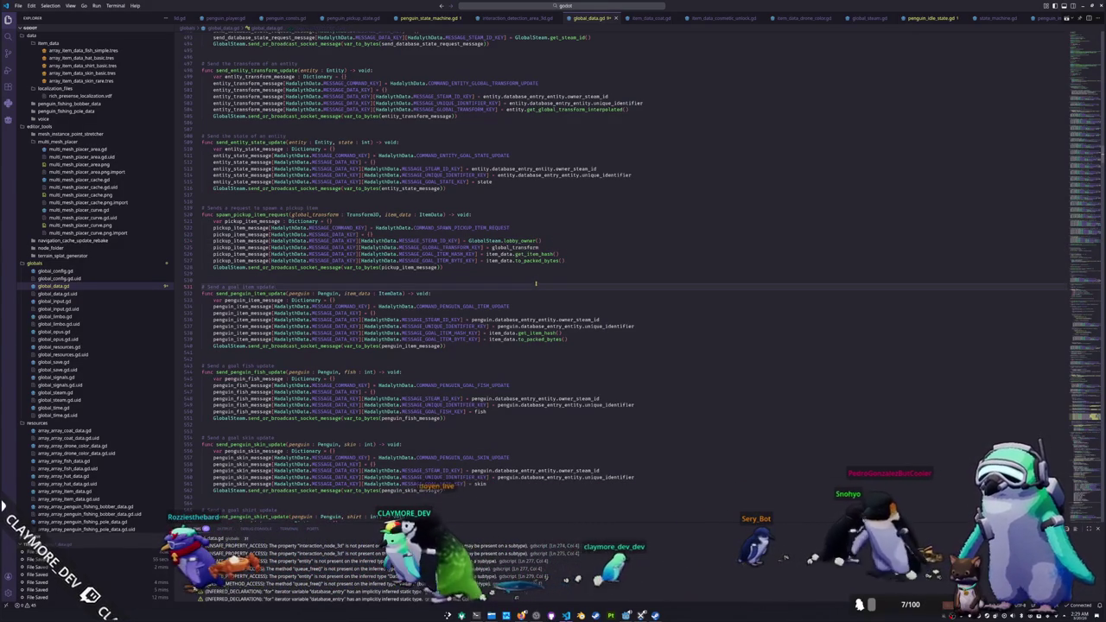
scroll(536, 283, down, 1)
Step: Delete the print("CALLING SEND REQUEST") line from send_entity_pickup_request
click(567, 318)
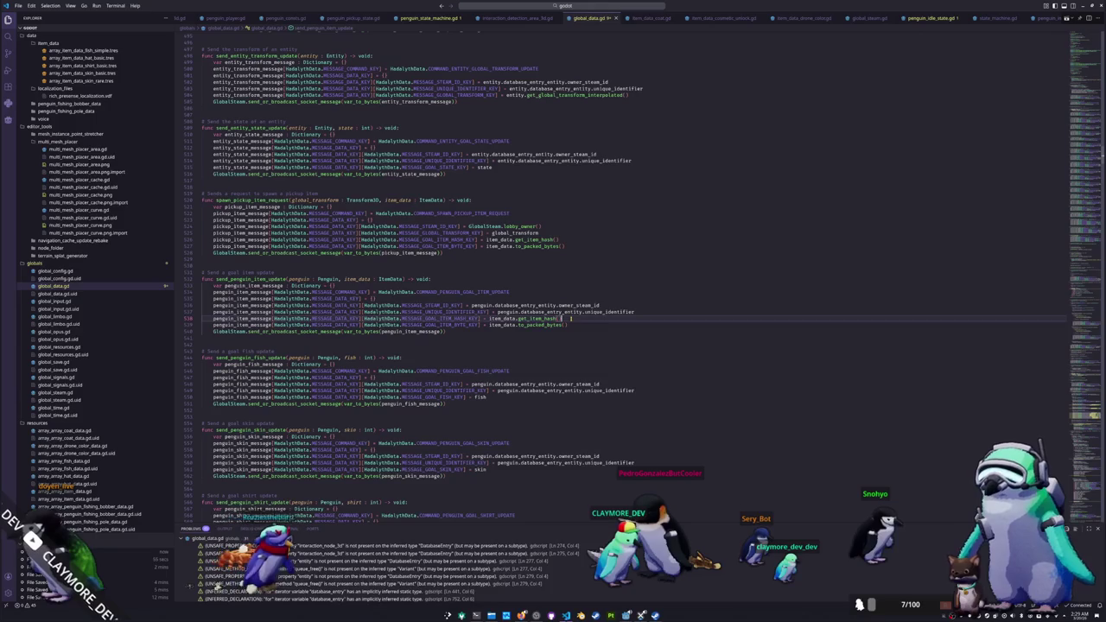
click(638, 311)
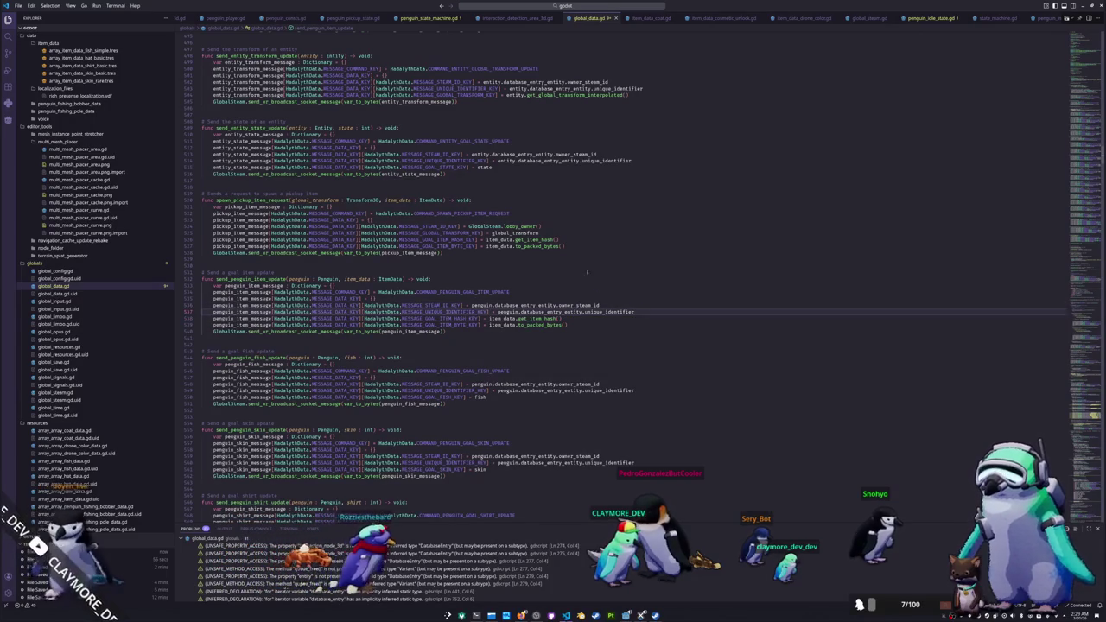
click(582, 270)
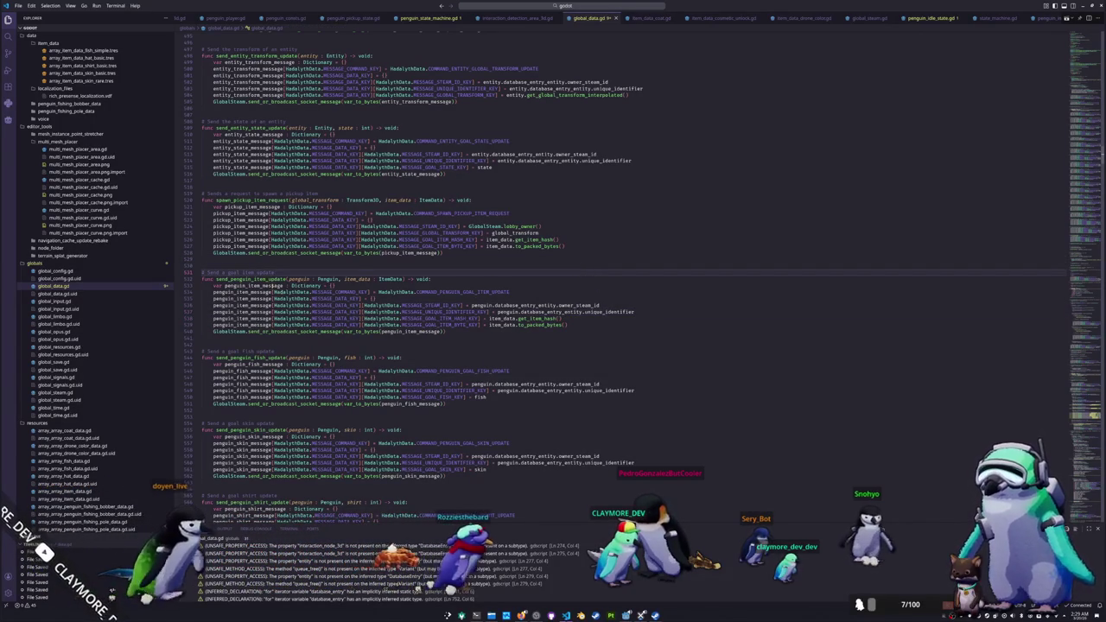
scroll(372, 334, down, 5)
scroll(372, 334, down, 15)
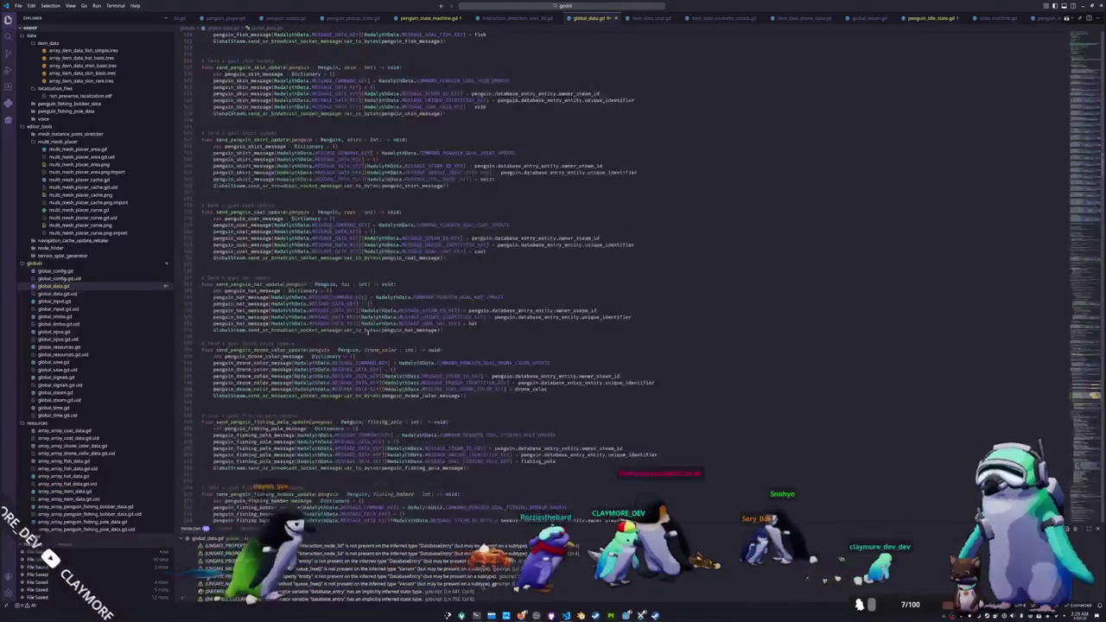
scroll(371, 325, down, 10)
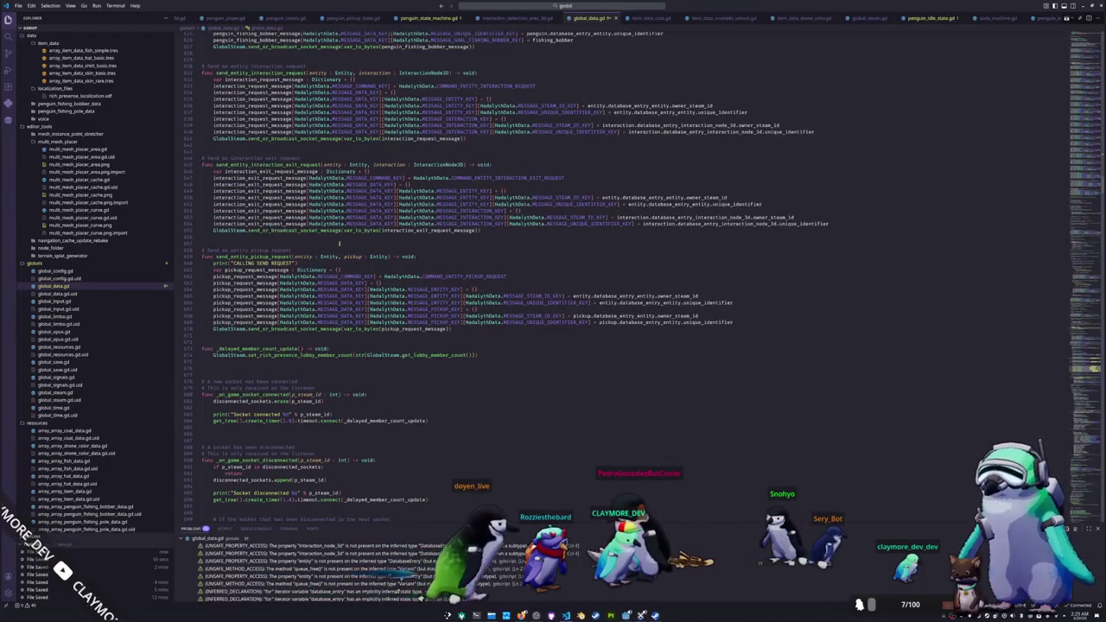
double_click(254, 257)
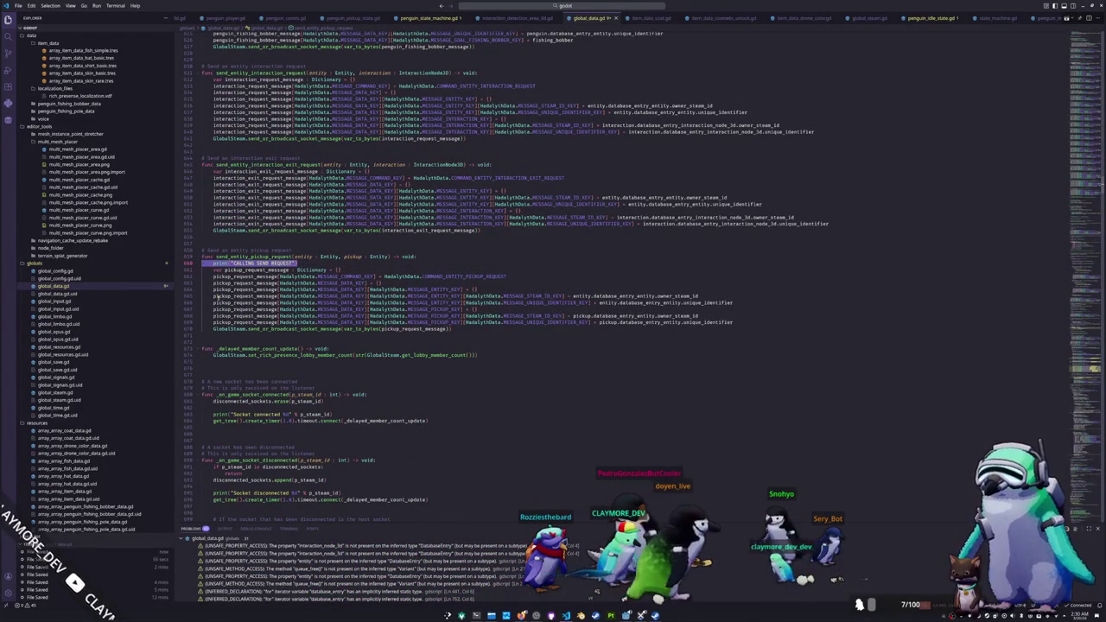
key(Delete)
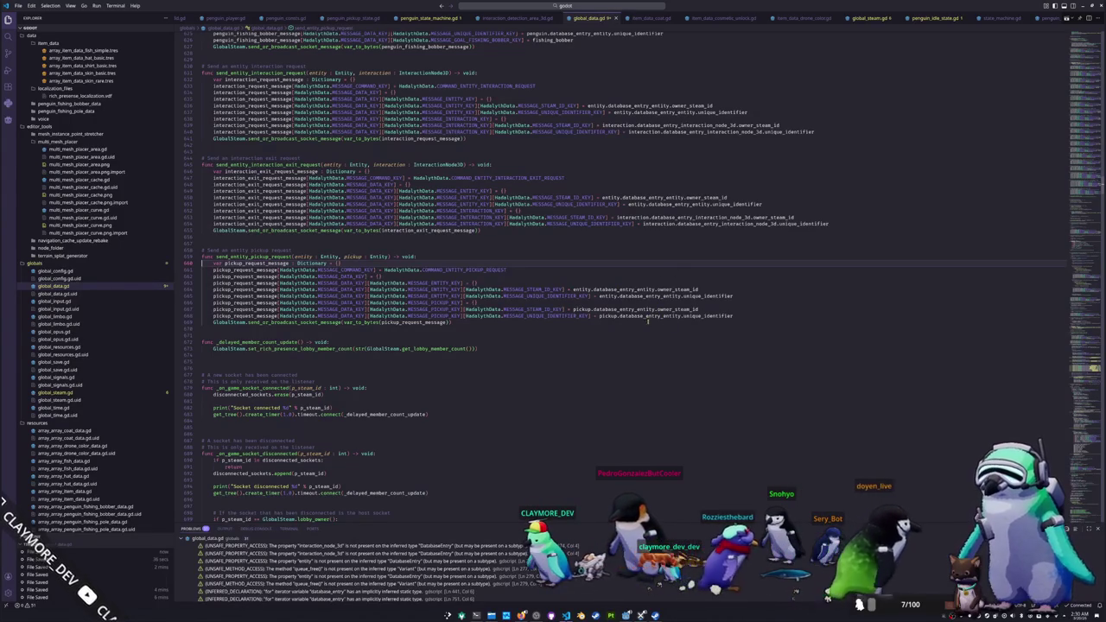
click(434, 335)
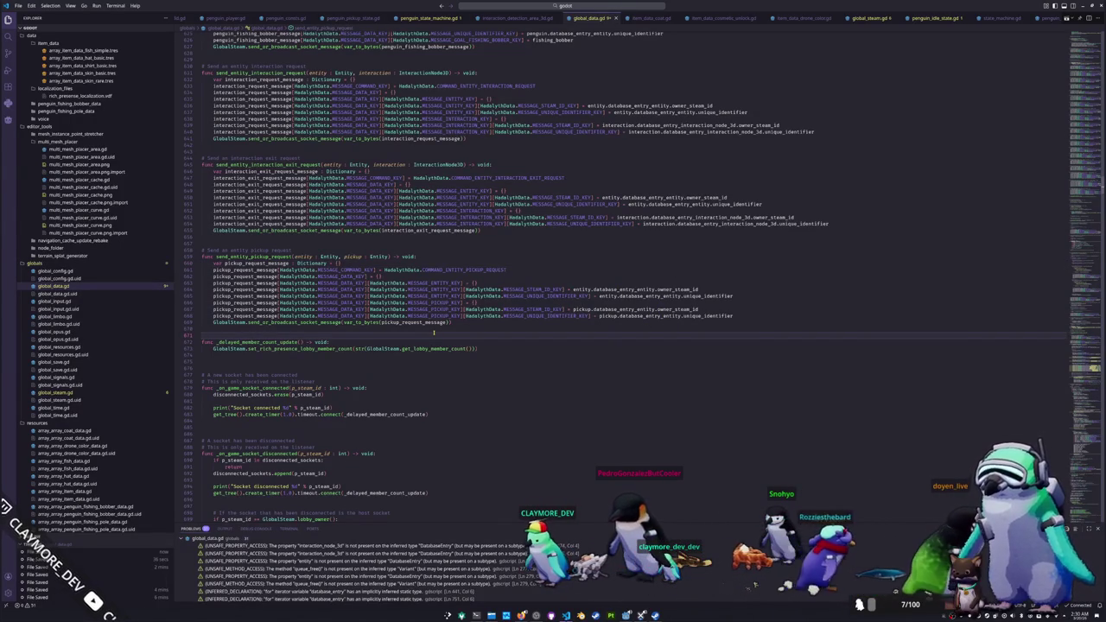
scroll(515, 400, up, 2)
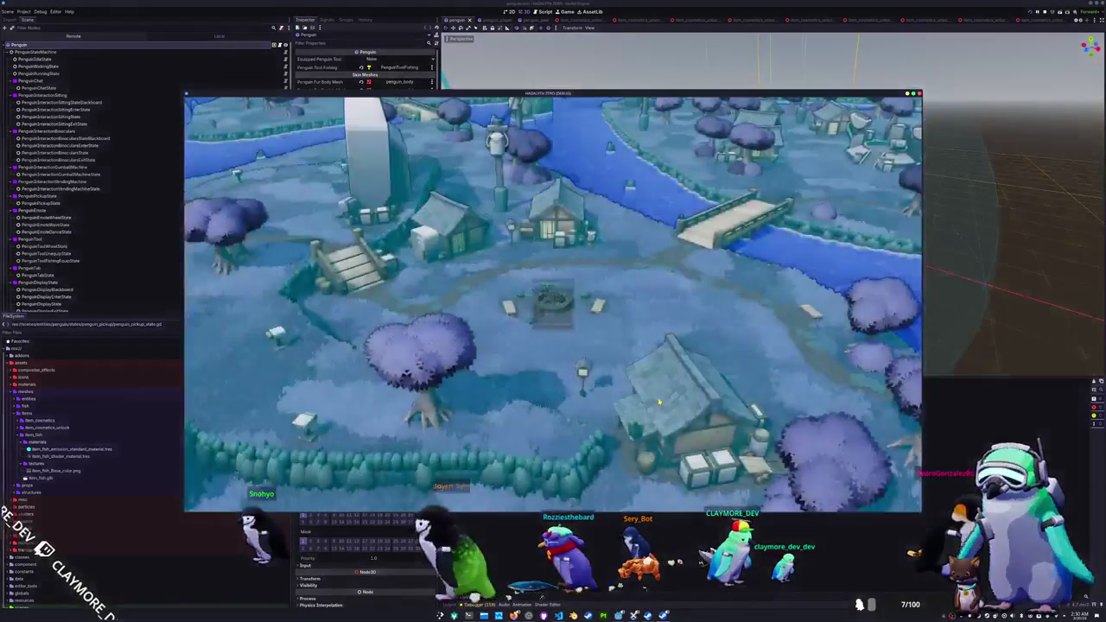
Step: Start a singleplayer game and drop two fish from the inventory beside the penguin
click(543, 294)
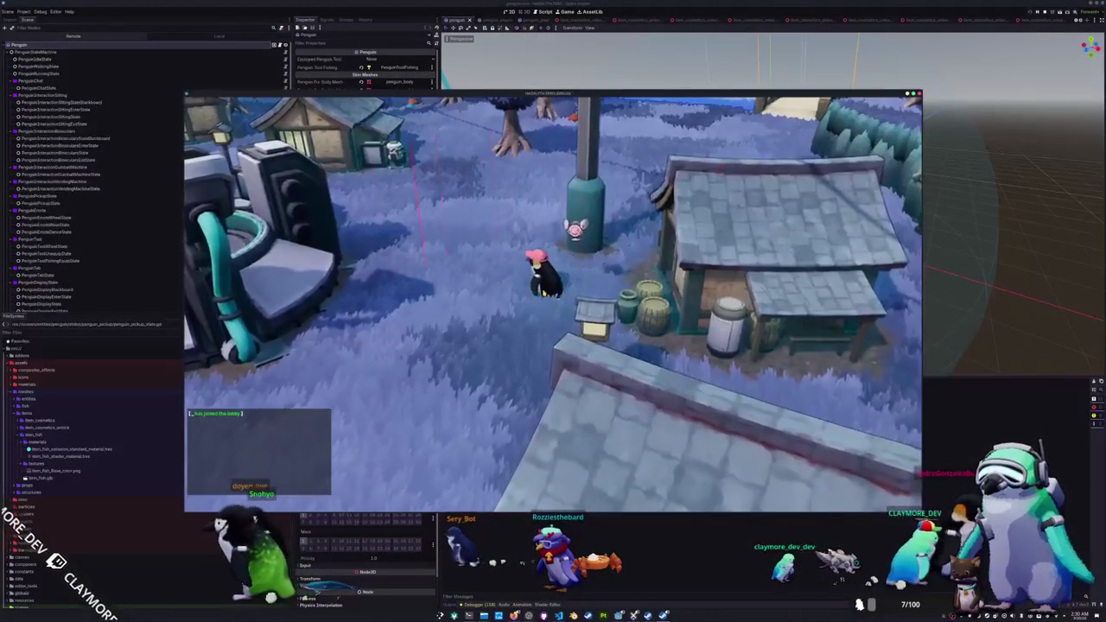
key(Tab)
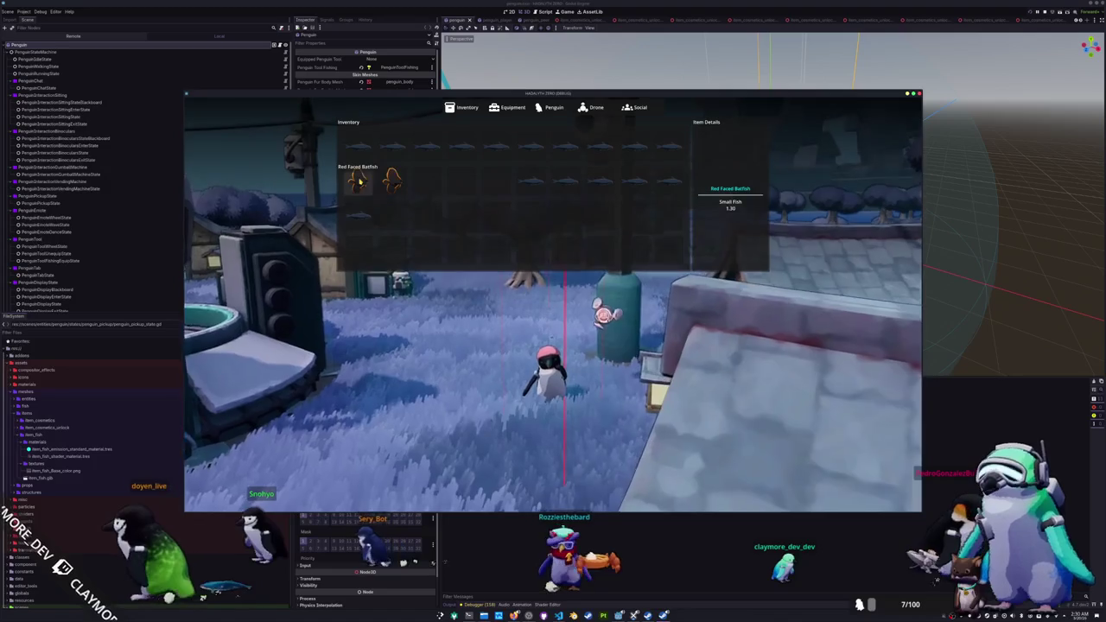
click(357, 180)
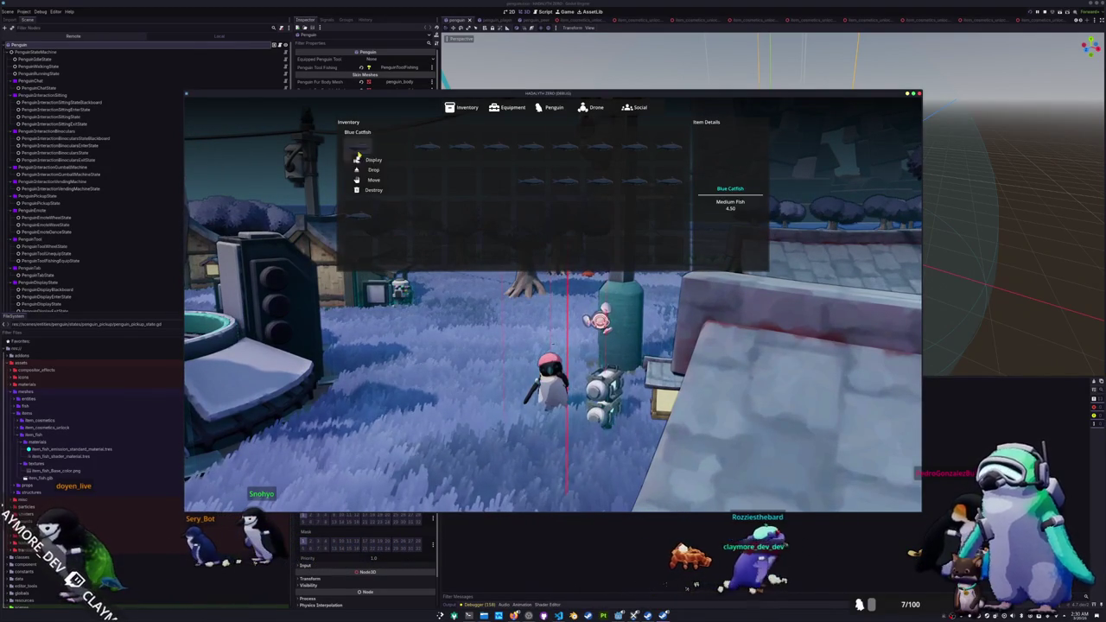
click(424, 169)
click(427, 180)
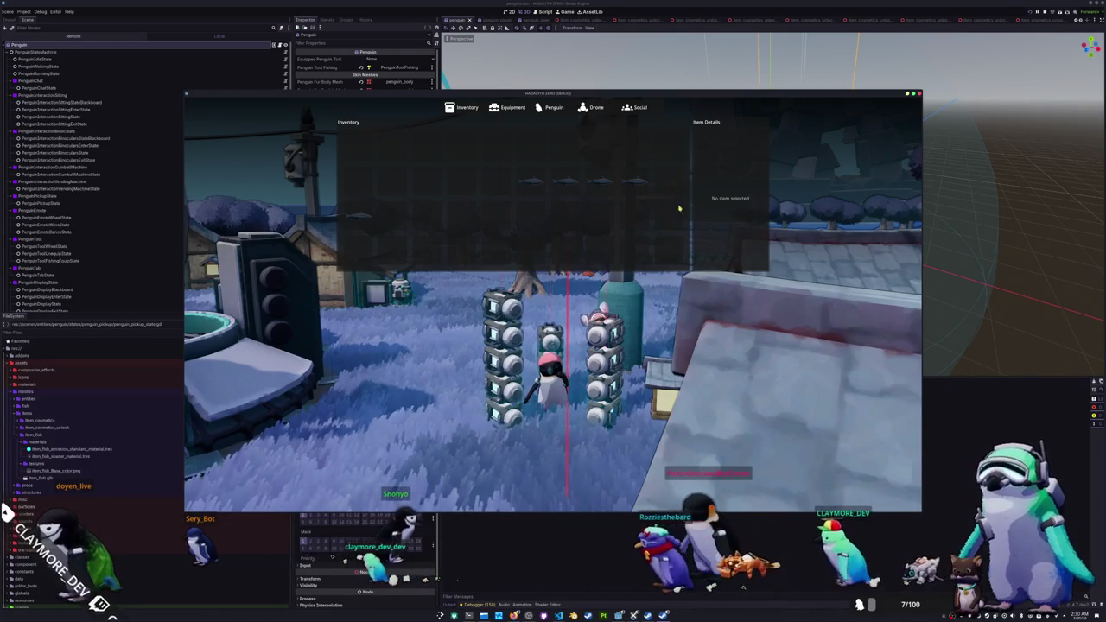
Step: Drop two Blue Catfish beside the penguin, close the inventory and return to the Godot editor
click(637, 205)
click(625, 197)
click(602, 206)
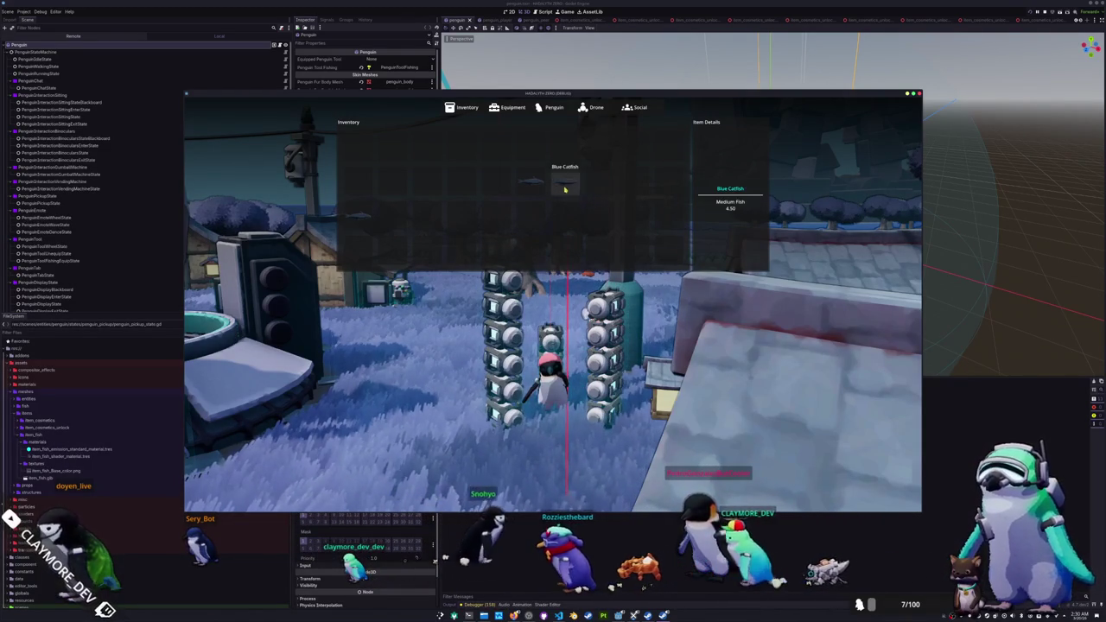
click(580, 203)
click(406, 208)
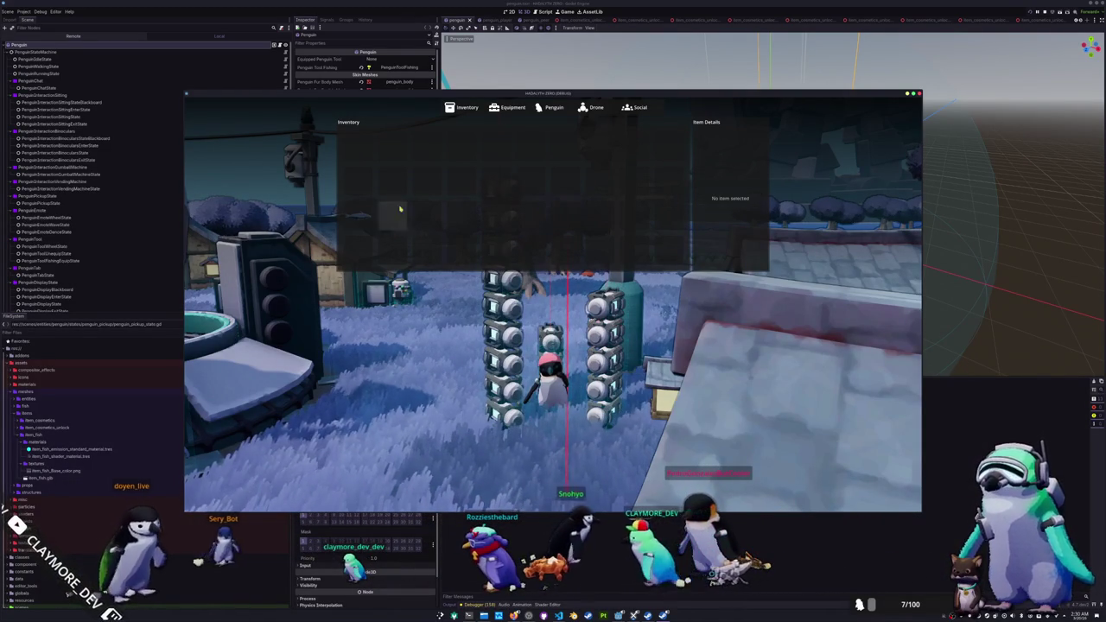
key(i)
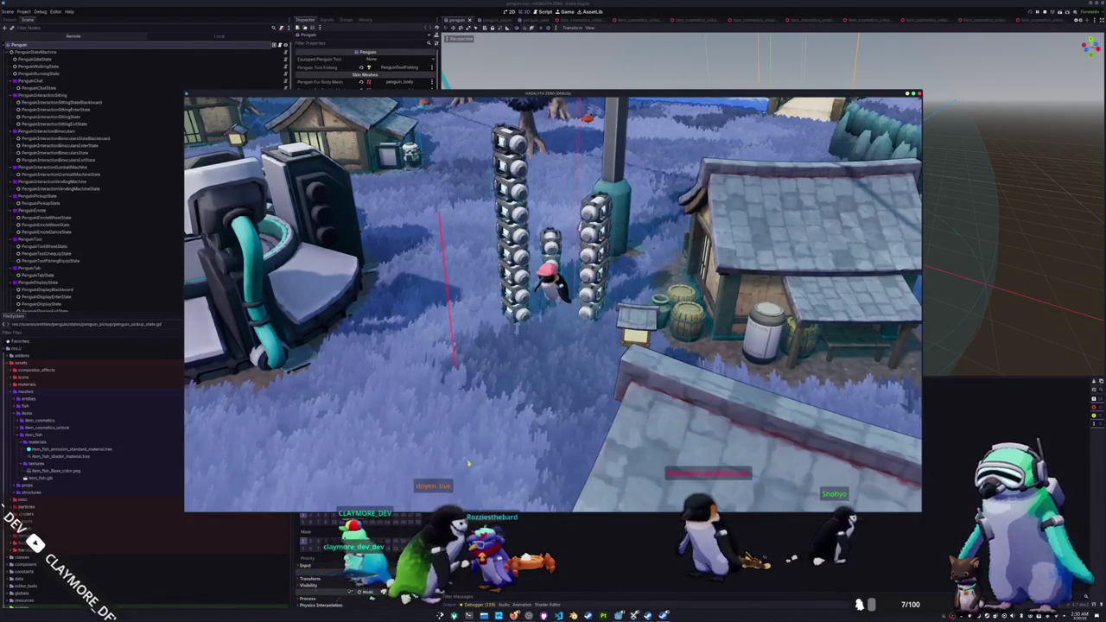
key(F8)
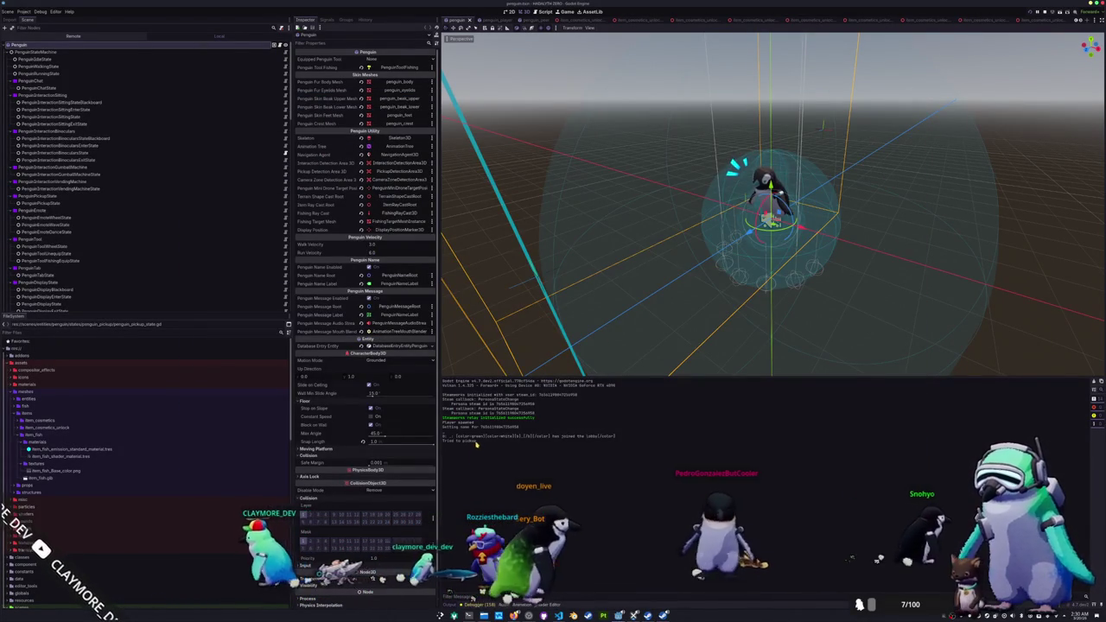
Step: Look over the dropped fish stacks in the running game, then open the pickup.gd tab in VS Code
key(alt+Tab)
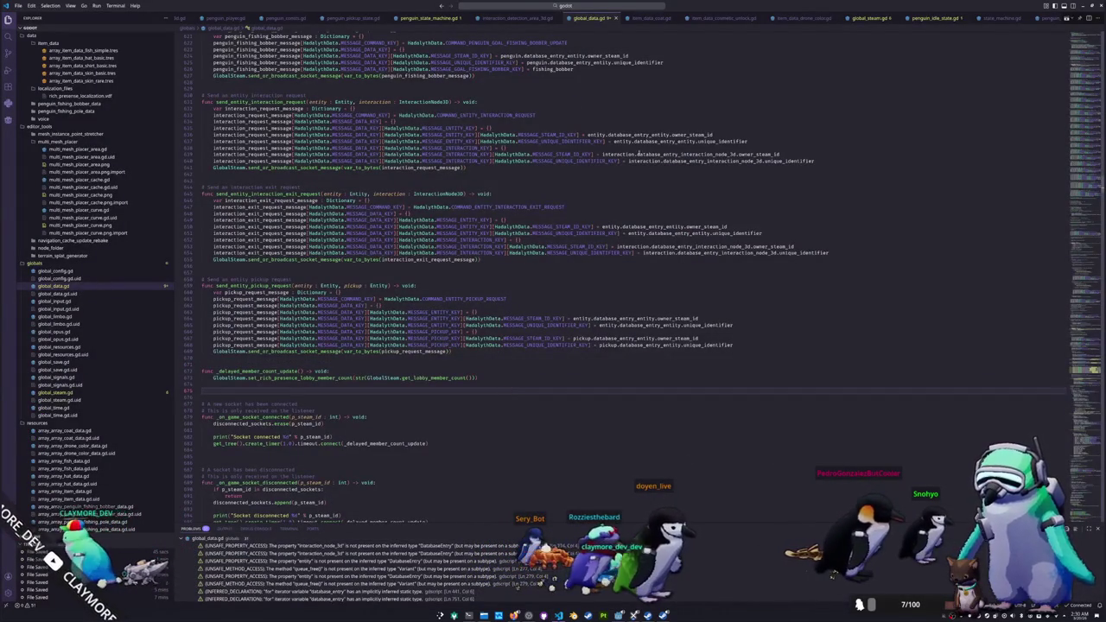
scroll(817, 21, up, 4)
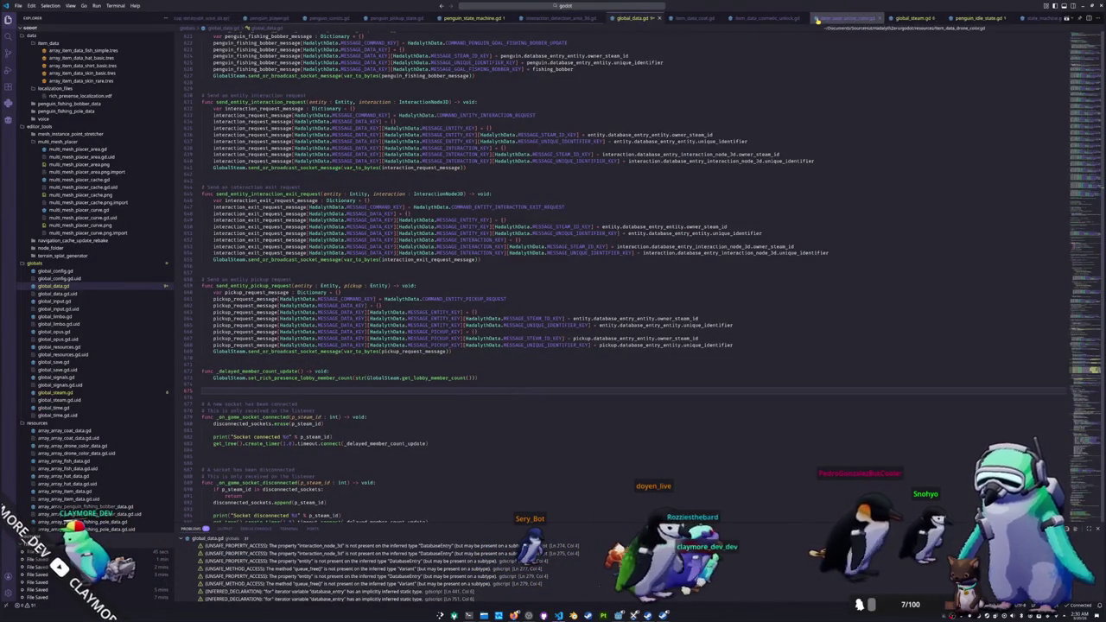
key(alt+Tab)
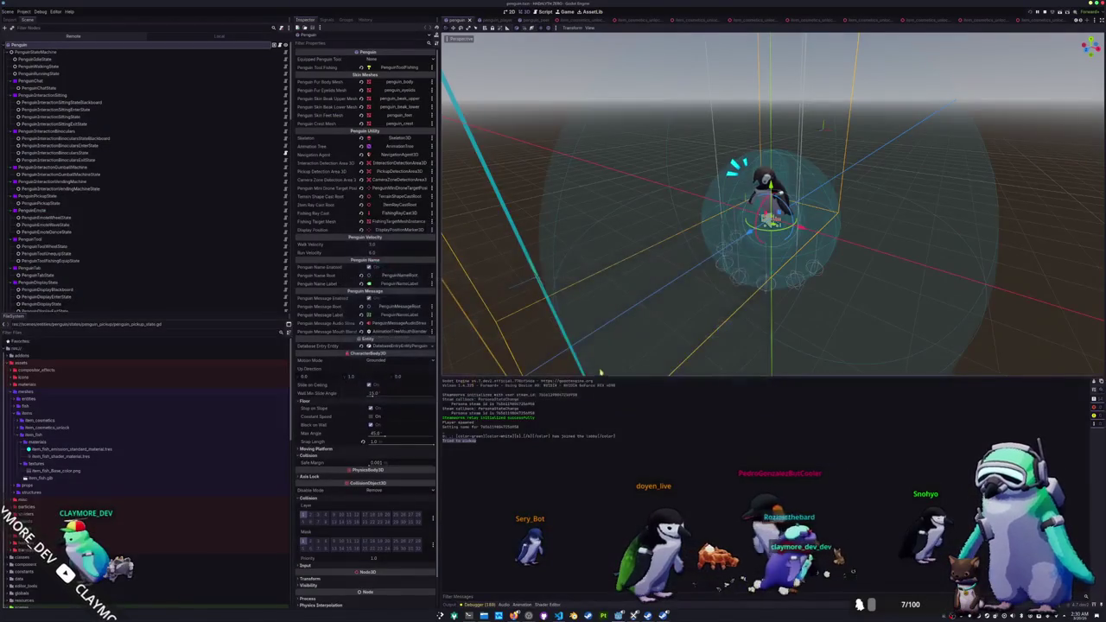
key(alt+Tab)
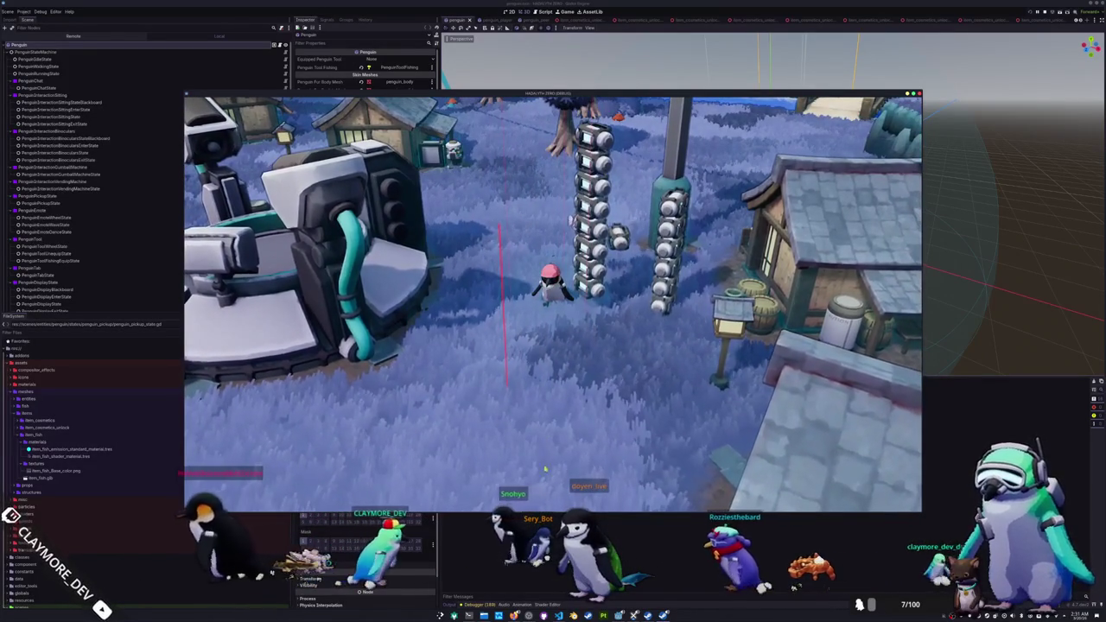
key(alt+Tab)
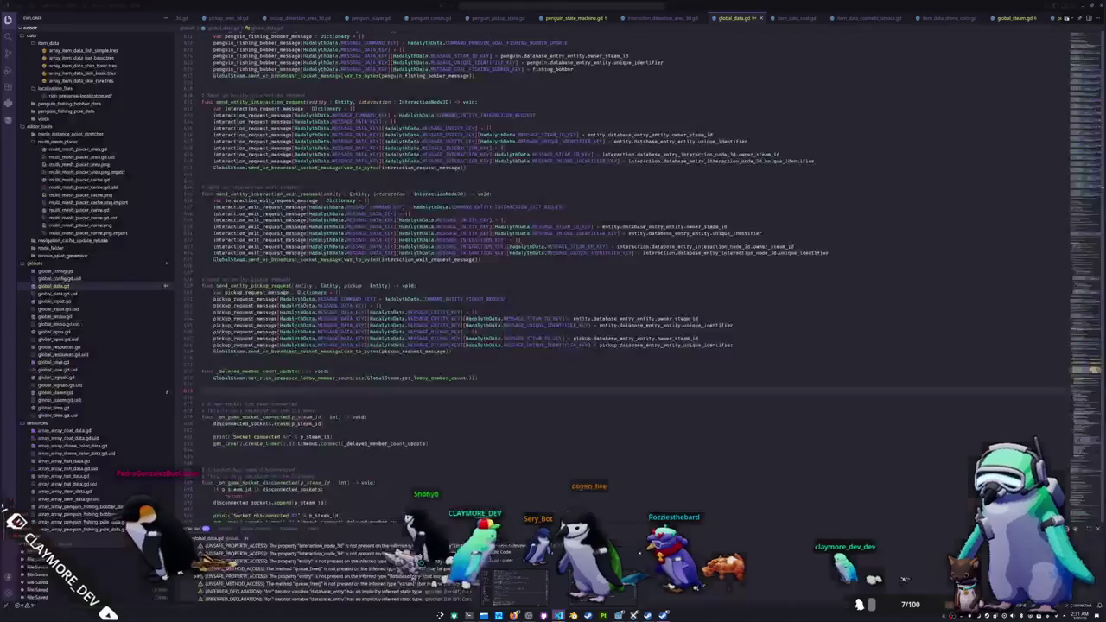
key(ctrl+Tab)
key(ctrl+Tab)
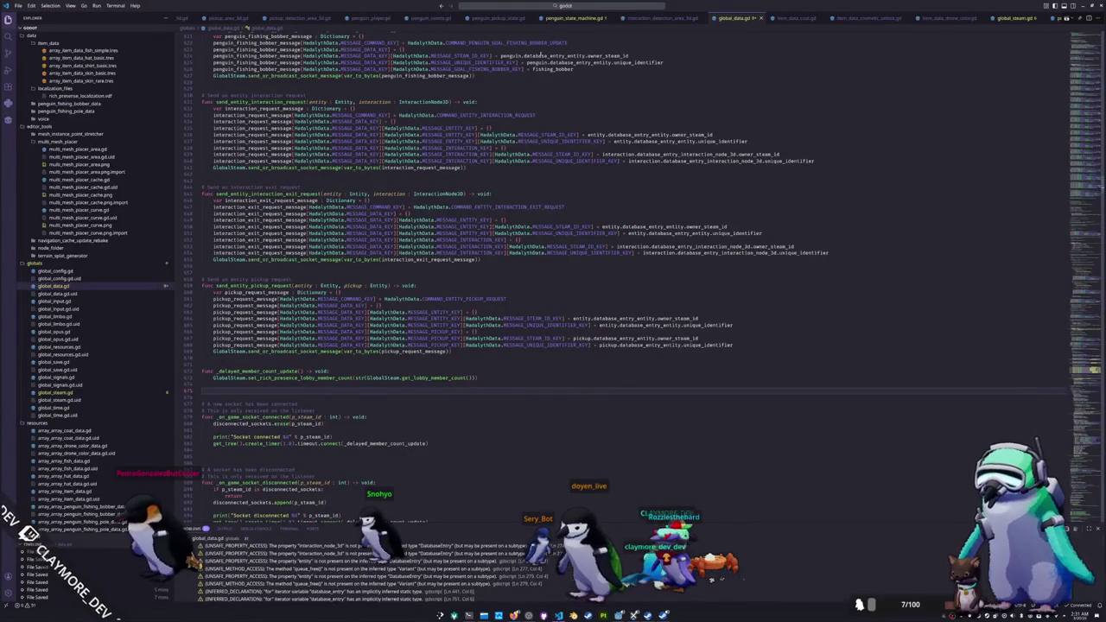
scroll(604, 19, right, 5)
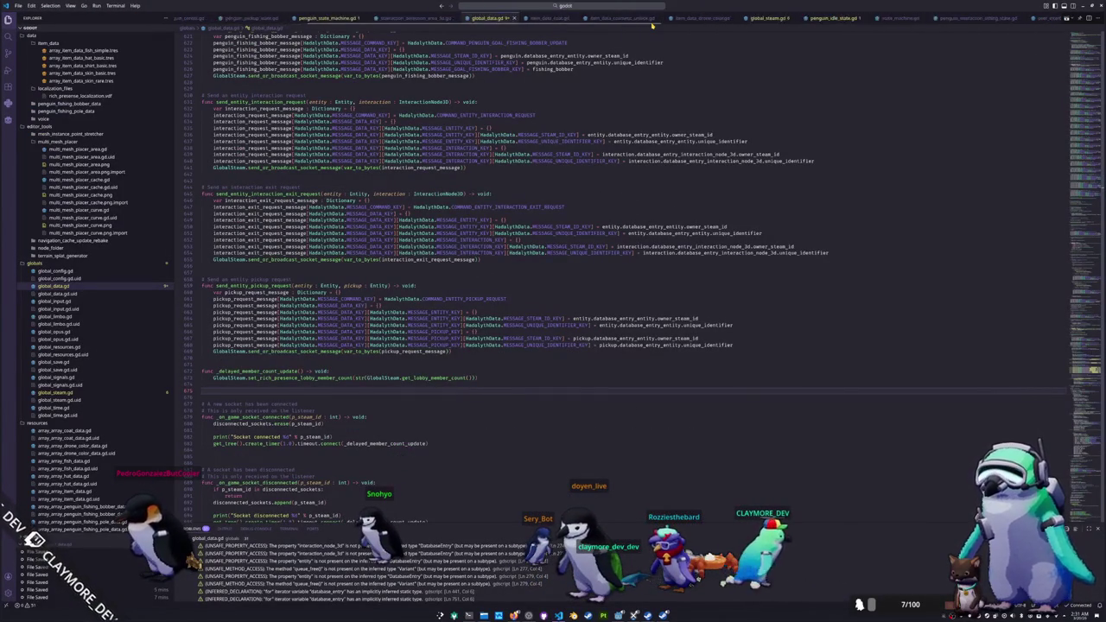
scroll(652, 25, right, 5)
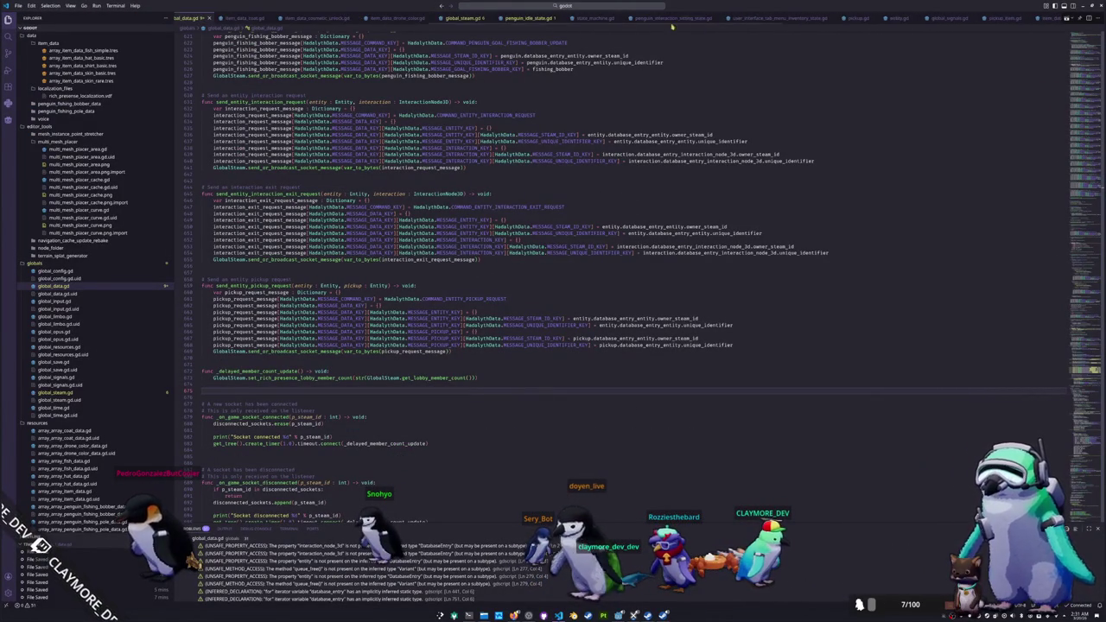
click(856, 17)
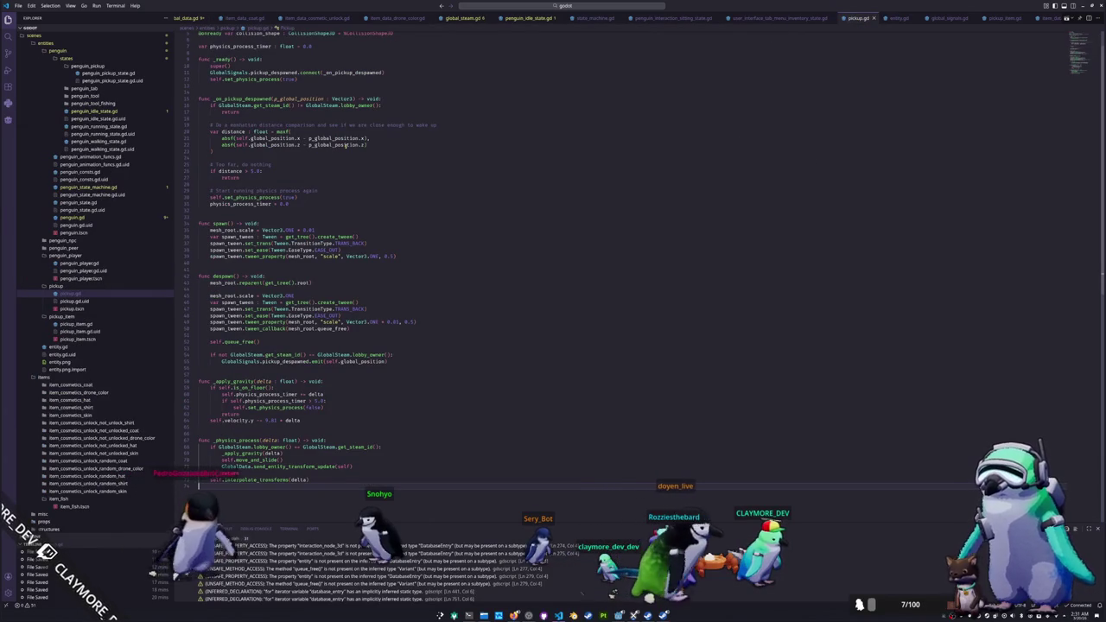
Step: Inspect the get_steam_id() vs lobby_owner() check on line 16 of pickup.gd, then run the game with F5
mouse_move(198, 105)
mouse_down()
mouse_move(235, 105)
mouse_move(207, 115)
mouse_up()
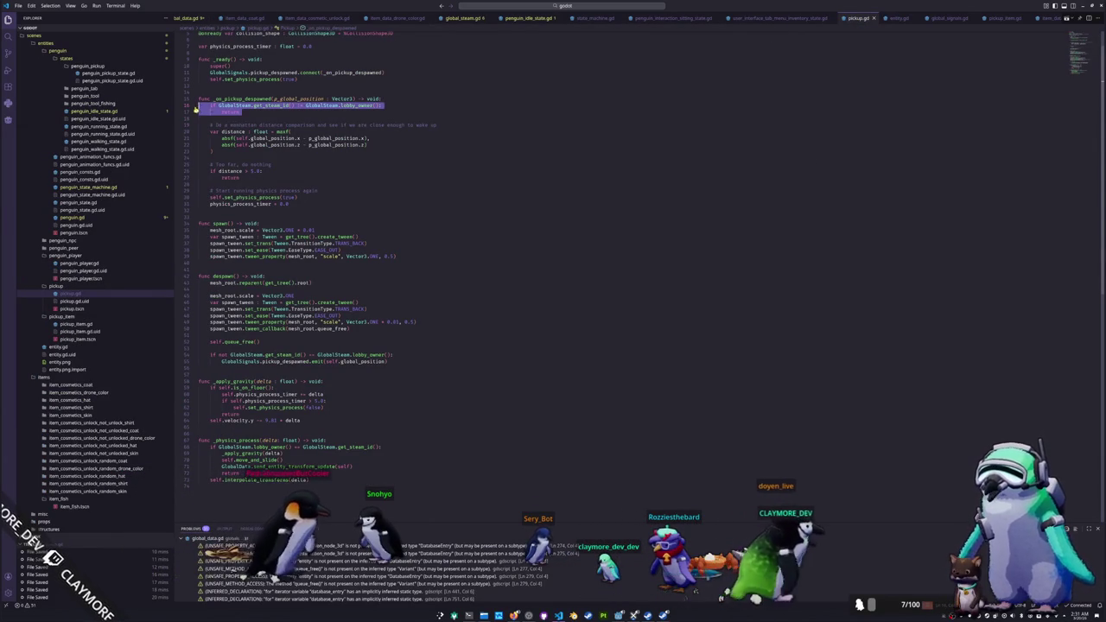
click(356, 104)
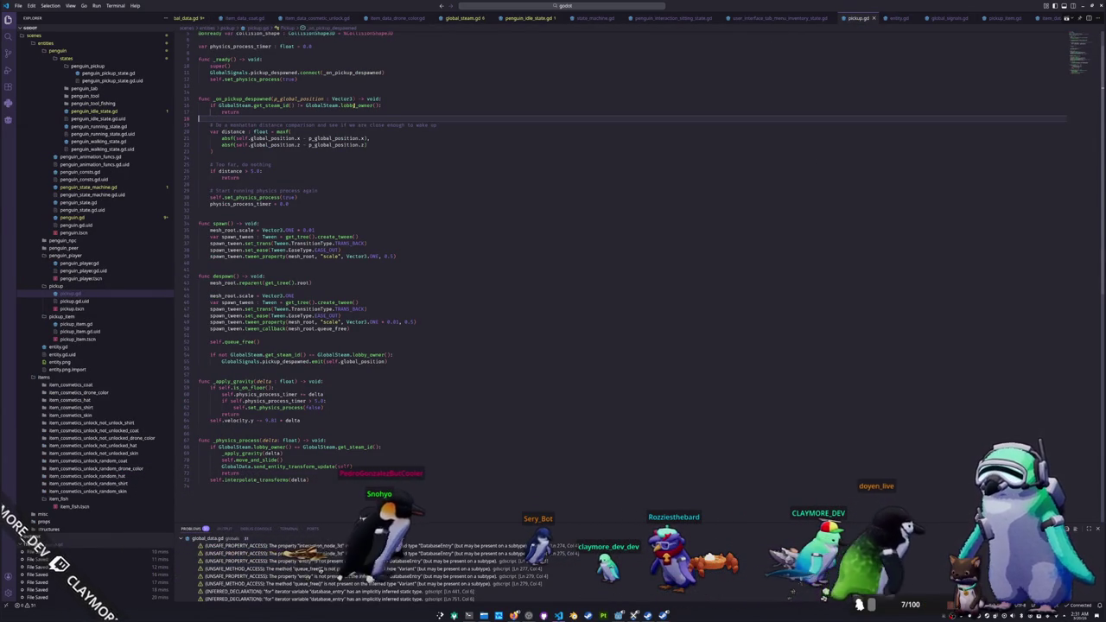
mouse_move(271, 104)
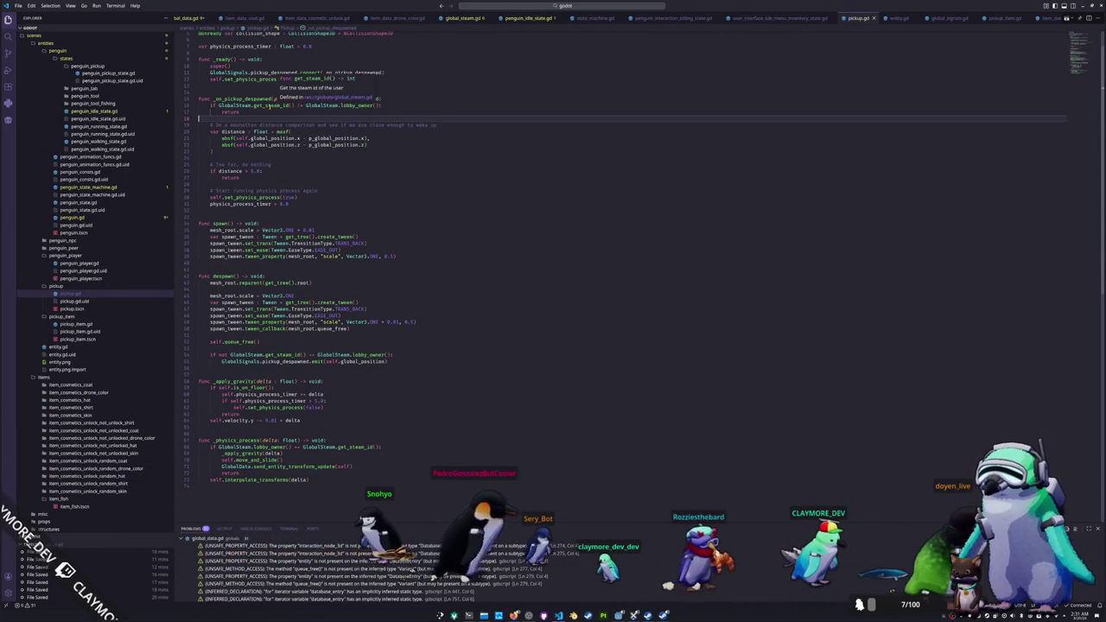
key(F5)
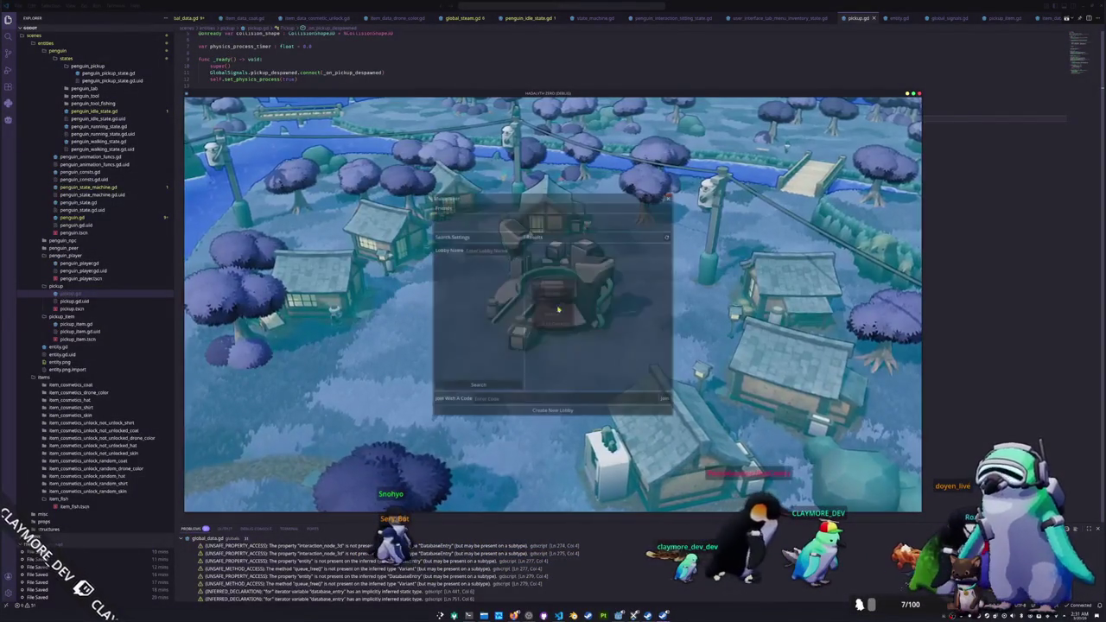
Step: Host a new lobby, walk the penguin across the plaza and drop a Blue Catfish from the inventory
click(539, 411)
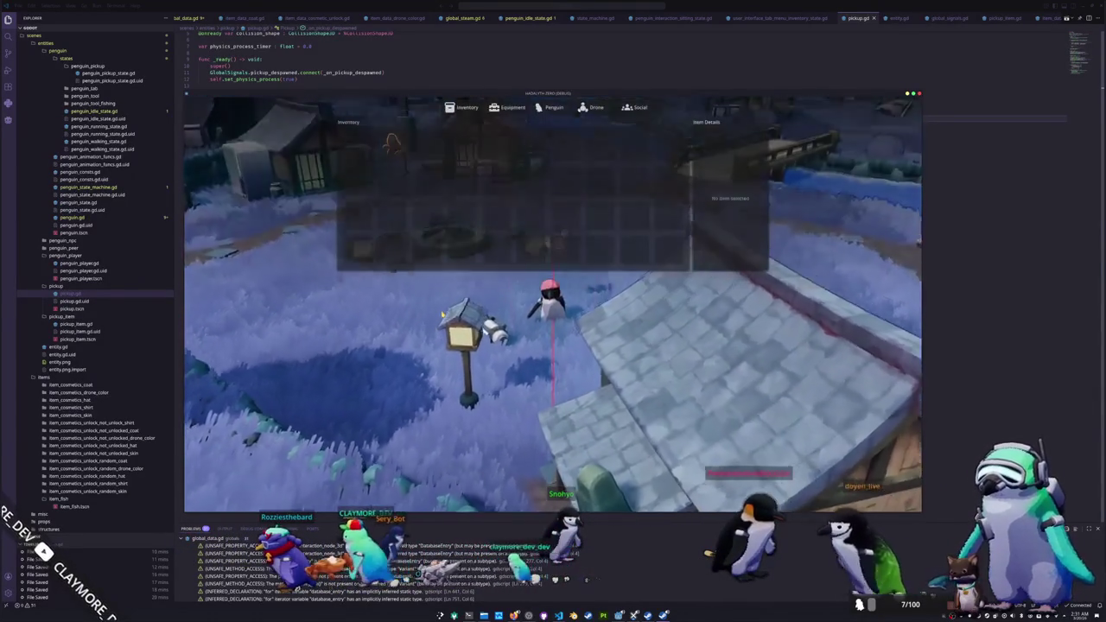
key(a)
key(w)
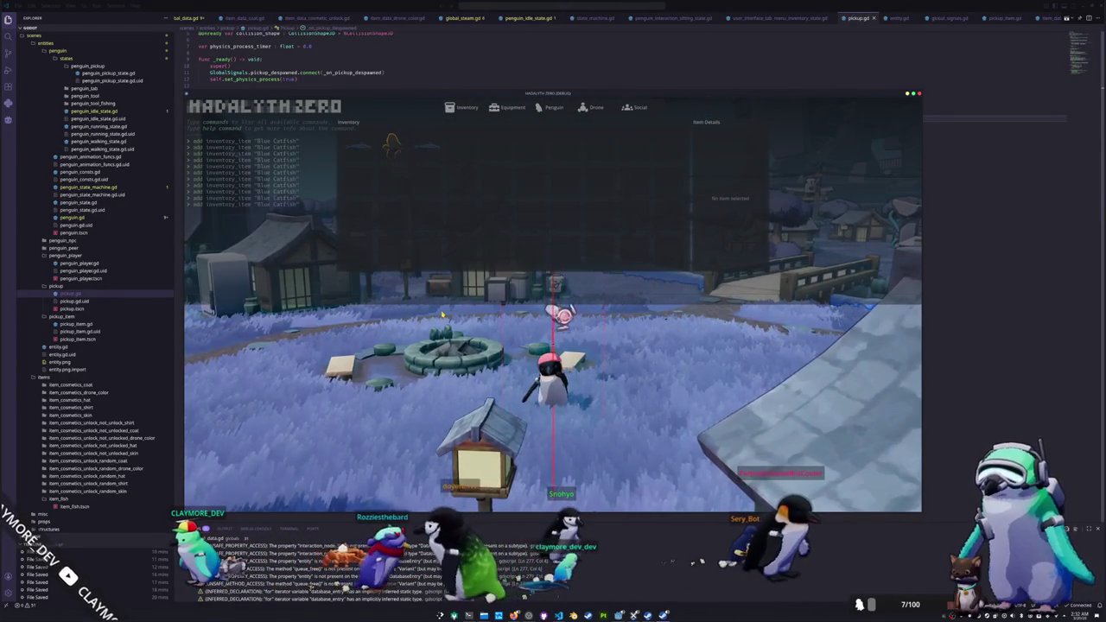
key(Escape)
key(i)
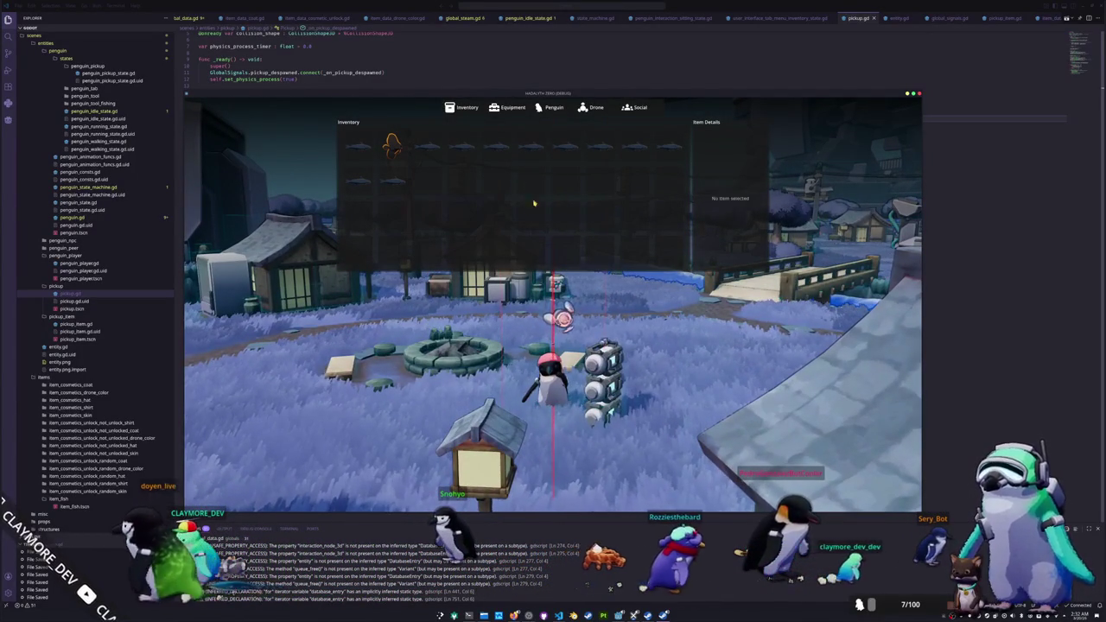
click(546, 180)
key(i)
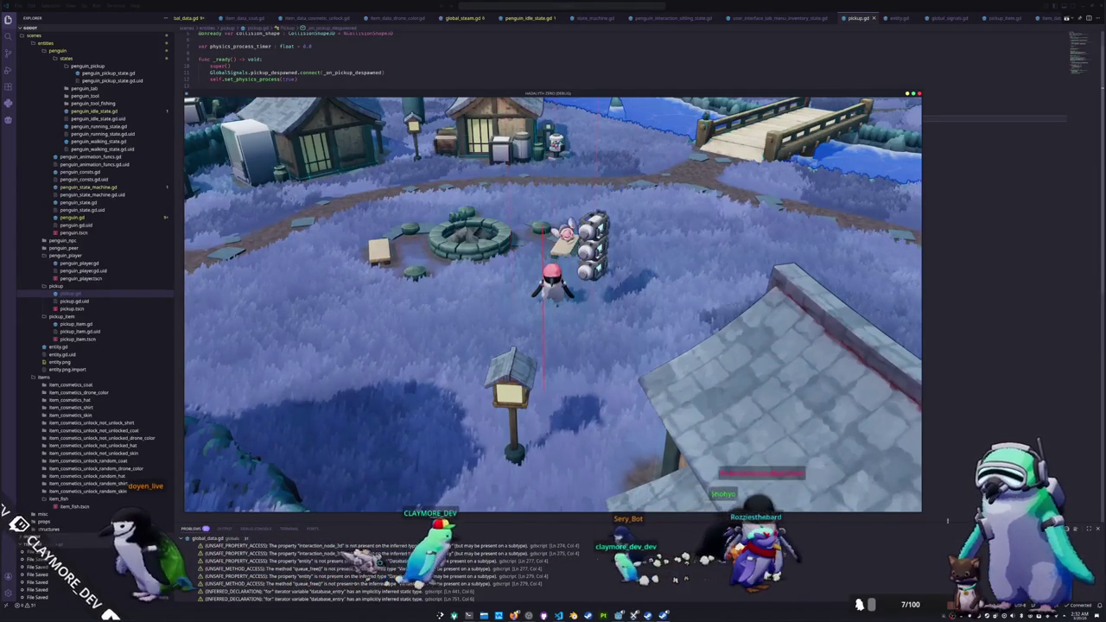
Step: Check the Godot editor, nudge the penguin left in the game, and return to pickup.gd
key(alt+Tab)
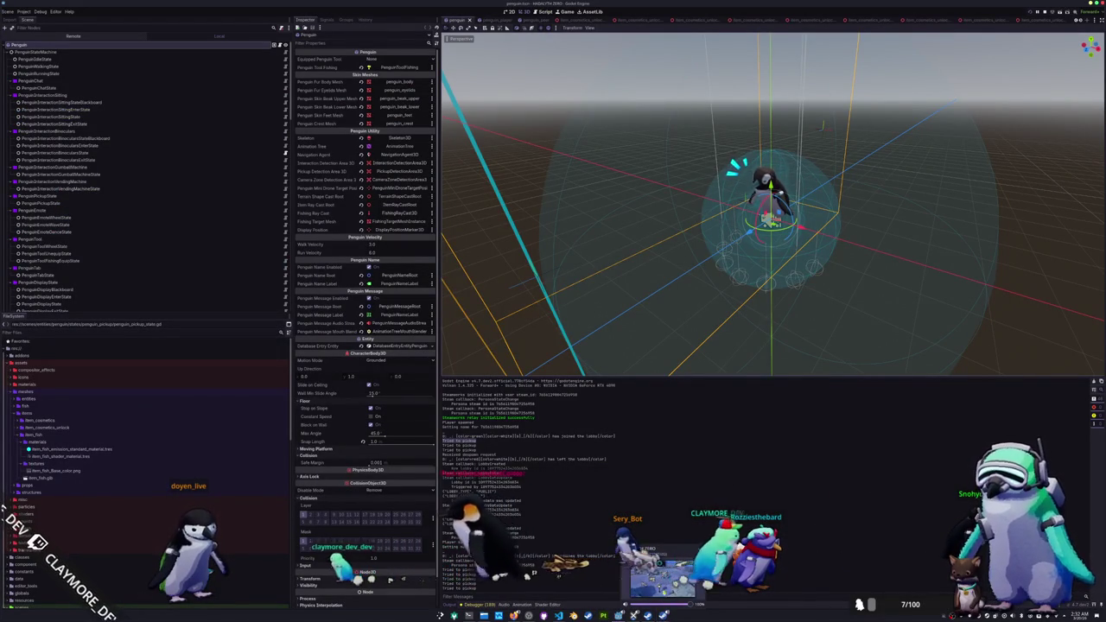
key(alt+Tab)
key(a)
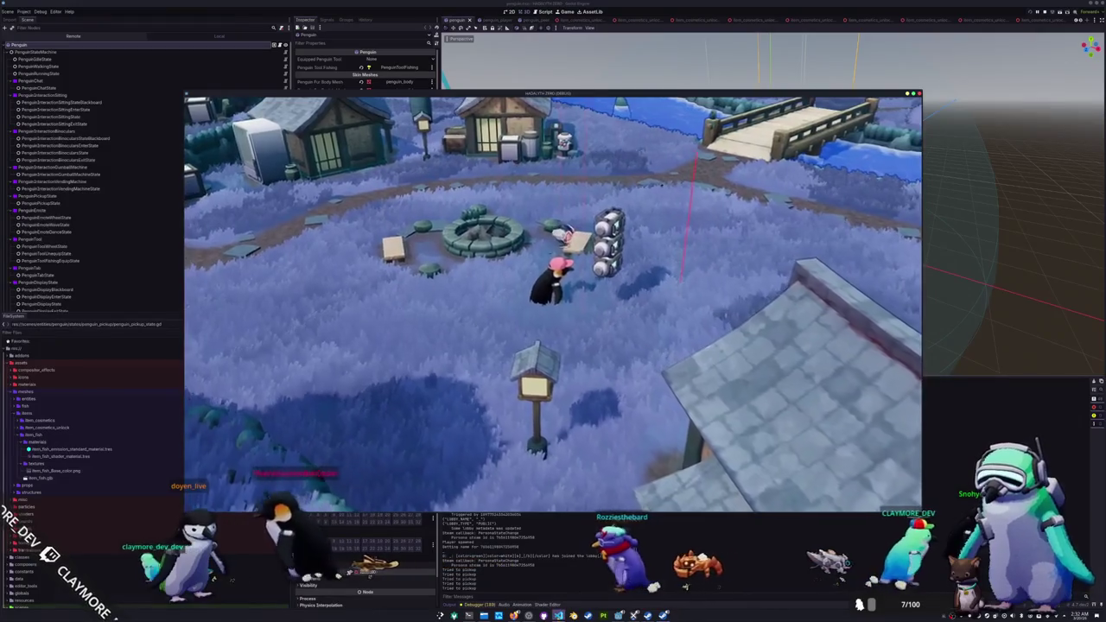
key(alt+Tab)
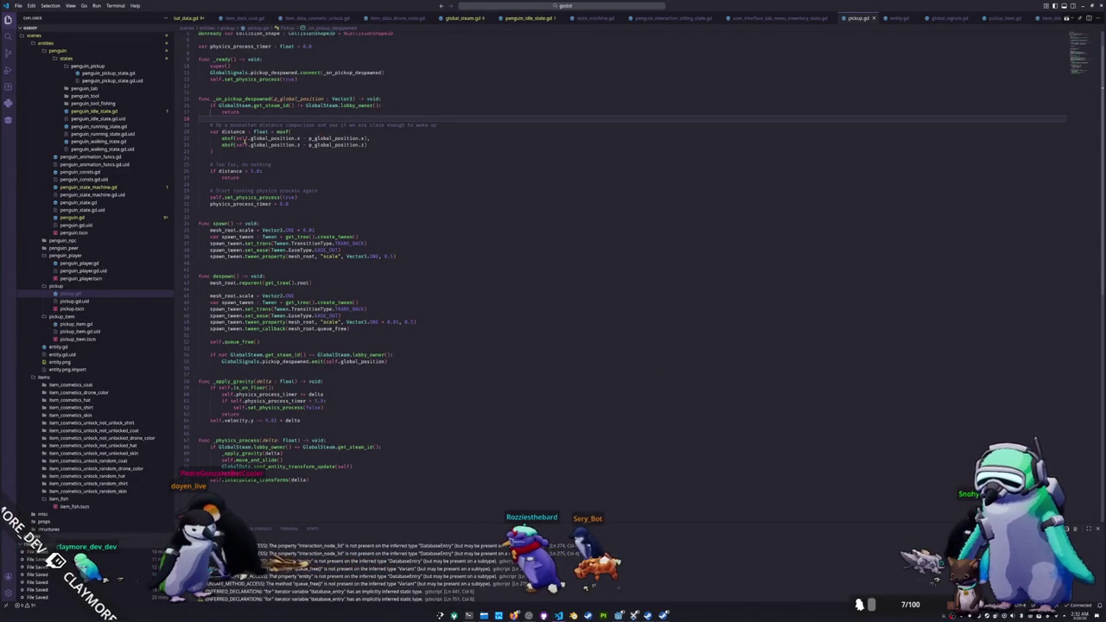
Step: In despawn(), add 'return' under the lobby-owner check before the pickup_despawned emit, then run with F5
key(Up)
key(Up)
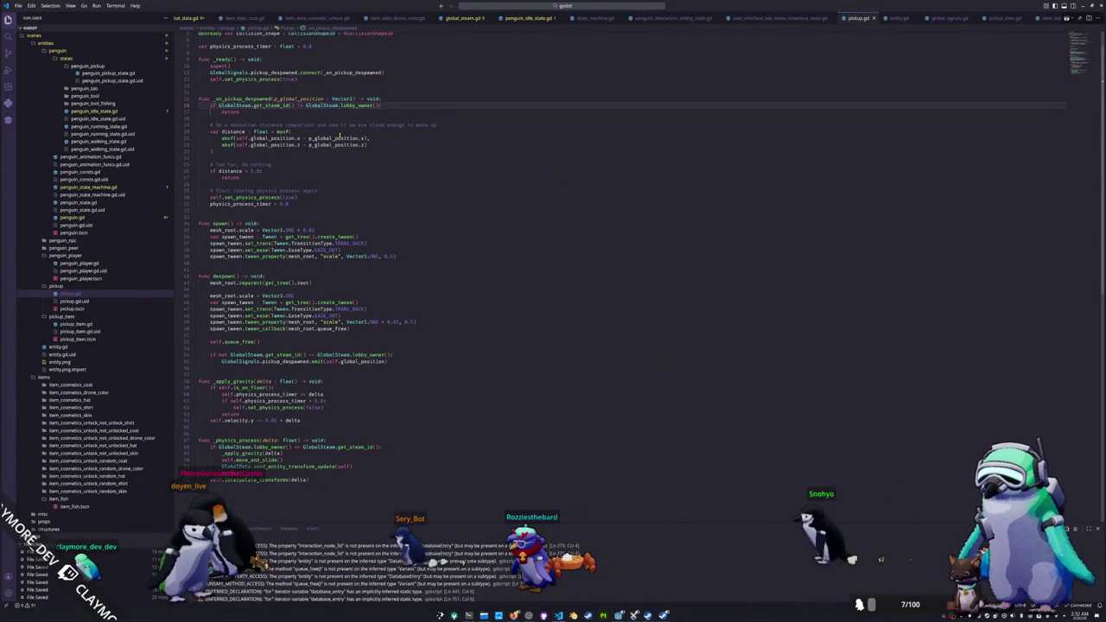
key(Down)
key(Down)
key(Down)
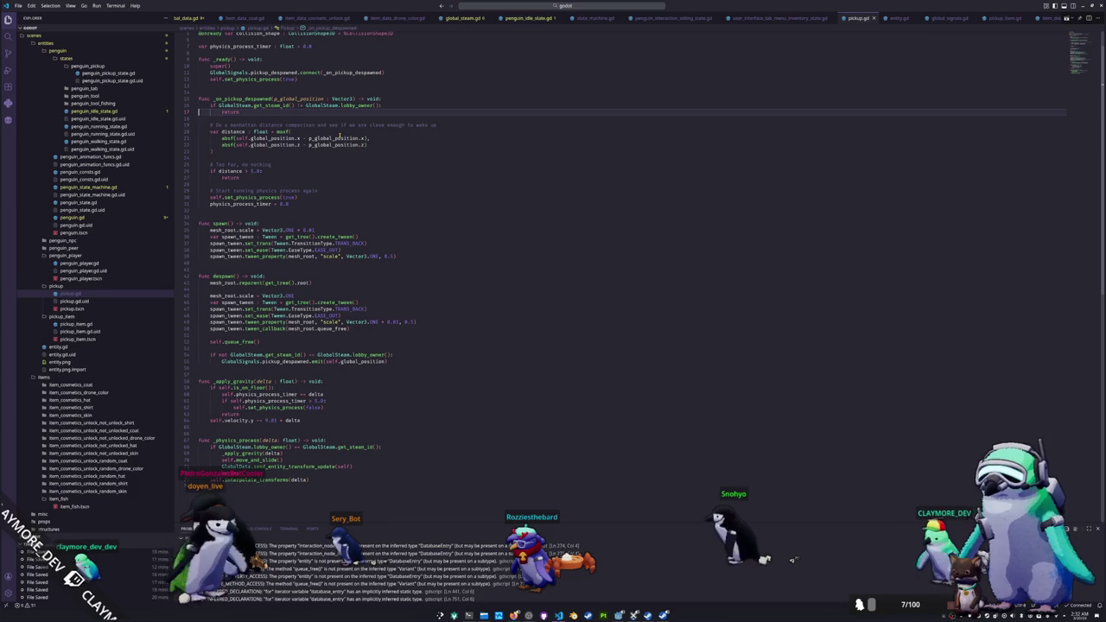
key(Down)
key(Down)
key(Down)
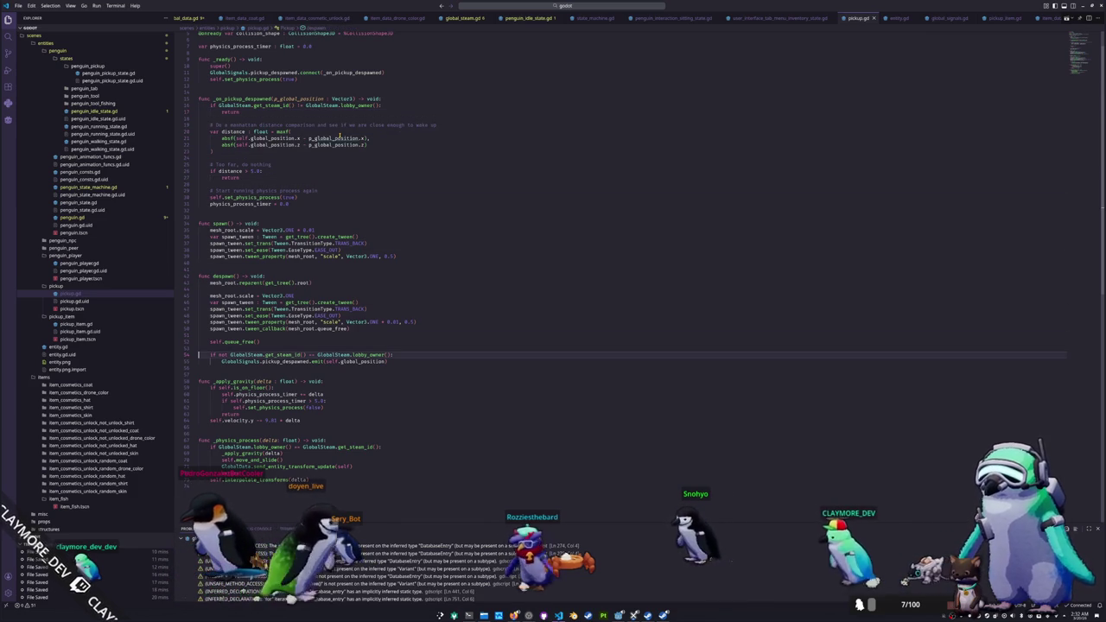
key(Down)
key(Return)
key(Up)
text(ret)
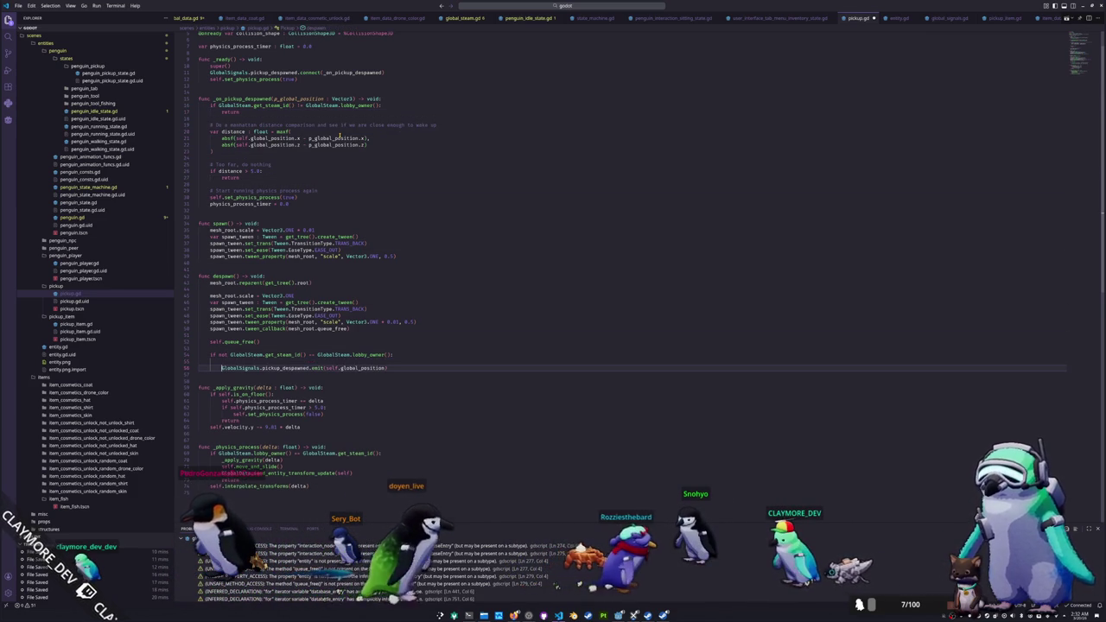
key(Return)
key(F5)
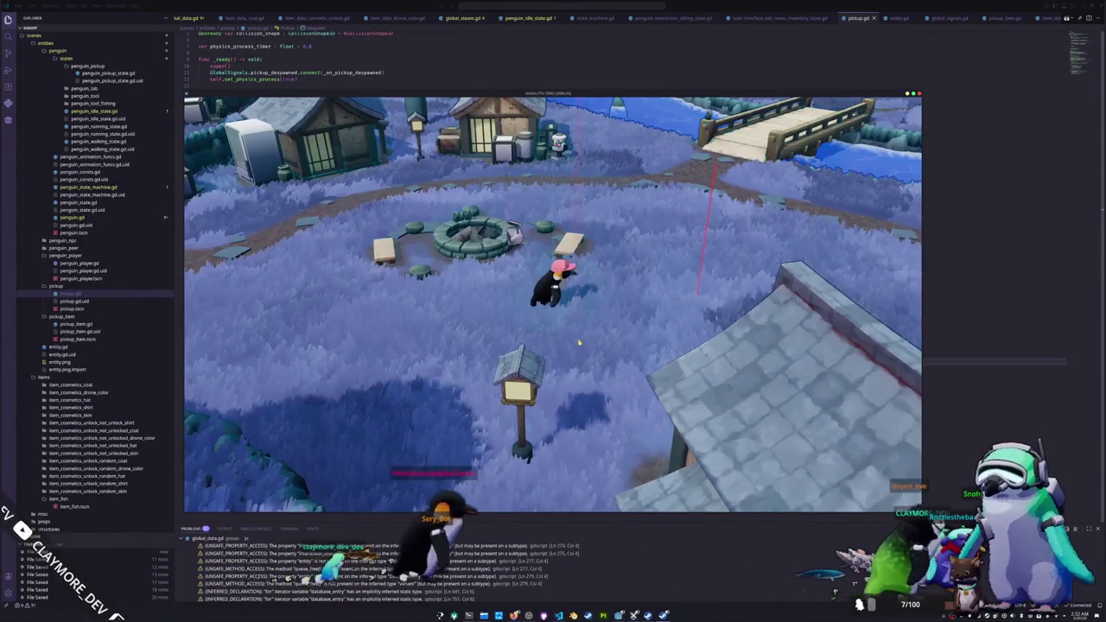
Step: Open the inventory and drop three Blue Catfish beside the penguin
key(i)
click(392, 144)
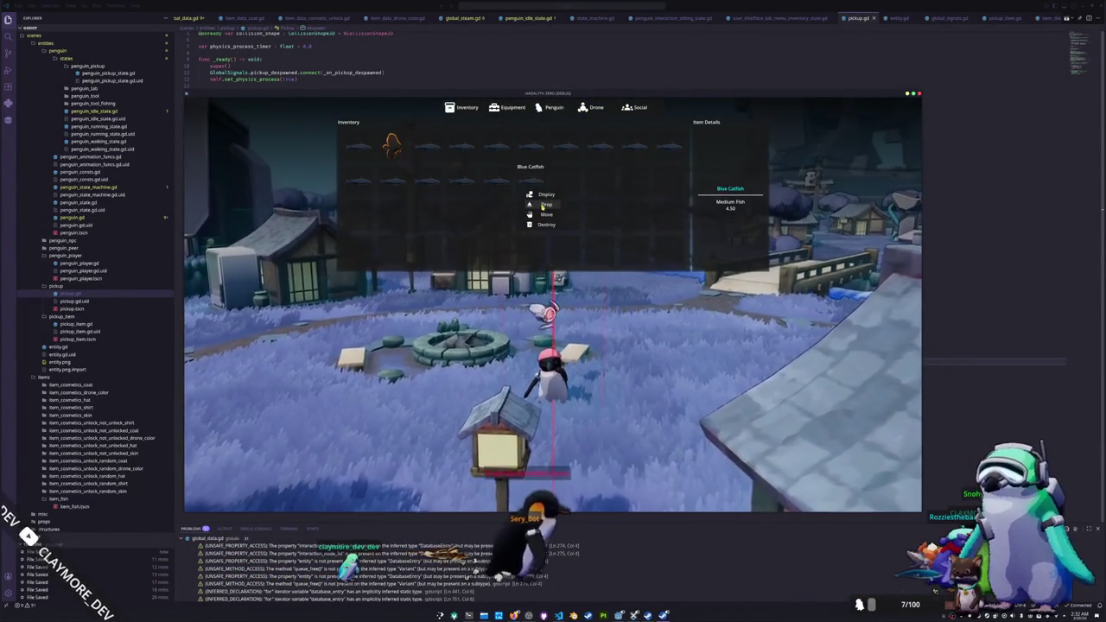
click(546, 204)
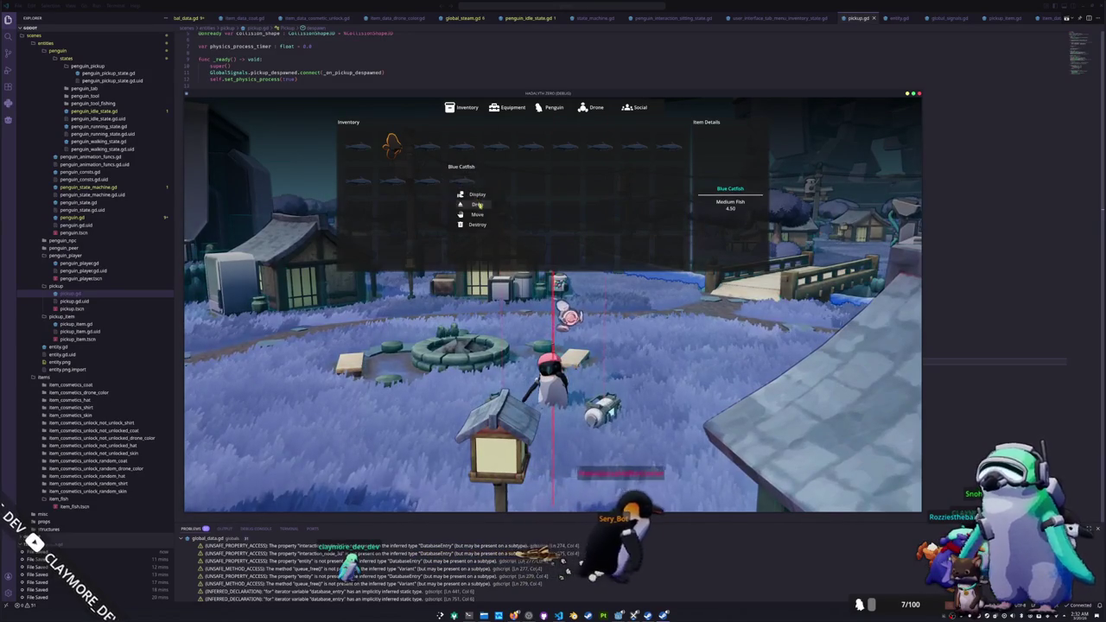
click(480, 203)
click(392, 144)
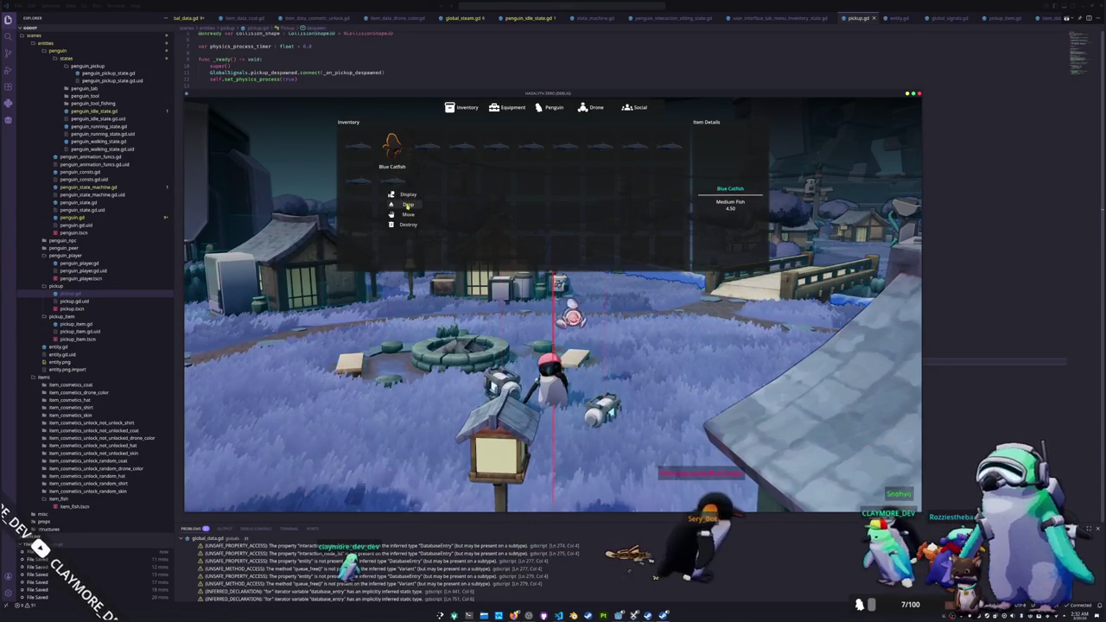
click(373, 204)
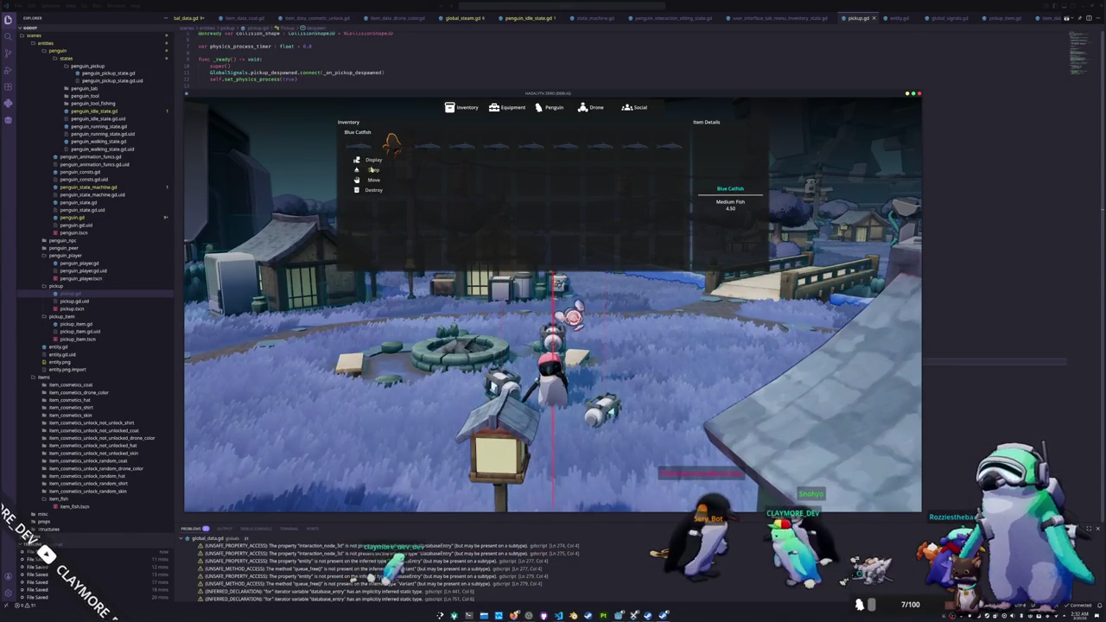
click(407, 170)
click(424, 156)
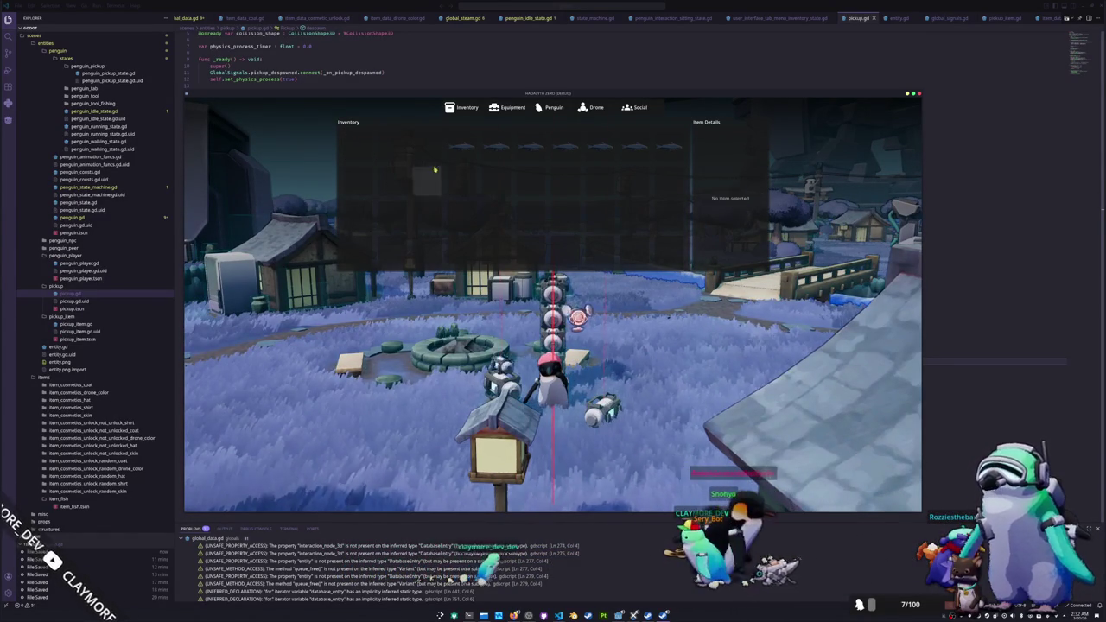
click(461, 171)
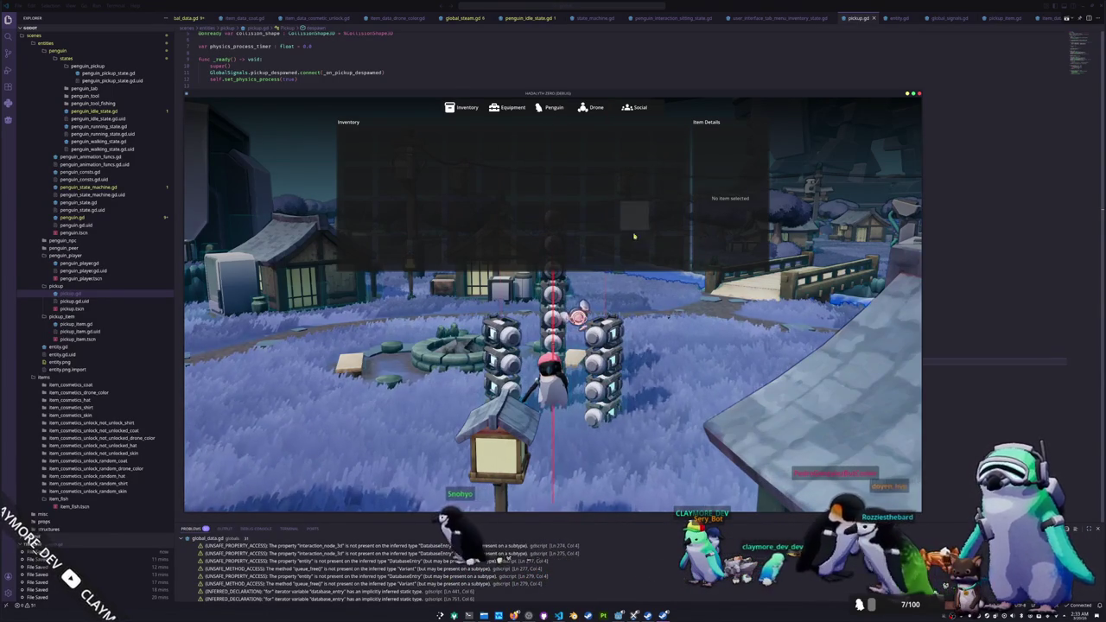
Step: Close the inventory, recheck the remaining items, and return to the main menu
key(Tab)
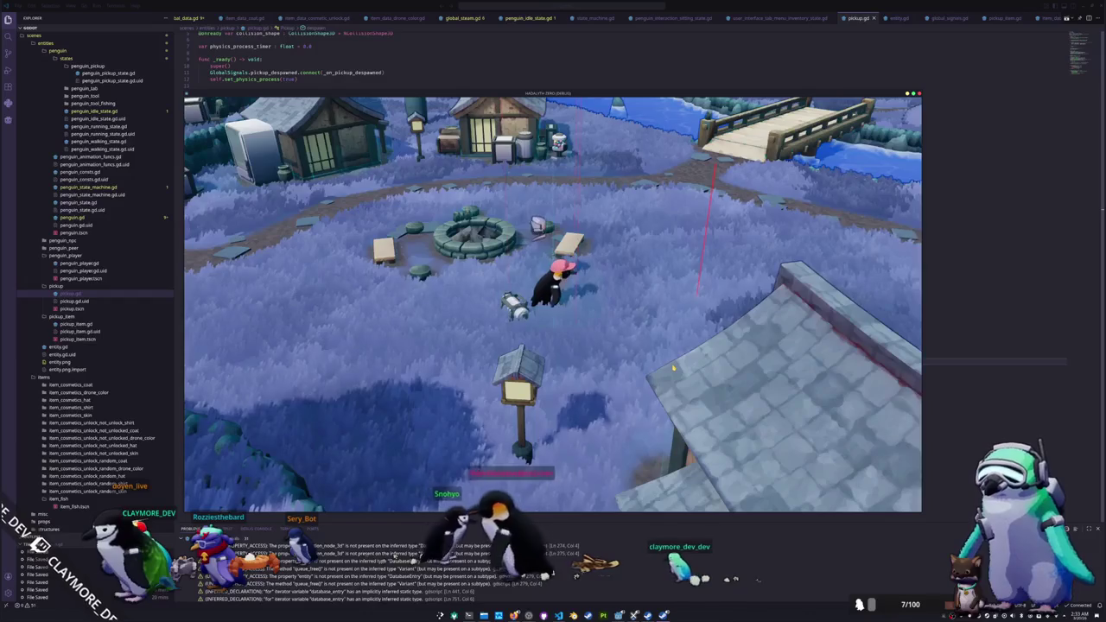
key(Tab)
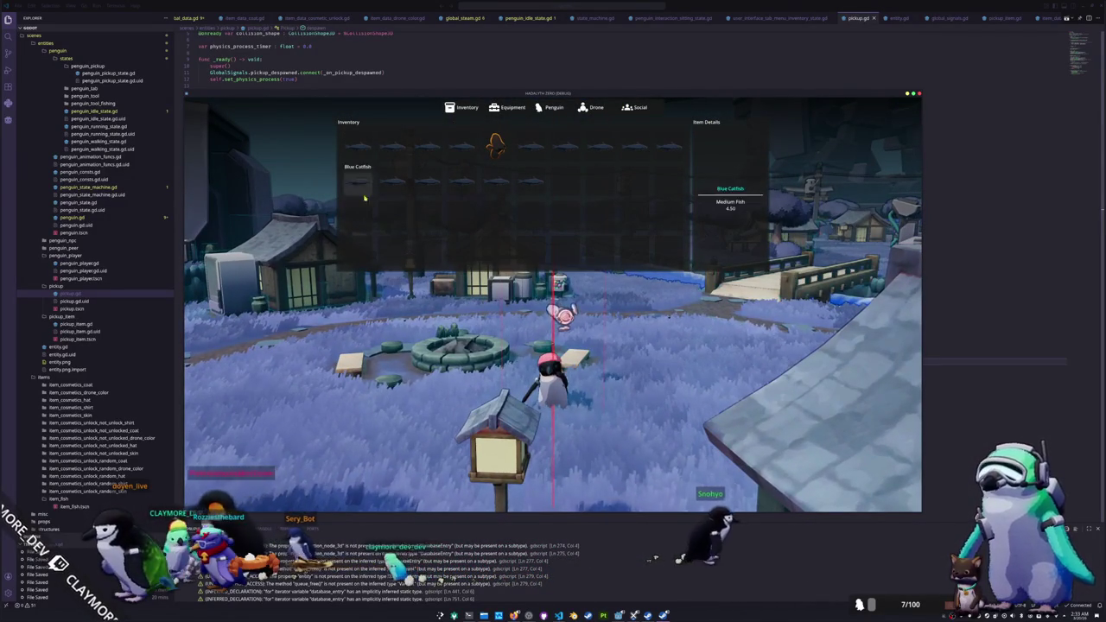
key(Escape)
key(Escape)
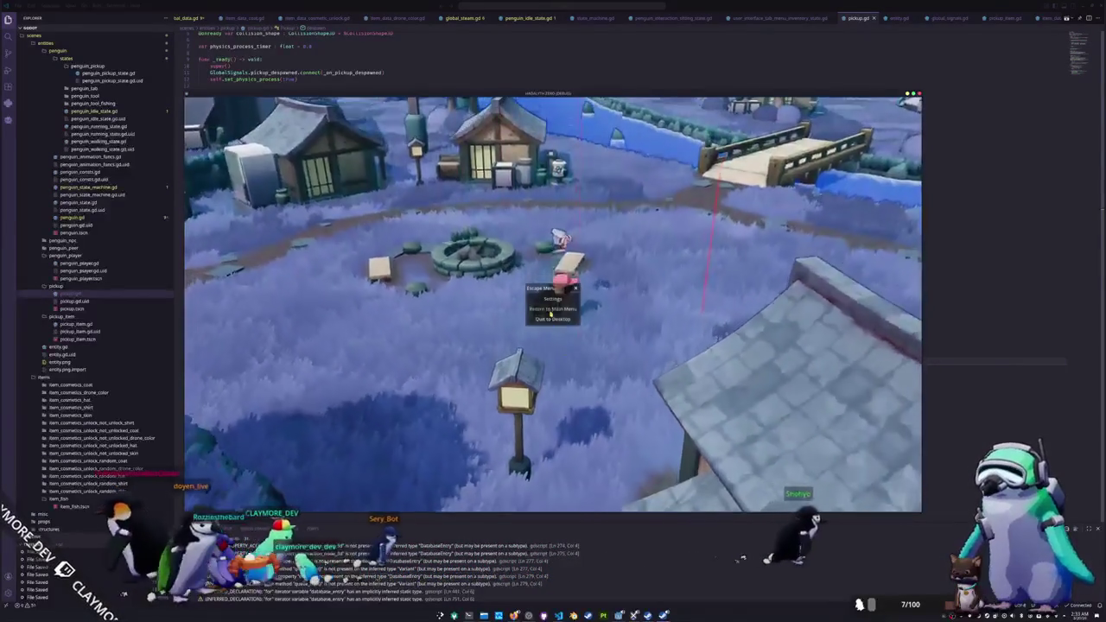
click(550, 309)
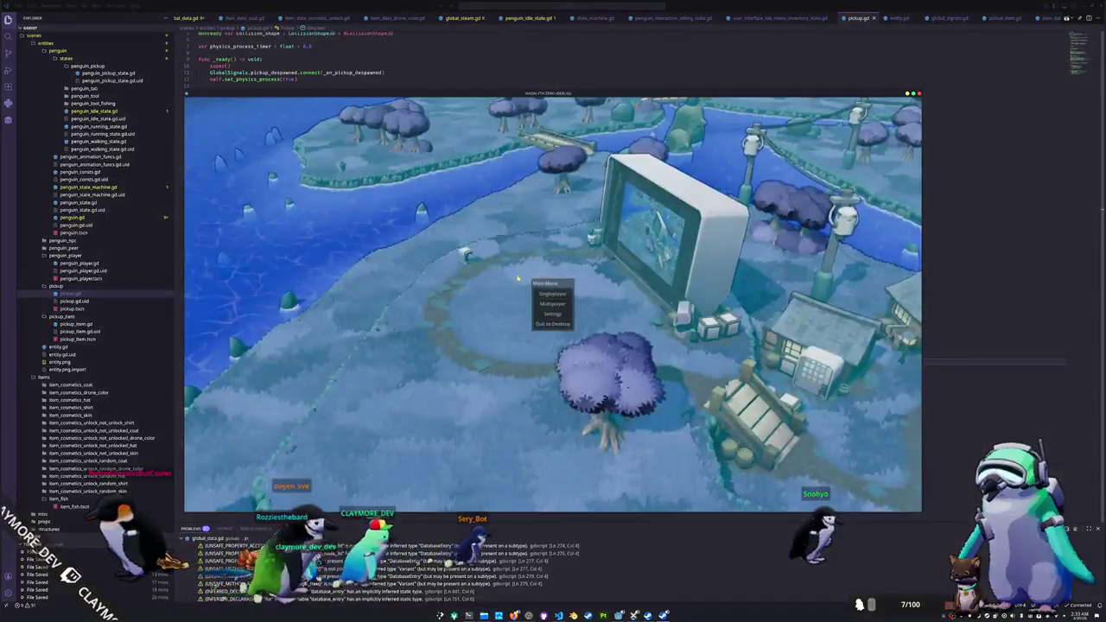
Step: Start a singleplayer game and check the Blue Catfish in the inventory
click(558, 293)
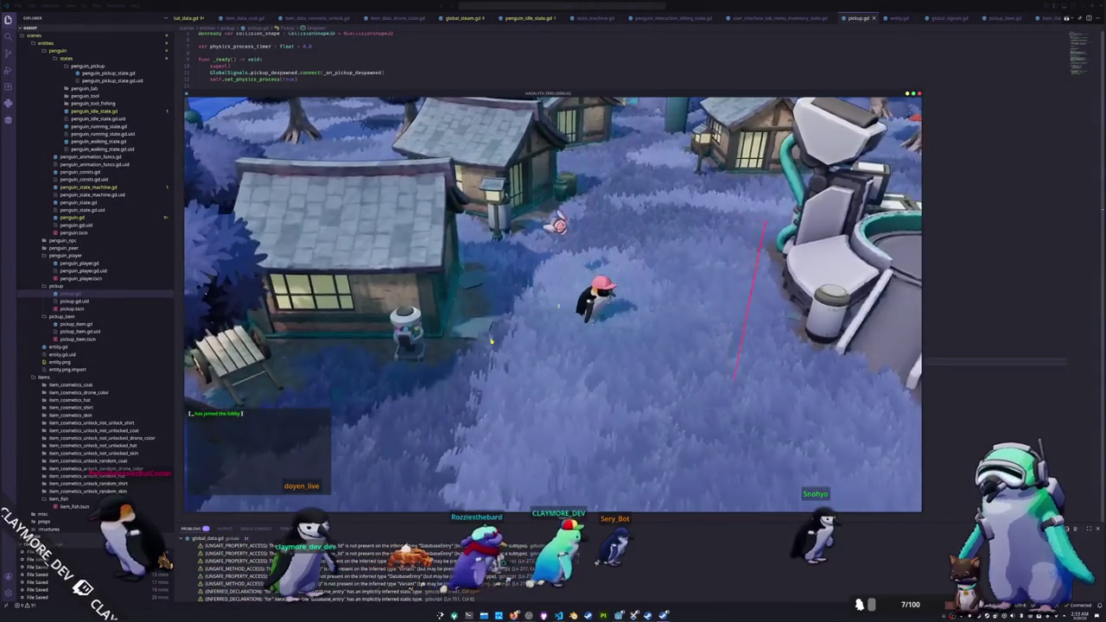
key(Tab)
click(495, 145)
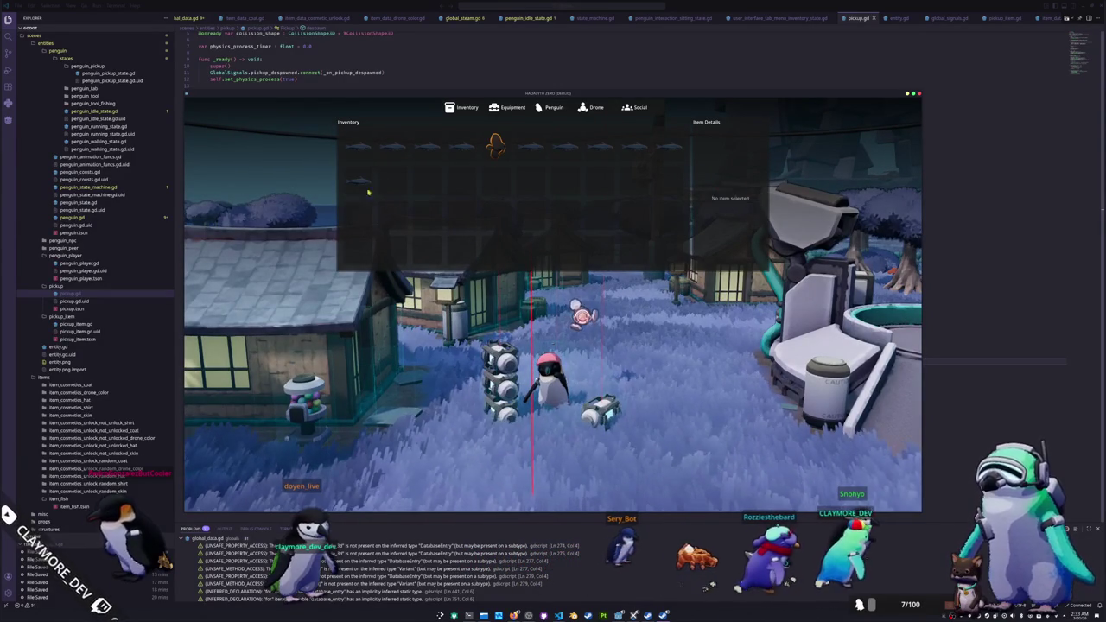
key(Tab)
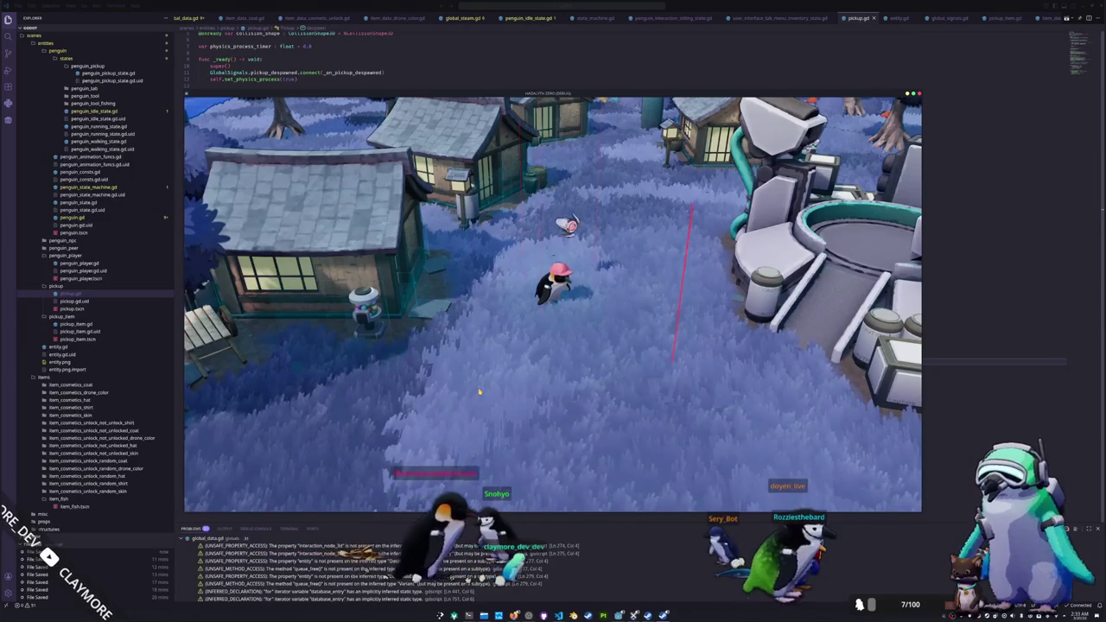
Step: Walk the penguin across the village, recheck the inventory, and quit the game with F8
key(a)
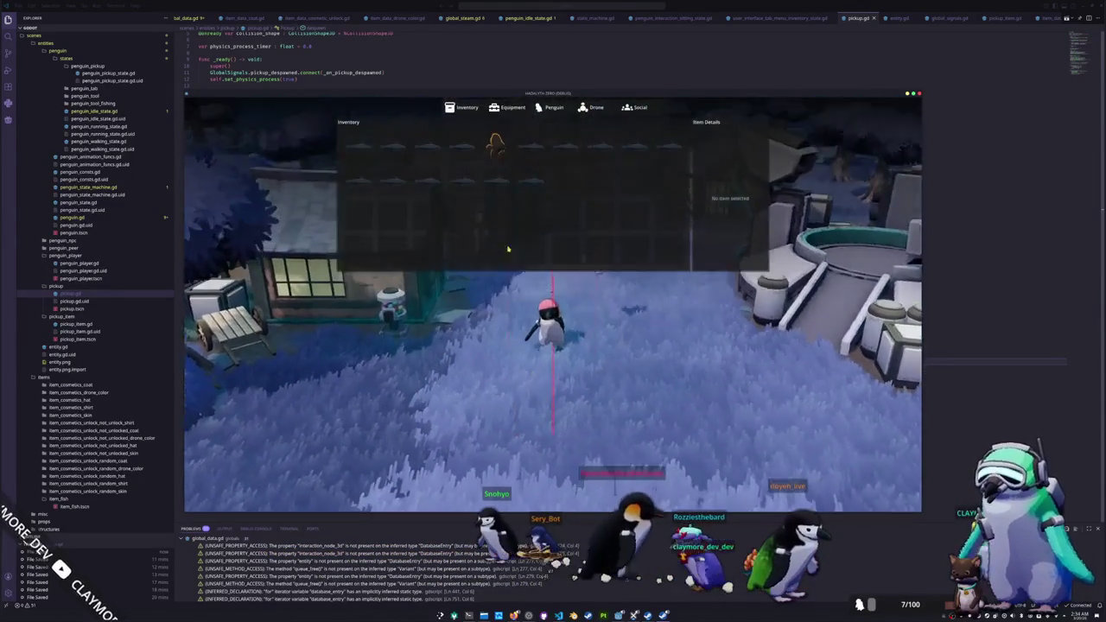
key(Escape)
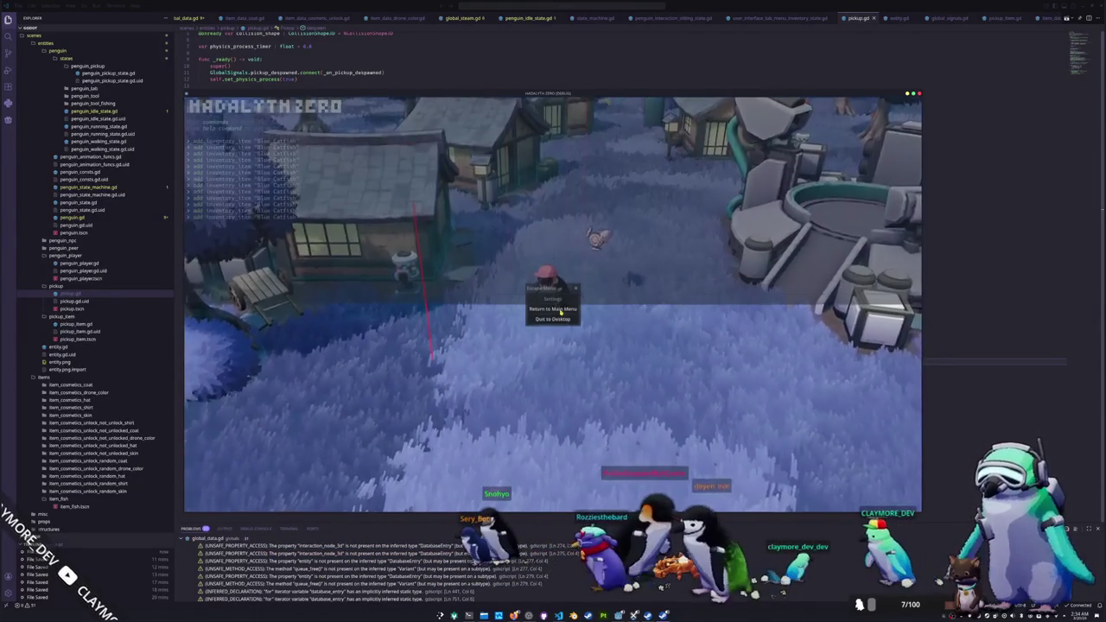
key(i)
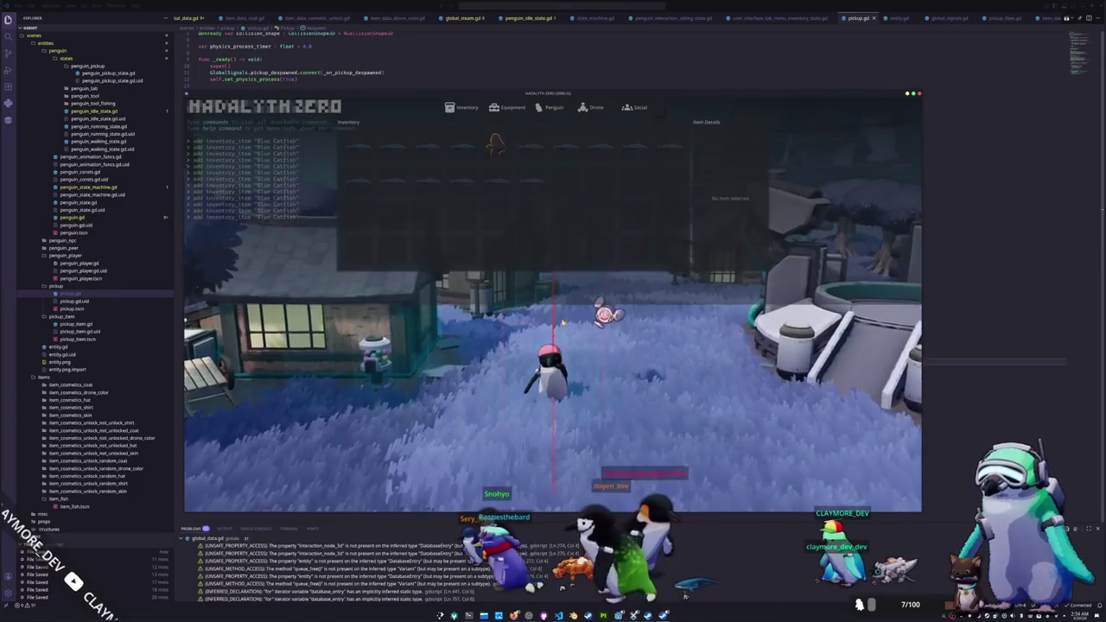
key(Tab)
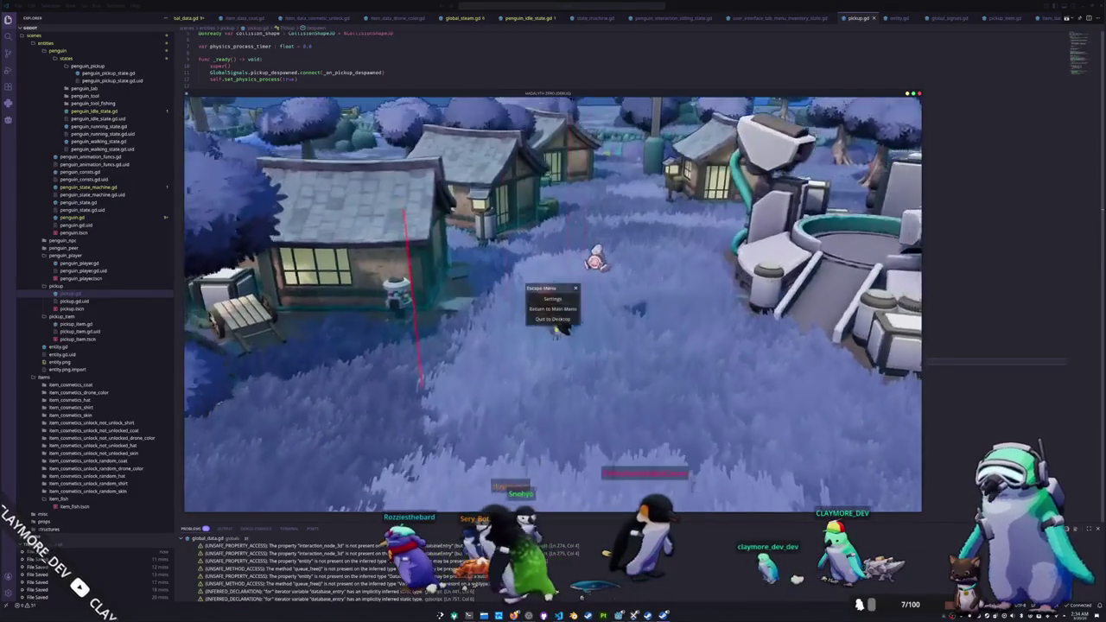
key(F8)
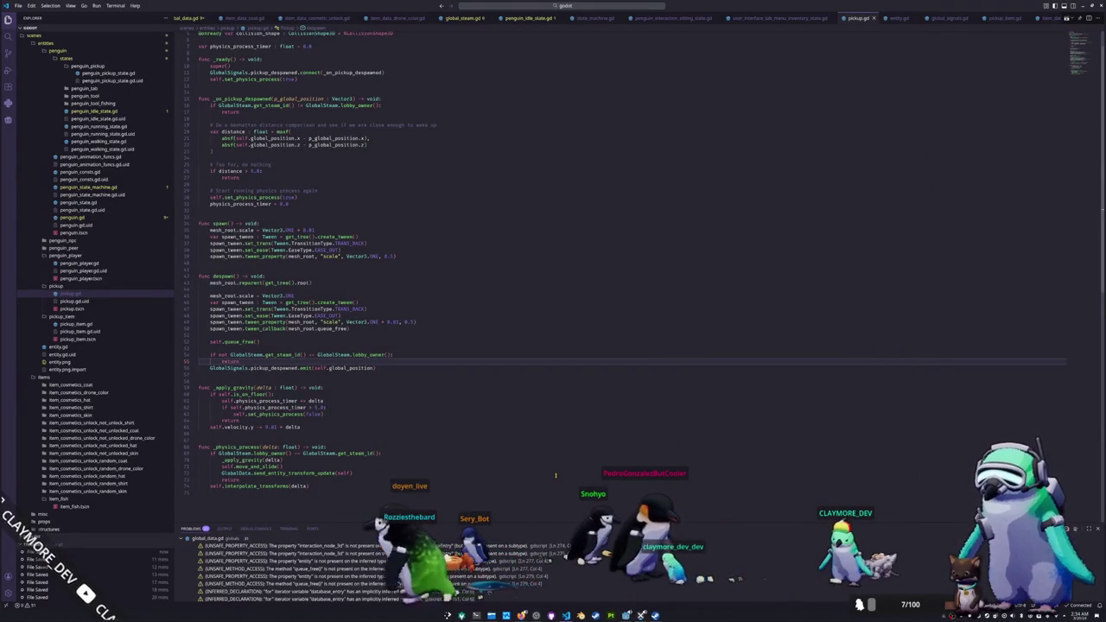
Step: In Godot, export all presets from Project > Export as a release build
key(alt+Tab)
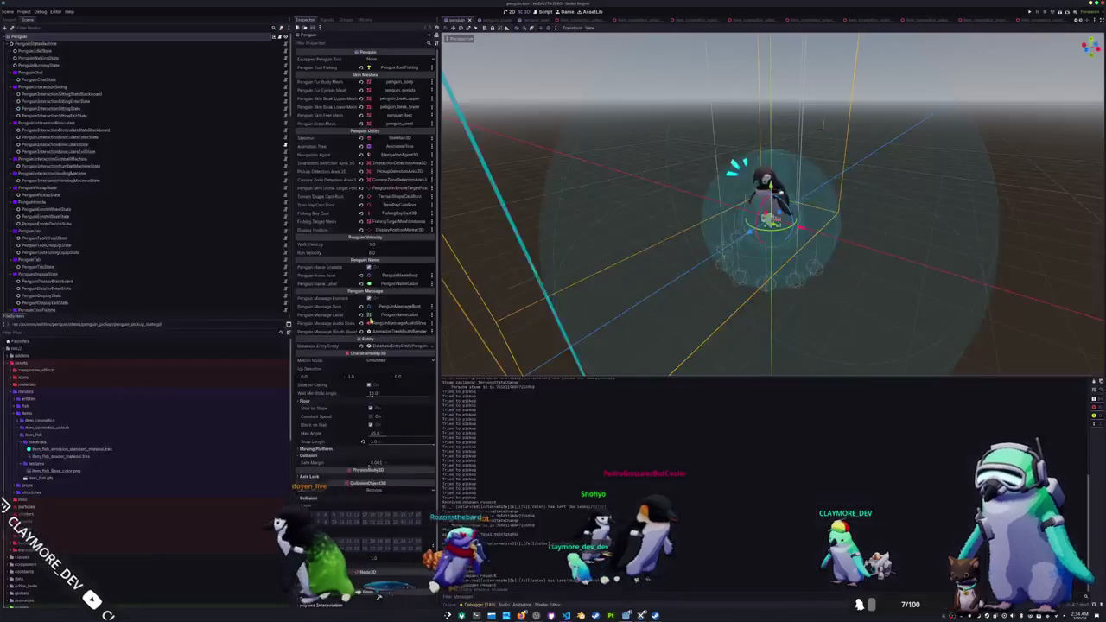
click(24, 11)
click(34, 45)
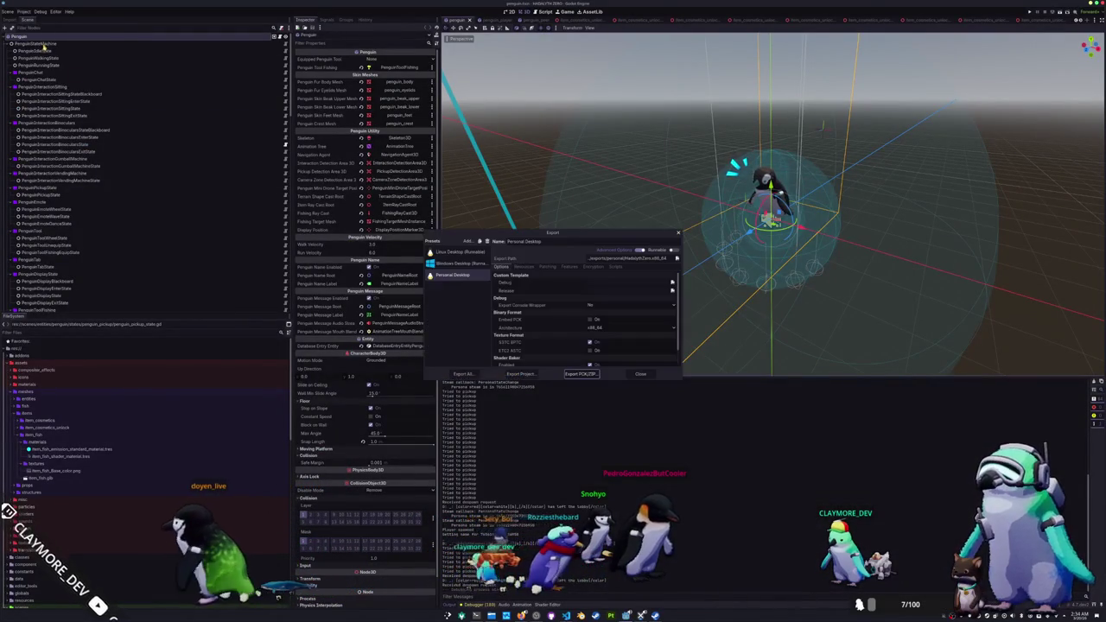
click(462, 373)
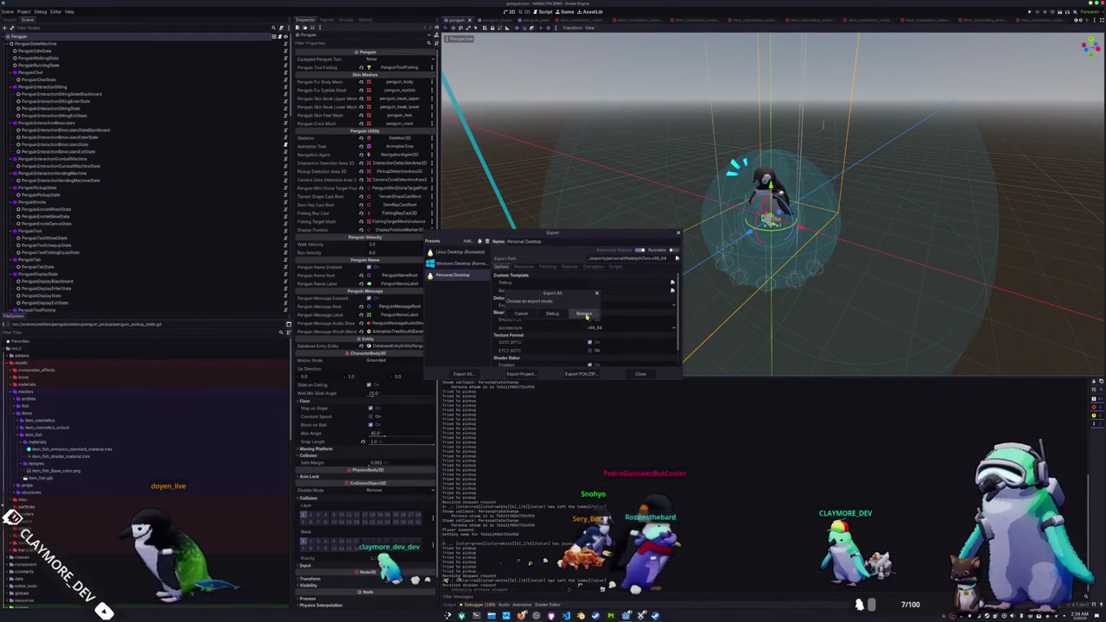
click(584, 313)
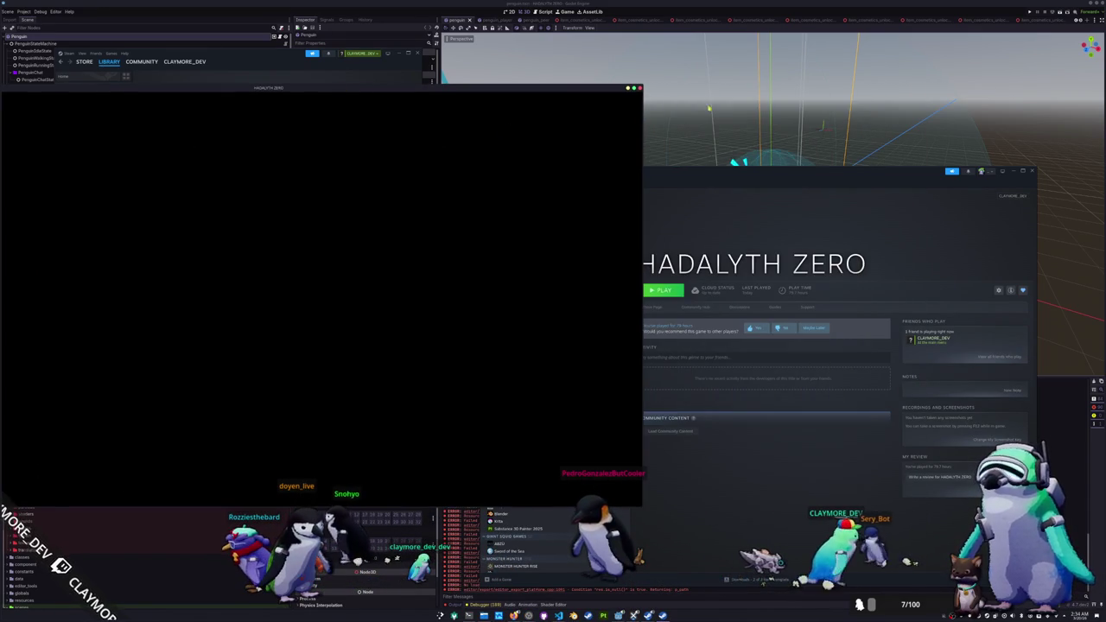
Step: Close the export dialog, run the project, and move the game window to the right
click(1028, 7)
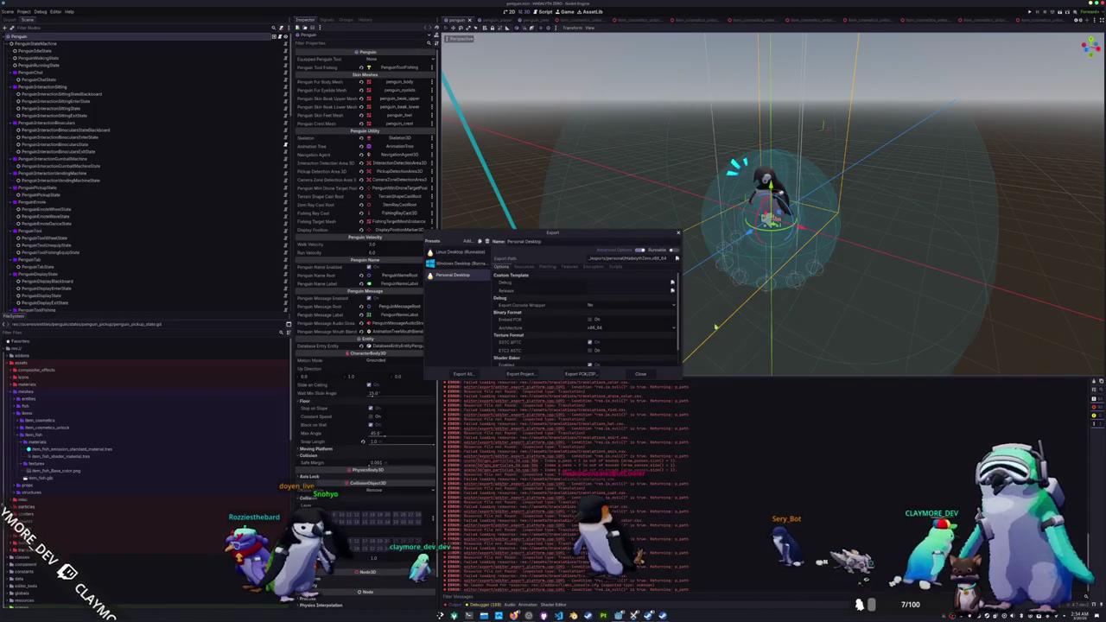
click(640, 377)
click(1027, 14)
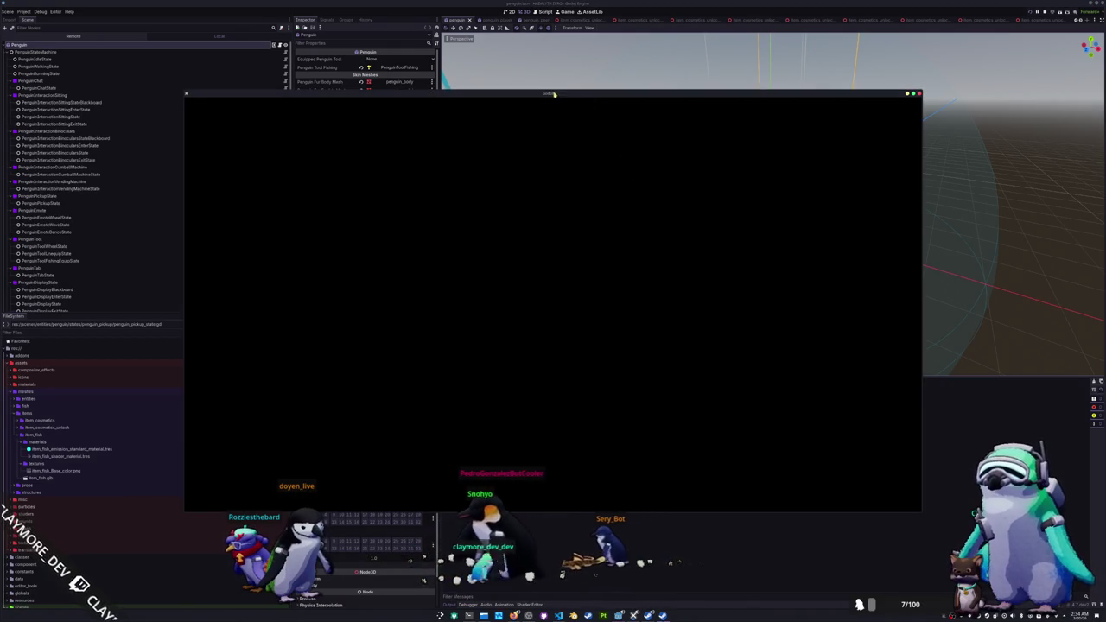
mouse_move(554, 93)
mouse_down()
mouse_move(862, 132)
mouse_move(848, 108)
mouse_up()
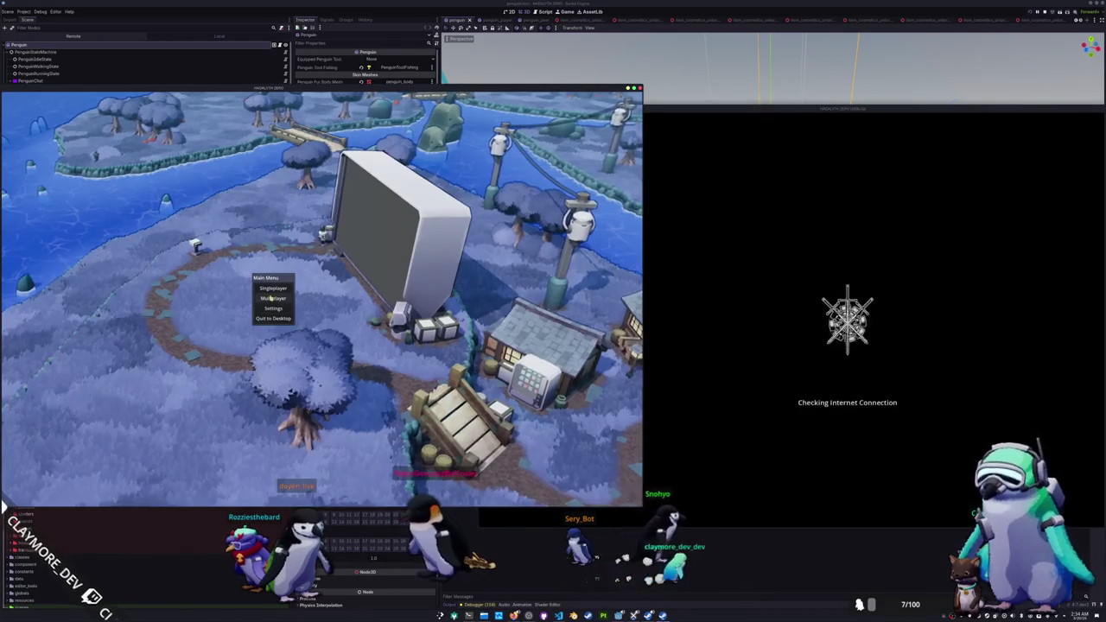
Step: Create a new multiplayer lobby and bring the second game client forward
click(273, 403)
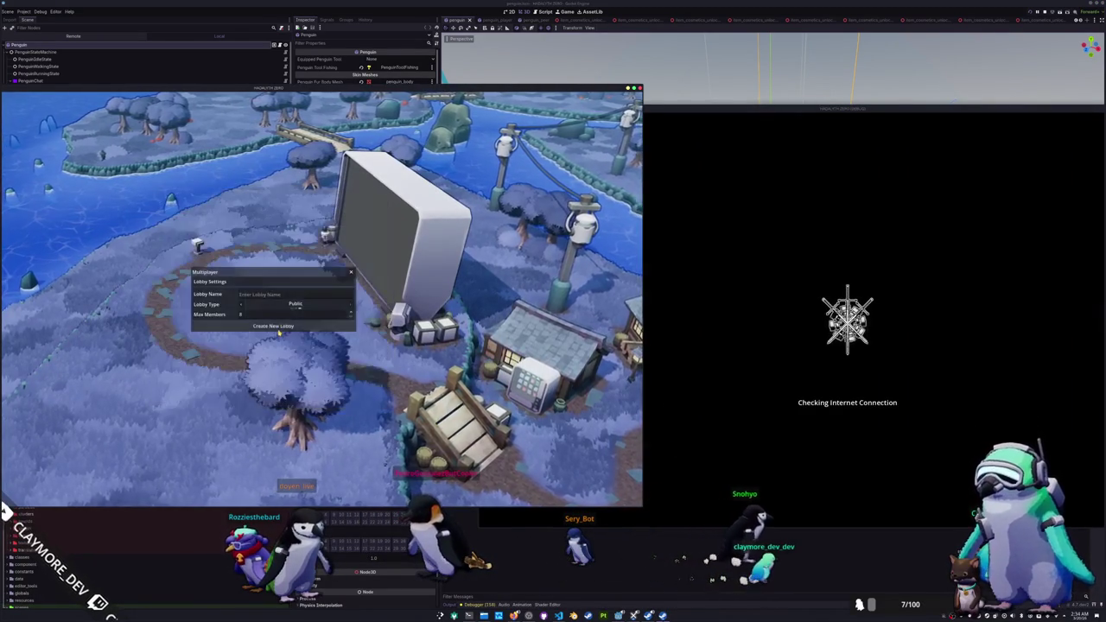
click(273, 326)
click(843, 320)
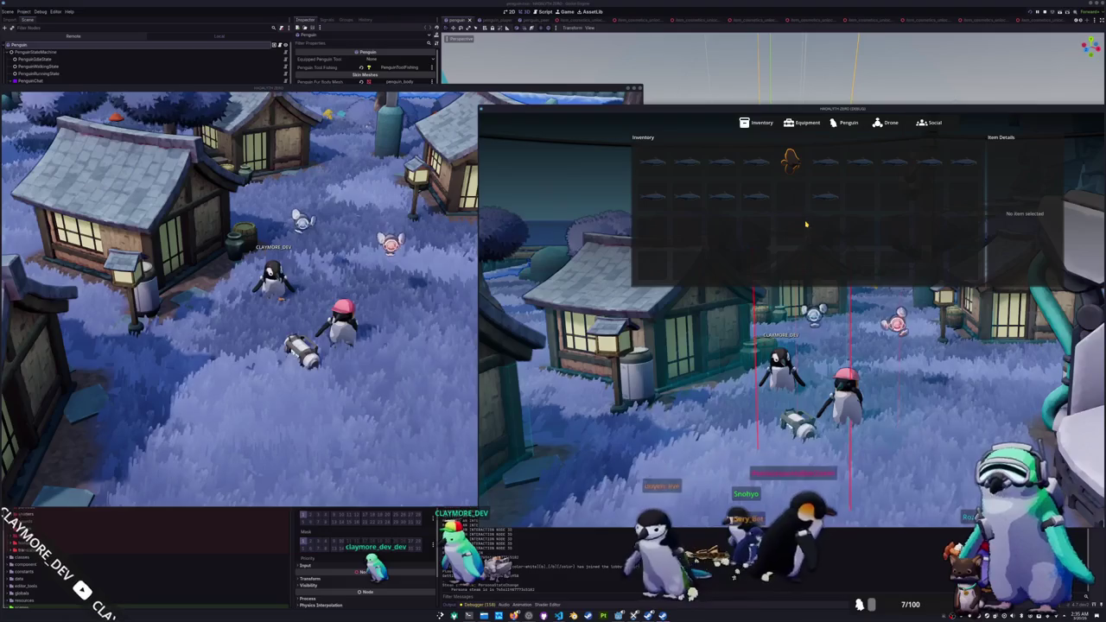
Step: Drop a Blue Catfish from the second client, then walk the first penguin over it
key(s)
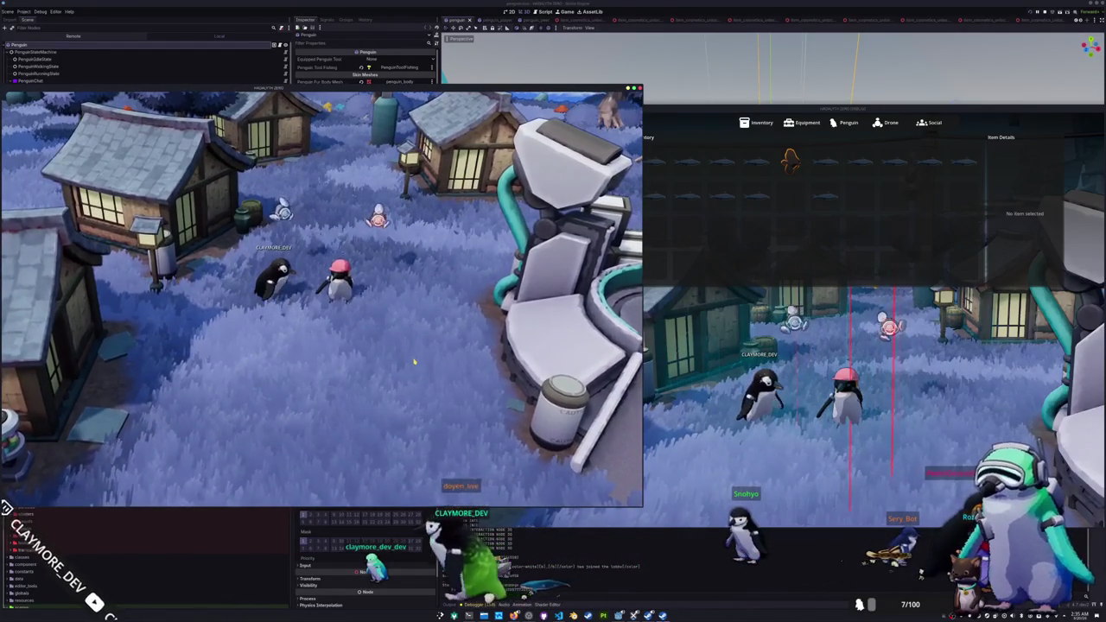
click(759, 184)
click(768, 220)
click(361, 367)
key(d)
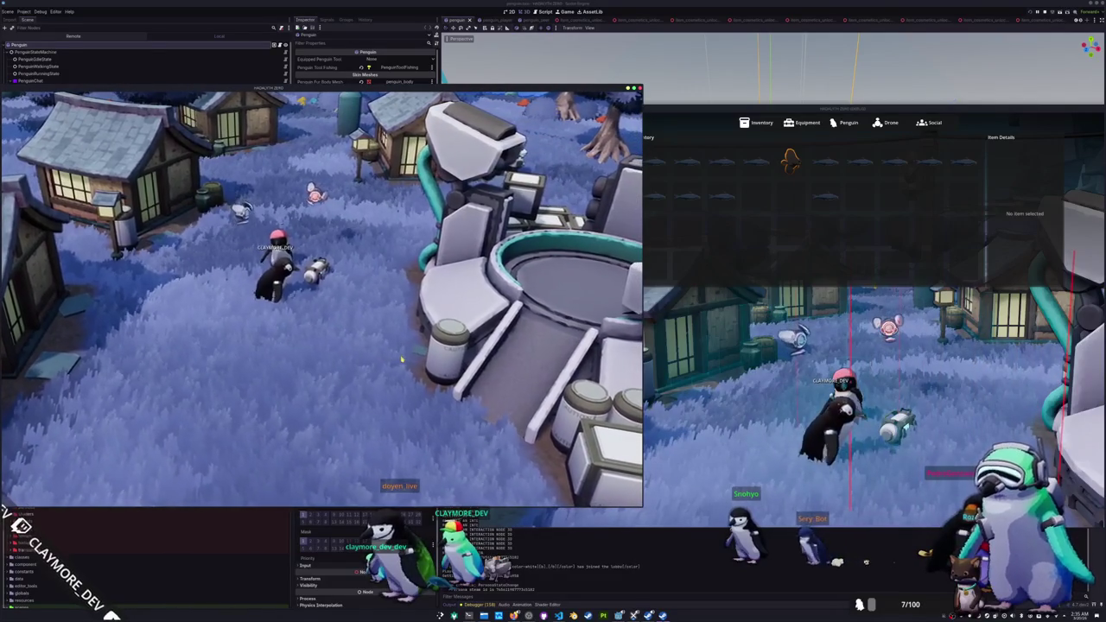
key(d)
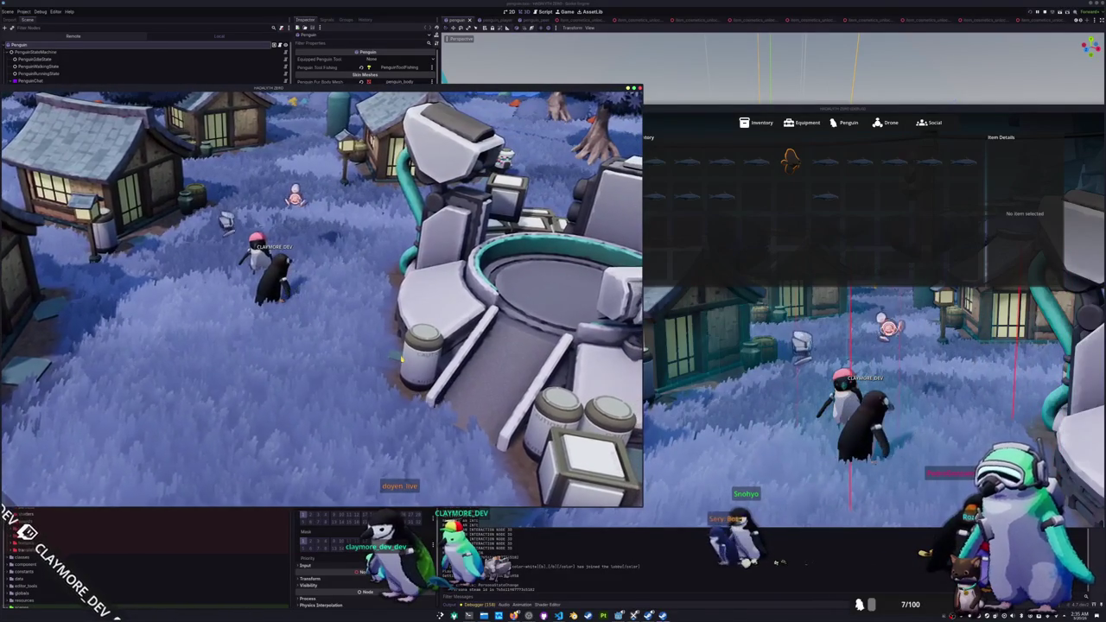
Step: Drop the Red Faced Batfish, Blue Catfish and about a dozen other fish from the inventory
click(794, 167)
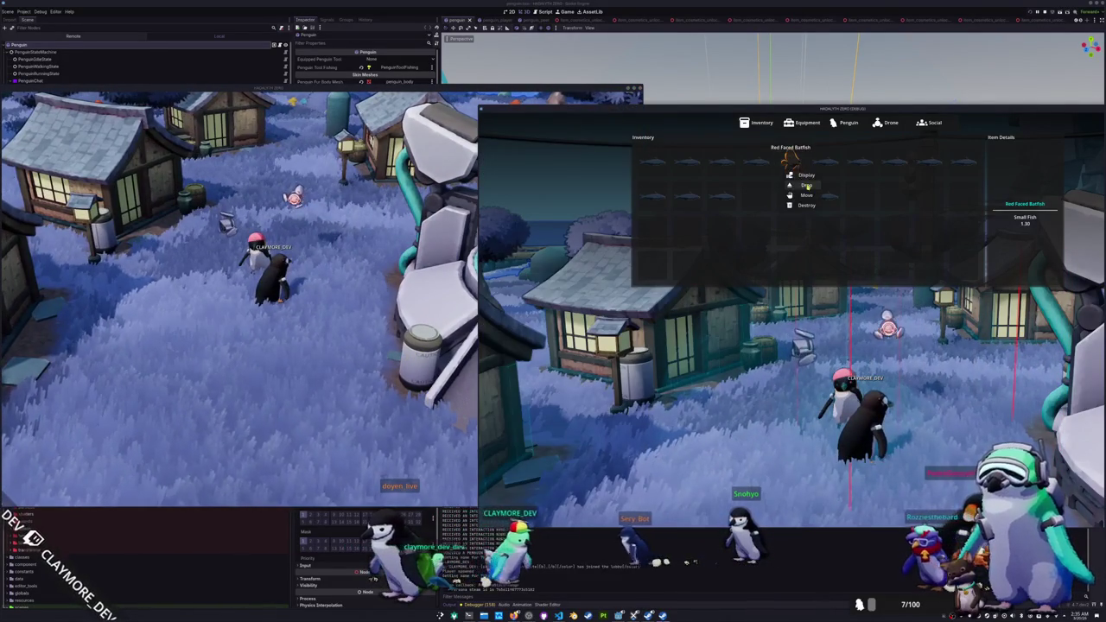
click(806, 185)
click(825, 167)
click(841, 185)
click(860, 168)
click(875, 184)
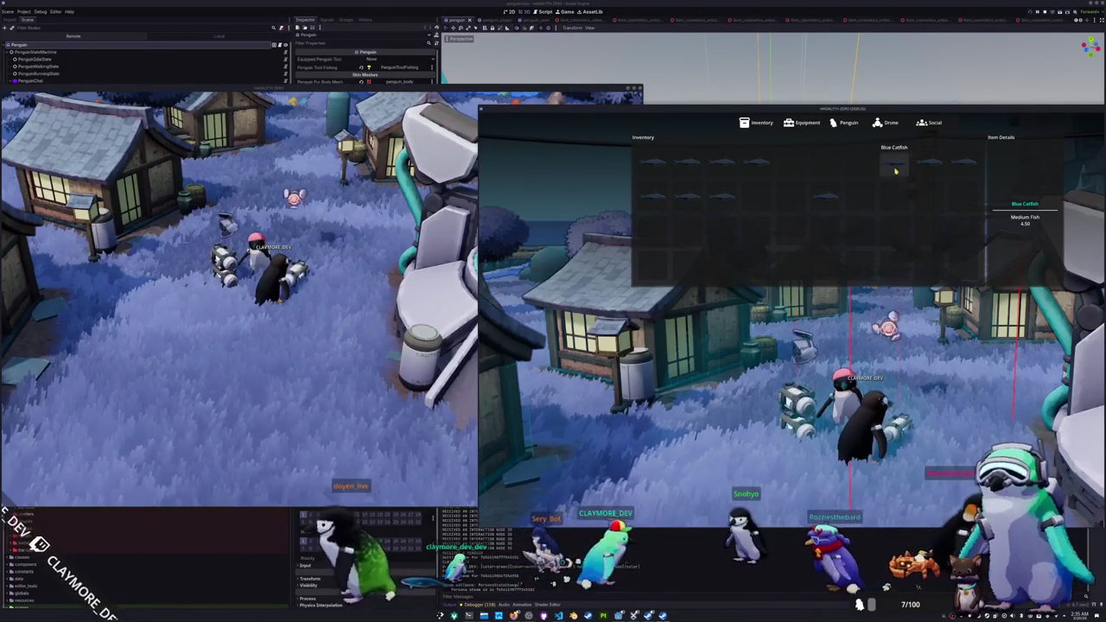
click(895, 170)
click(910, 185)
click(930, 167)
click(944, 184)
click(963, 167)
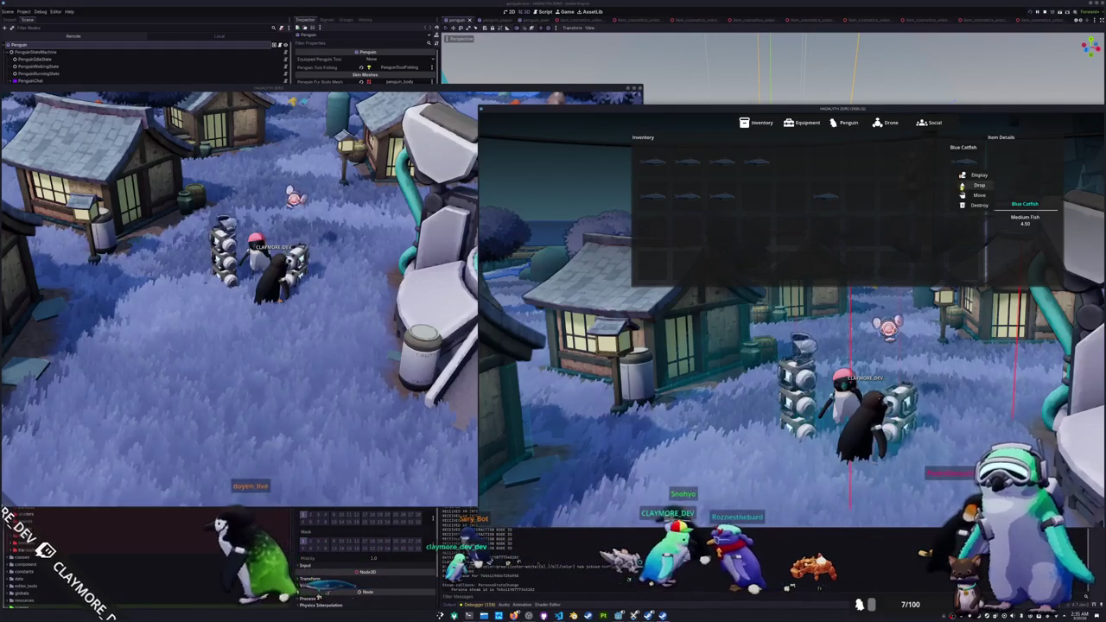
click(977, 185)
click(825, 196)
click(834, 221)
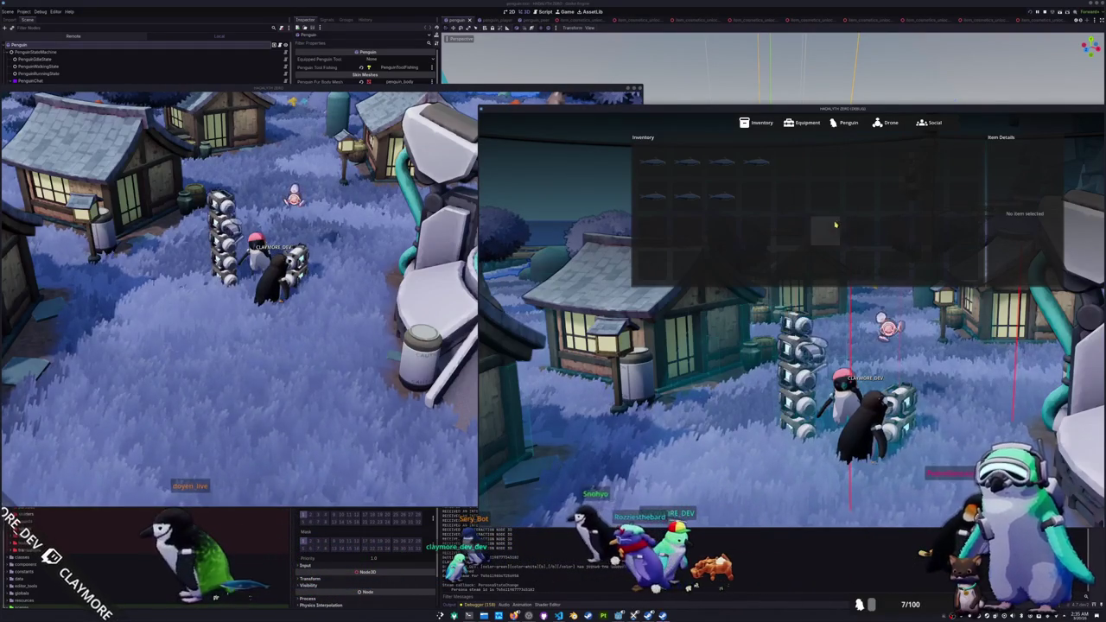
click(736, 221)
click(698, 197)
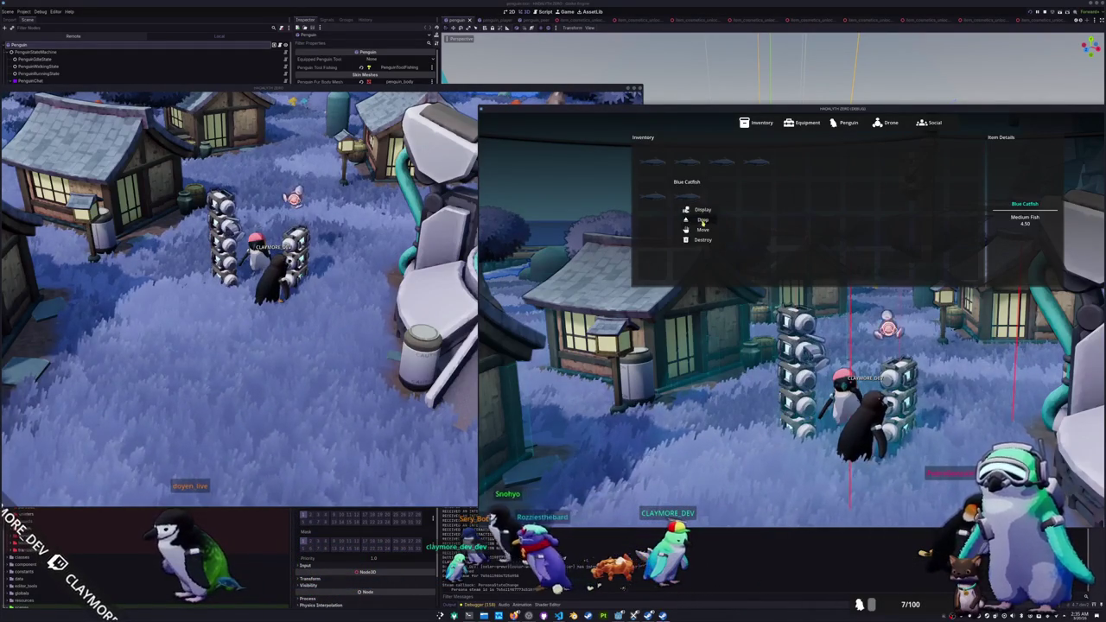
click(701, 221)
click(393, 317)
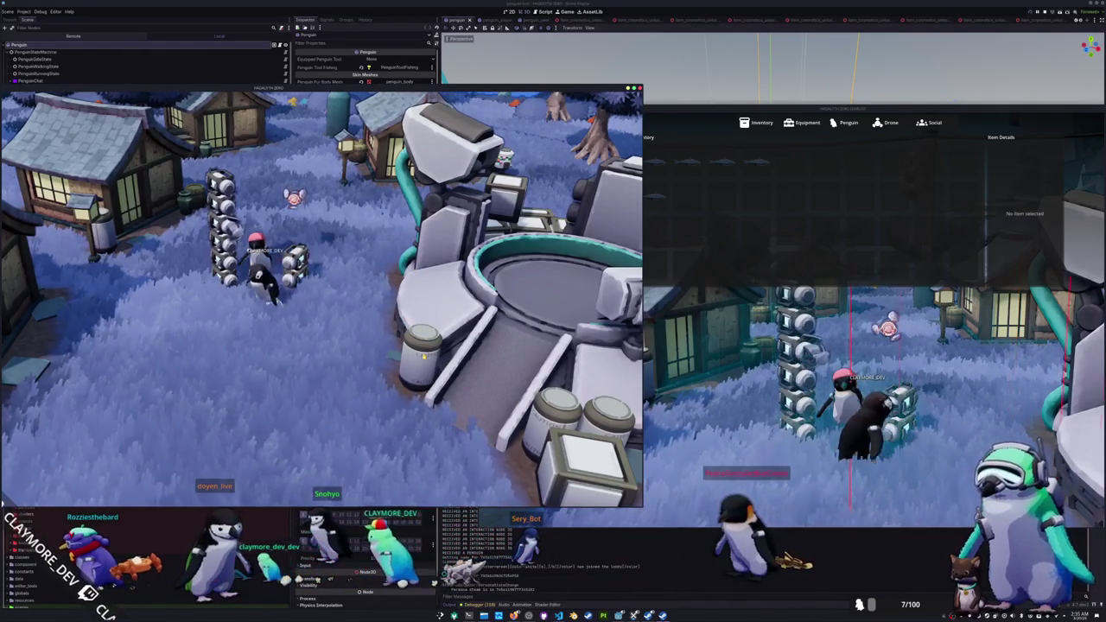
Step: Walk the penguin over the fish stacks and open the inventory in both clients
key(a)
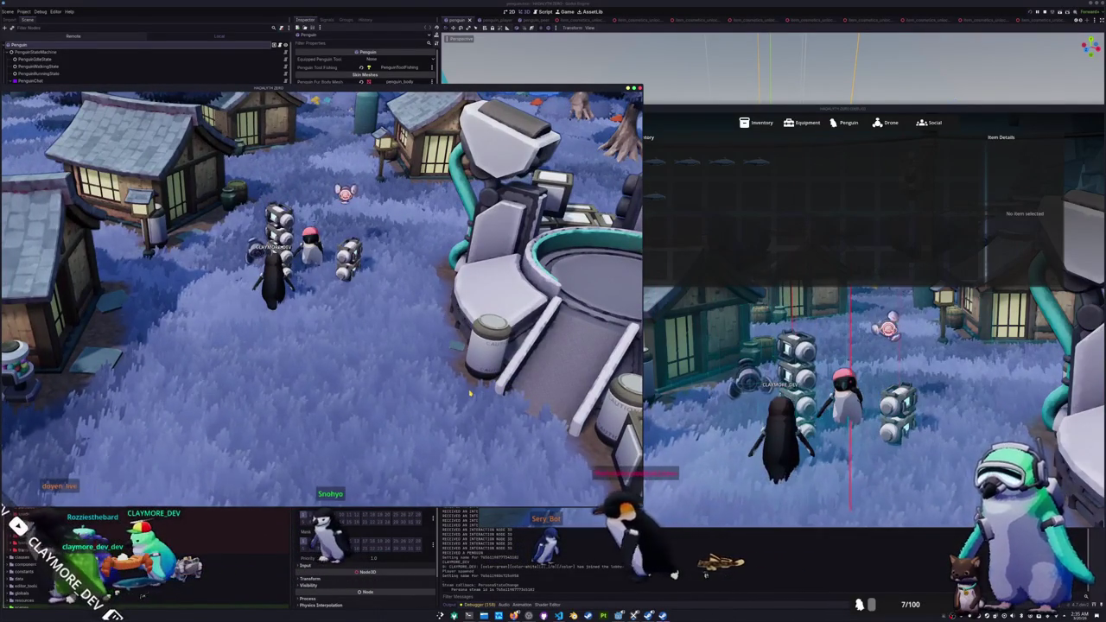
click(645, 398)
key(Escape)
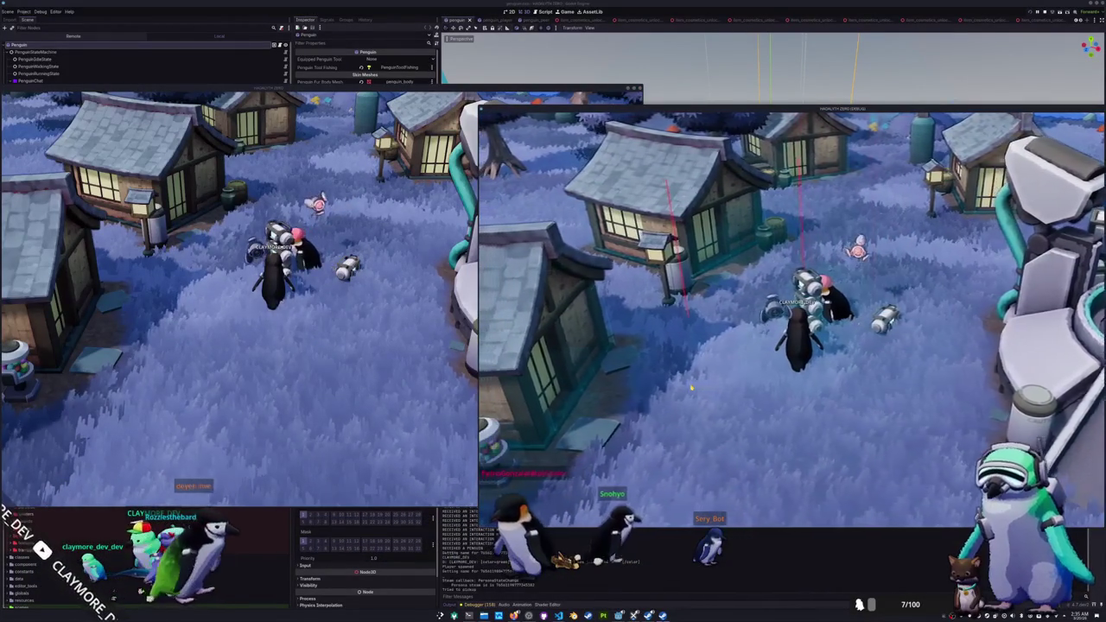
click(473, 373)
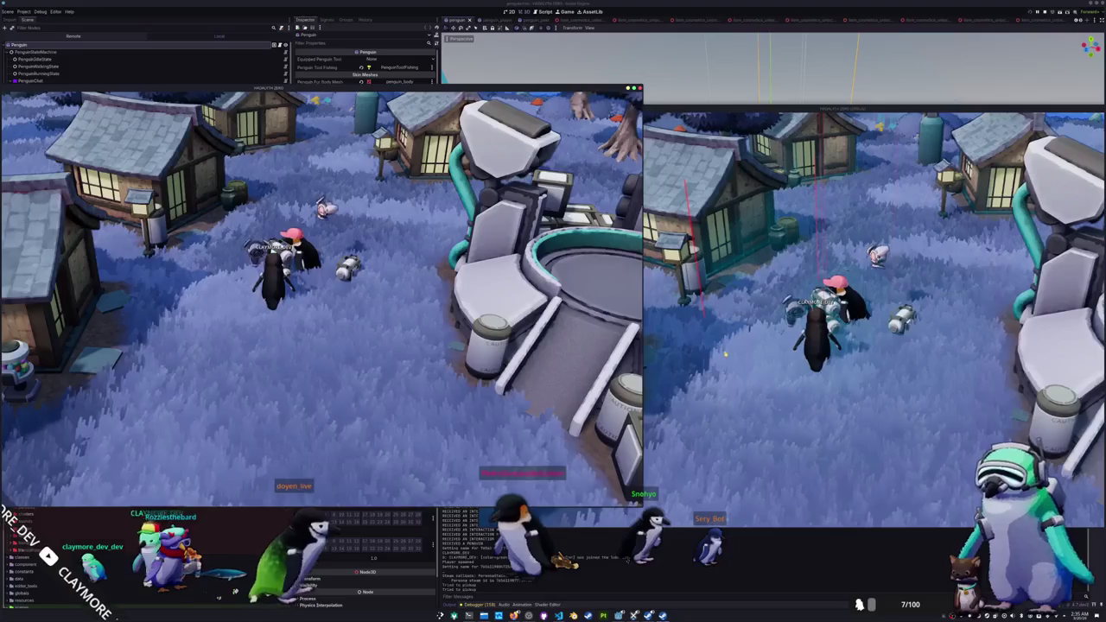
click(728, 361)
key(i)
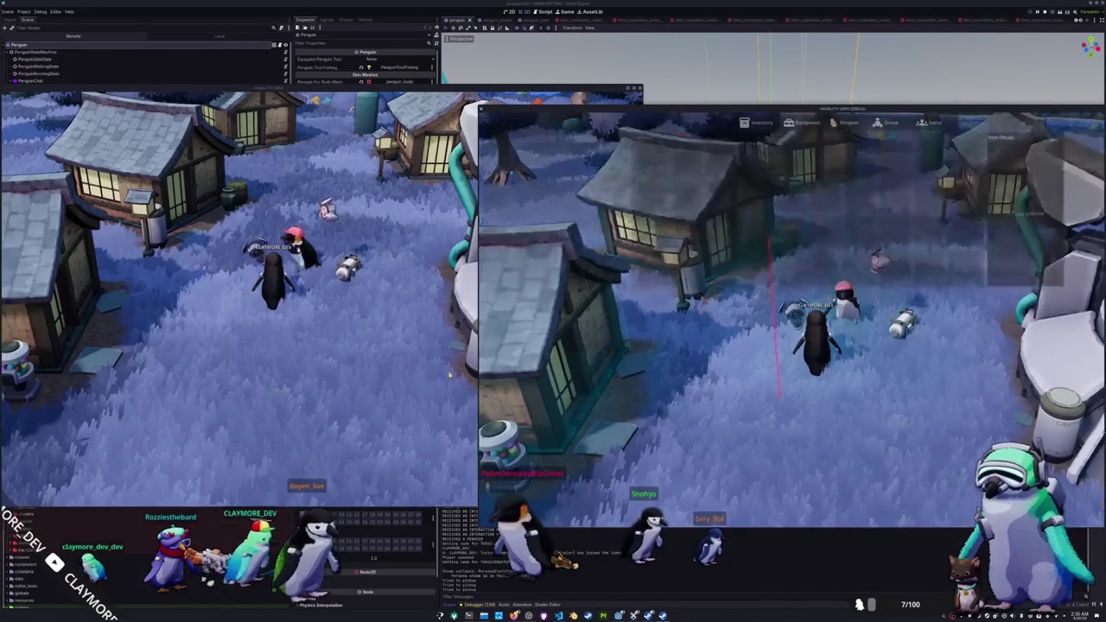
click(473, 381)
key(i)
click(682, 257)
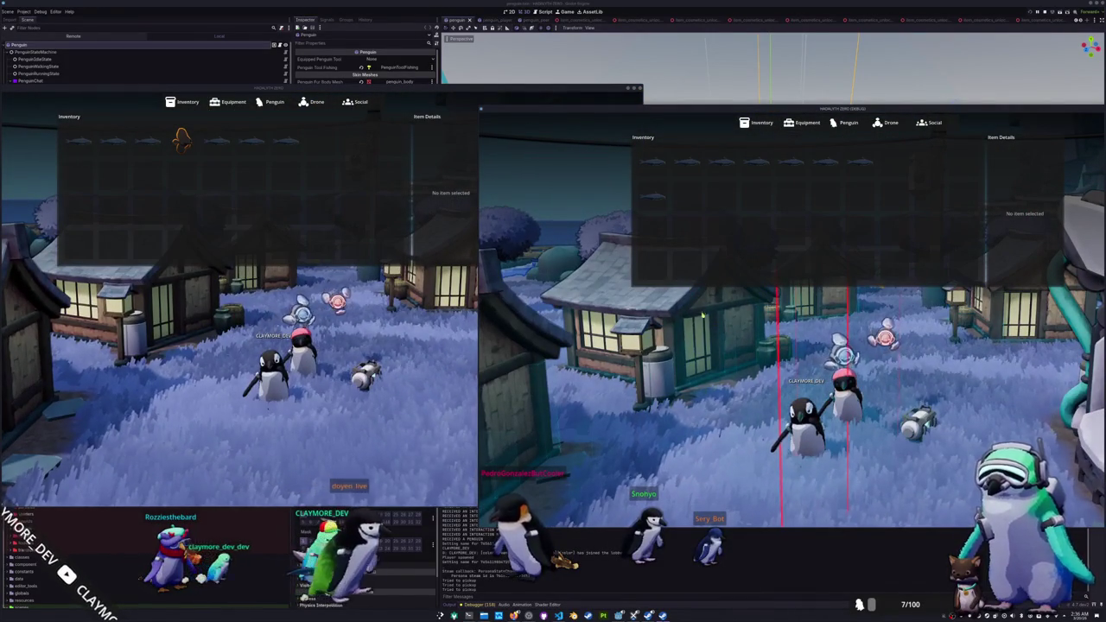
key(i)
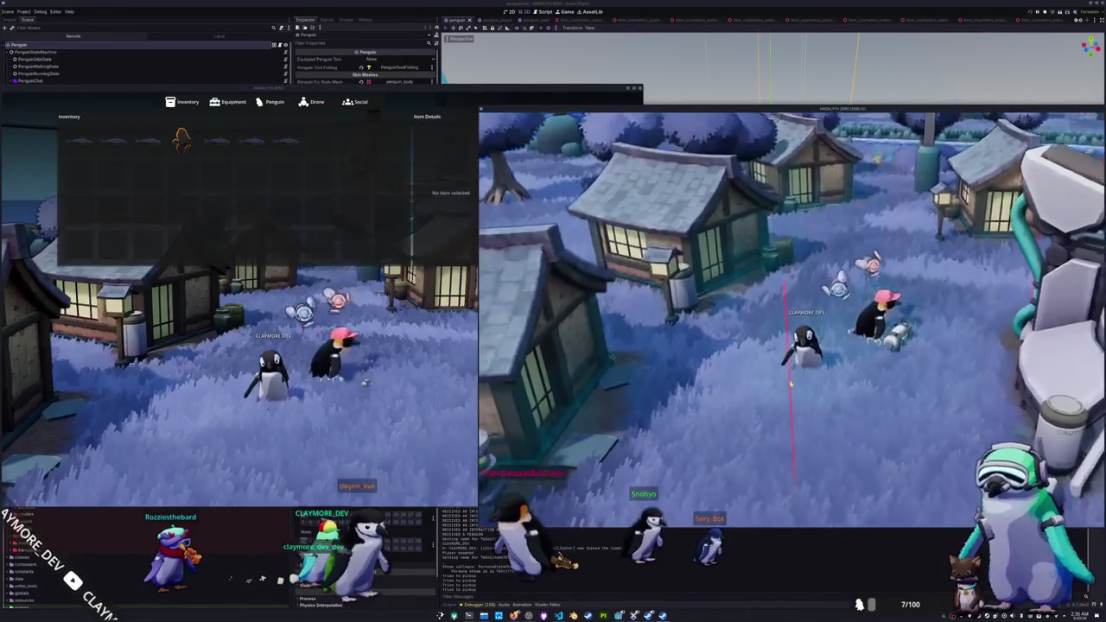
key(i)
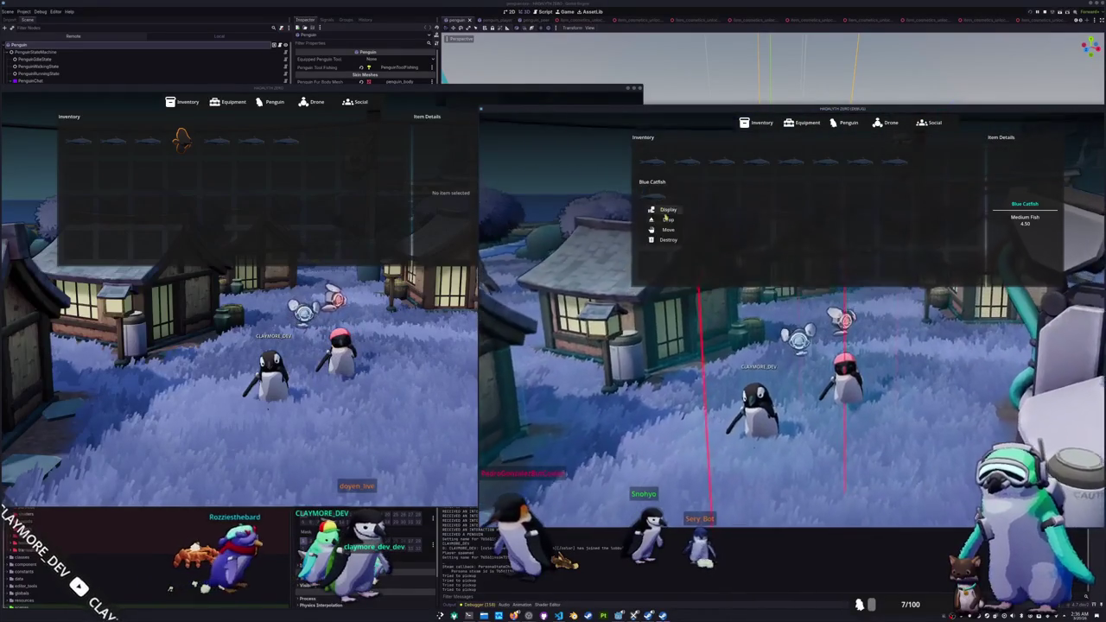
Step: Move a fish to another slot, close both inventories, and open the second client's command console
click(929, 161)
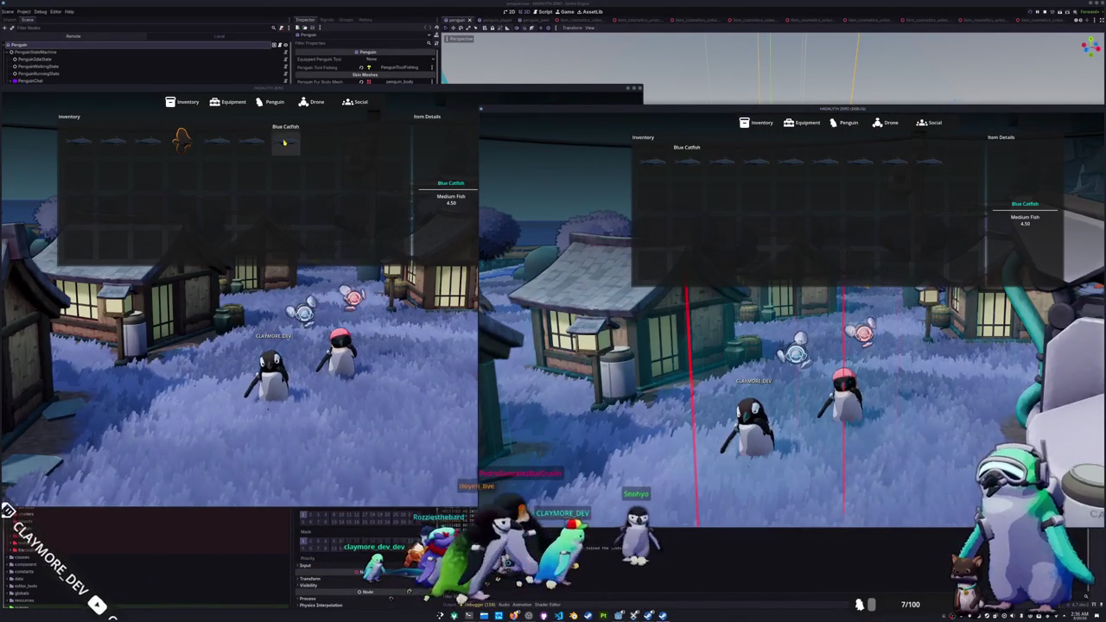
key(Tab)
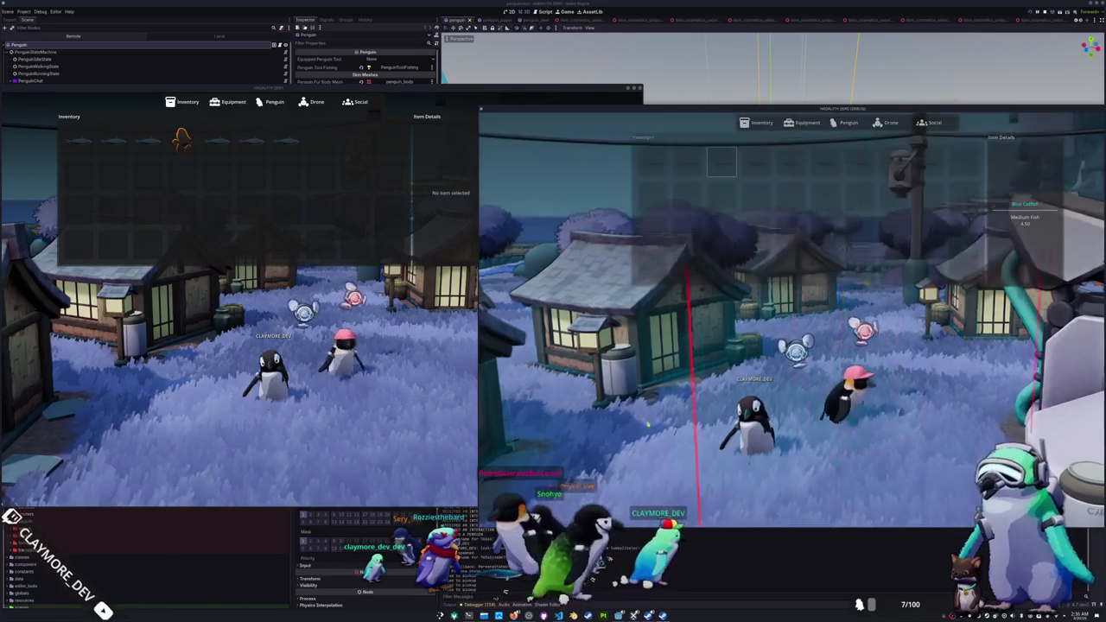
click(520, 409)
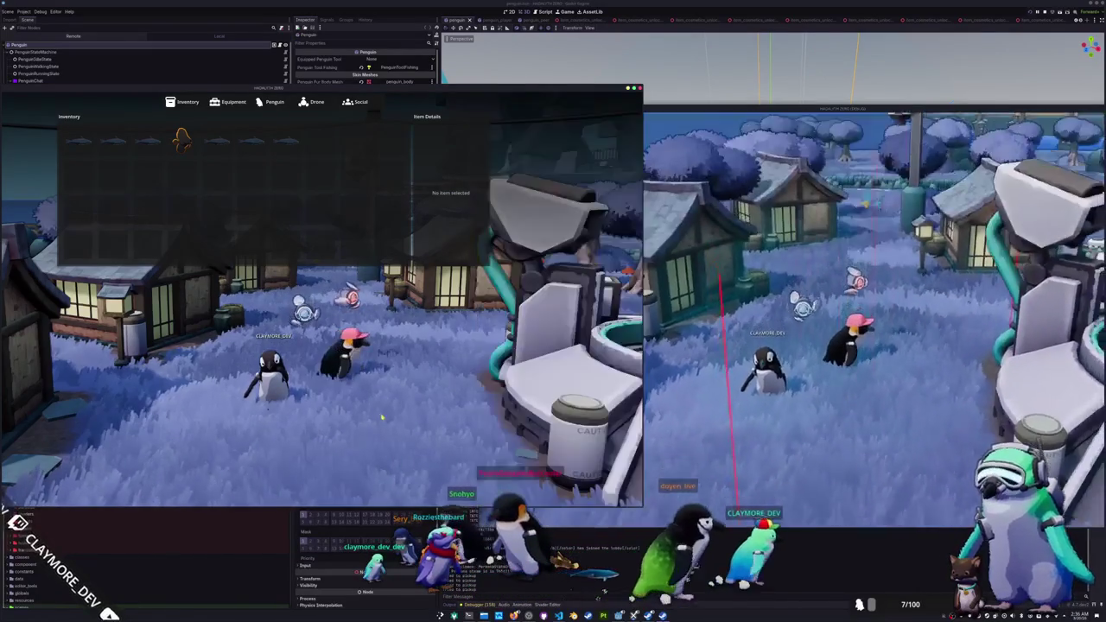
key(Tab)
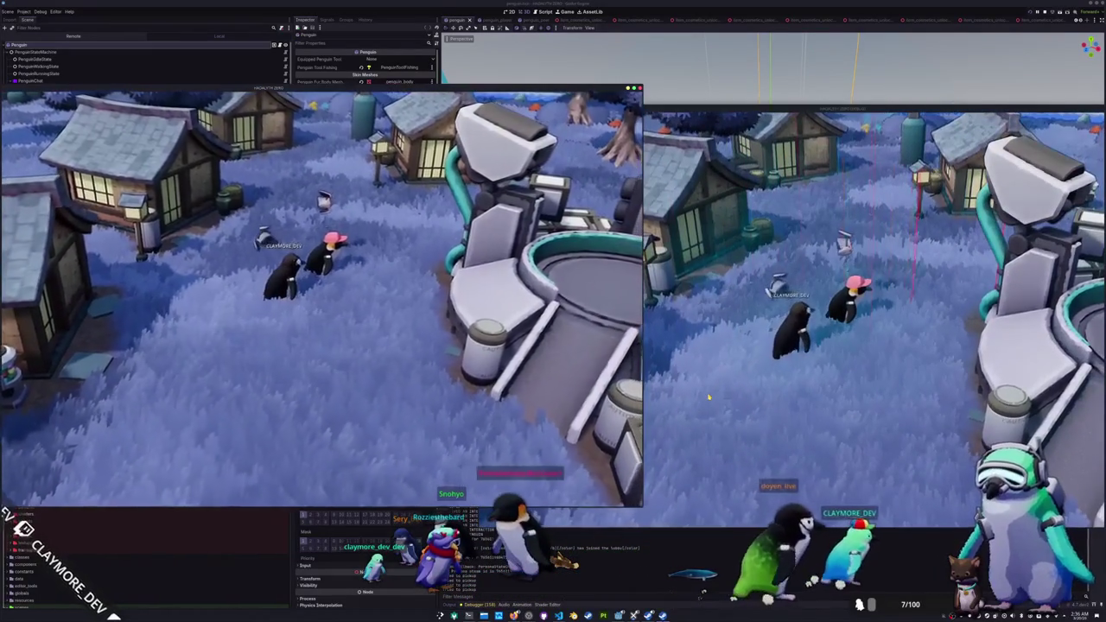
click(715, 400)
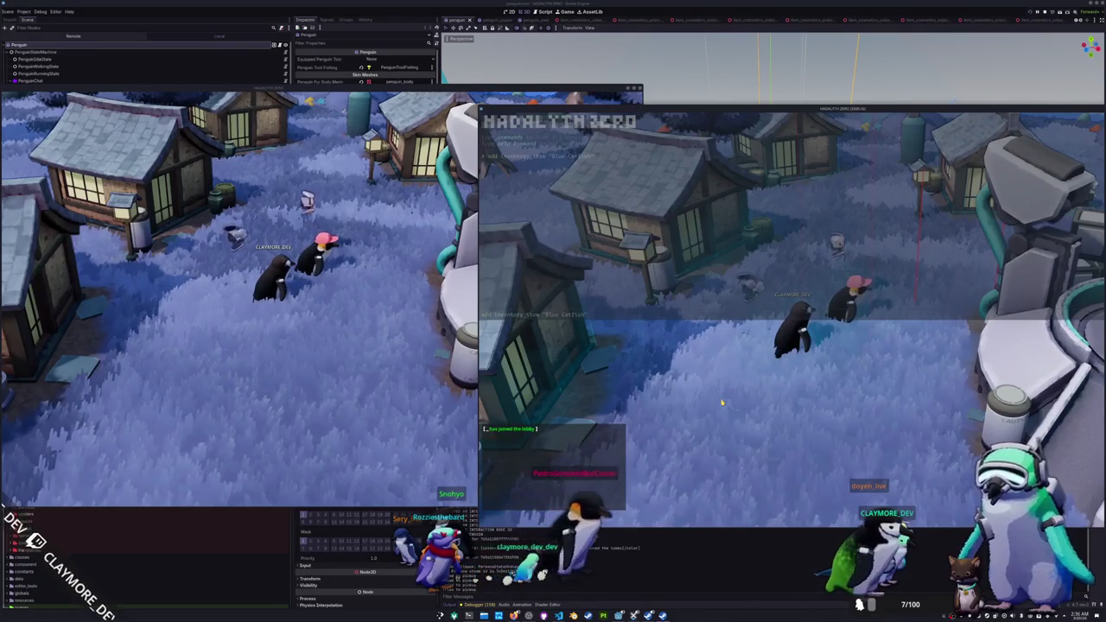
key(Tab)
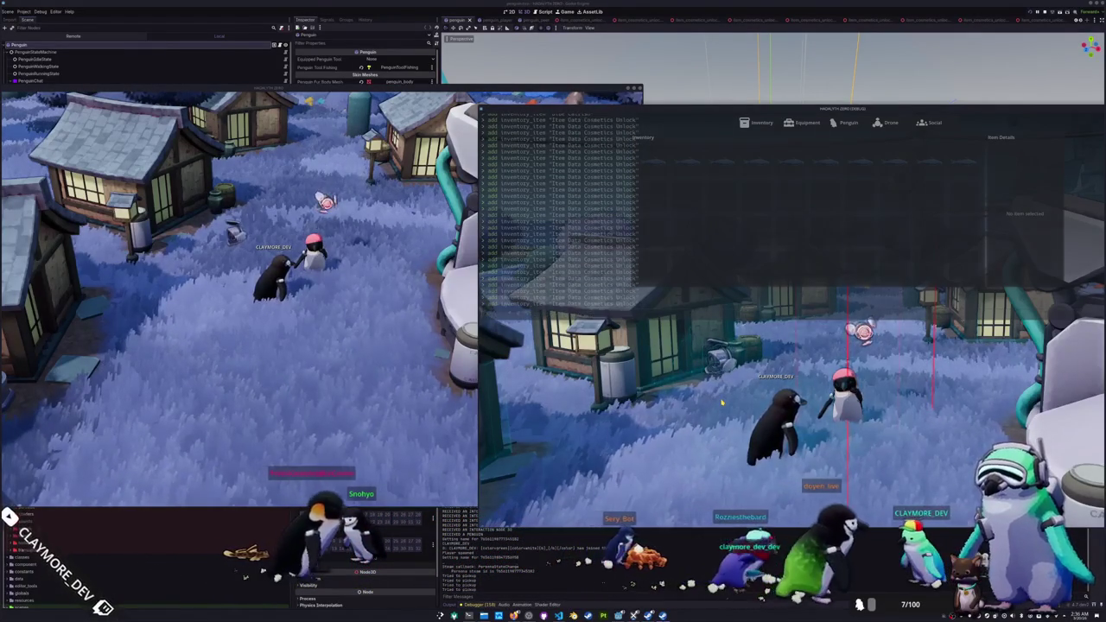
Step: Close the console and drop six Random Skin items from the second client's inventory
key(Escape)
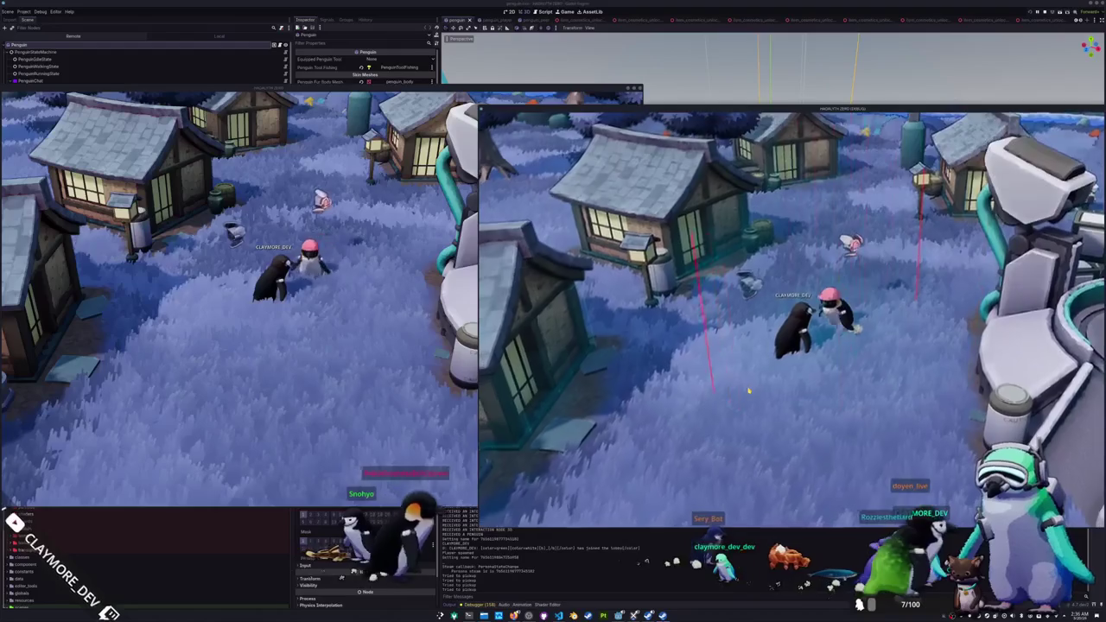
key(i)
right_click(790, 231)
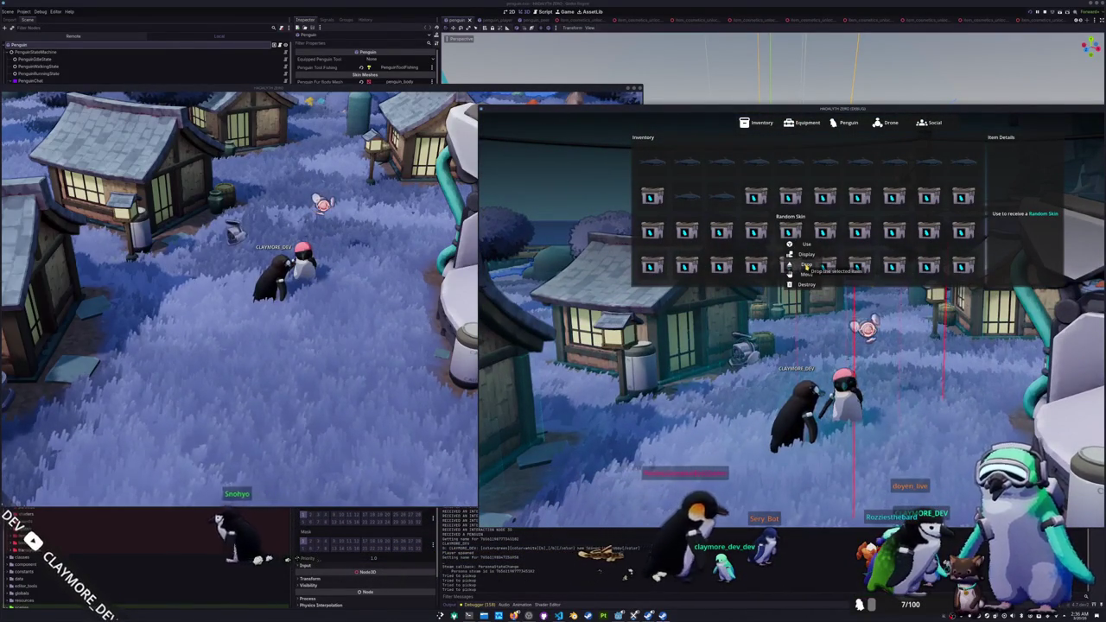
click(806, 264)
right_click(824, 232)
click(840, 264)
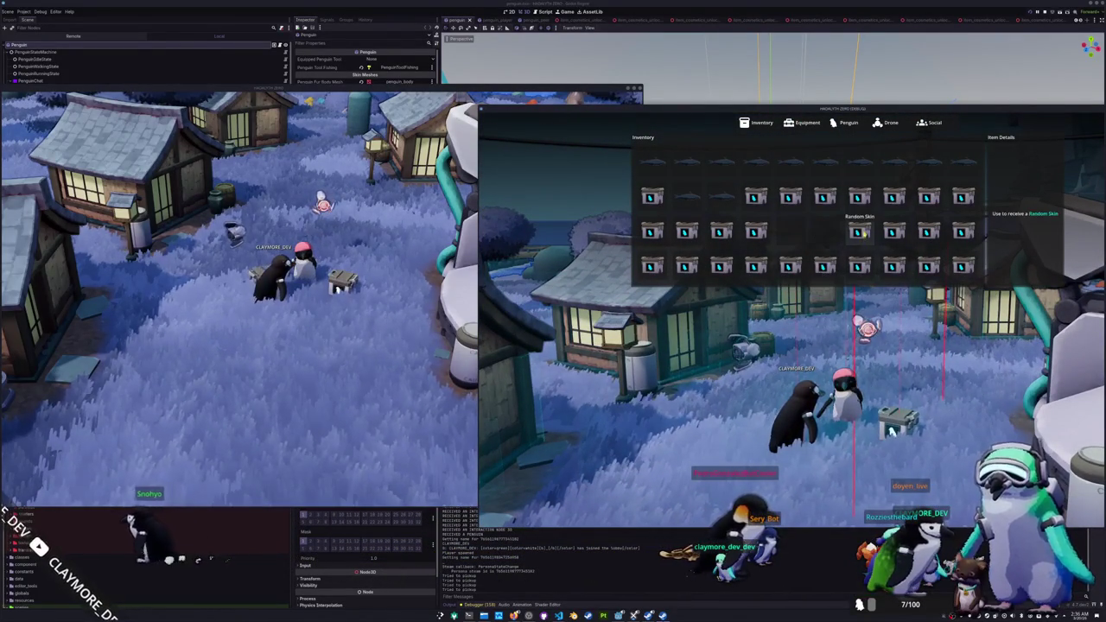
right_click(864, 231)
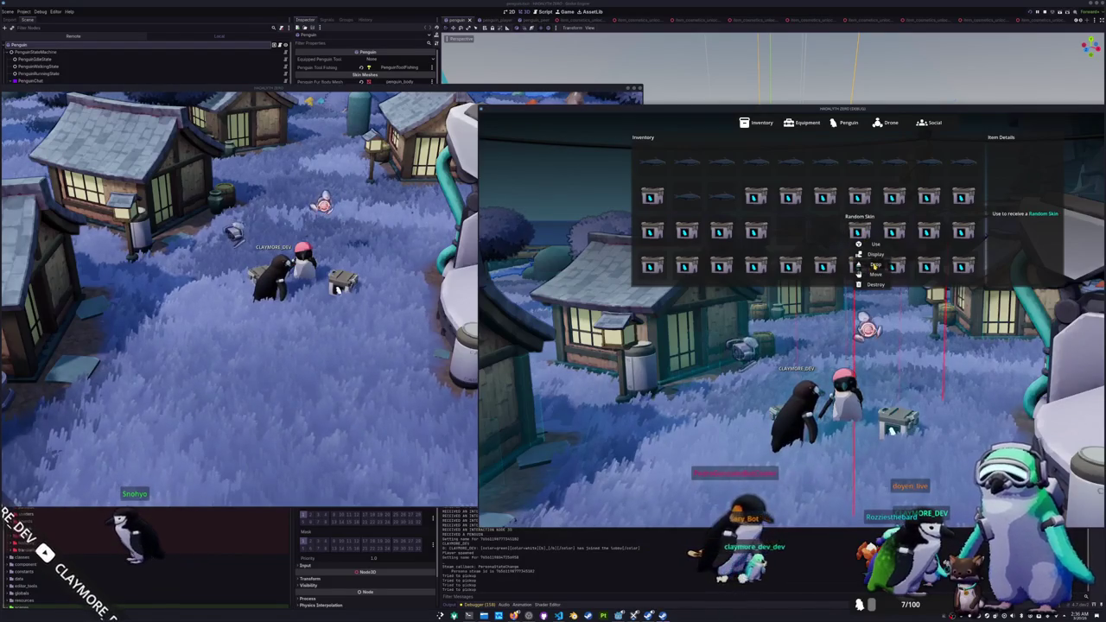
click(875, 264)
click(902, 264)
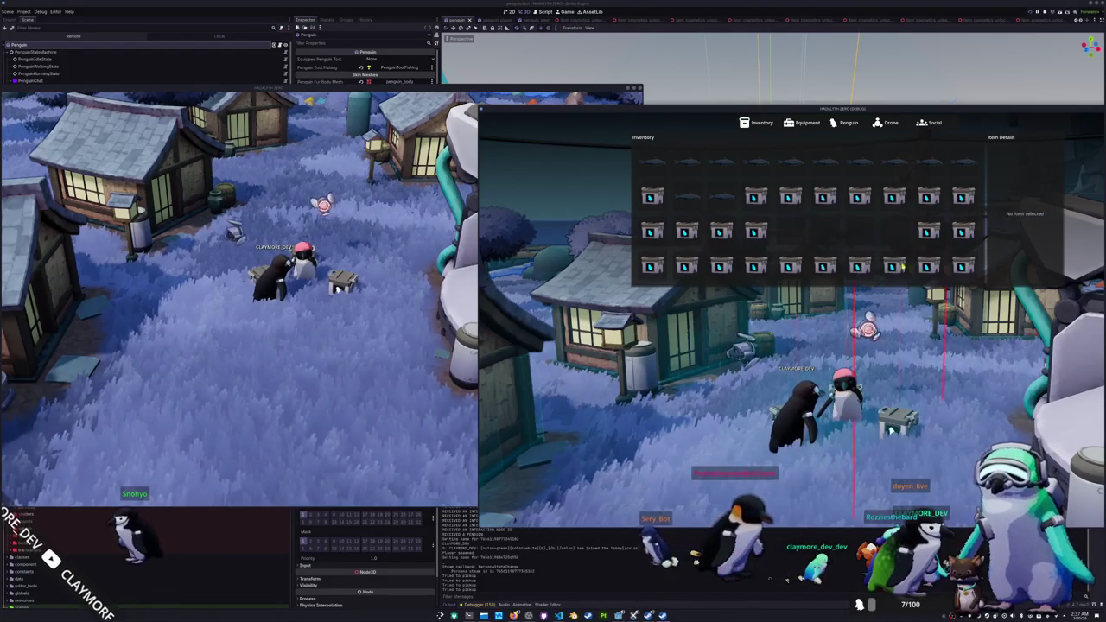
click(930, 264)
right_click(962, 232)
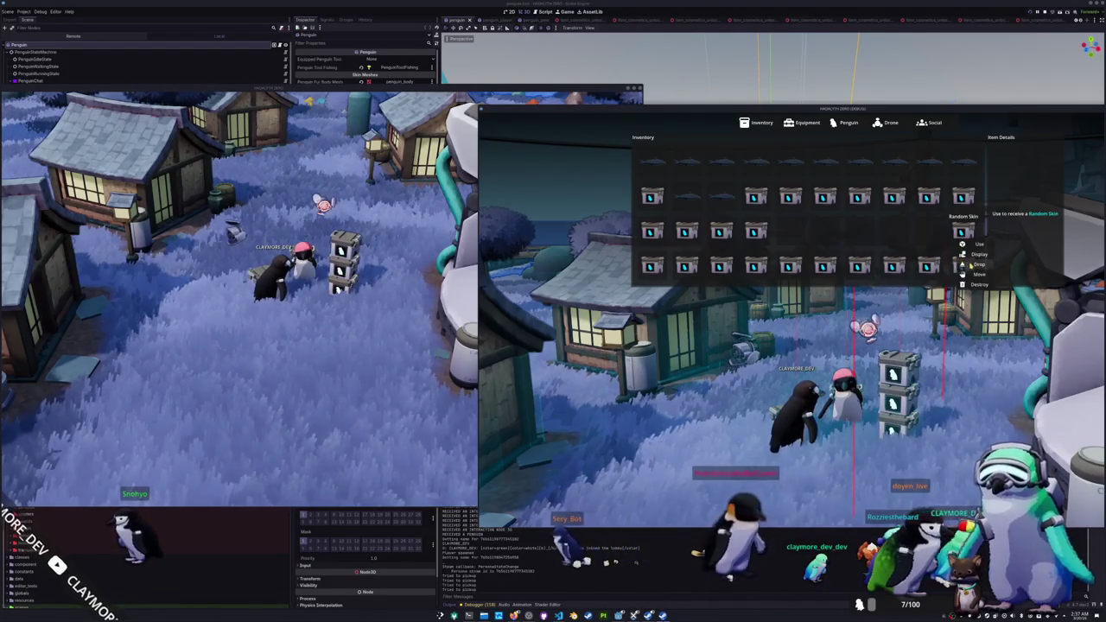
click(973, 264)
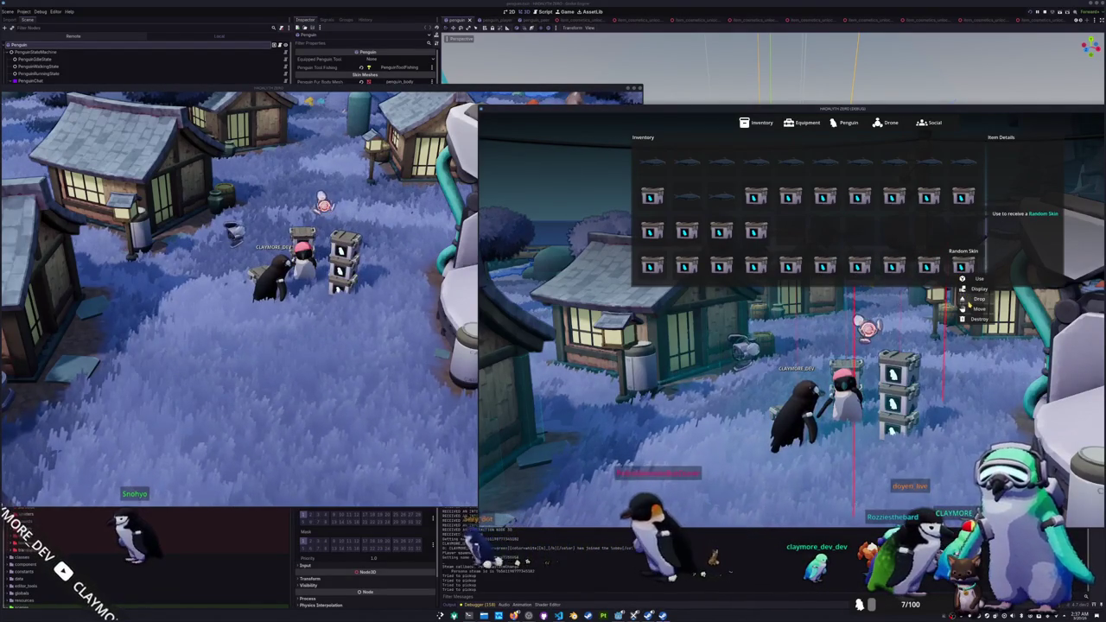
Step: Switch between both clients to check the crates, opening the inventory and walking the penguin
click(401, 350)
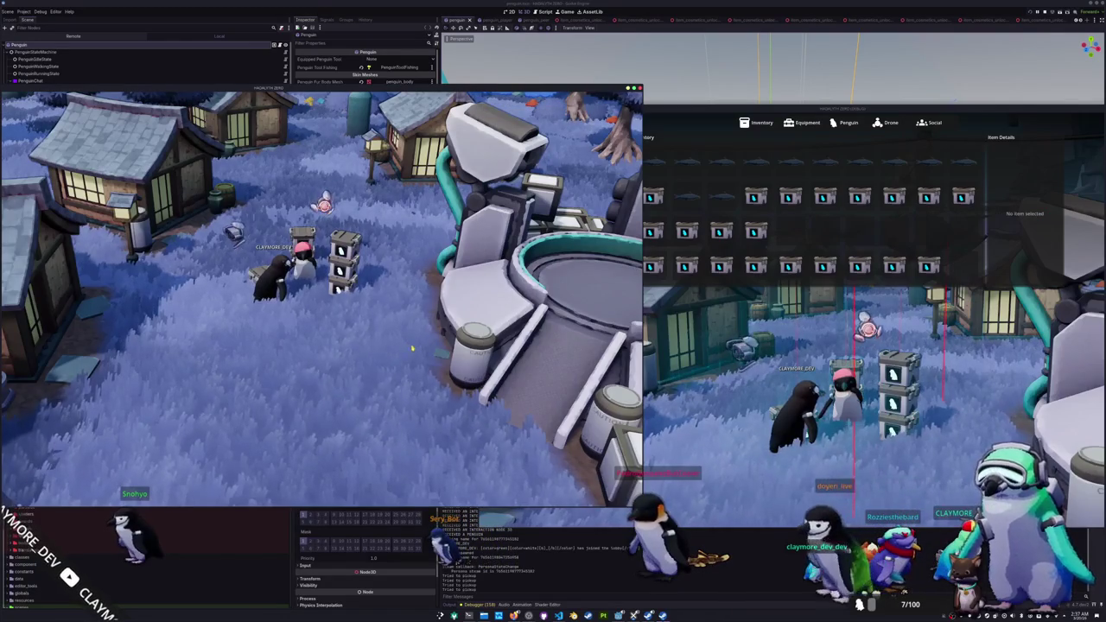
click(658, 377)
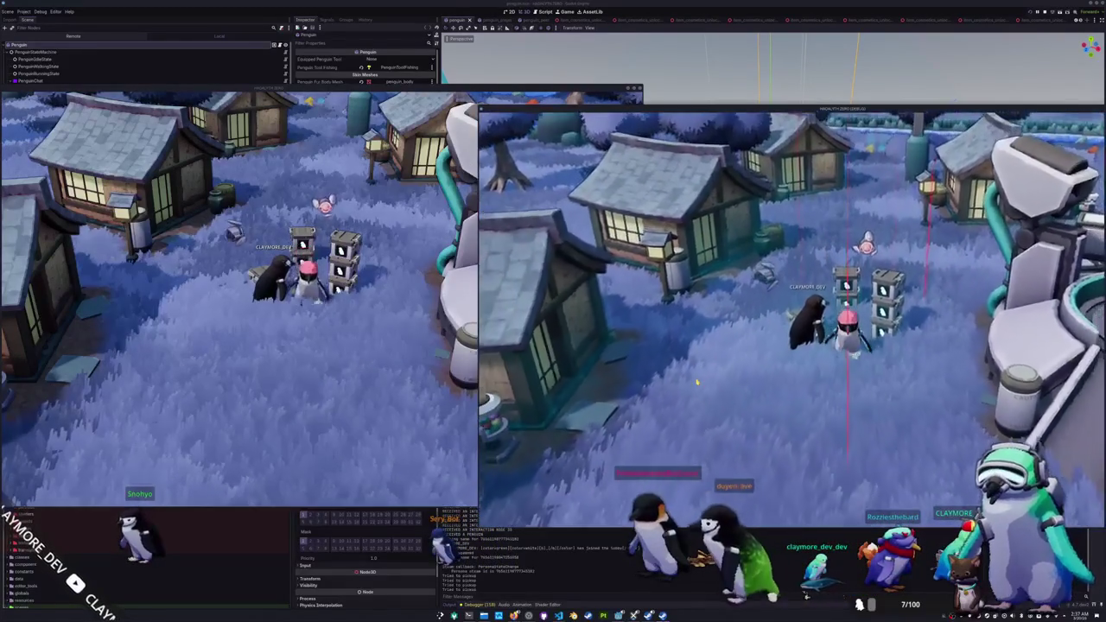
key(i)
click(404, 390)
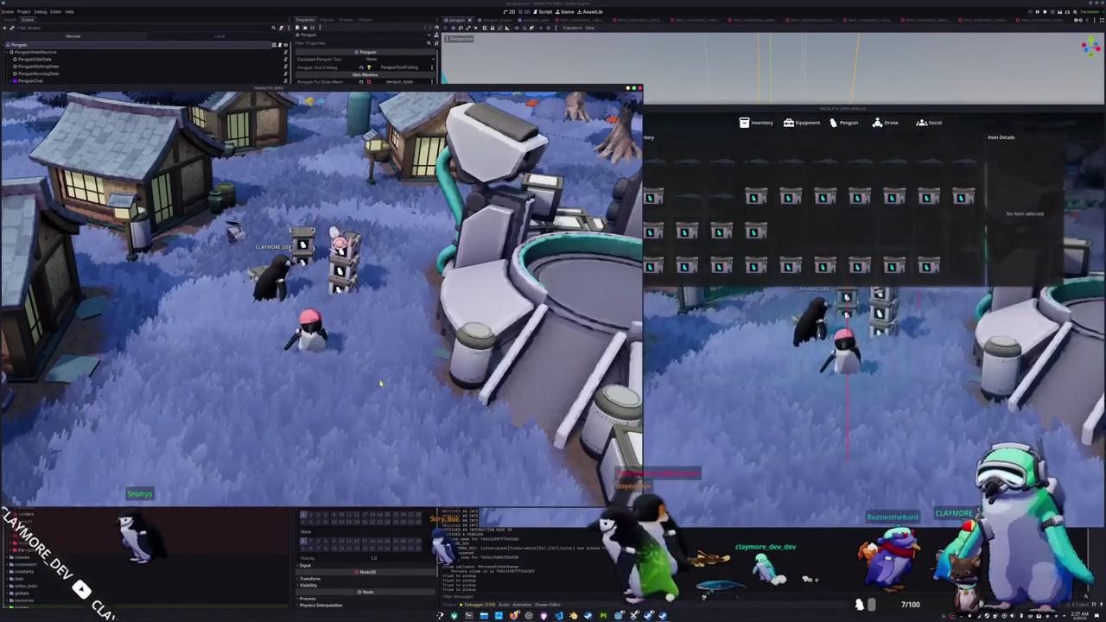
key(s)
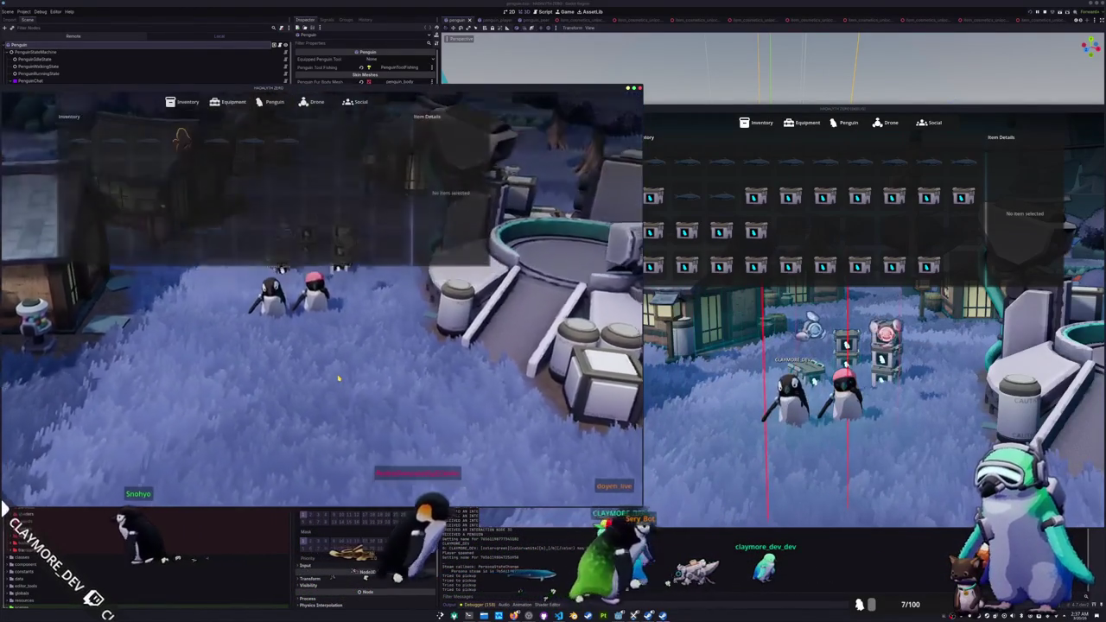
Step: Close both clients' inventories, walk the pink-hat penguin to the crates, and show the game in the editor
key(Tab)
click(714, 425)
key(Tab)
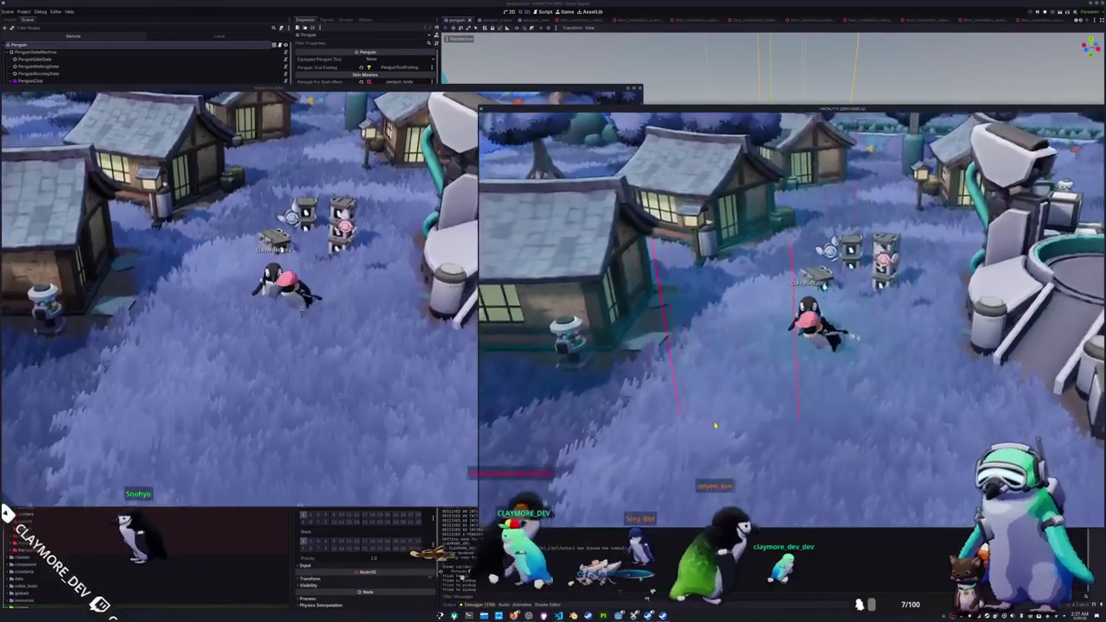
key(a)
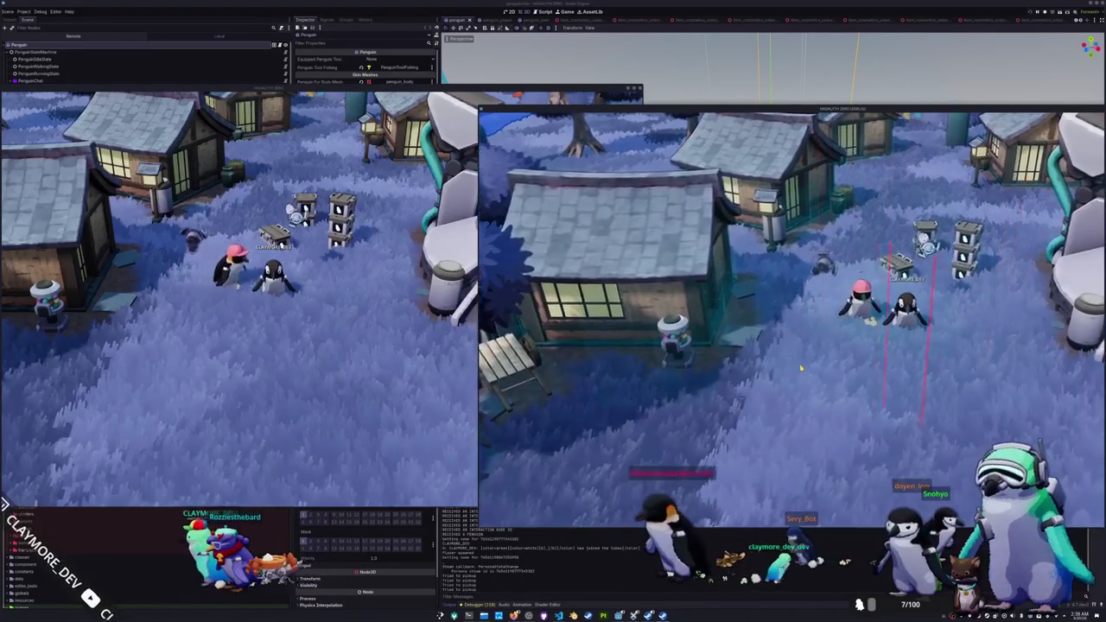
click(567, 12)
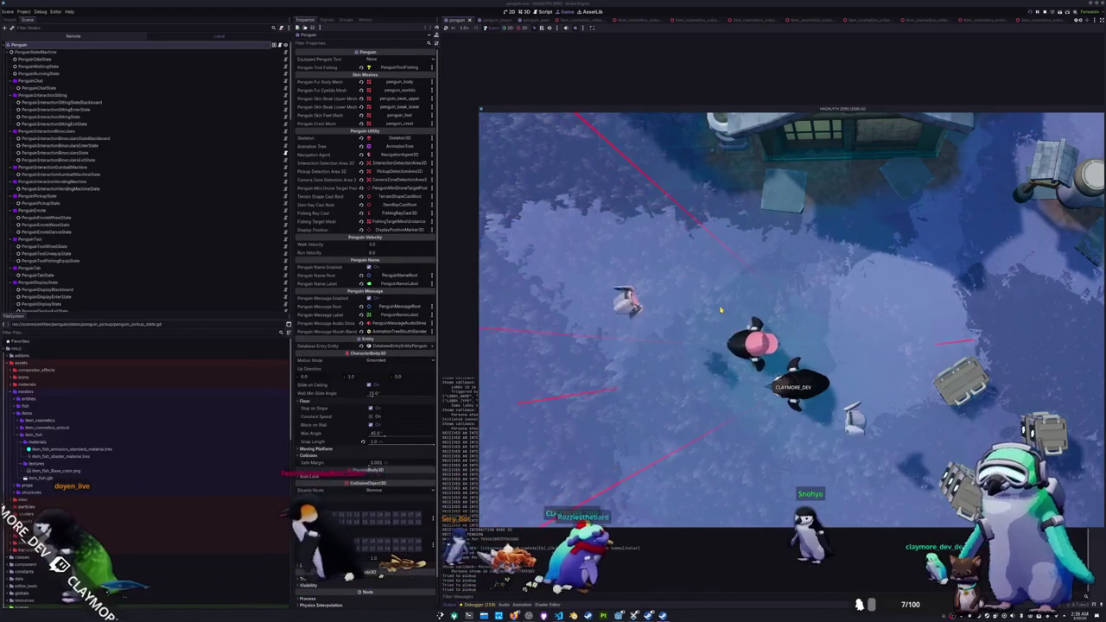
Step: Open the penguin's inventory and shift a Random Skin slot by slot along the top row
key(i)
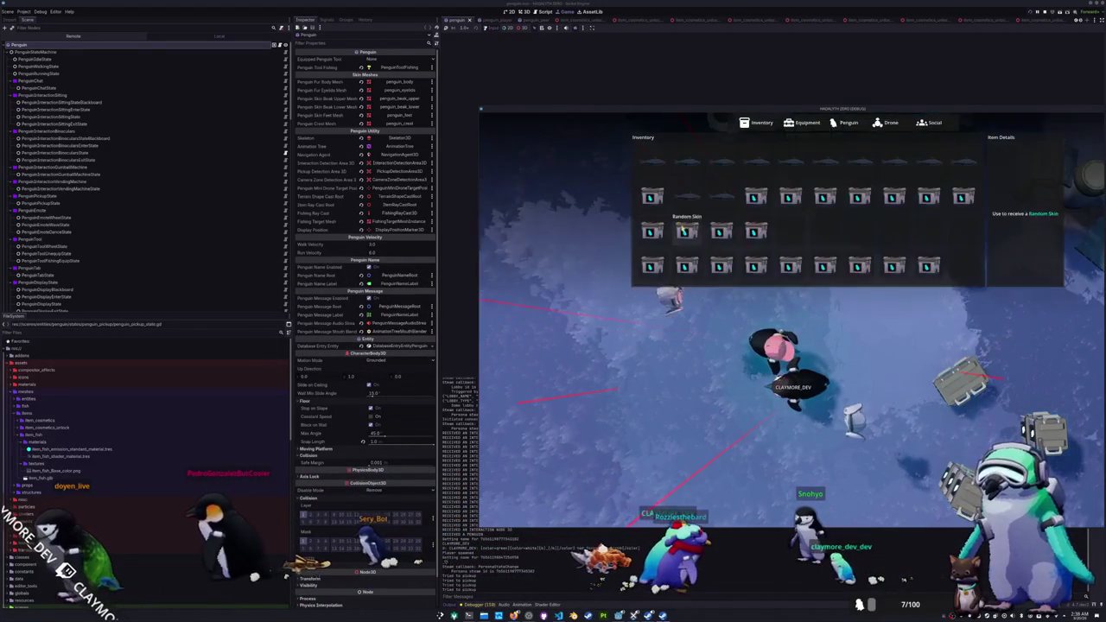
key(i)
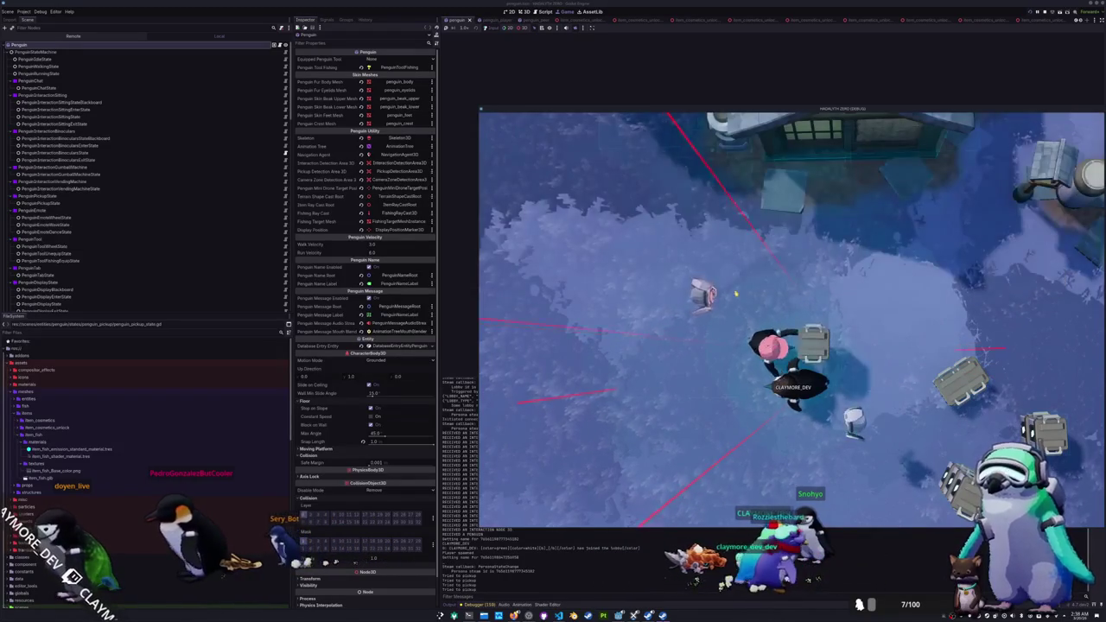
key(i)
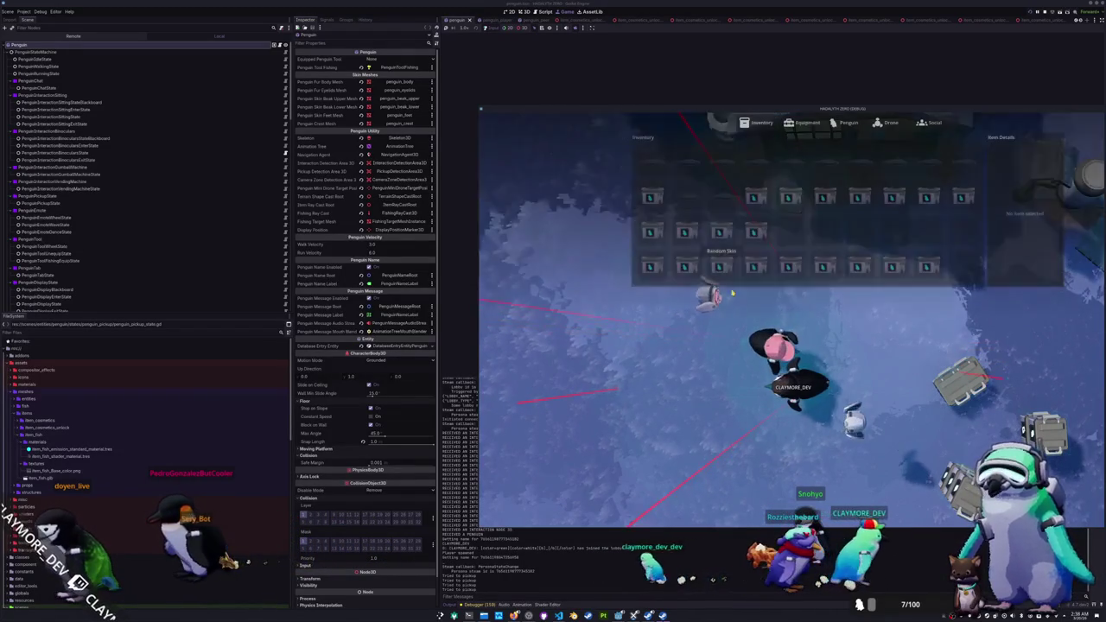
right_click(718, 238)
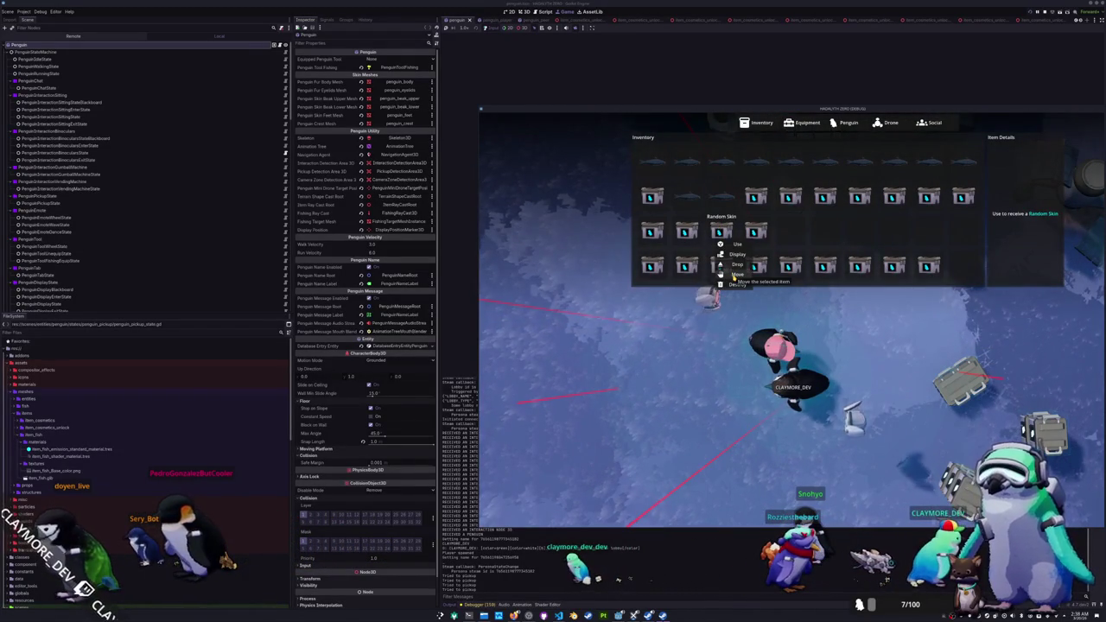
click(733, 275)
right_click(748, 244)
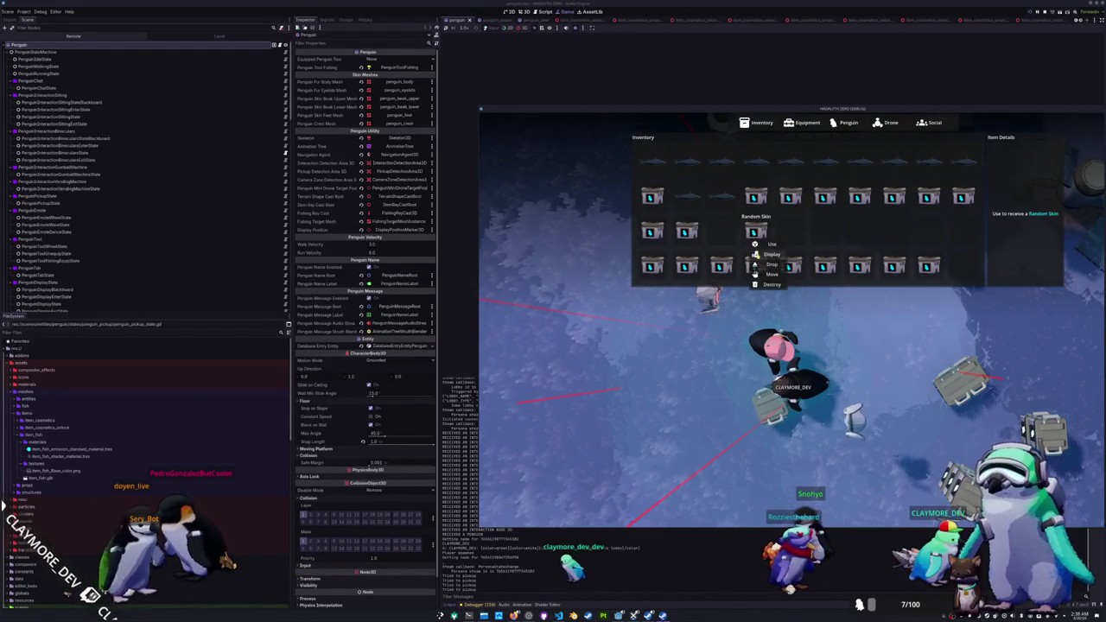
click(769, 273)
click(755, 197)
right_click(755, 196)
click(771, 239)
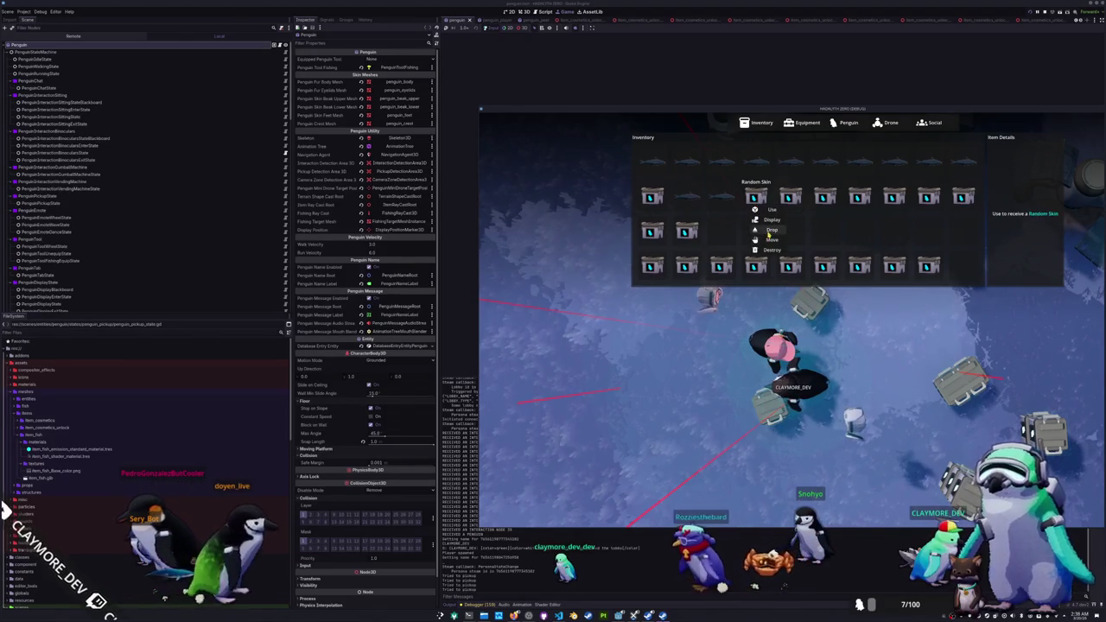
click(789, 197)
right_click(790, 197)
click(802, 239)
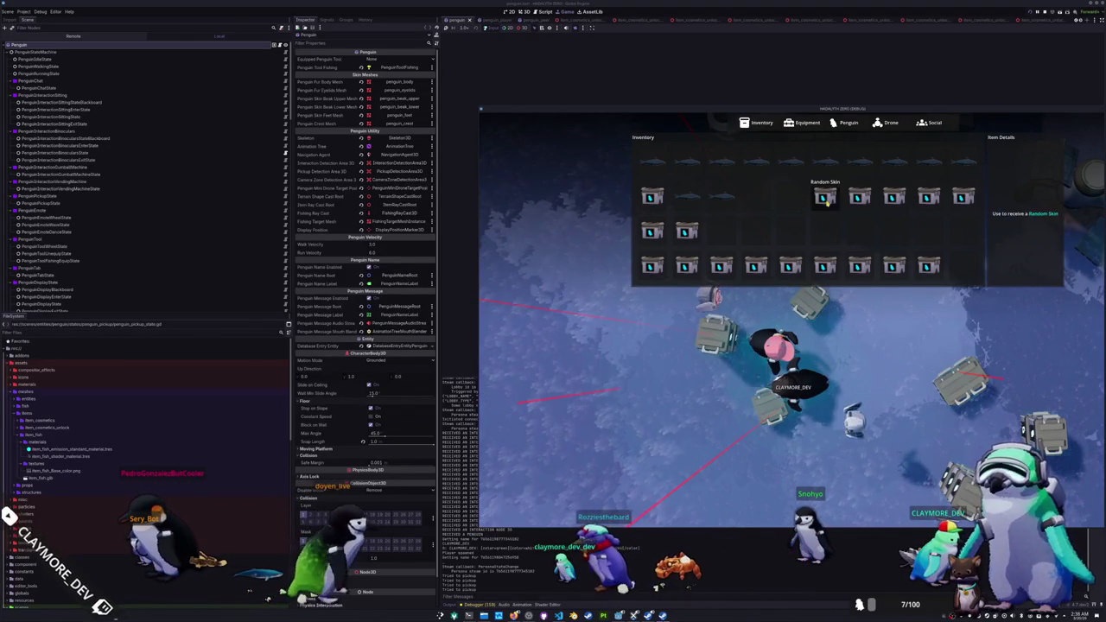
click(825, 197)
right_click(824, 197)
click(836, 240)
click(859, 196)
right_click(859, 197)
click(873, 239)
click(893, 197)
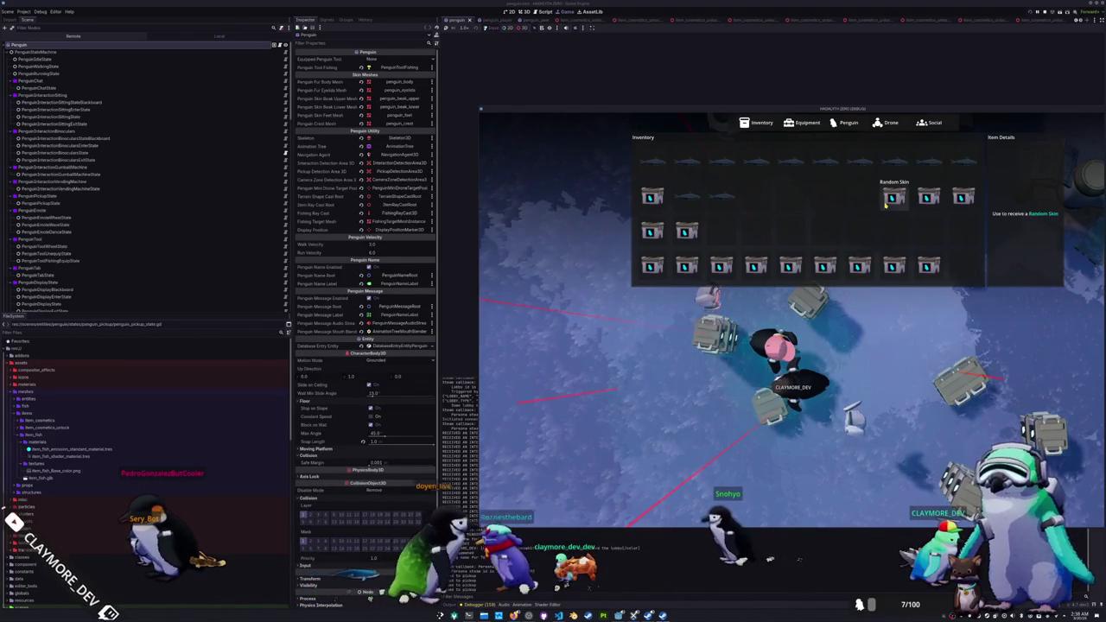
right_click(893, 197)
click(908, 239)
click(928, 197)
right_click(928, 197)
click(936, 231)
Step: Drop every Random Skin from the inventory into the world beside the penguin
right_click(963, 198)
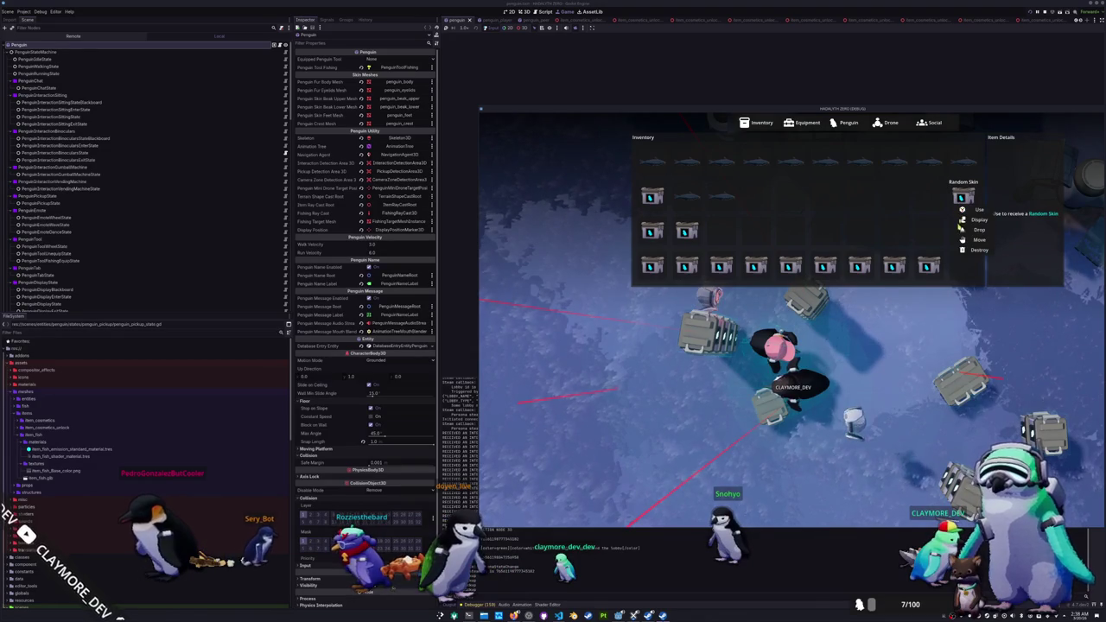
click(973, 231)
right_click(927, 267)
click(937, 300)
right_click(893, 268)
click(903, 300)
right_click(850, 271)
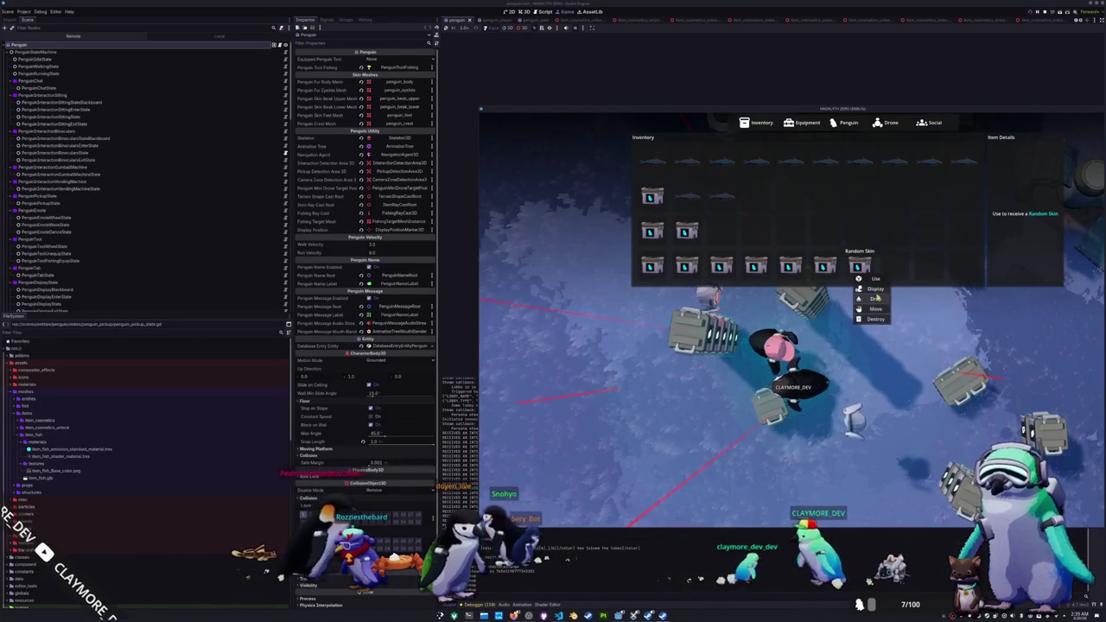
click(870, 300)
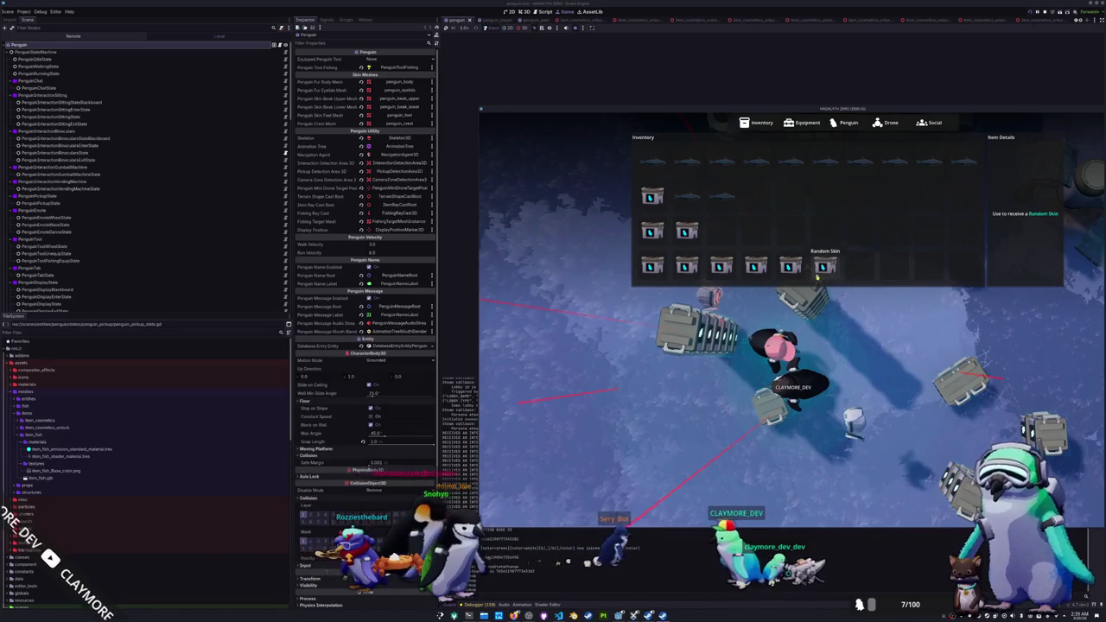
right_click(823, 272)
click(836, 299)
right_click(790, 268)
click(804, 300)
right_click(757, 269)
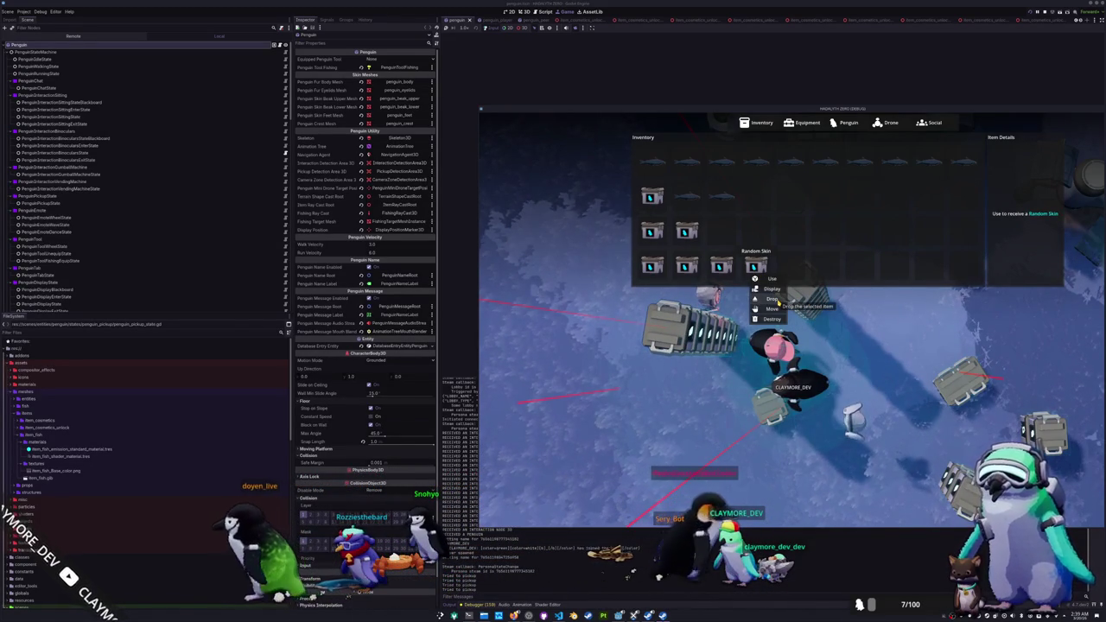
click(776, 299)
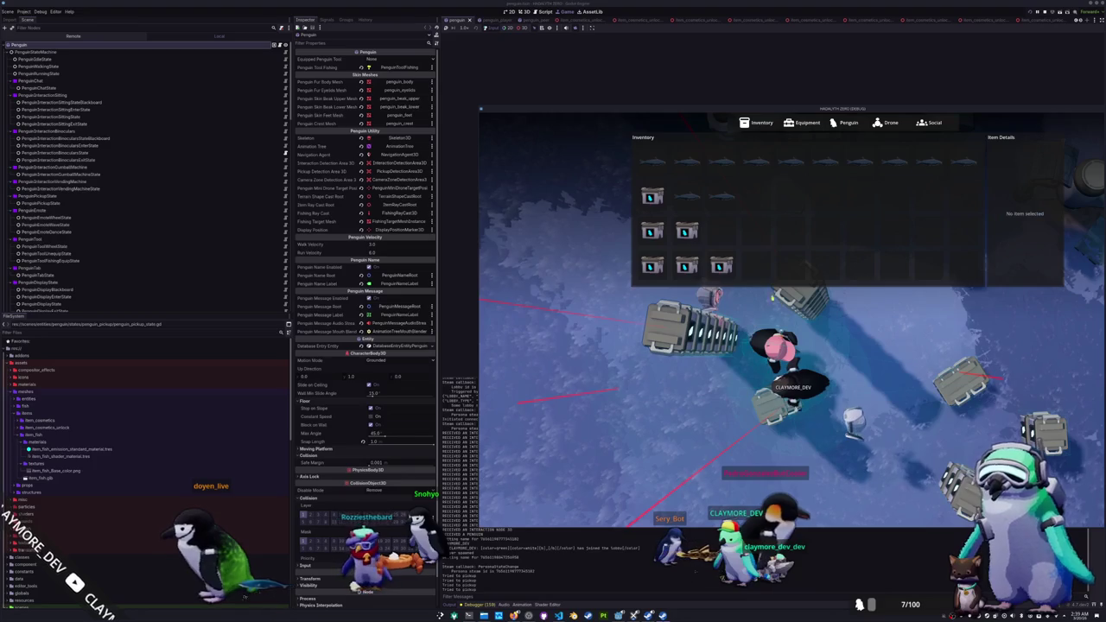
right_click(721, 268)
click(741, 299)
right_click(687, 268)
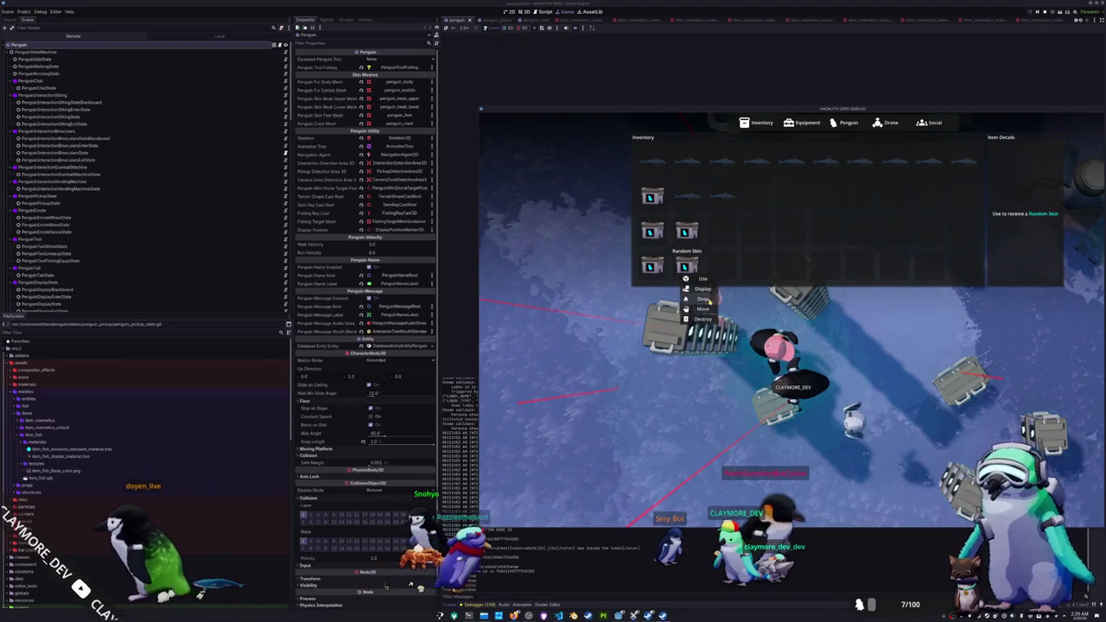
click(703, 299)
right_click(652, 268)
click(668, 299)
right_click(686, 231)
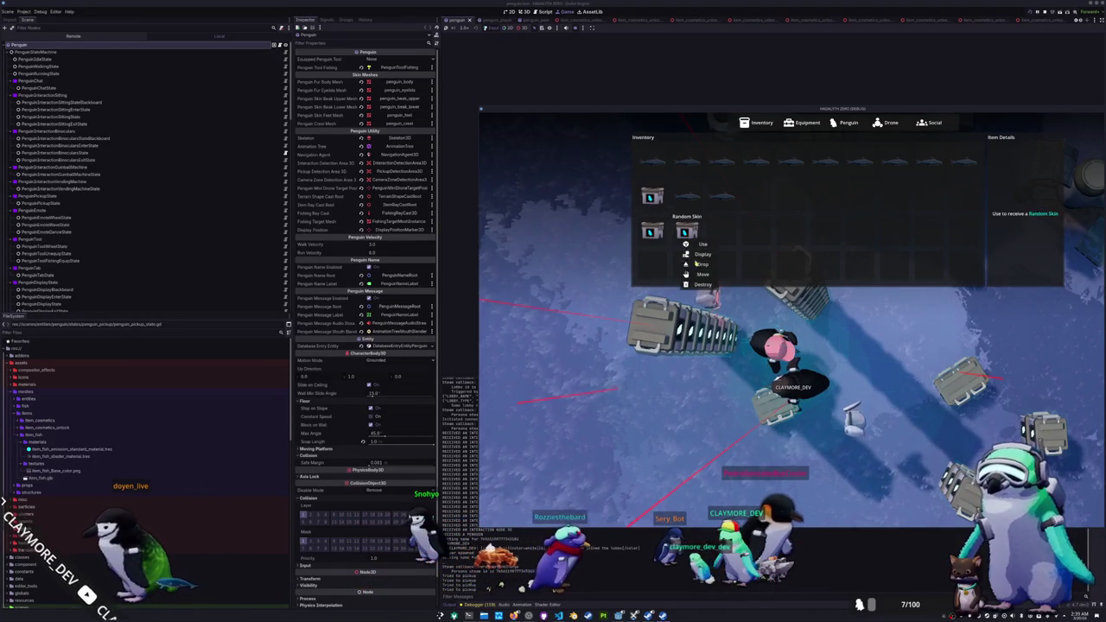
click(702, 265)
right_click(652, 232)
click(667, 265)
Step: Move the Blue Catfish to the top-left slot, then drop it into the world
right_click(682, 201)
click(701, 228)
right_click(650, 206)
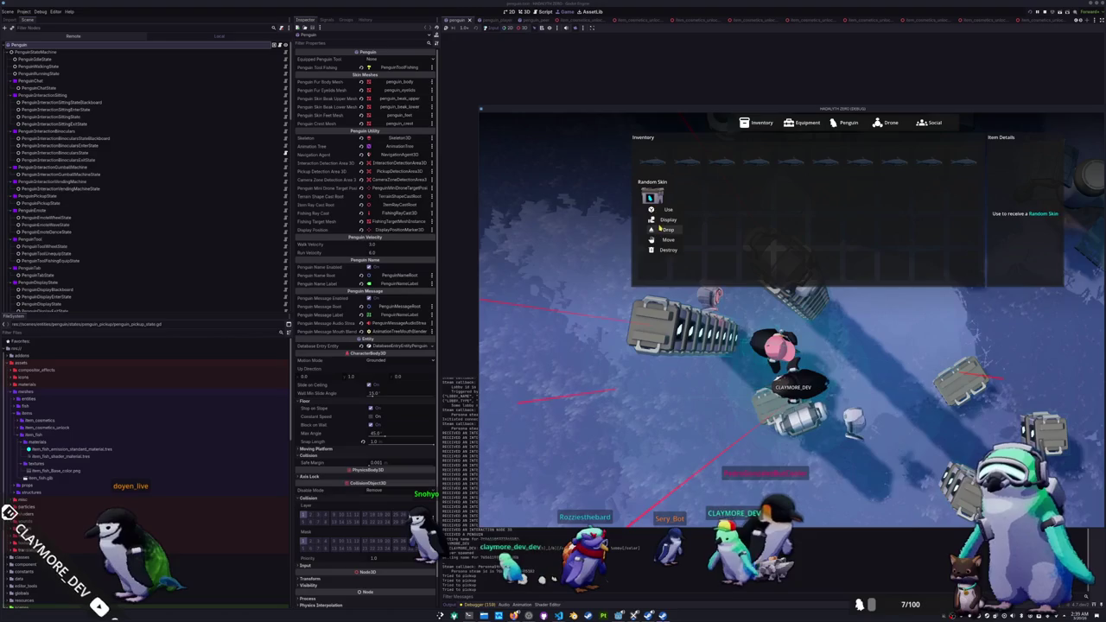
click(662, 230)
click(659, 170)
right_click(659, 170)
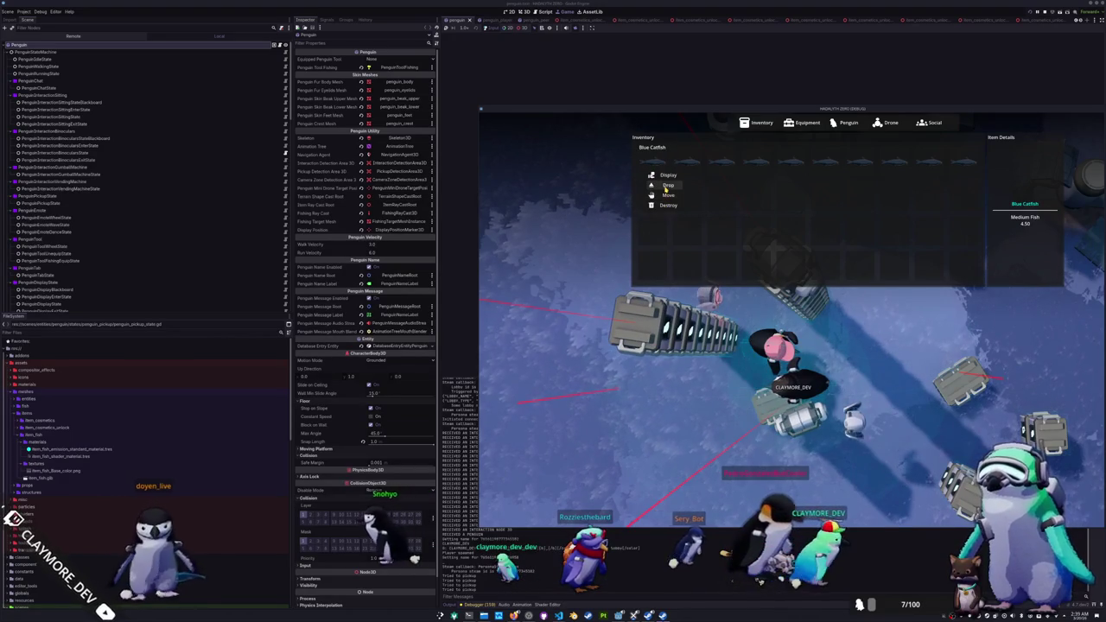
click(674, 200)
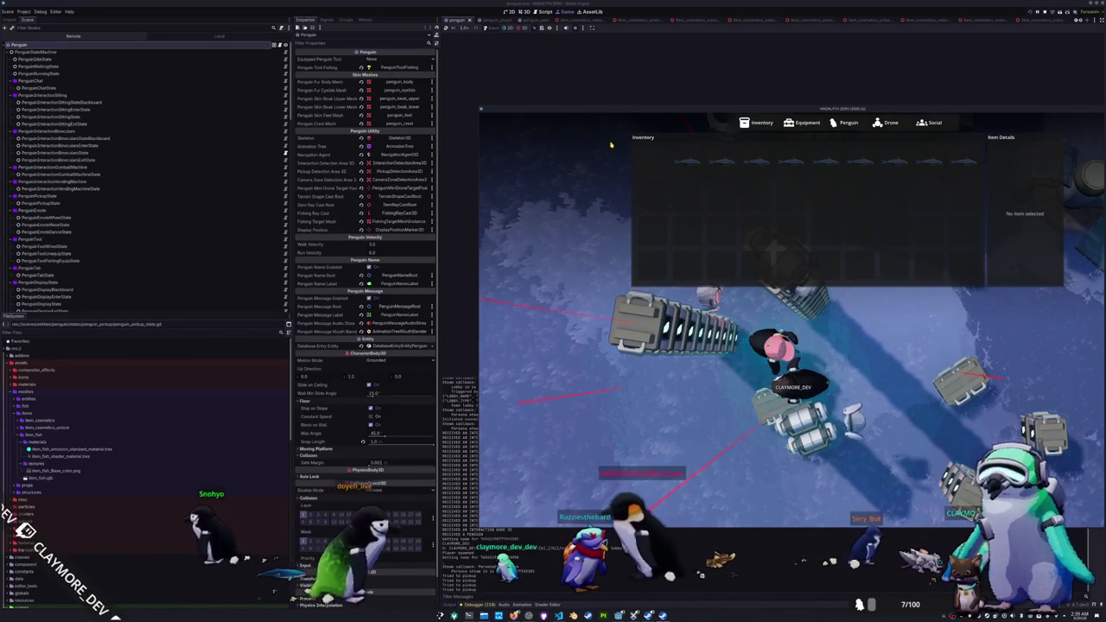
Step: Stop embedding the game in the editor and check the Blue Catfish in the left client
key(i)
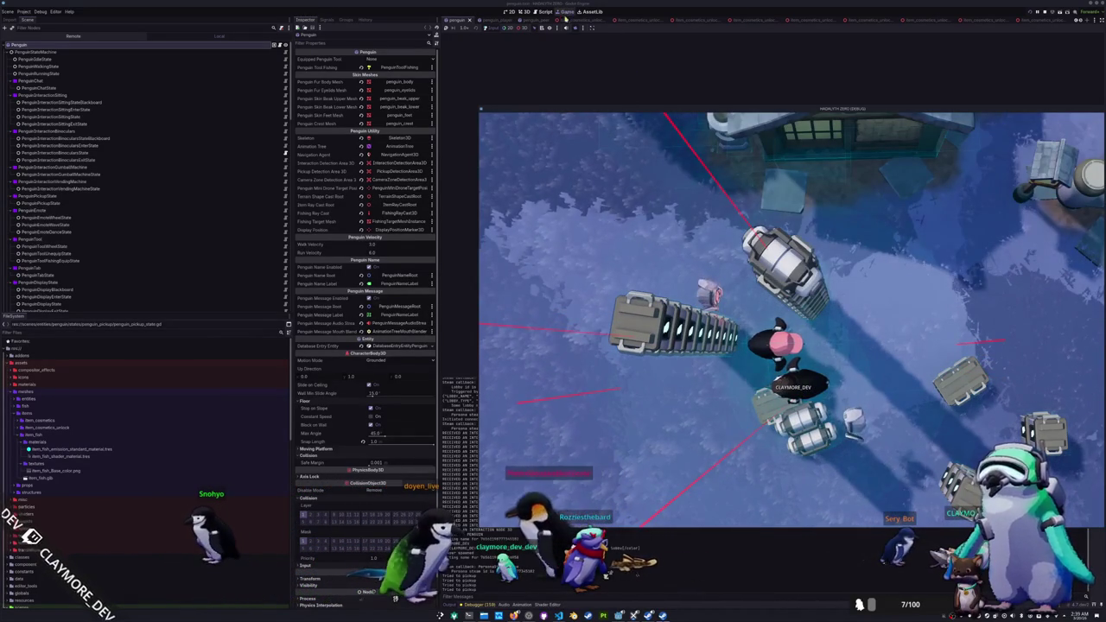
click(510, 29)
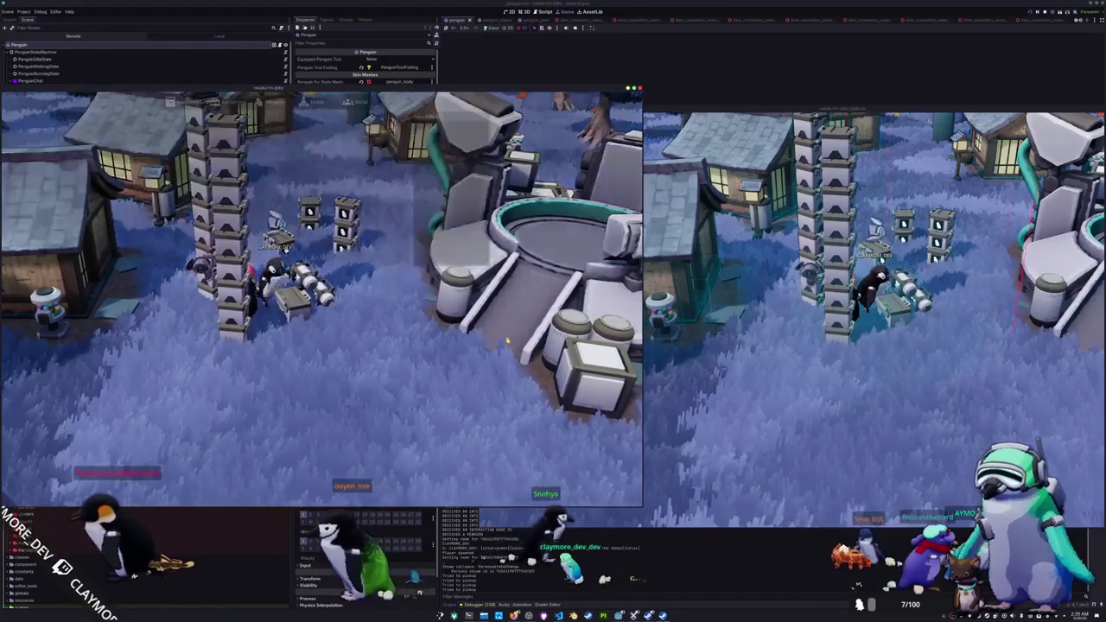
key(i)
click(181, 138)
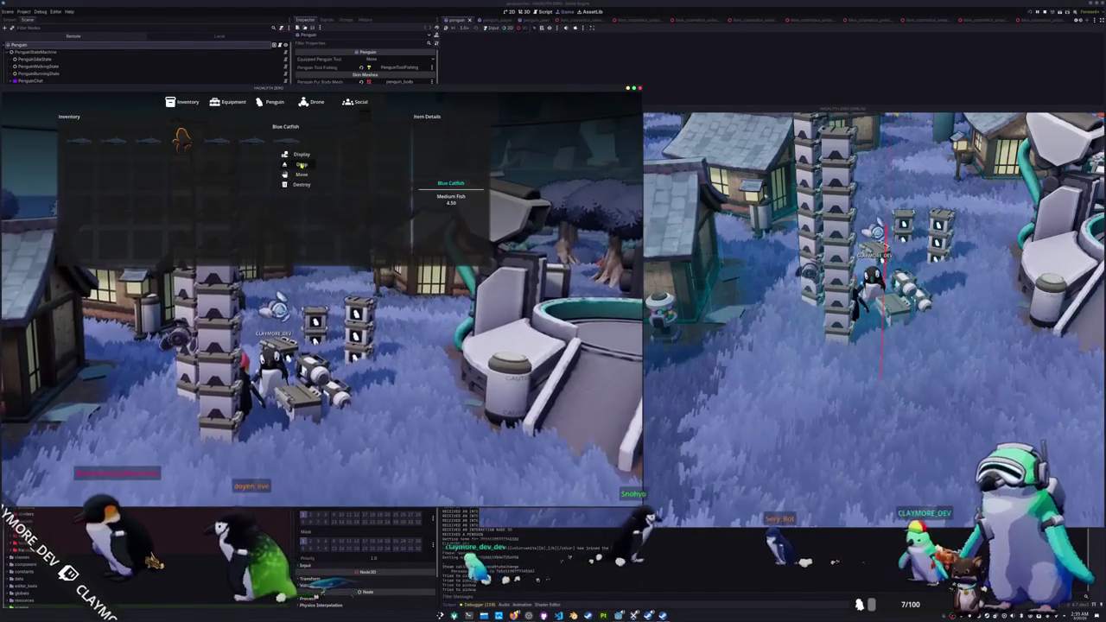
mouse_move(220, 149)
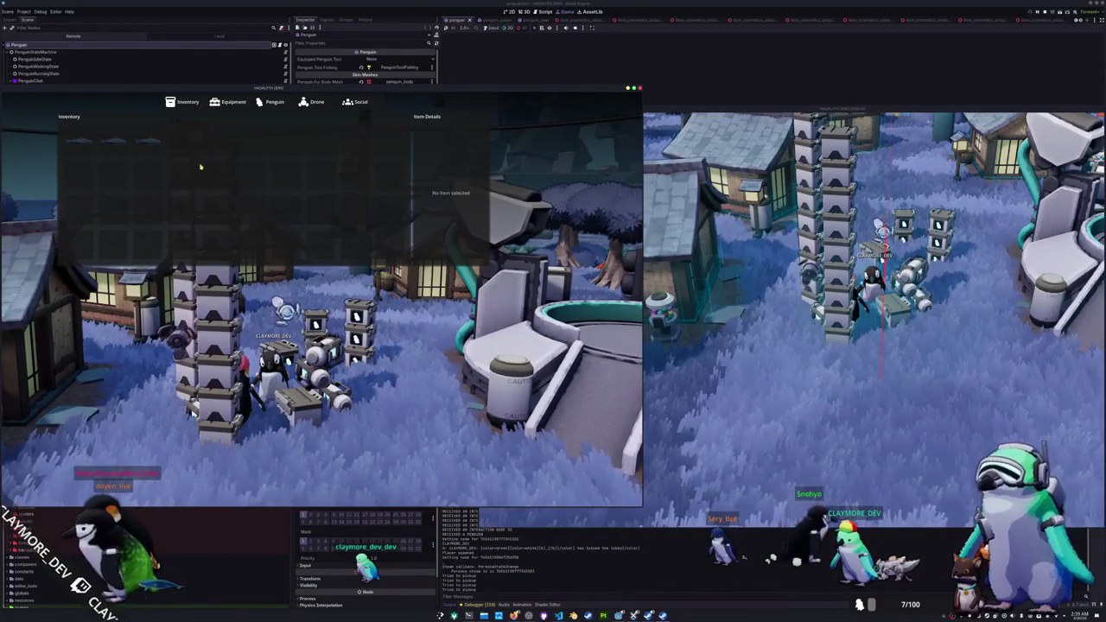
click(128, 162)
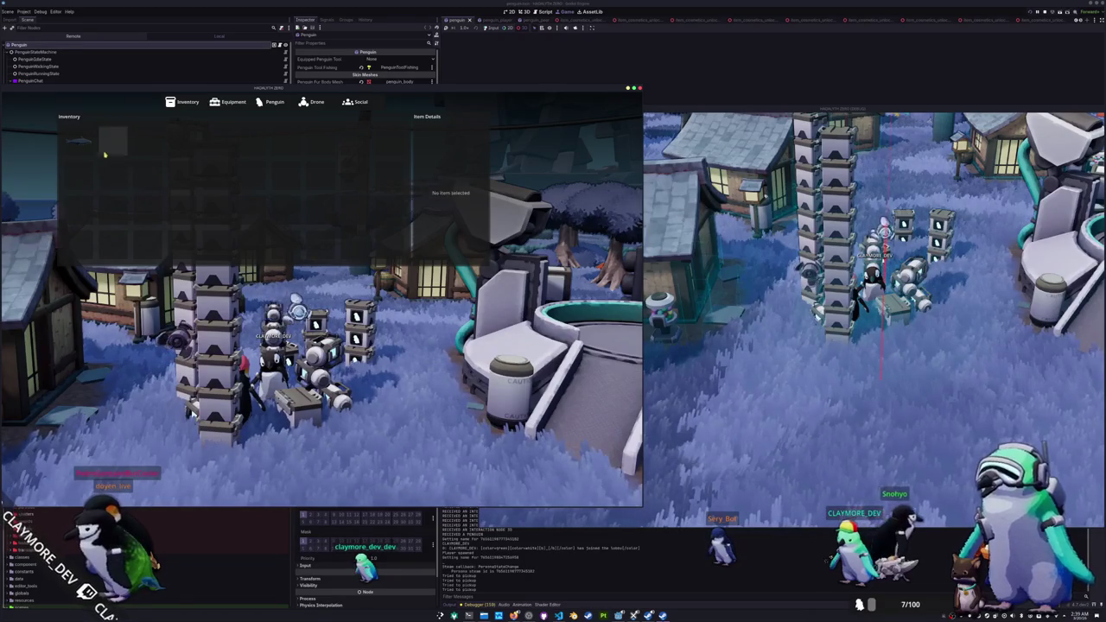
click(793, 349)
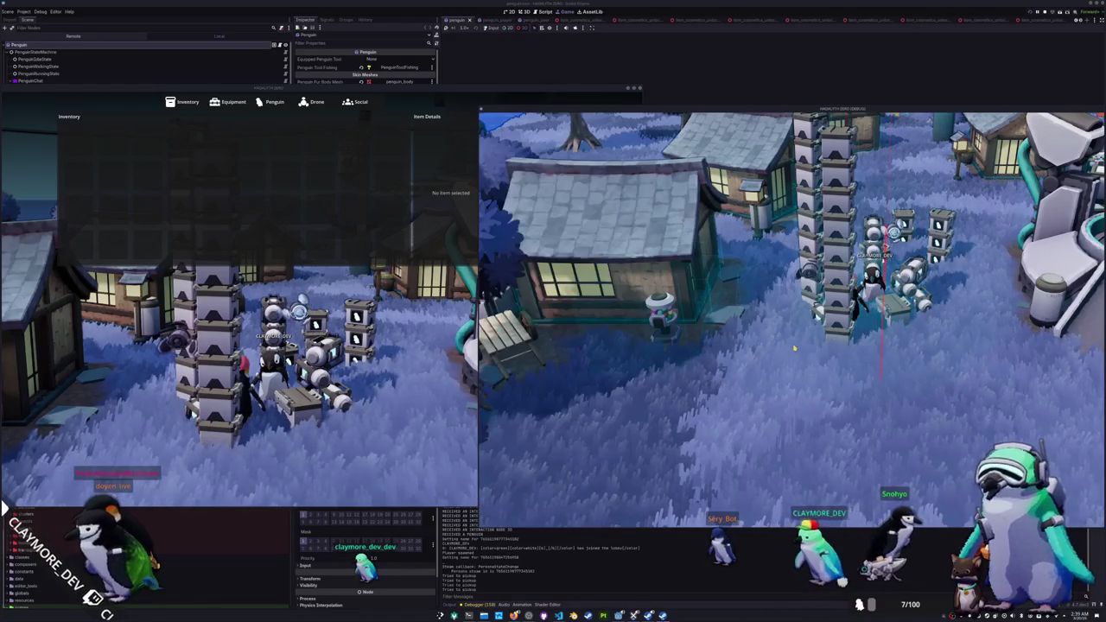
click(511, 426)
click(692, 416)
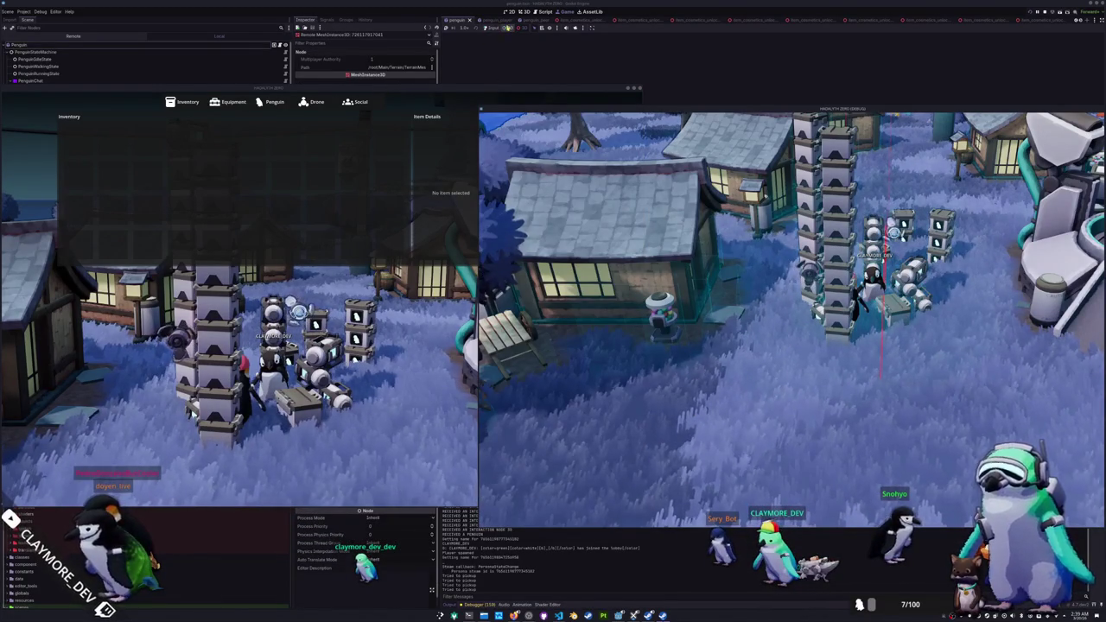
Step: Restart the clients, move the Blue Catfish into the first slot, then drop it
key(F8)
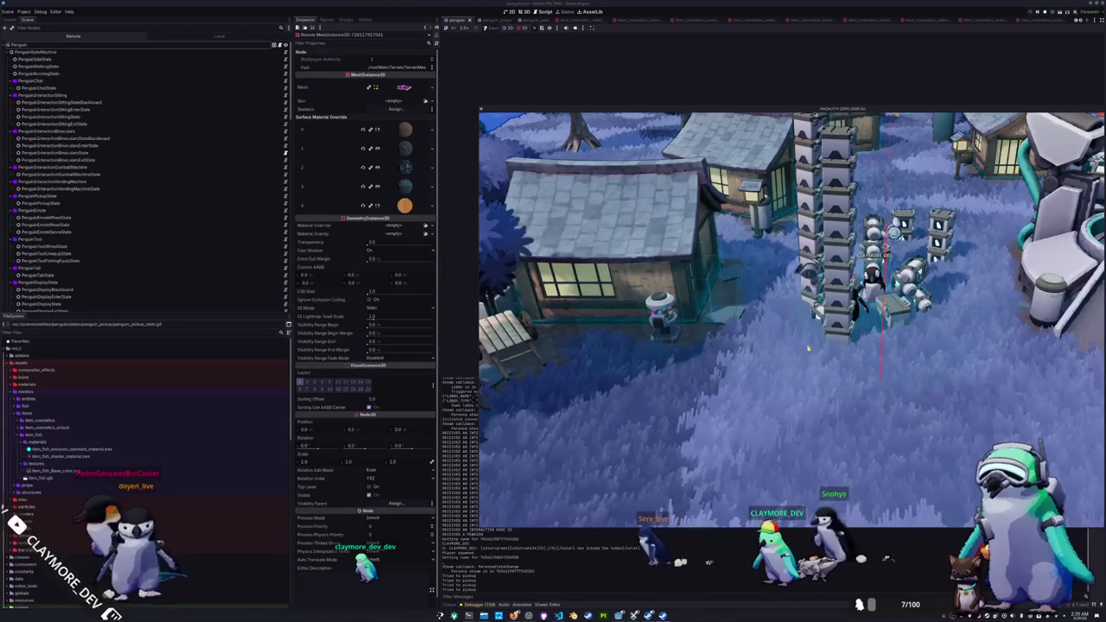
key(Tab)
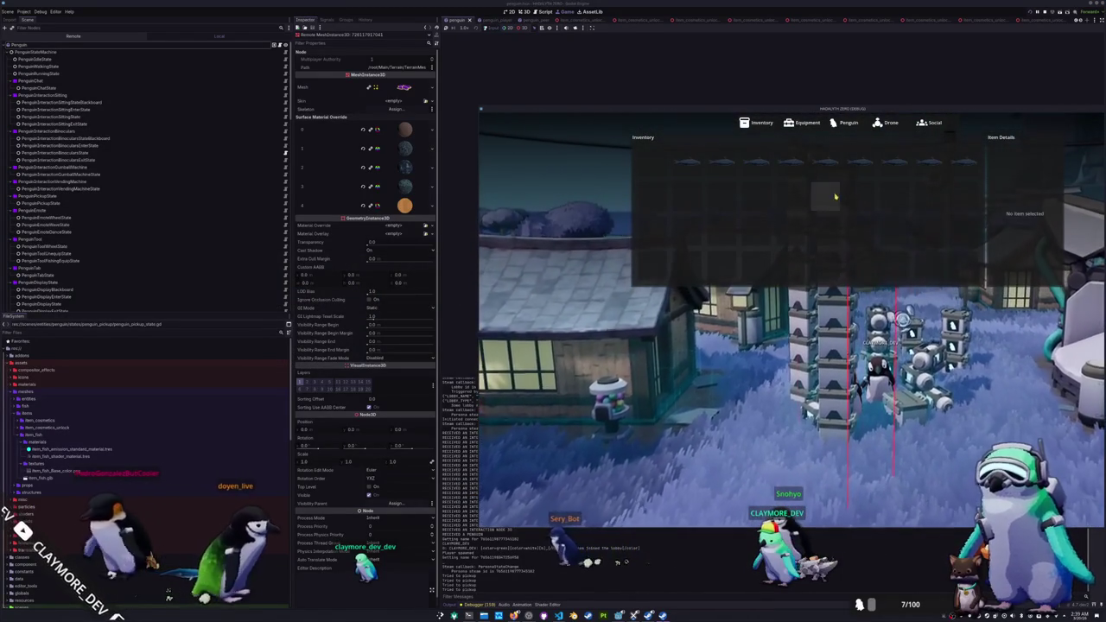
click(821, 172)
click(840, 200)
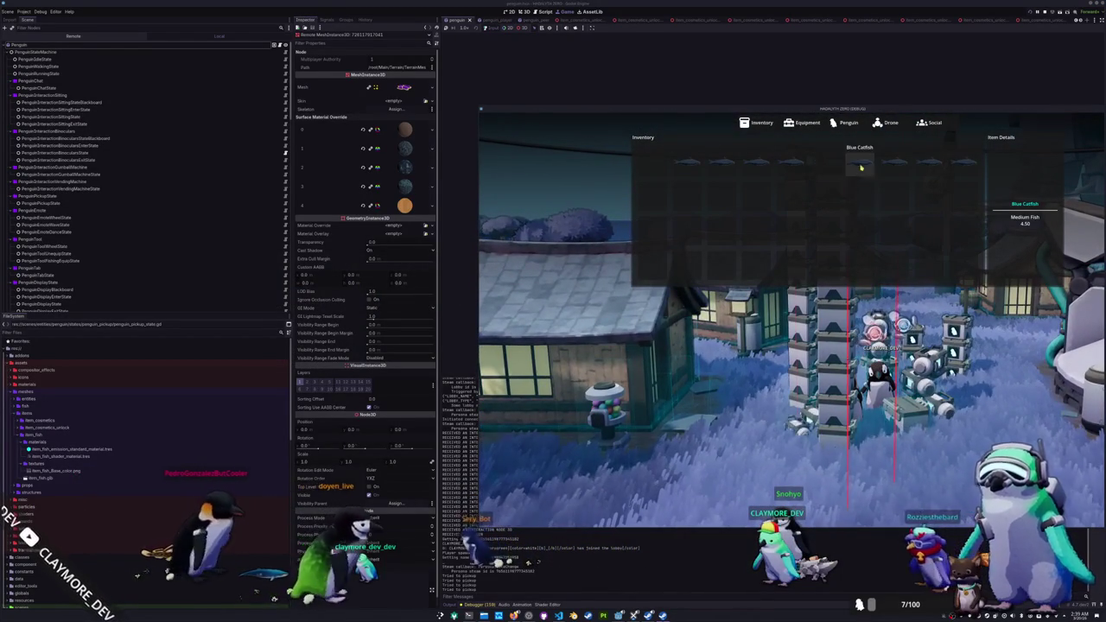
click(966, 183)
click(790, 164)
click(779, 182)
click(779, 182)
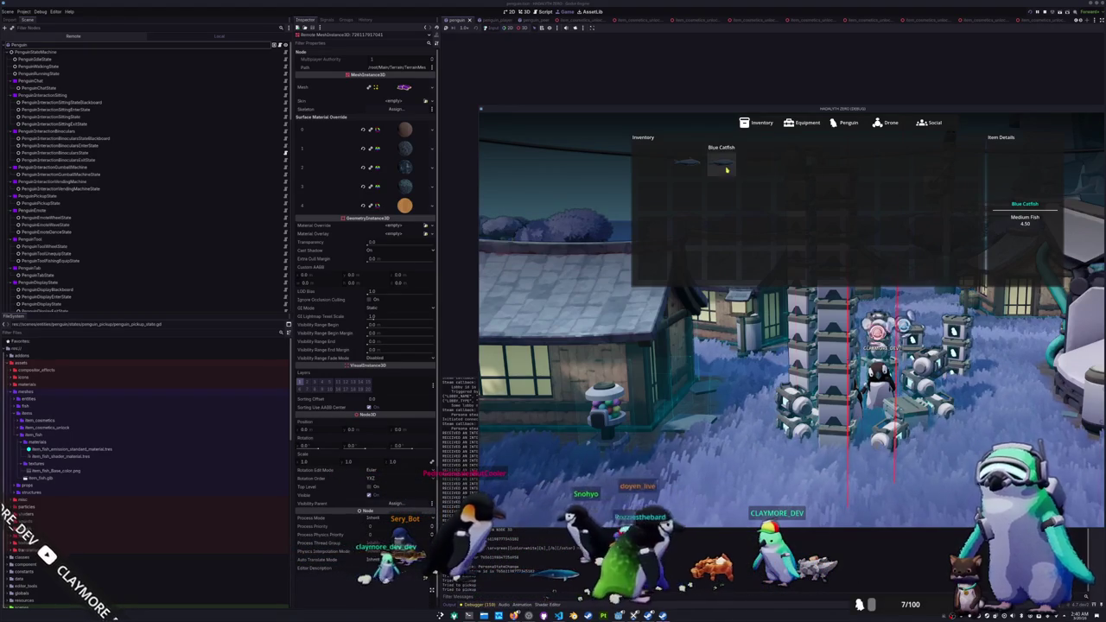
click(695, 170)
click(702, 184)
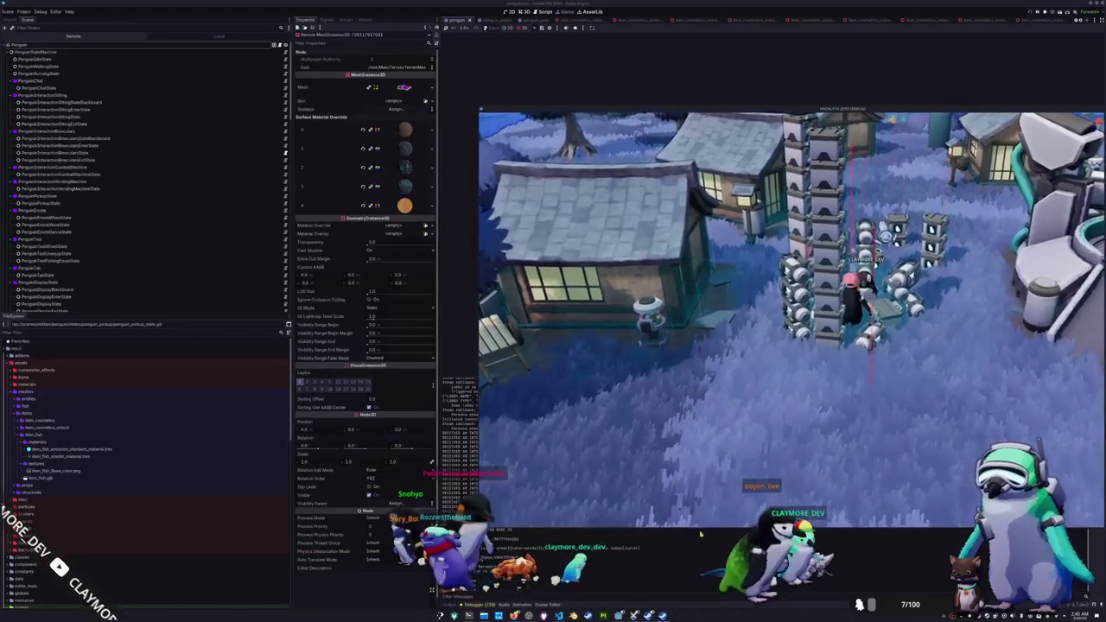
key(alt+Tab)
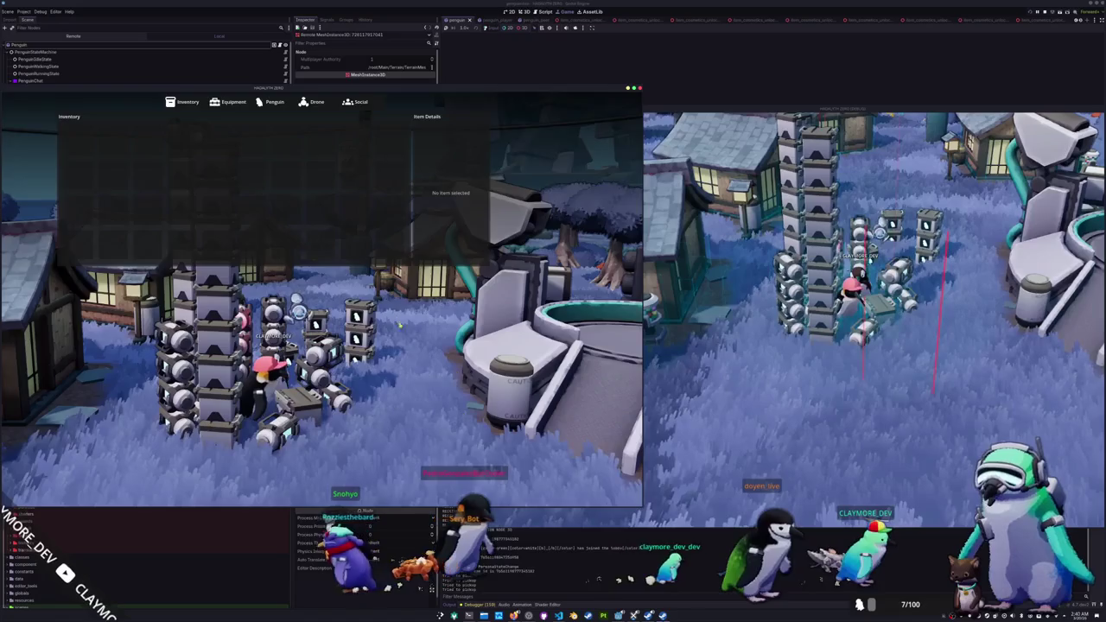
Step: Close the left client's inventory and walk the right client's penguin left into the dropped items
key(Tab)
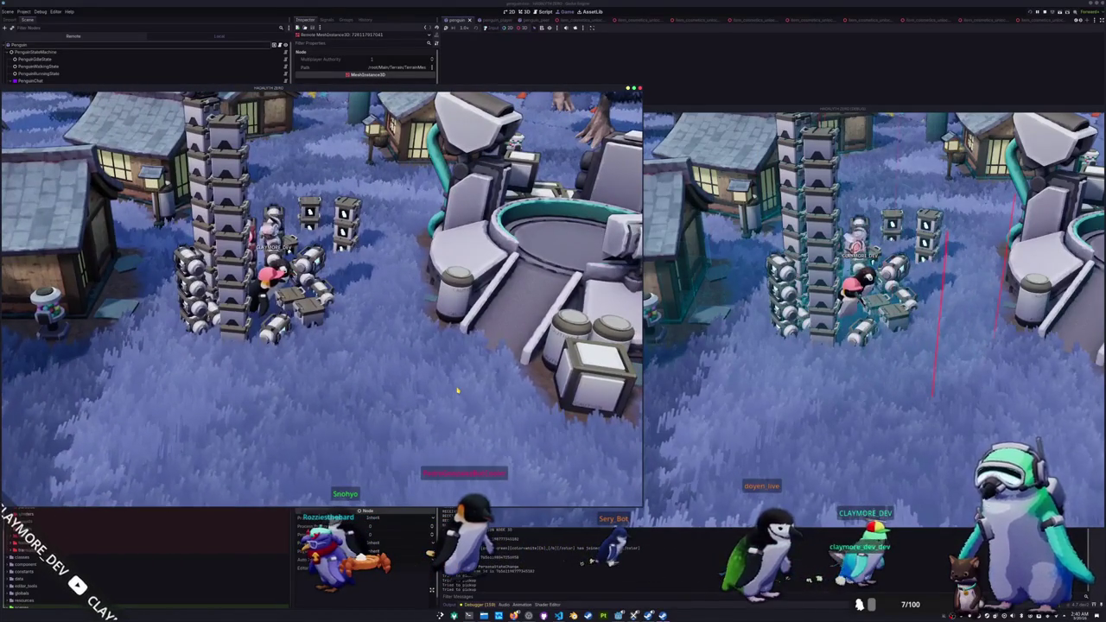
click(697, 440)
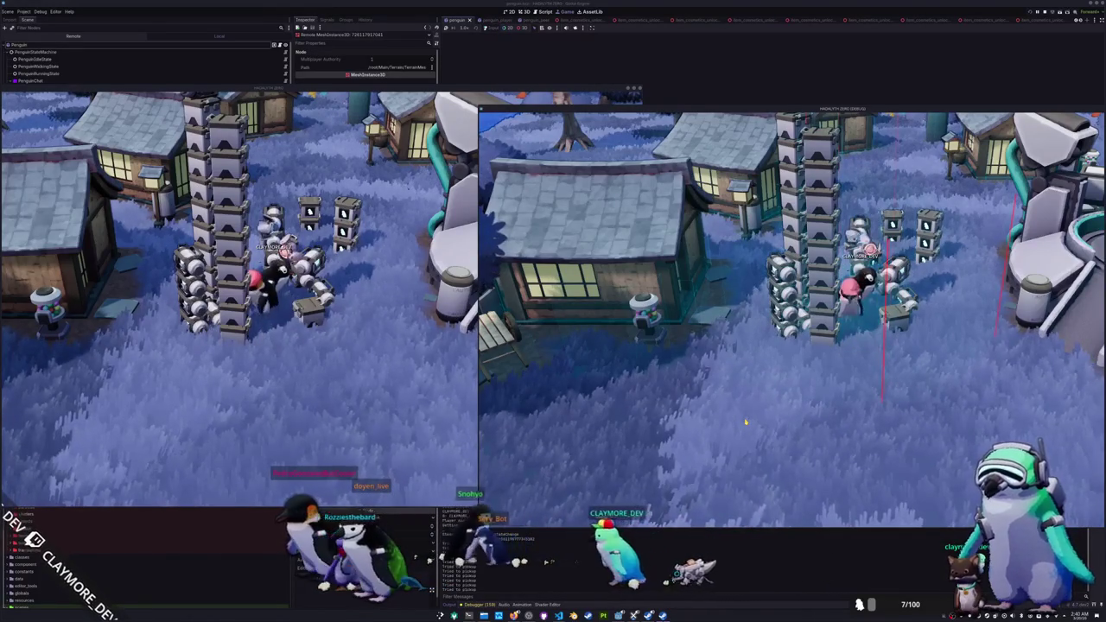
key(a)
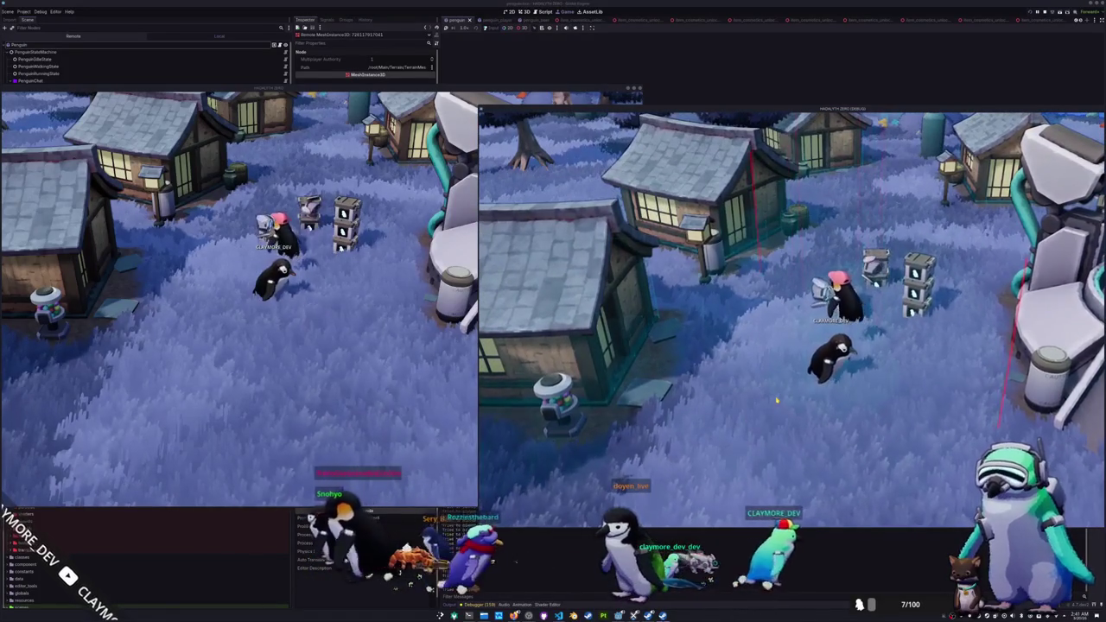
Step: Walk the left client's penguin up and left, then open the right client's inventory
click(374, 393)
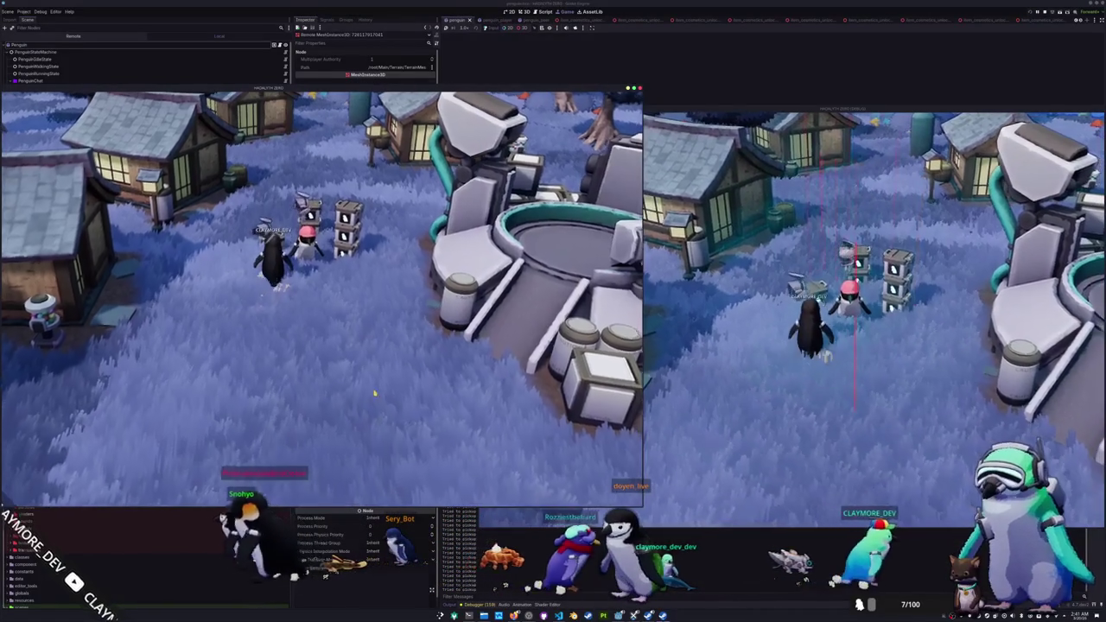
key(w)
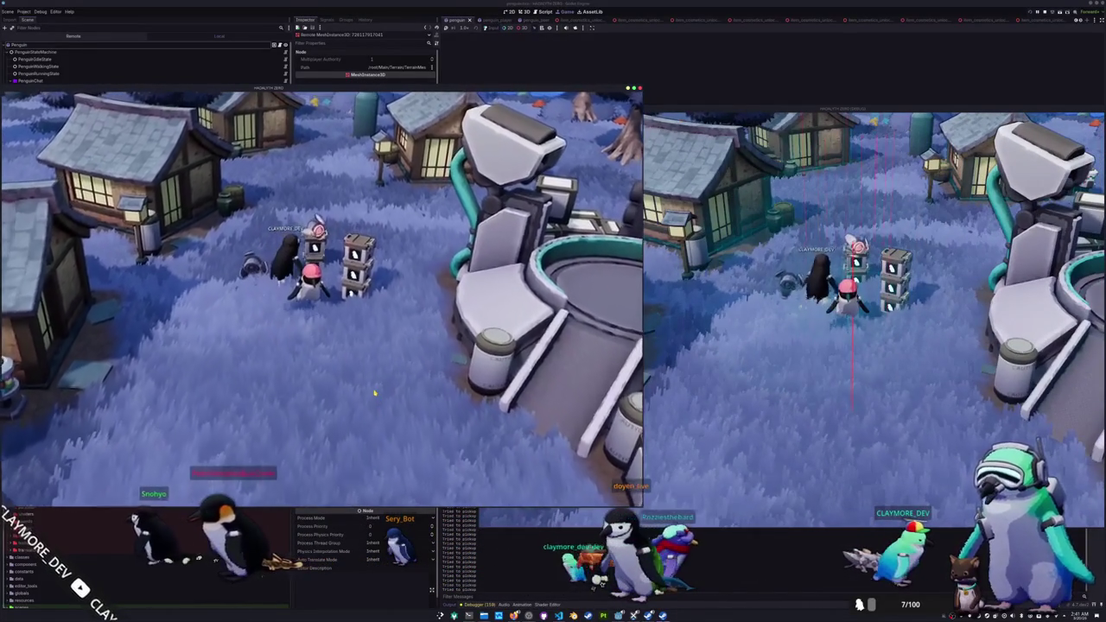
key(a)
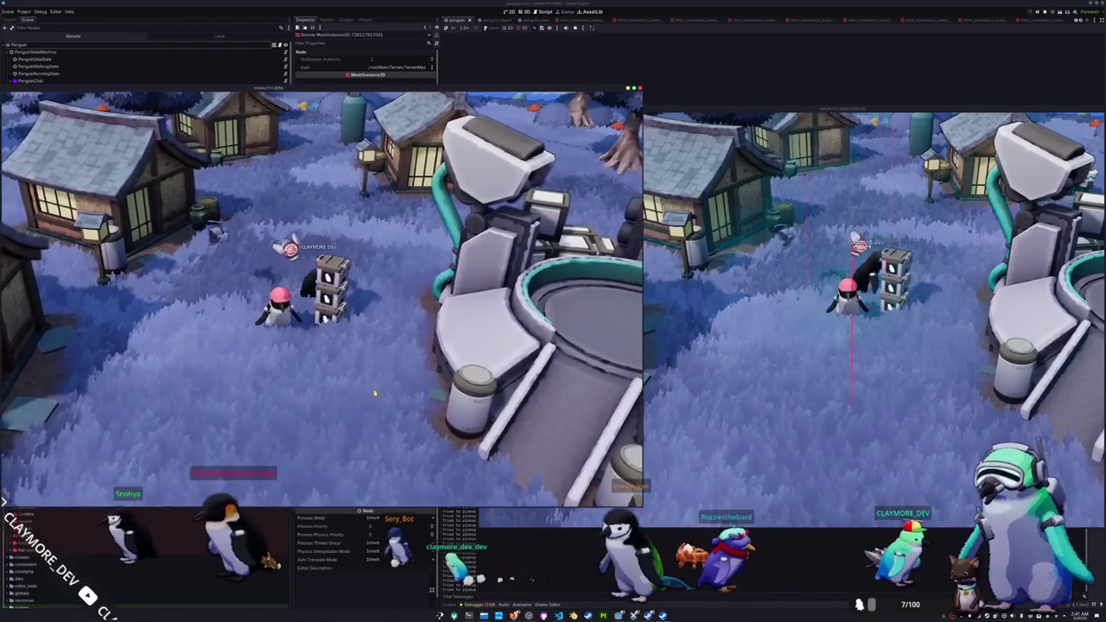
key(a)
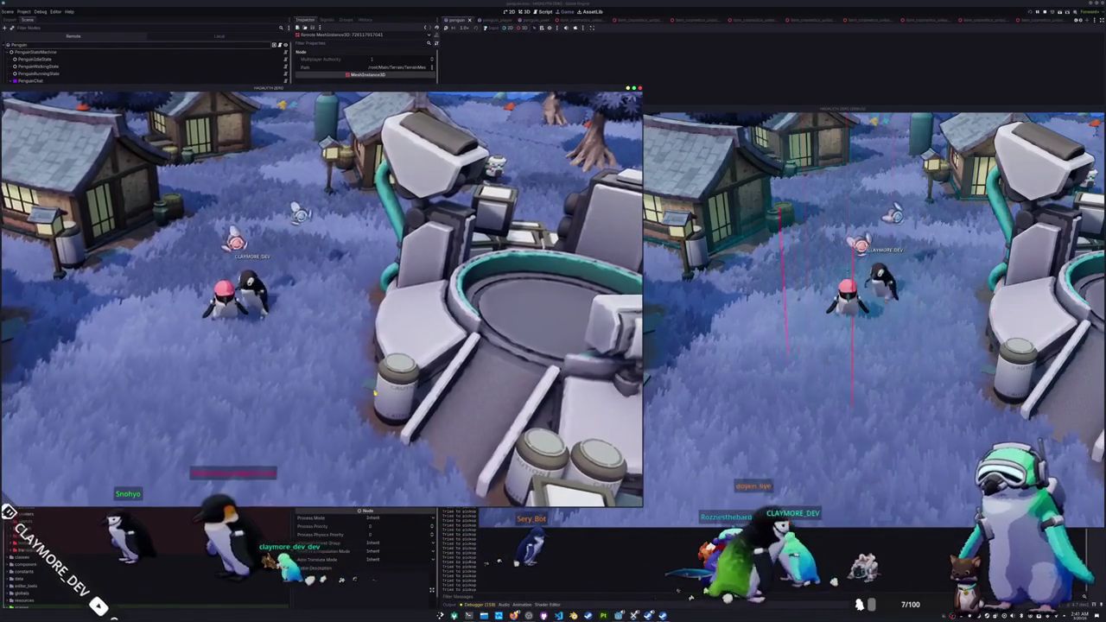
click(724, 363)
key(i)
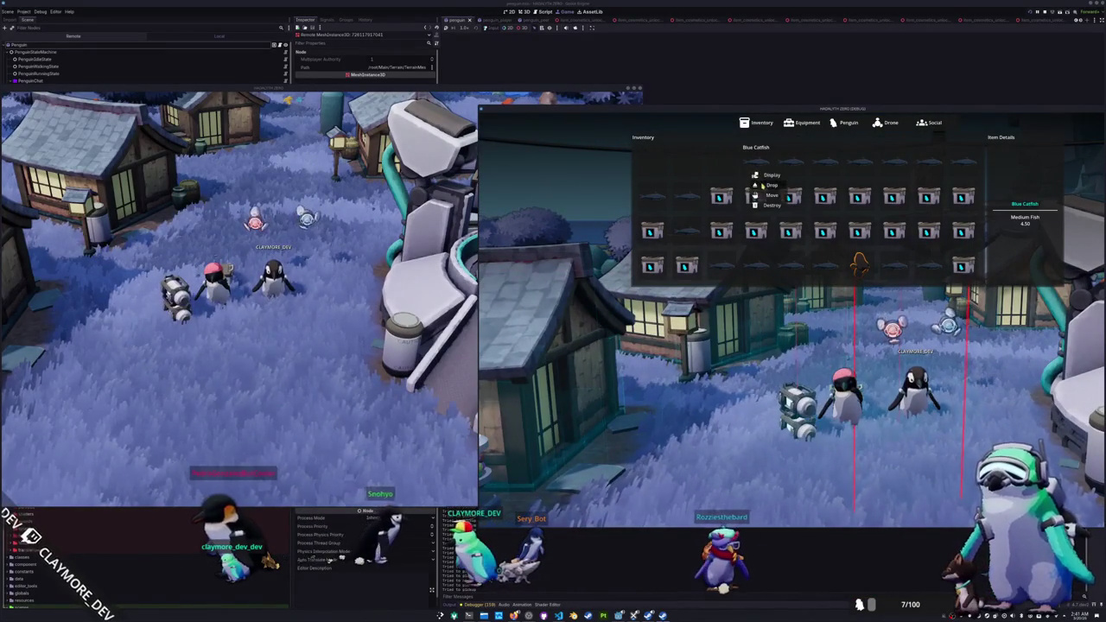
Step: Close the inventory, walk the pink-hat penguin beside the other, and return to pickup.gd's despawn
key(i)
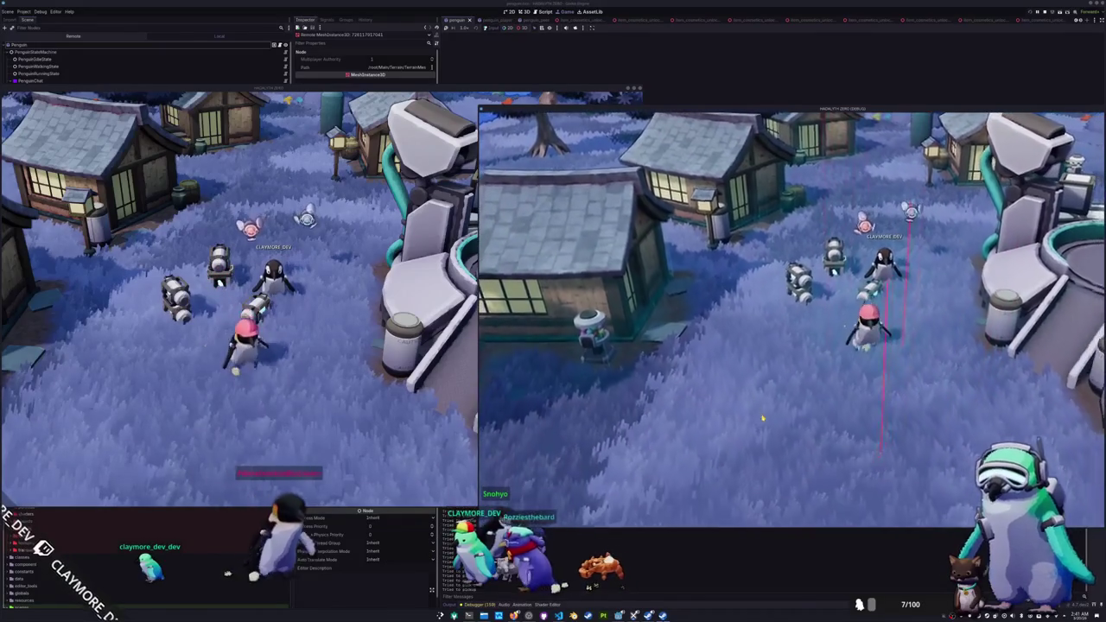
key(a)
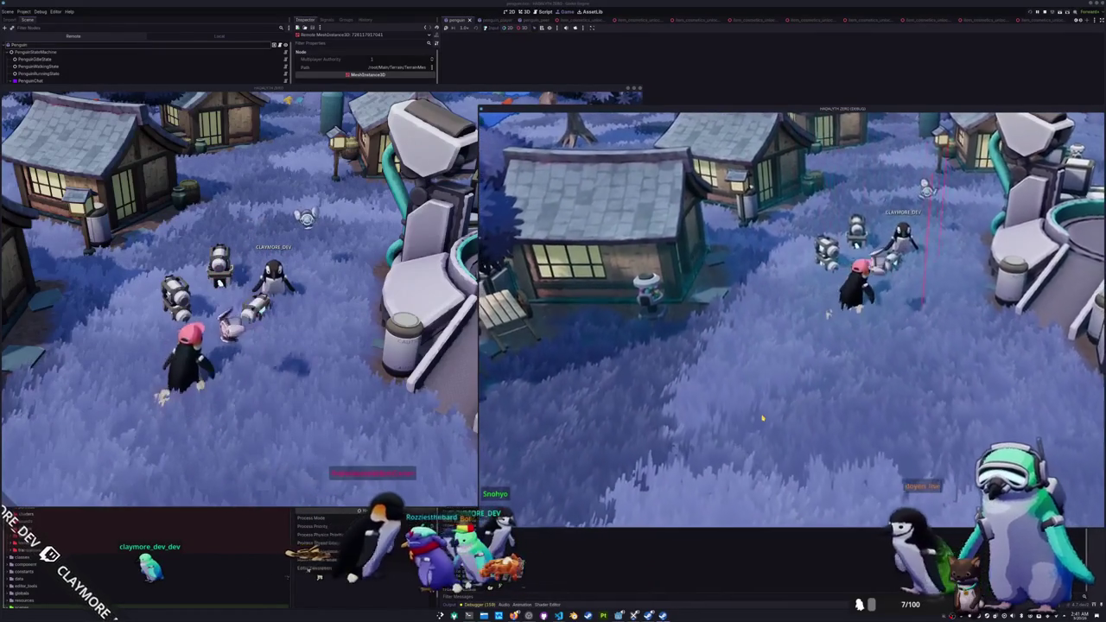
key(w)
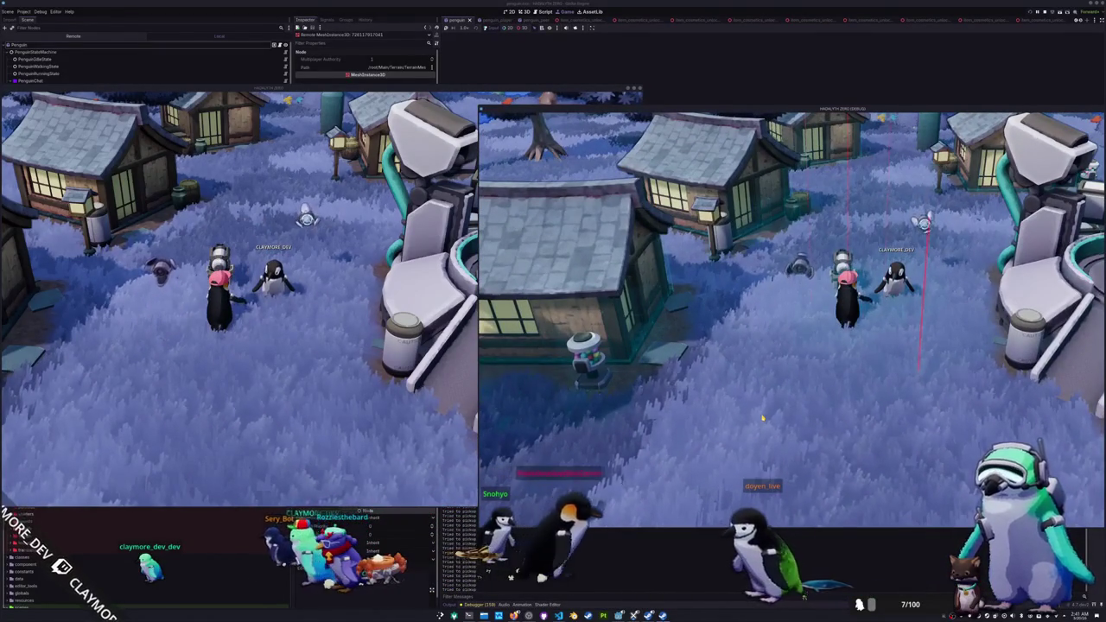
key(a)
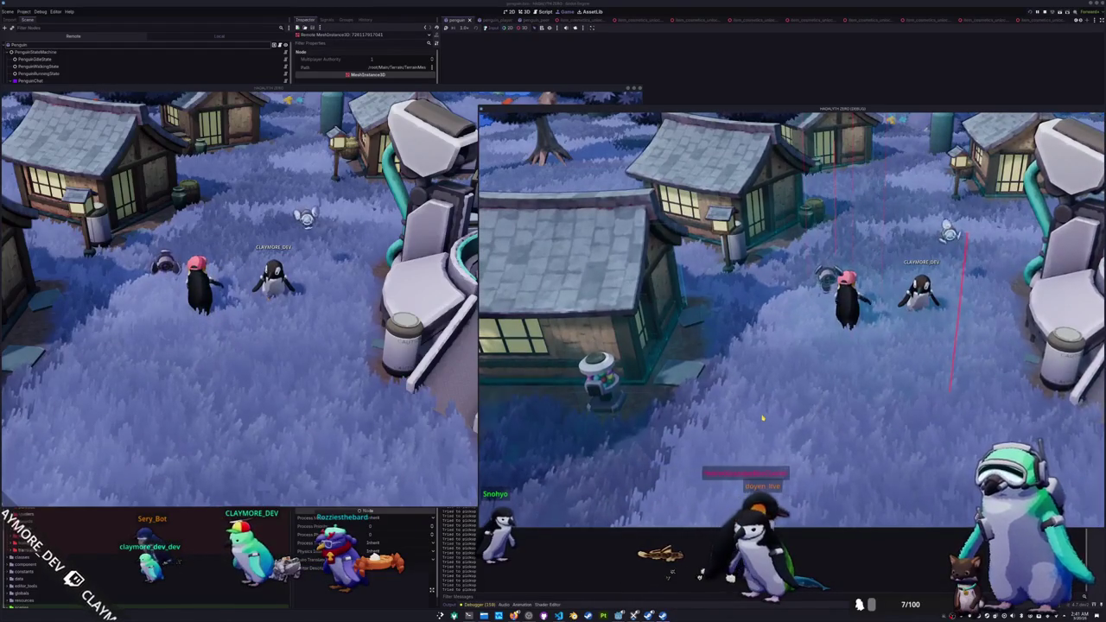
key(s)
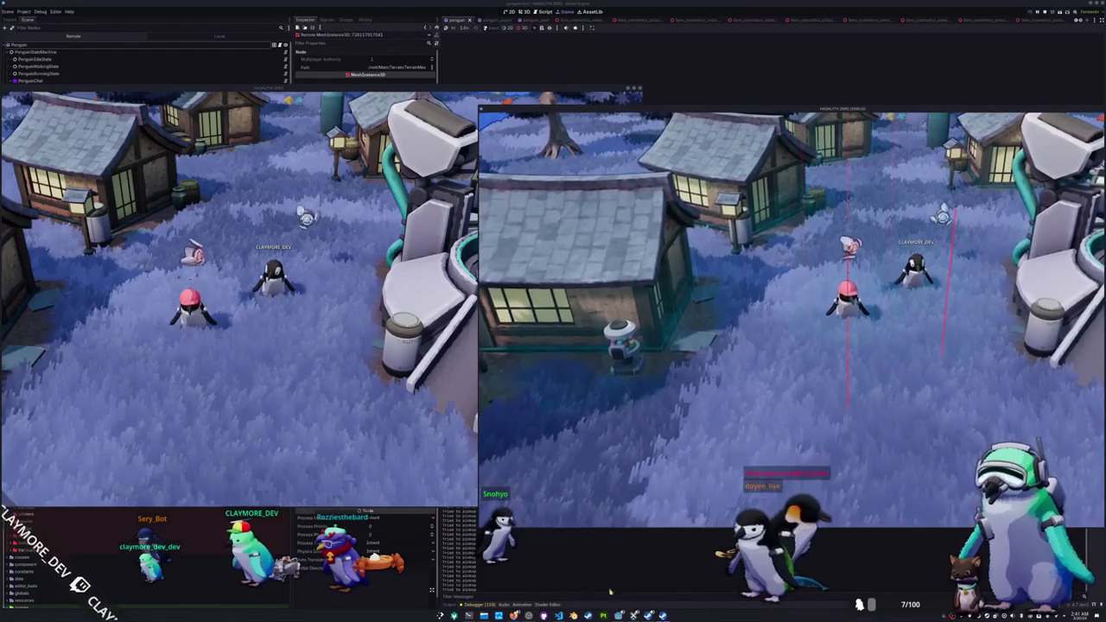
key(alt+Tab)
click(496, 296)
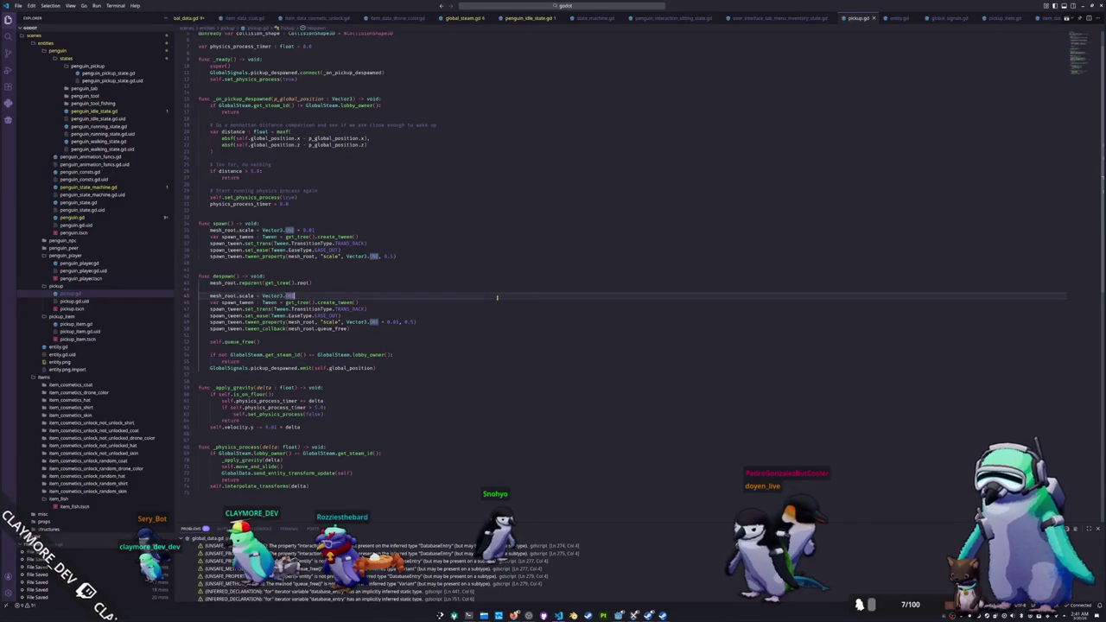
Step: Open penguin_pickup_state.gd and add a blank line after enter_state's despawn call
click(472, 276)
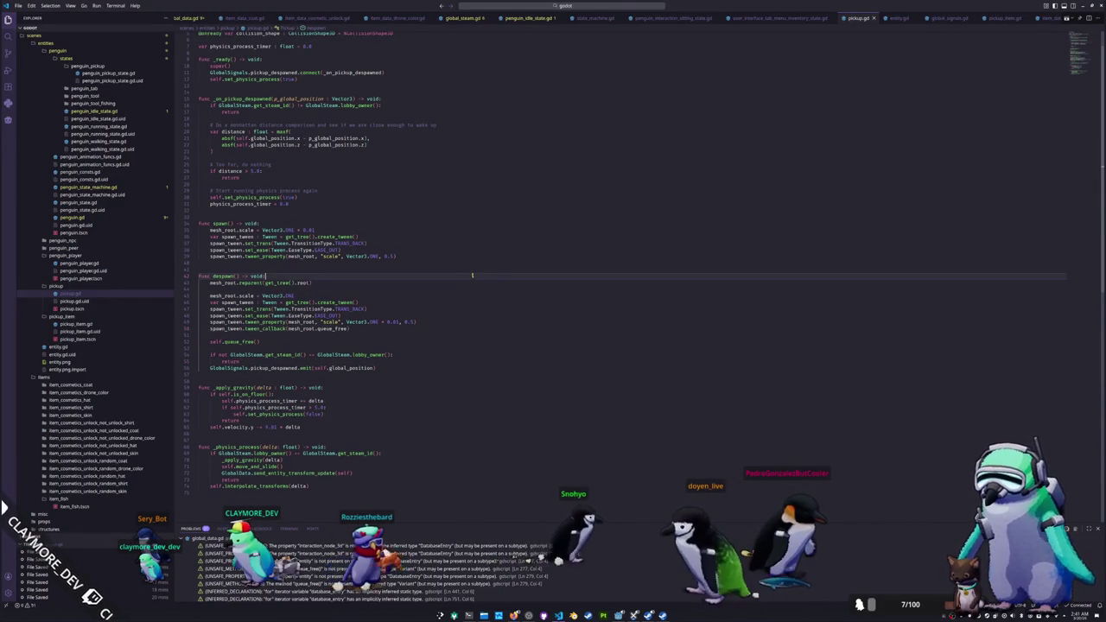
click(483, 263)
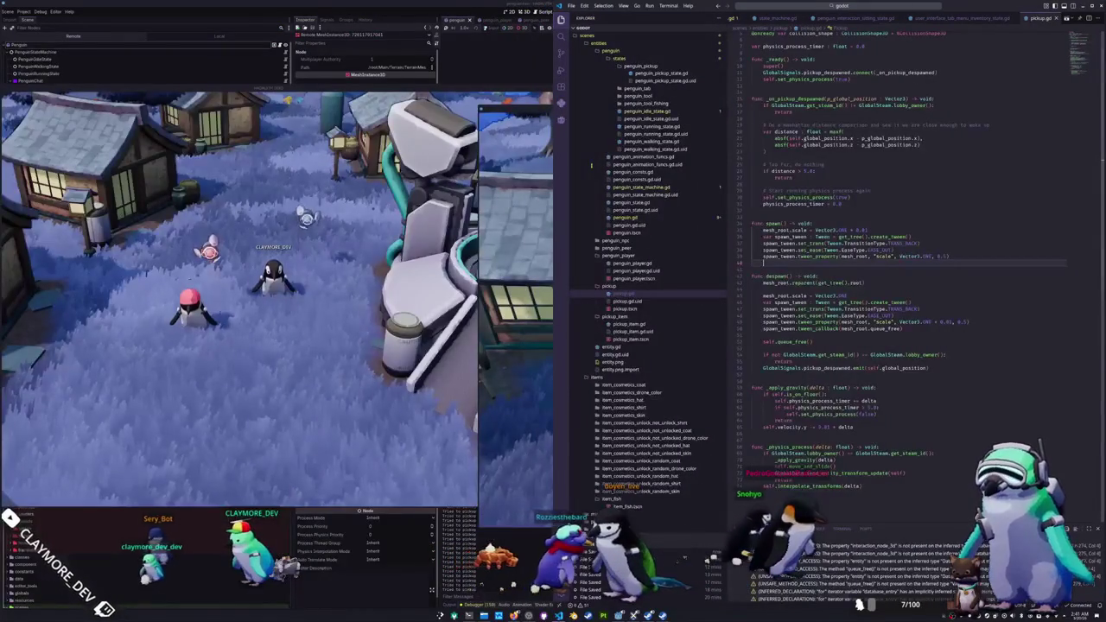
scroll(637, 149, up, 3)
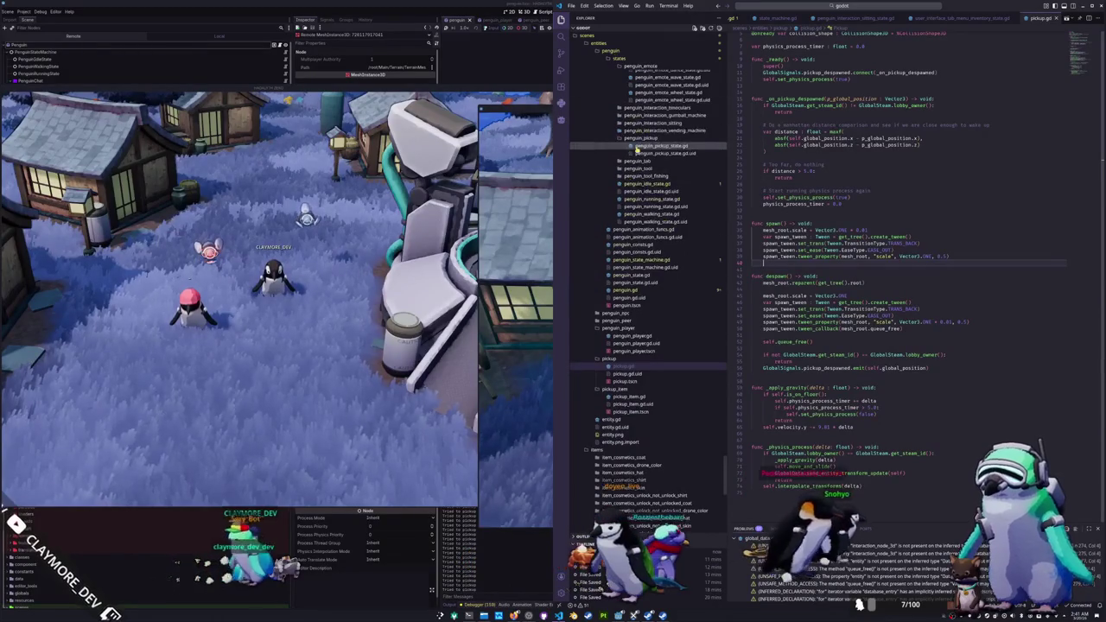
click(642, 147)
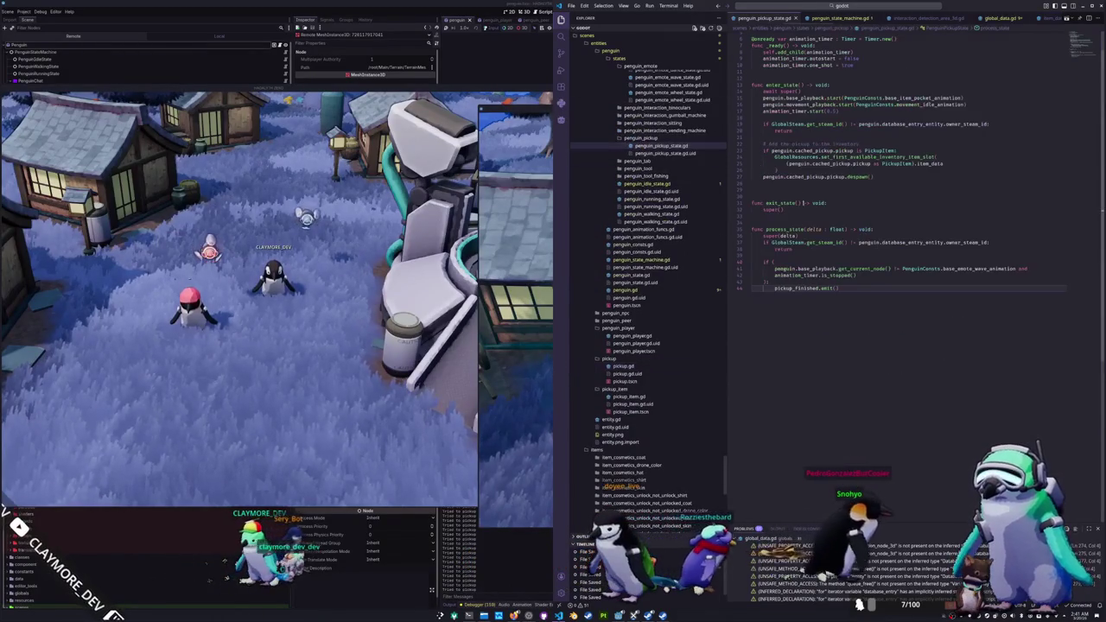
click(797, 187)
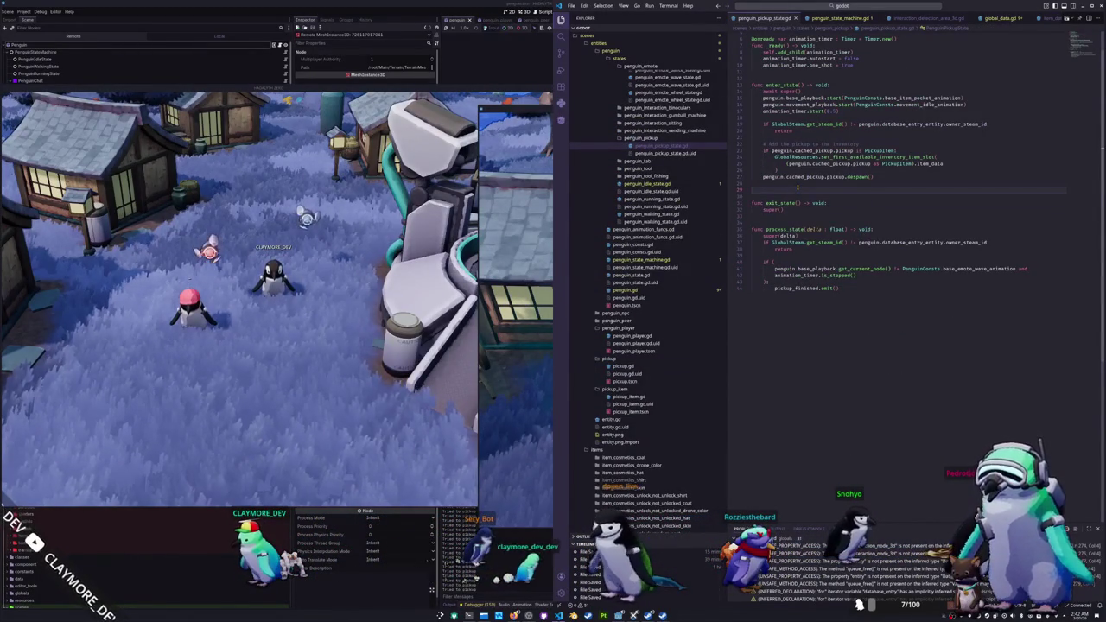
scroll(798, 187, up, 2)
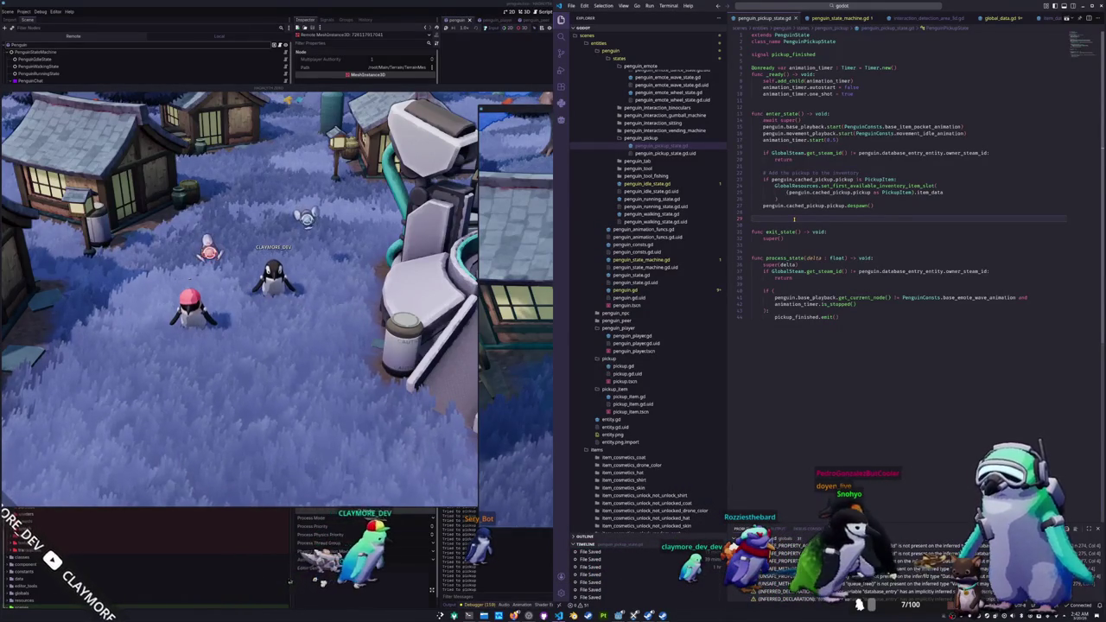
key(Return)
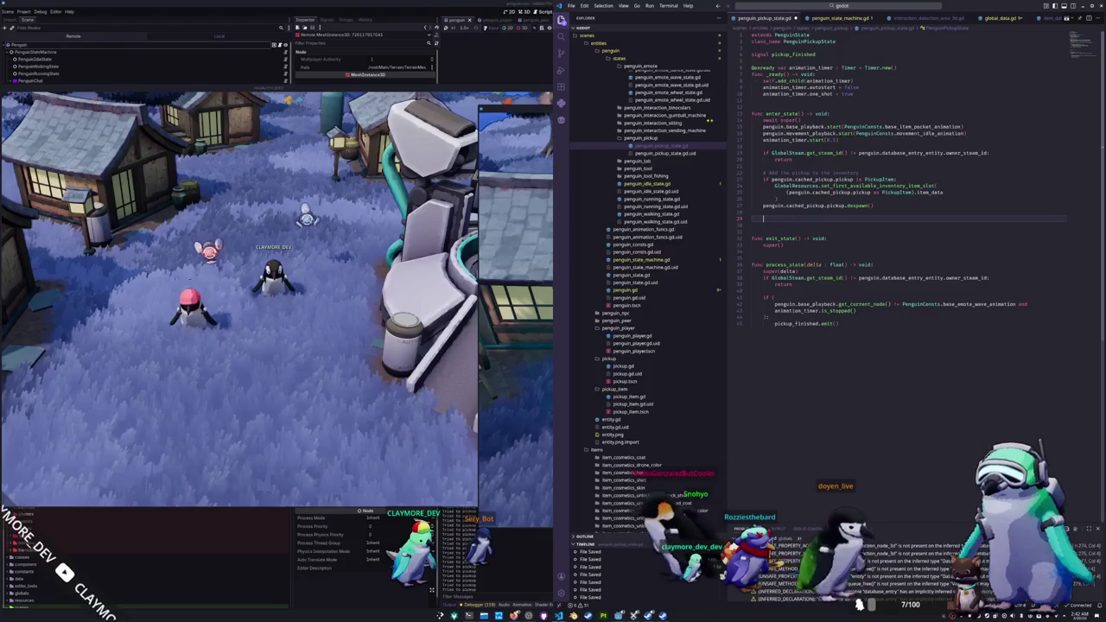
click(637, 160)
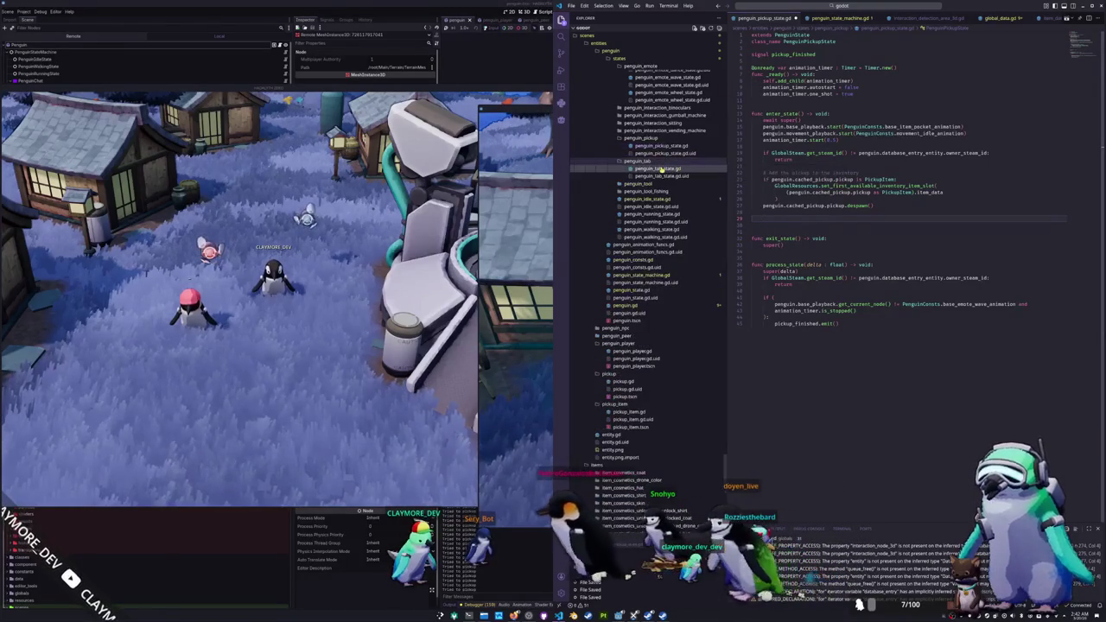
Step: Copy _tween_angle from penguin_tab_state.gd and paste it above _ready in penguin_pickup_state.gd
click(659, 169)
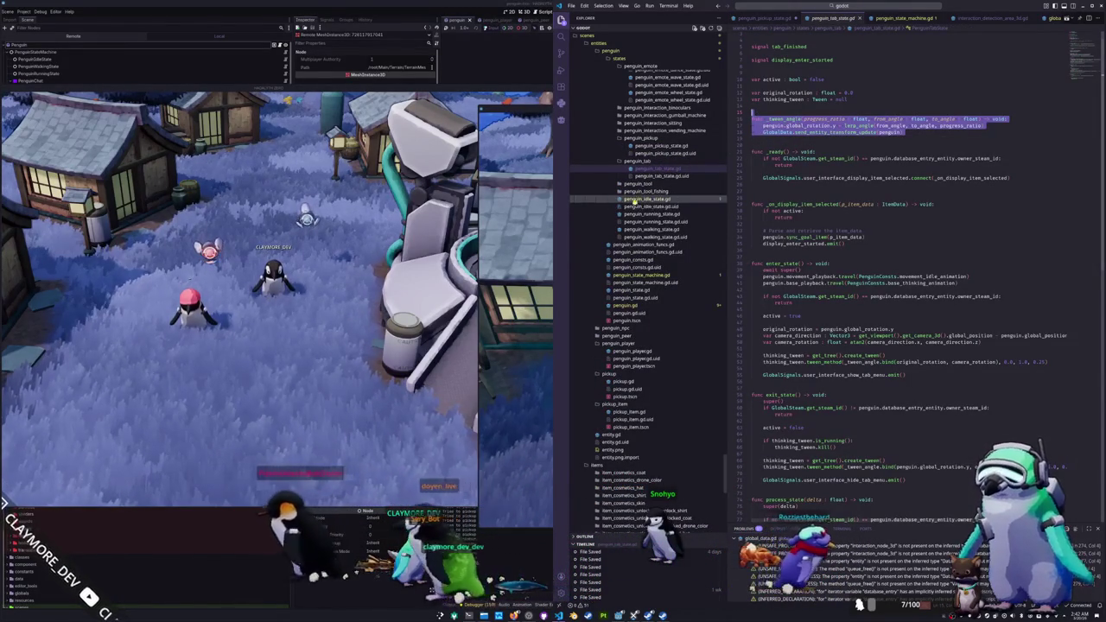
scroll(656, 173, up, 1)
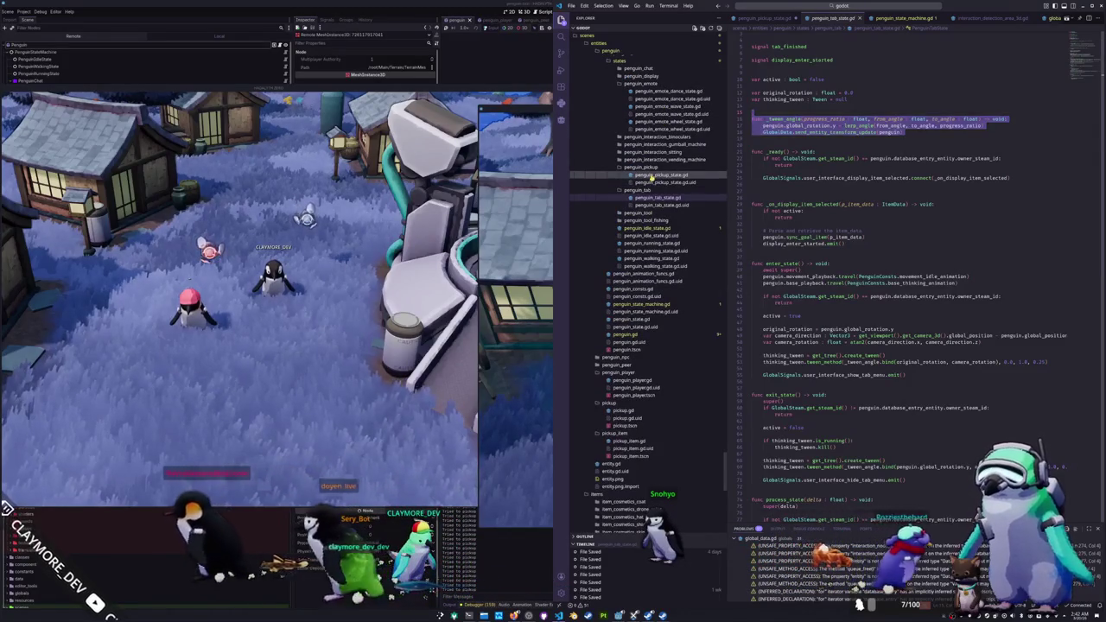
click(656, 174)
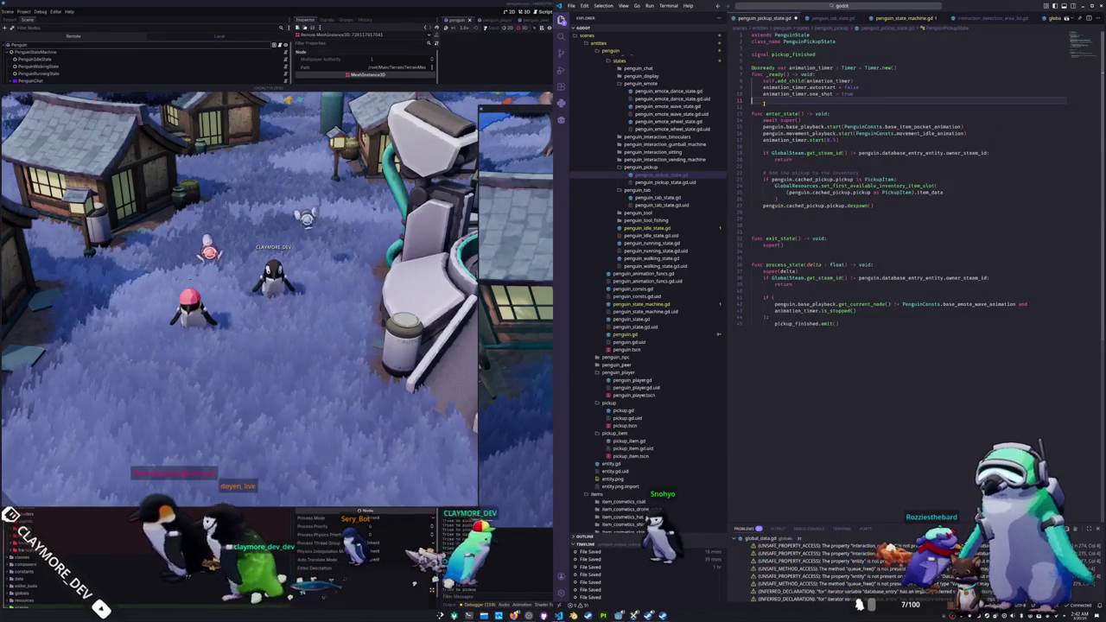
key(ctrl+v)
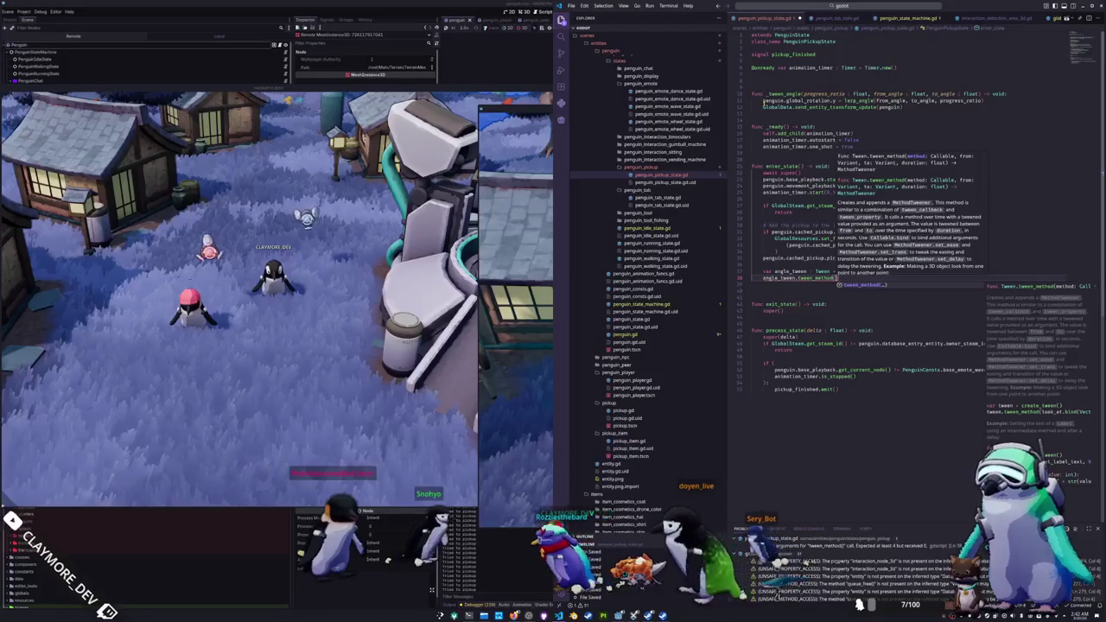
Step: Write the tween_method call binding _tween_angle to penguin.global_rotation.y and a placeholder atan2()
text(_twe)
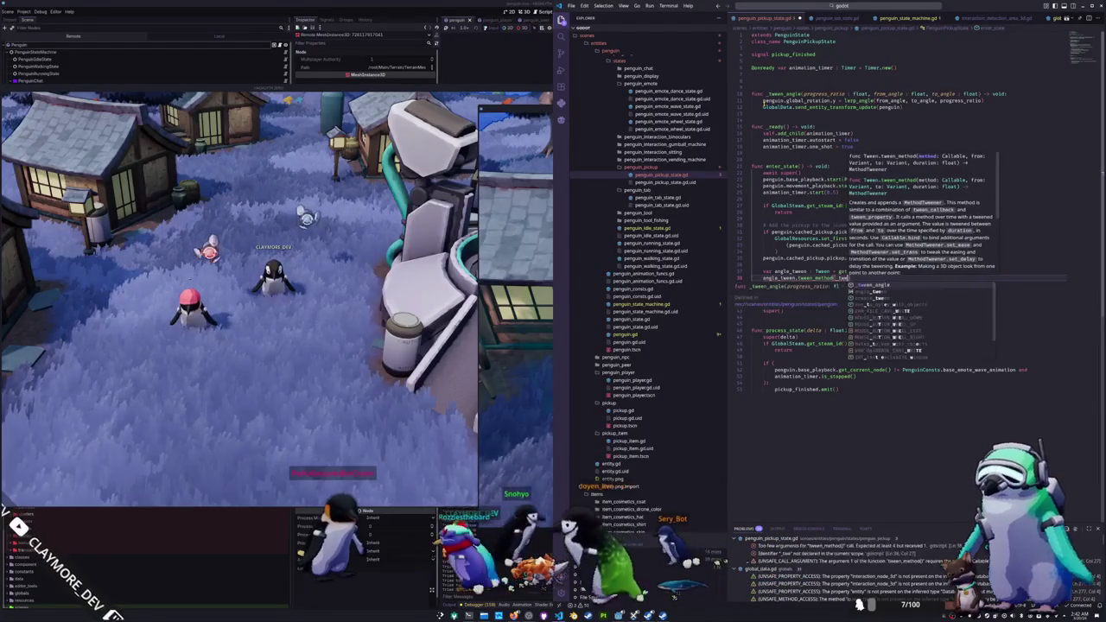
text(en_angle, )
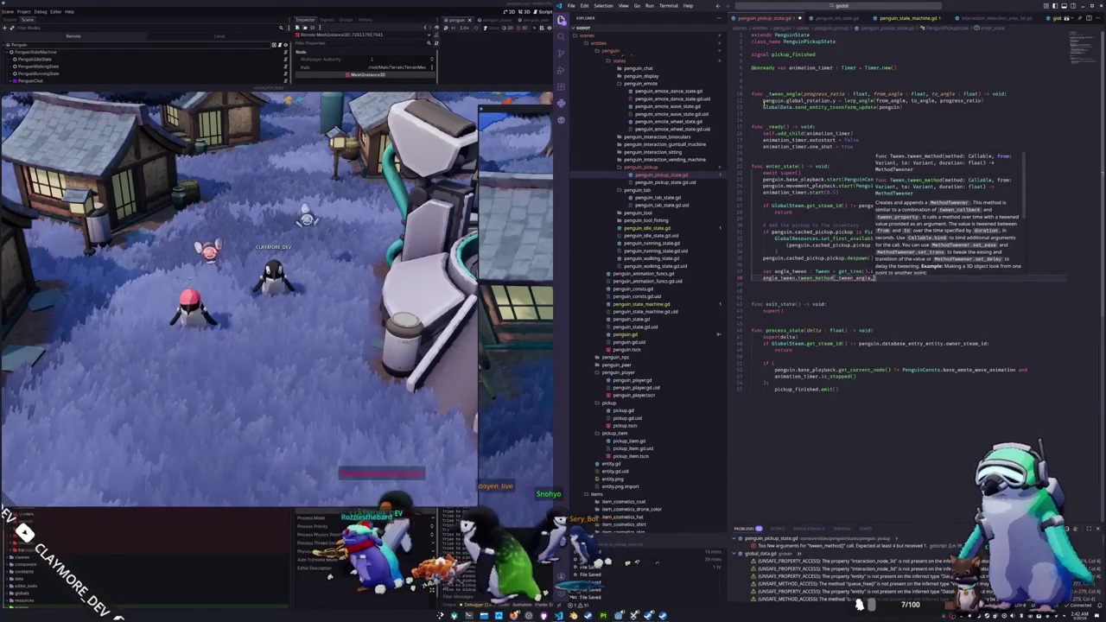
text(penguin.)
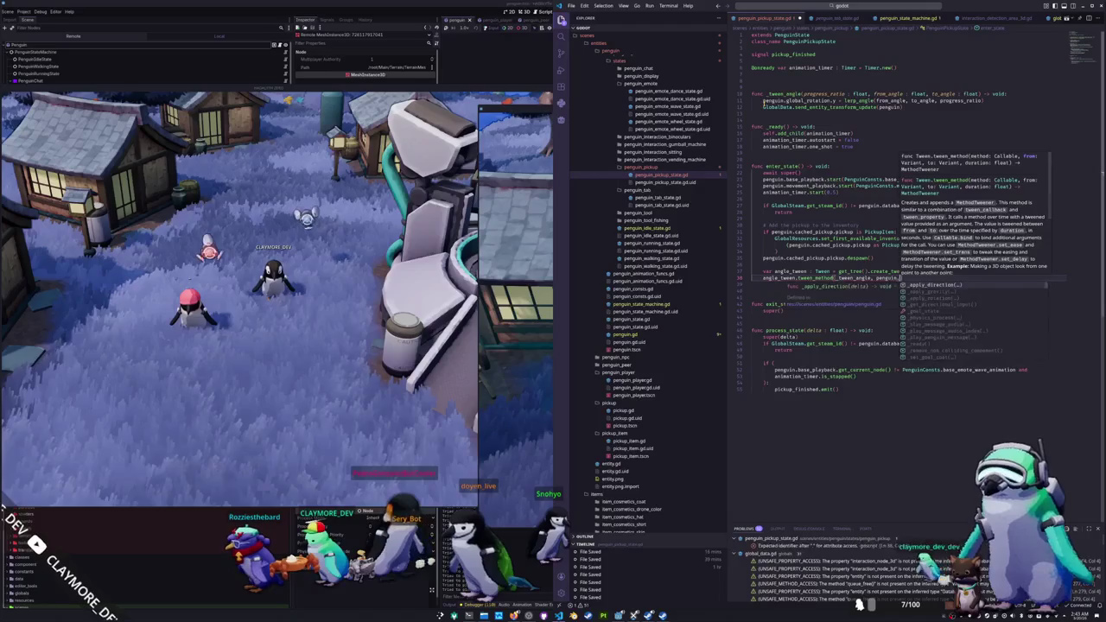
text(global_rotation.y,)
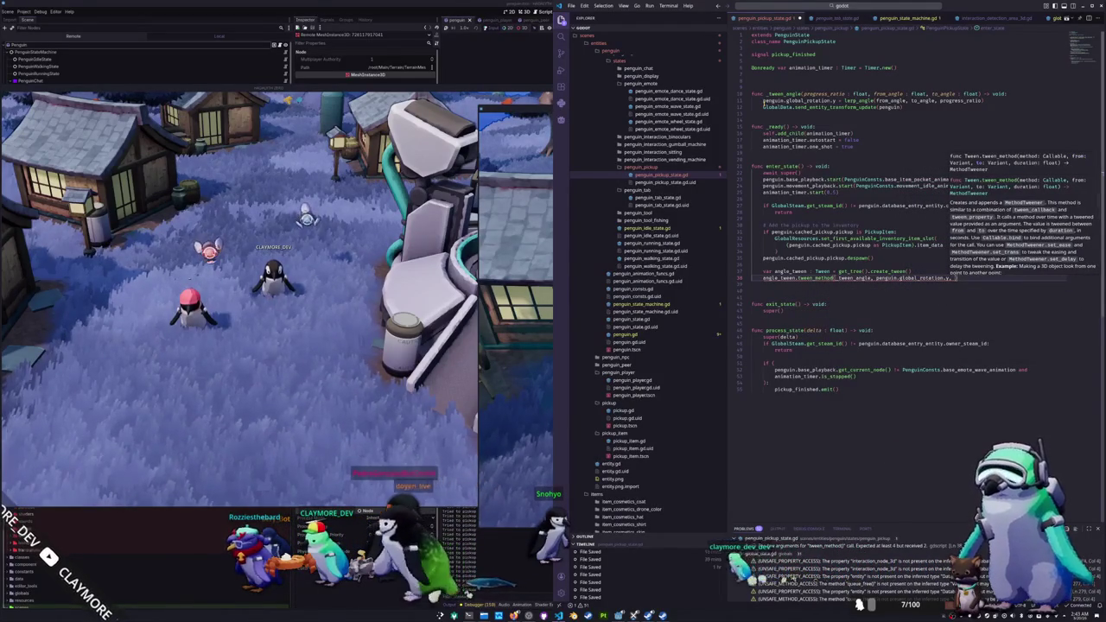
key(Return)
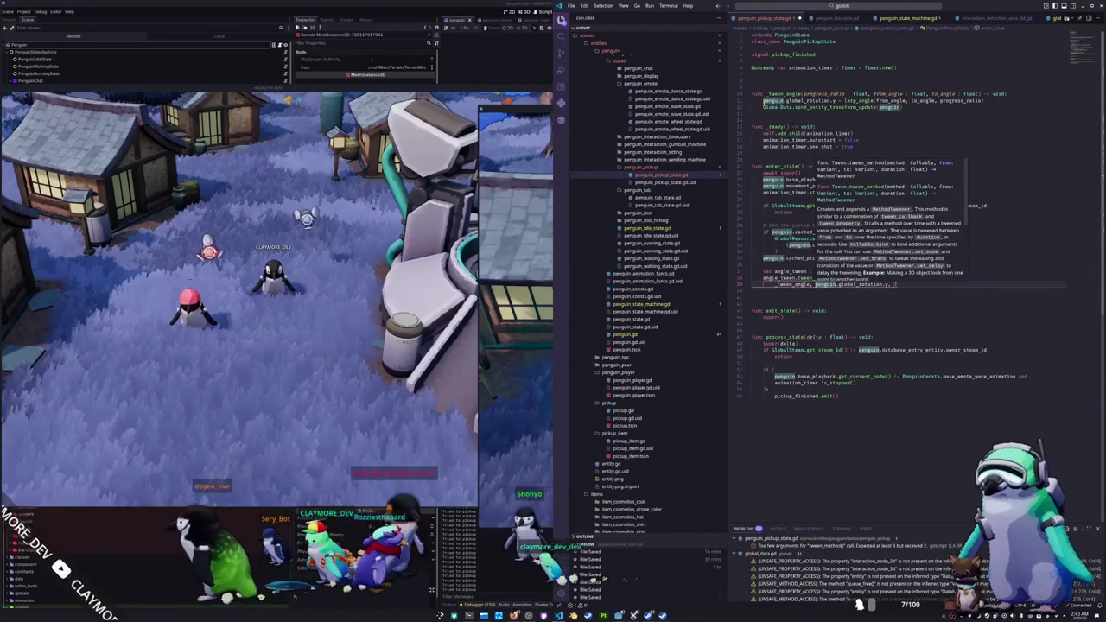
key(ctrl+shift+Right)
key(ctrl+shift+Right)
key(ctrl+shift+Right)
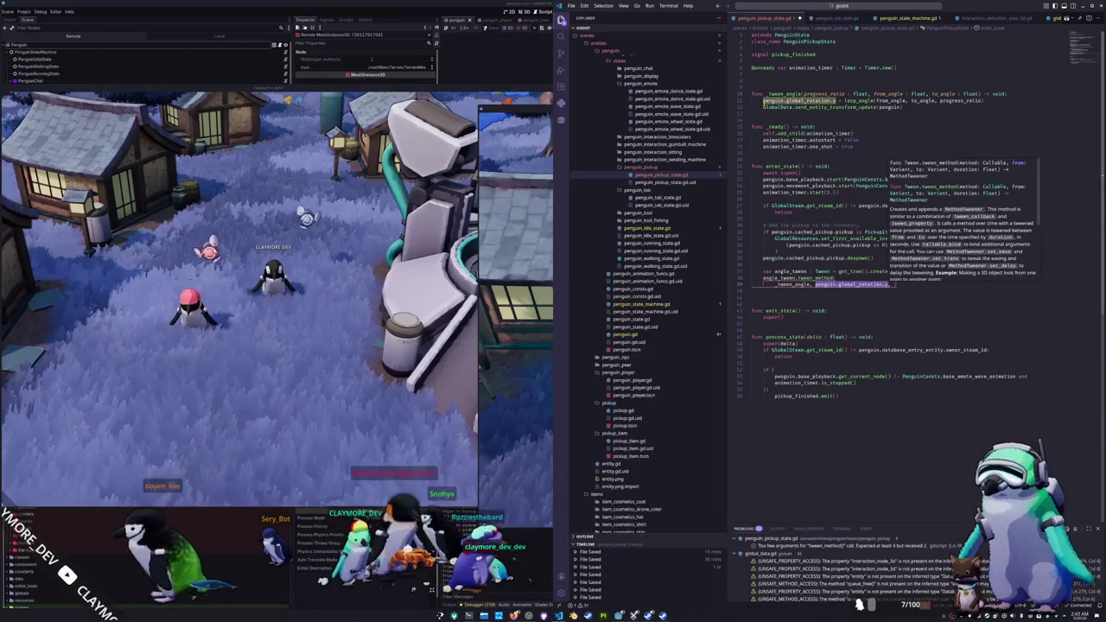
key(BackSpace)
text(.bind(),)
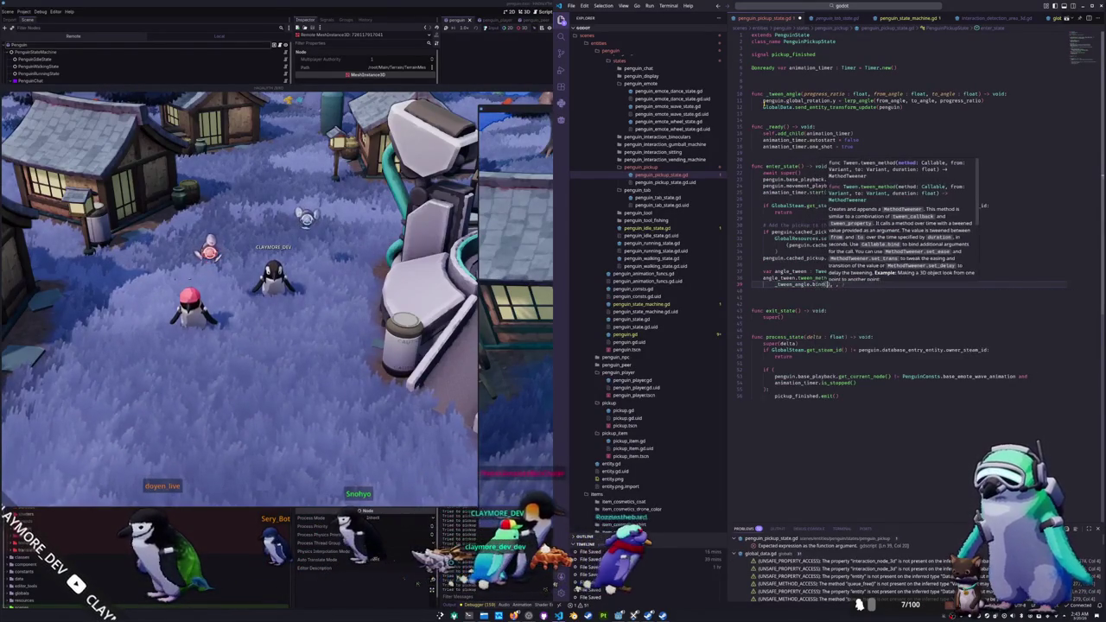
key(Return)
text(penguin.global_rotation.y,)
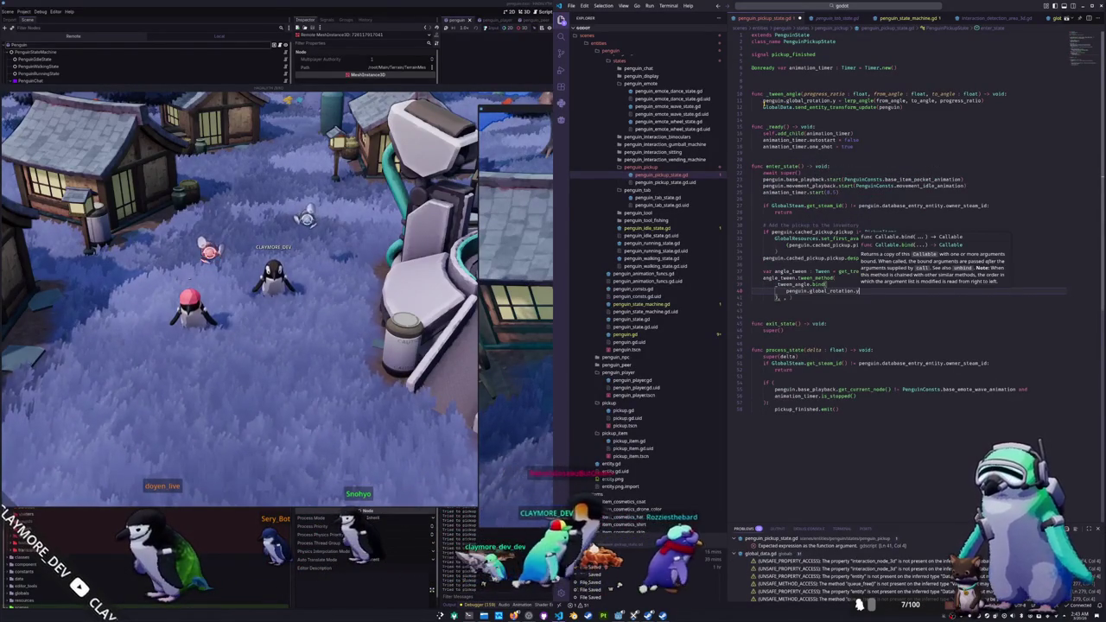
key(Return)
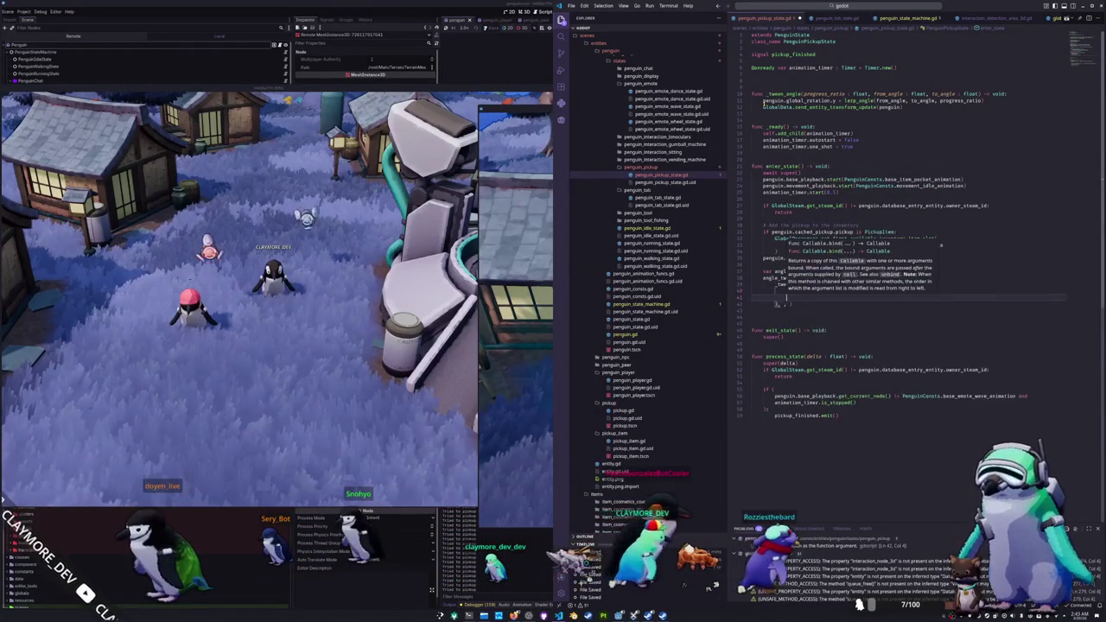
text(atan2()
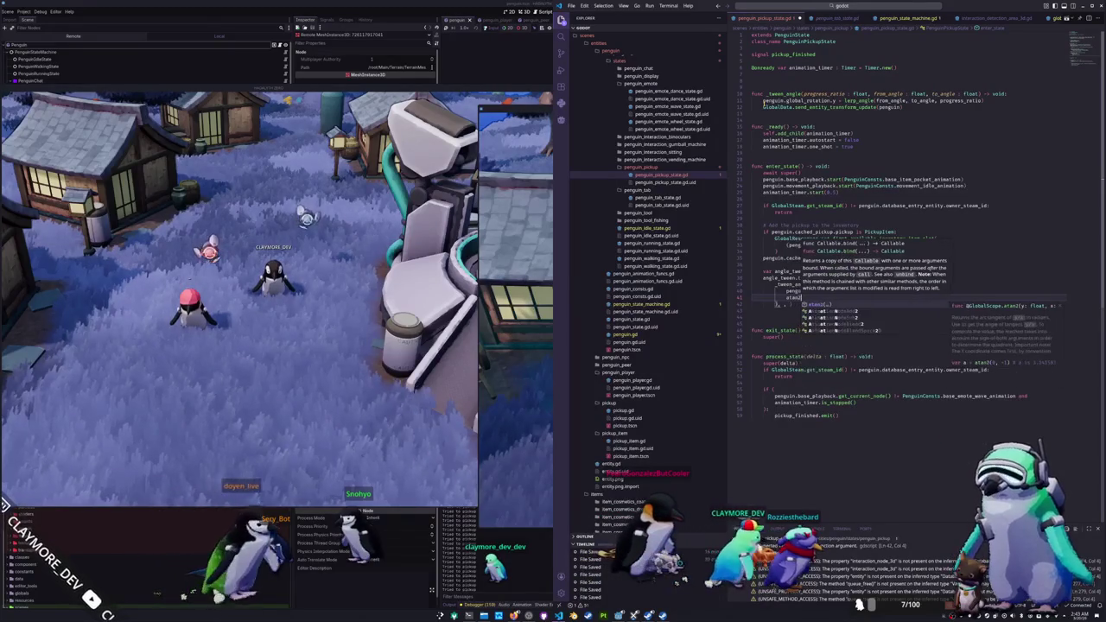
key(Escape)
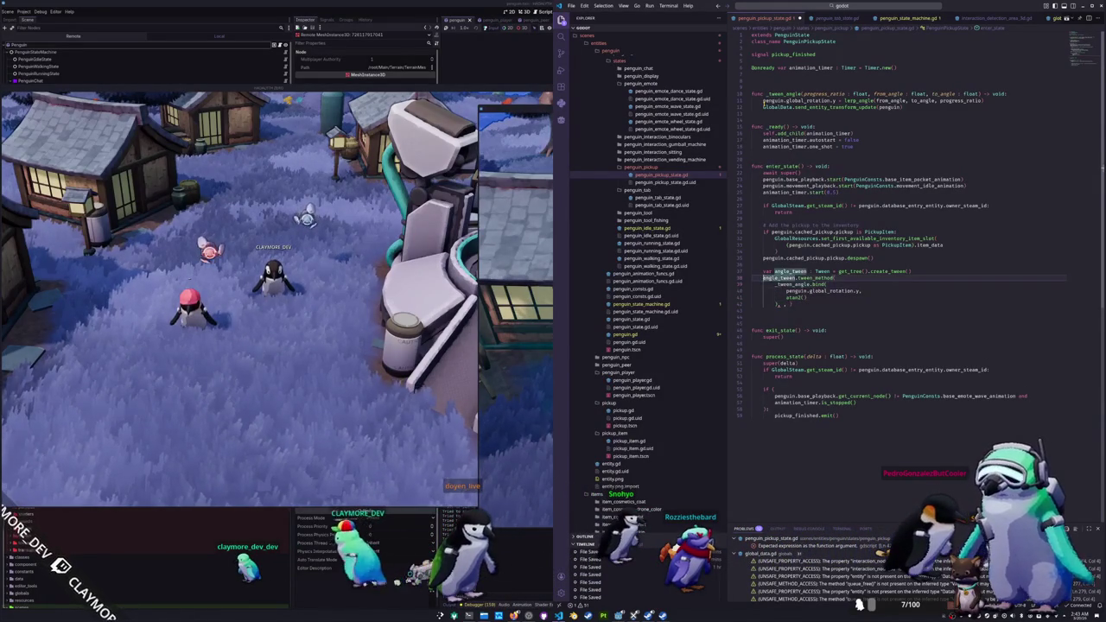
Step: Declare var to_angle : float = atan2(to_vector.x, to_vector.z) after the despawn call
key(Return)
key(Return)
text(var to)
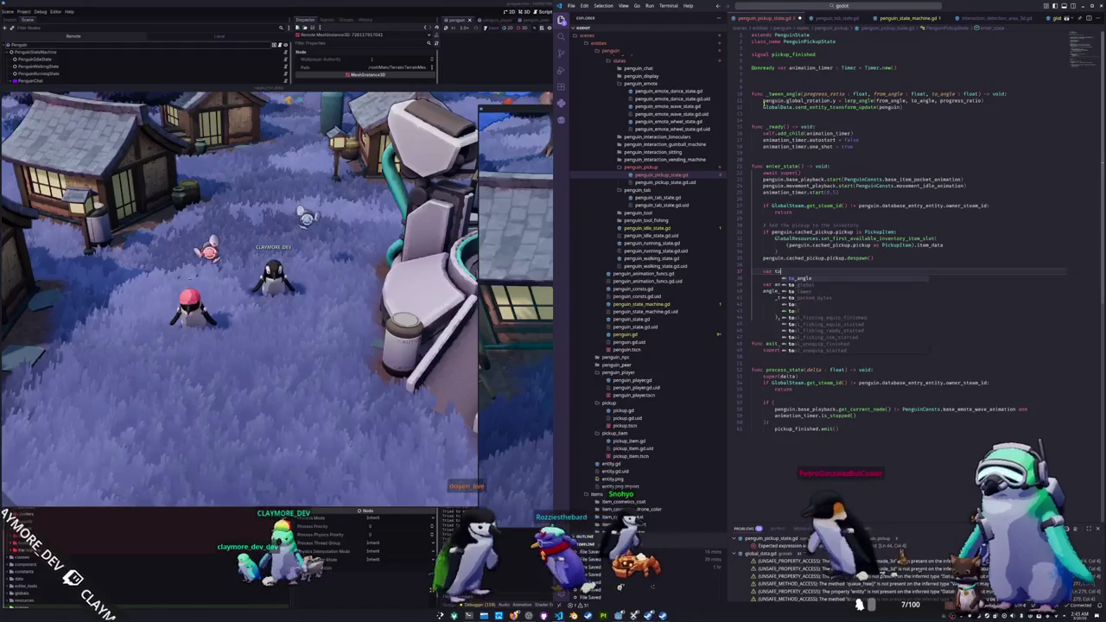
text(_angle : float )
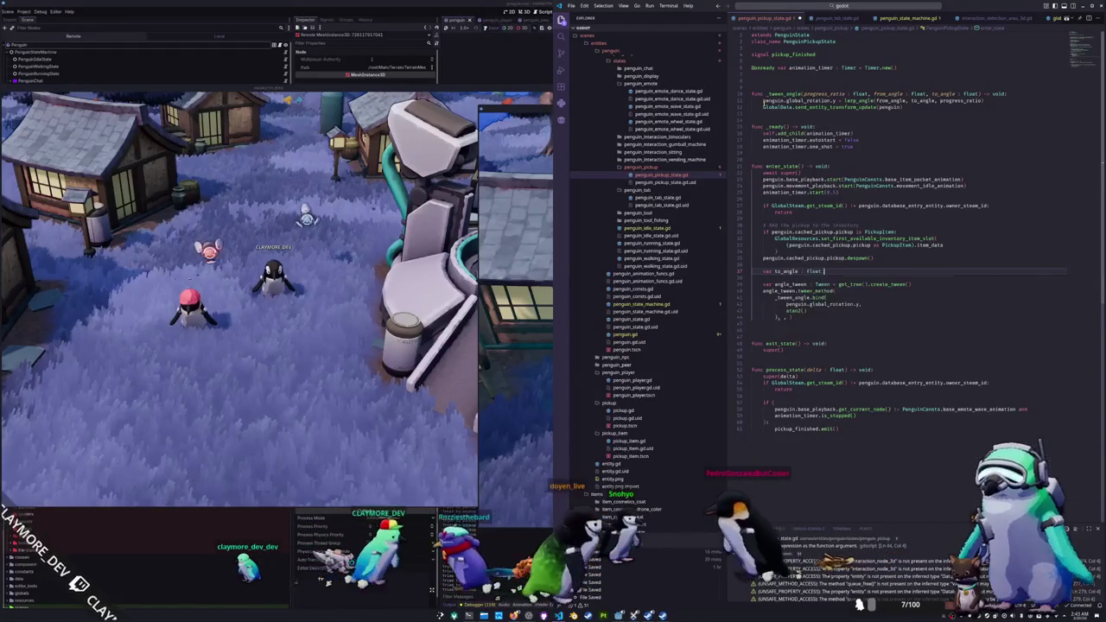
text(= at)
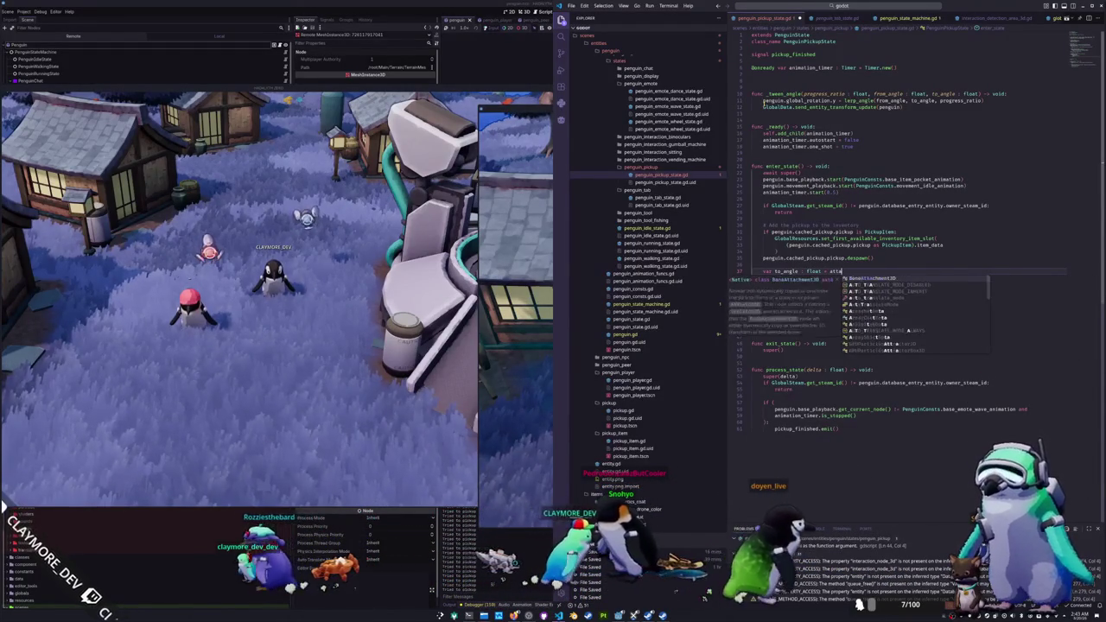
key(Return)
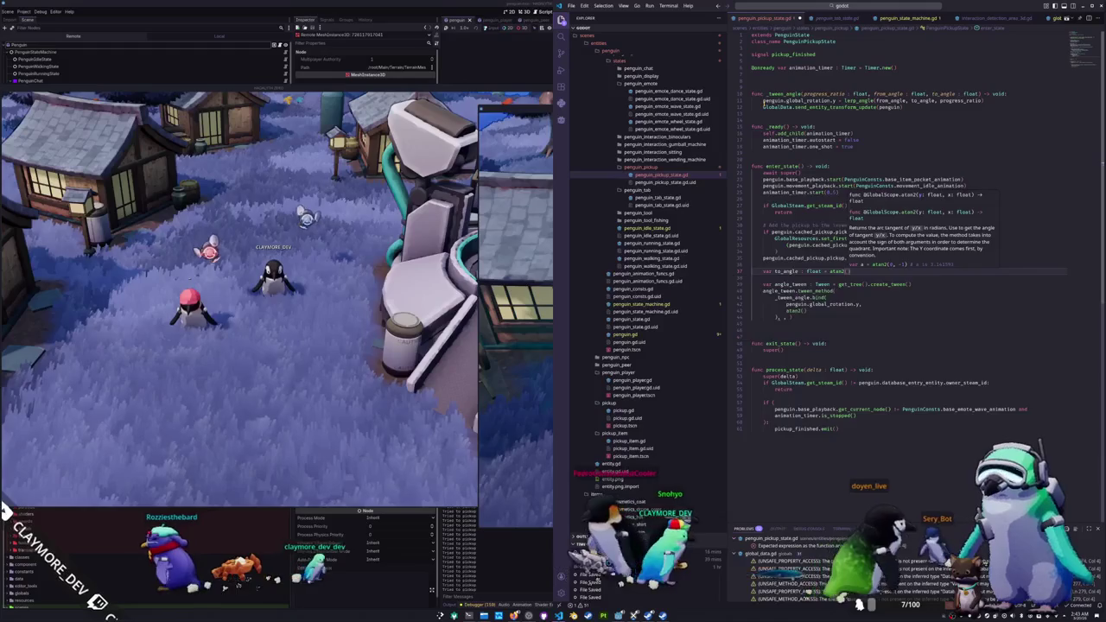
text(to_vector)
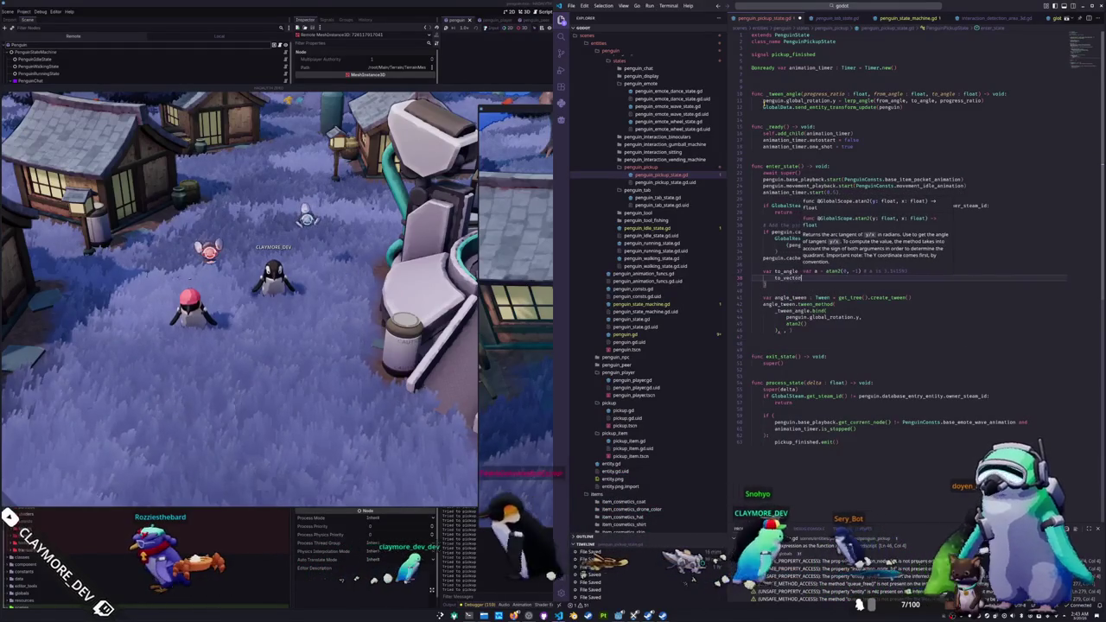
text((x, to)
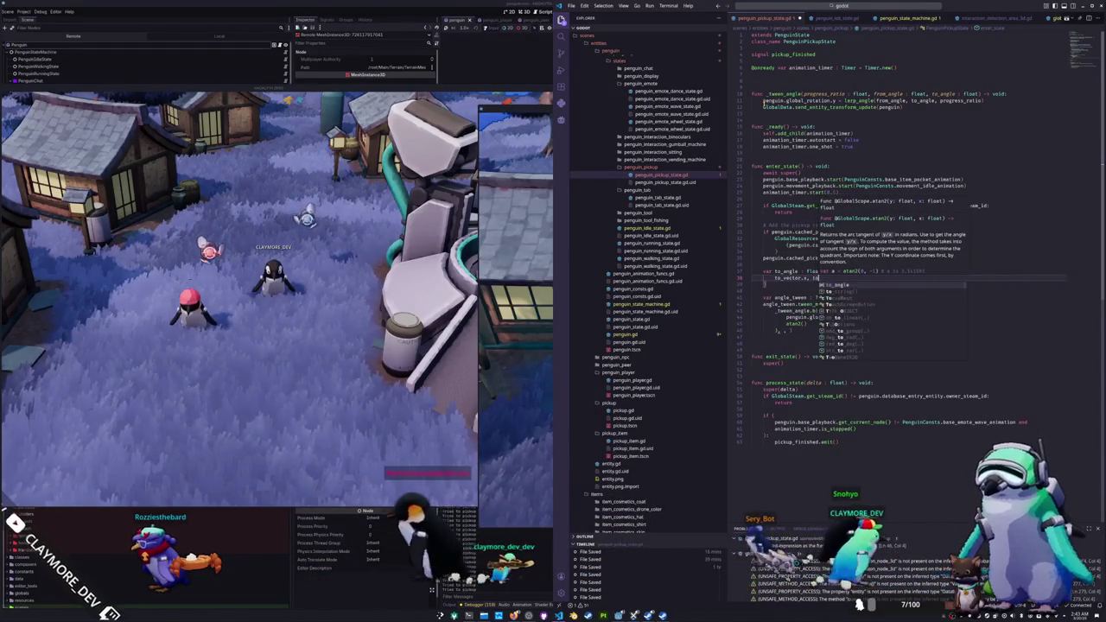
text(_vctor.z)
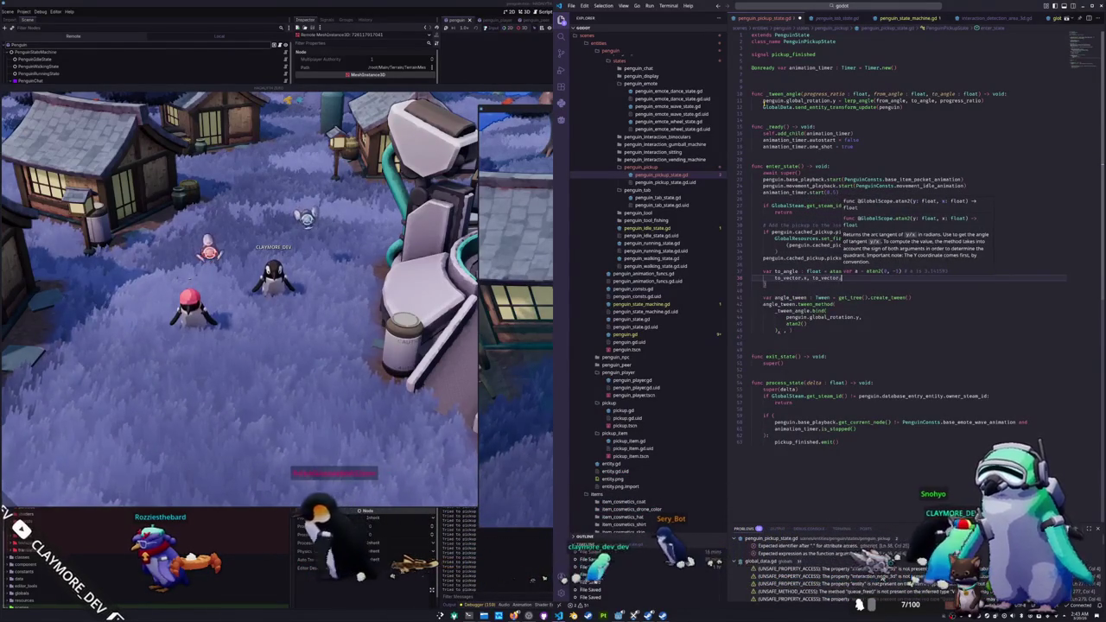
text())
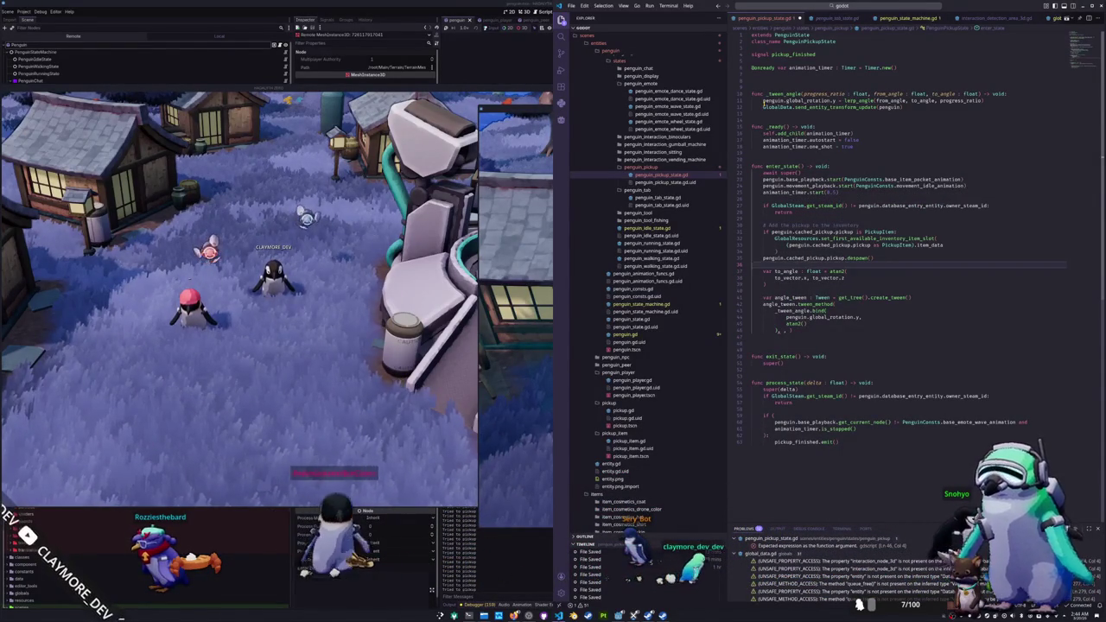
key(Delete)
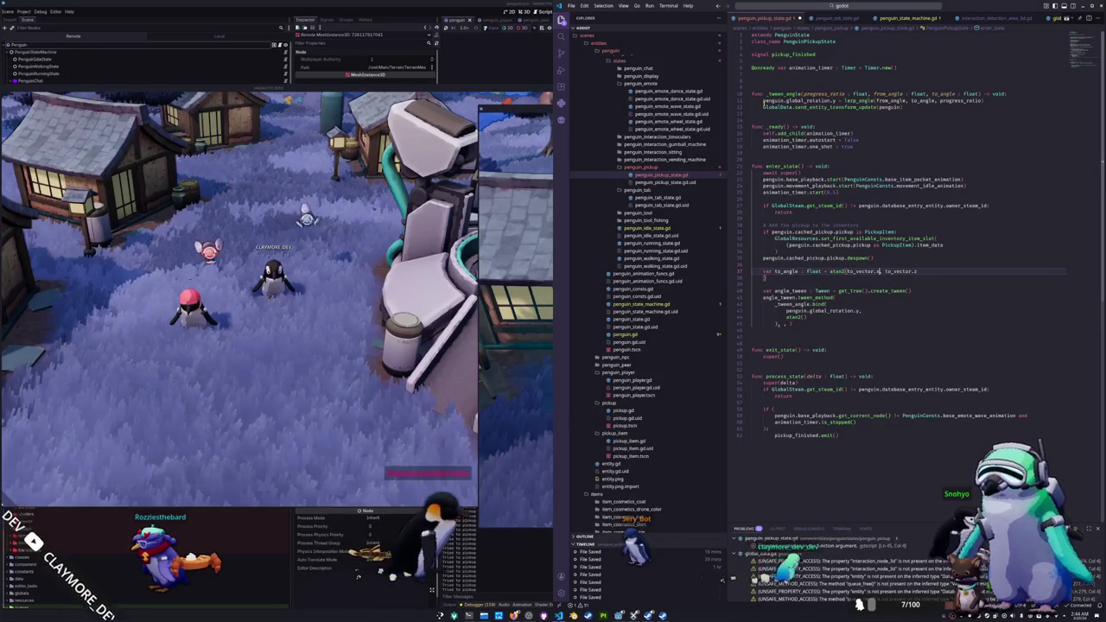
key(Delete)
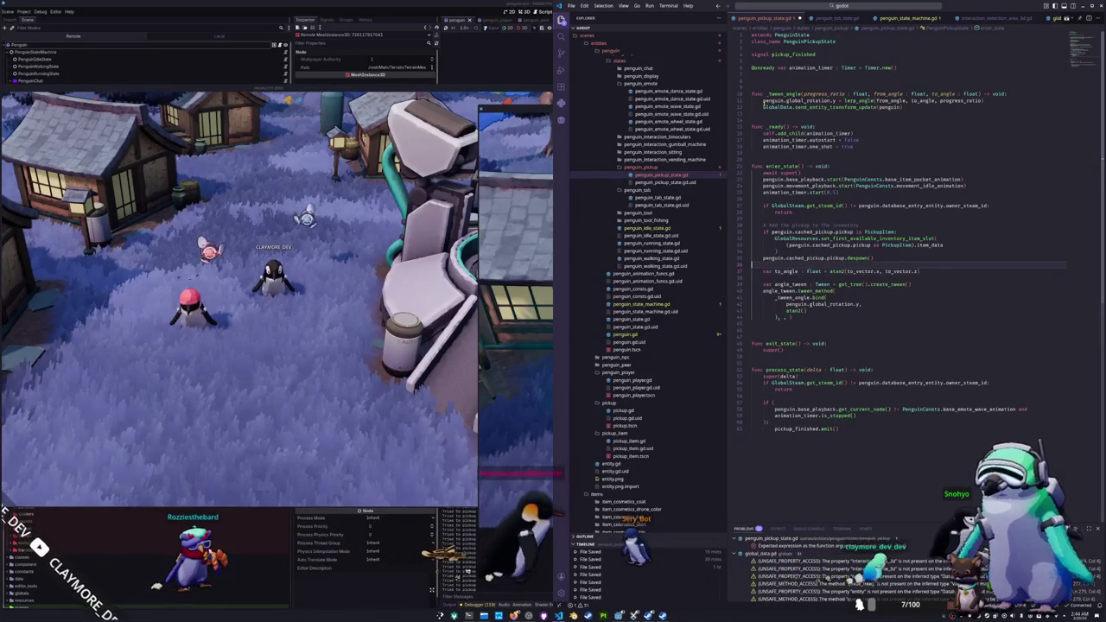
key(ctrl+shift+Return)
Step: Type var to_vector : Vector3 = penguin.cached_pickup.pickup.global_position - penguin.global_position above to_angle
text(var to_vector : Vector3 = )
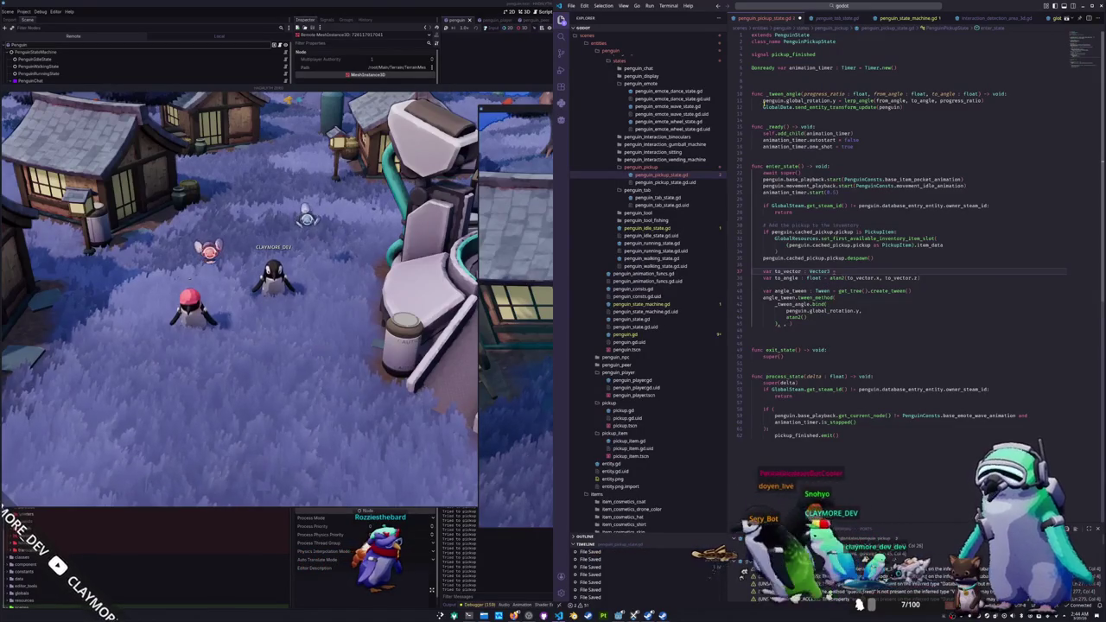
text(pengu)
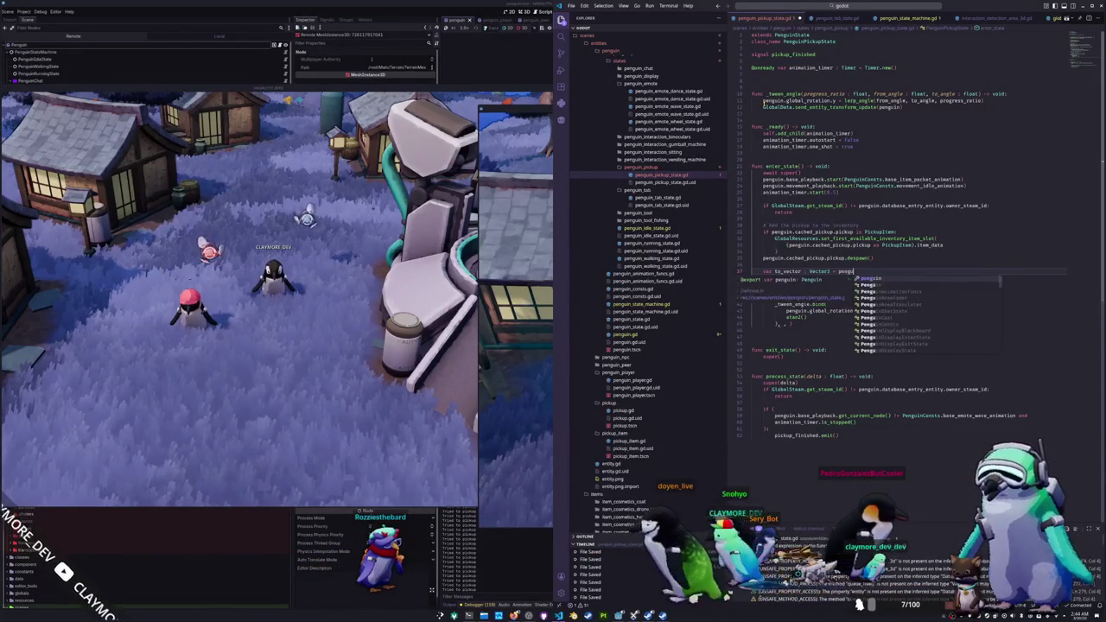
text(in.cached_p)
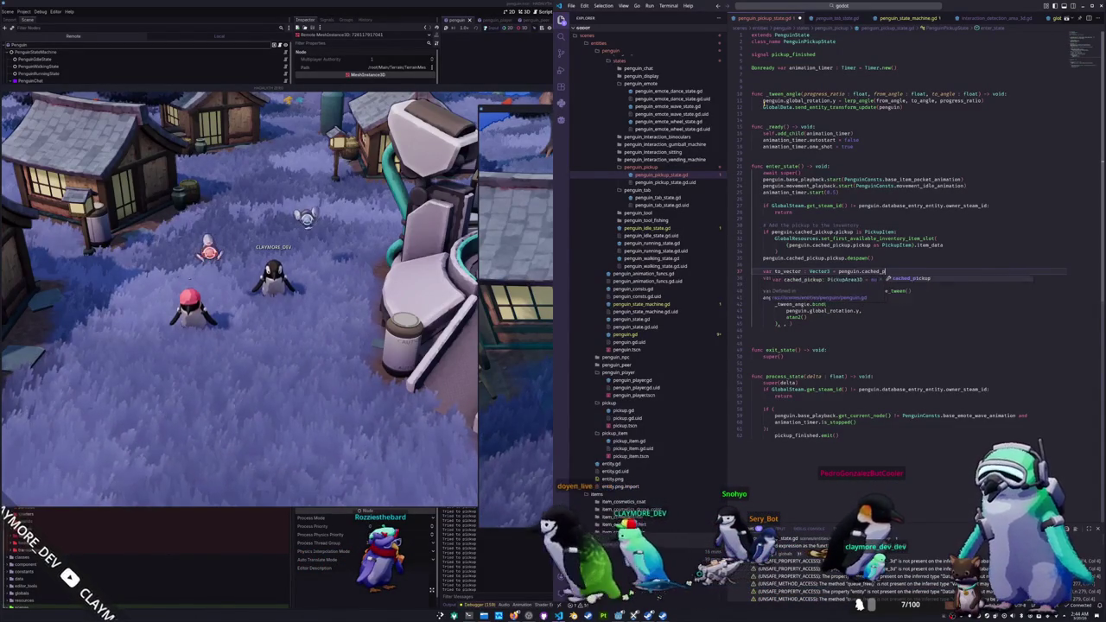
text(ickup.pickup.global_position)
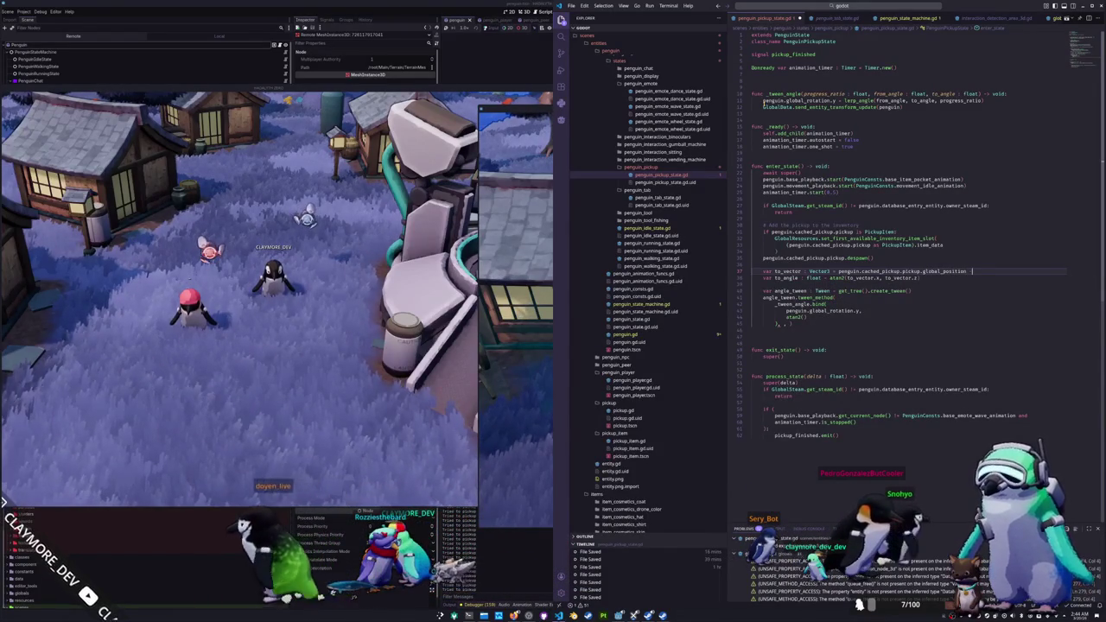
text( - penguin.global_position)
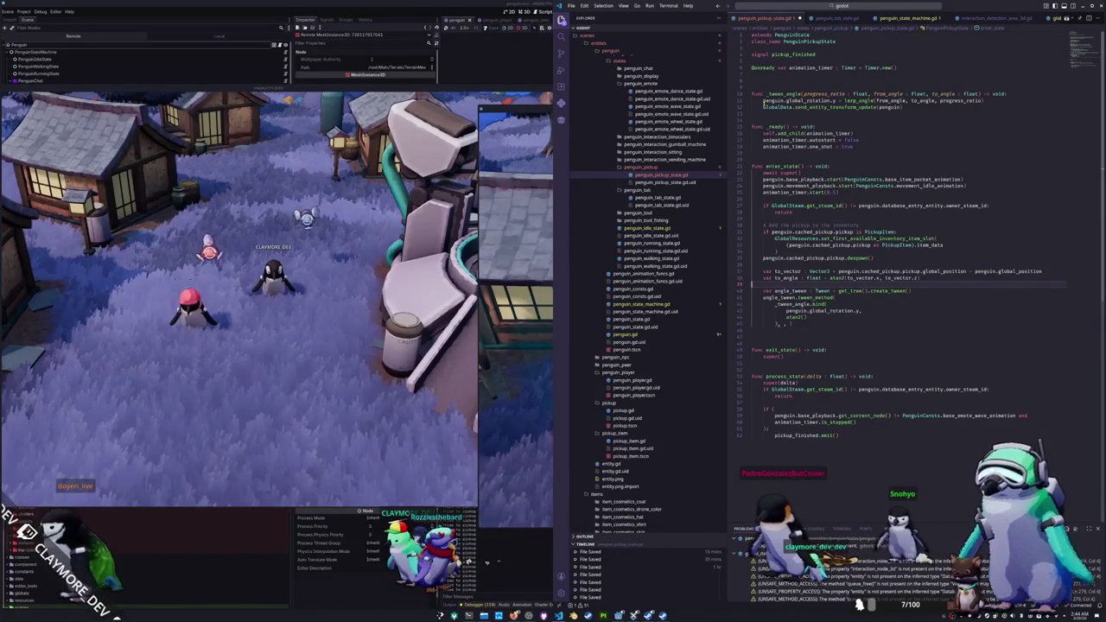
Step: Replace the placeholder atan2() in the bind call with to_angle
key(Down)
key(Down)
key(Down)
key(Tab)
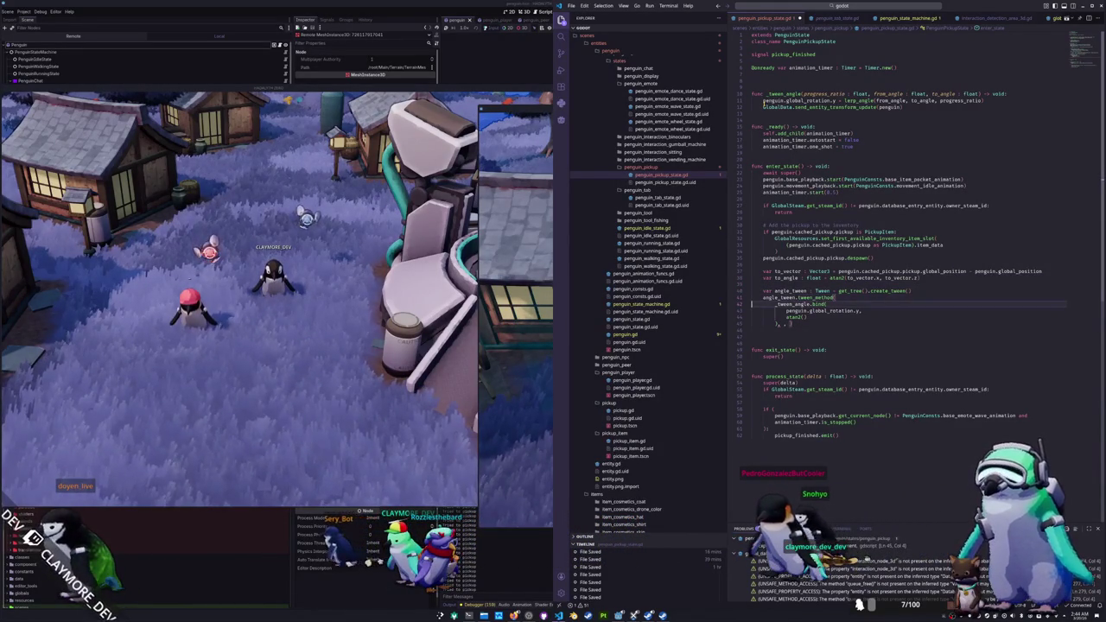
key(BackSpace)
key(BackSpace)
key(BackSpace)
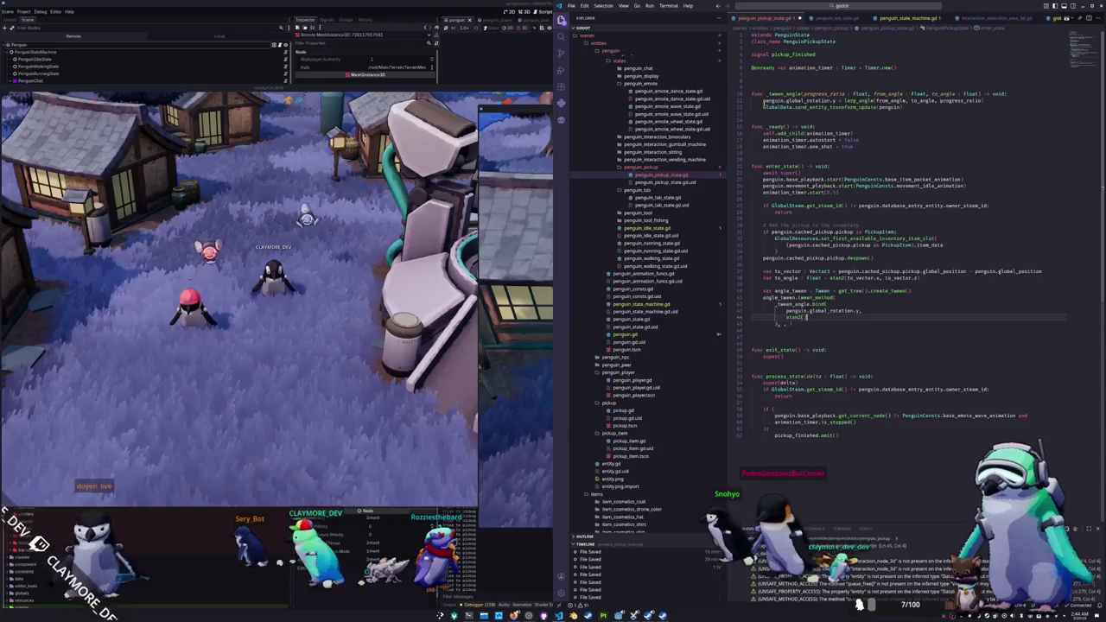
text(to)
key(Escape)
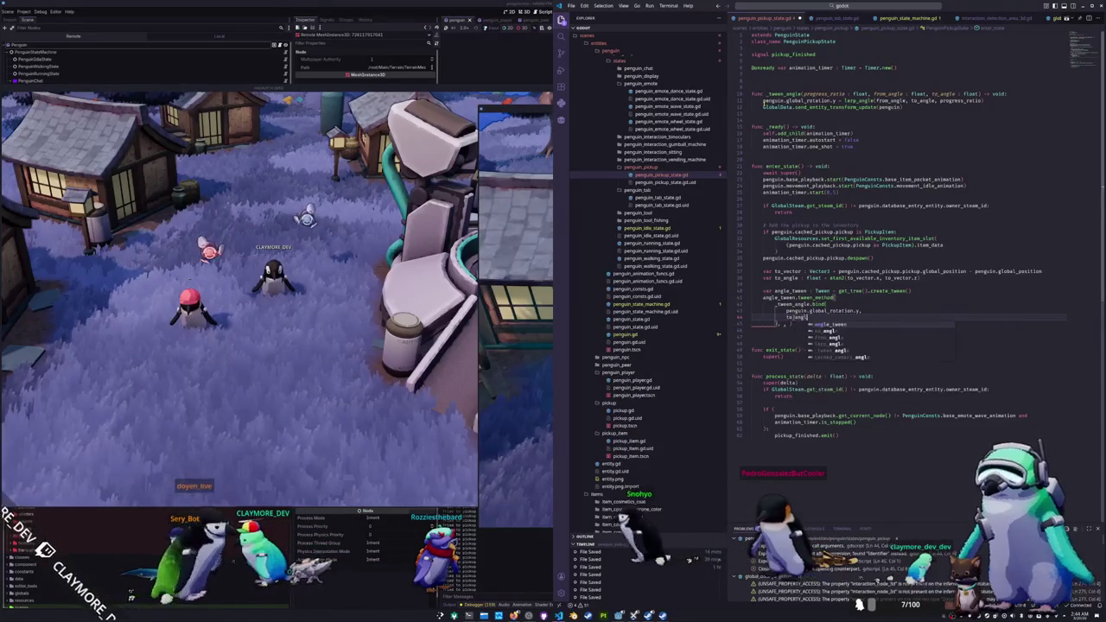
text(_)
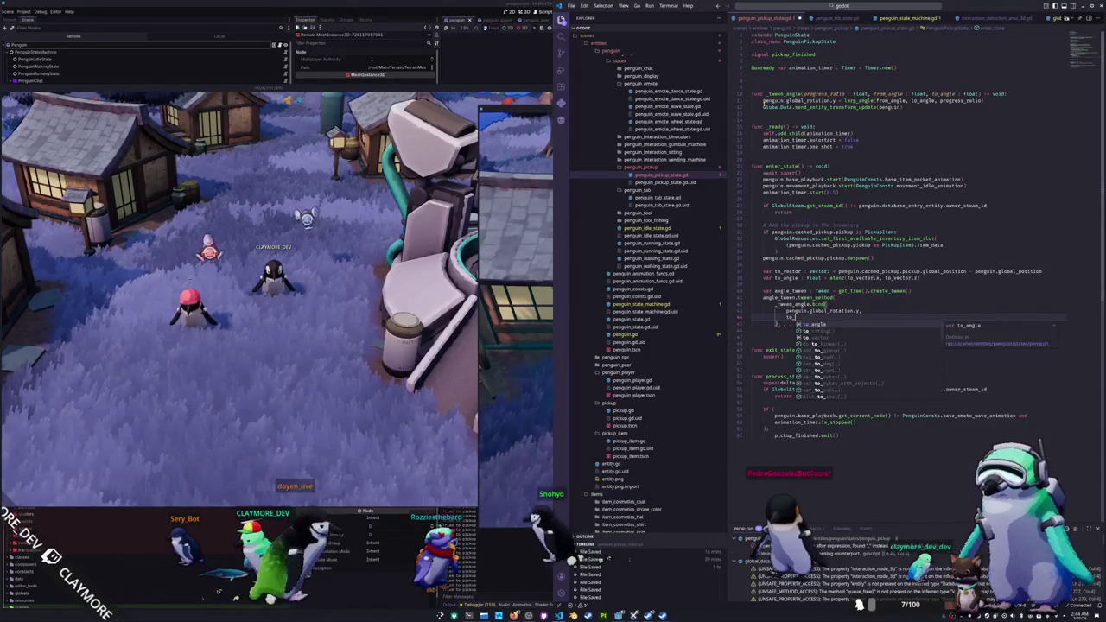
text(angle)
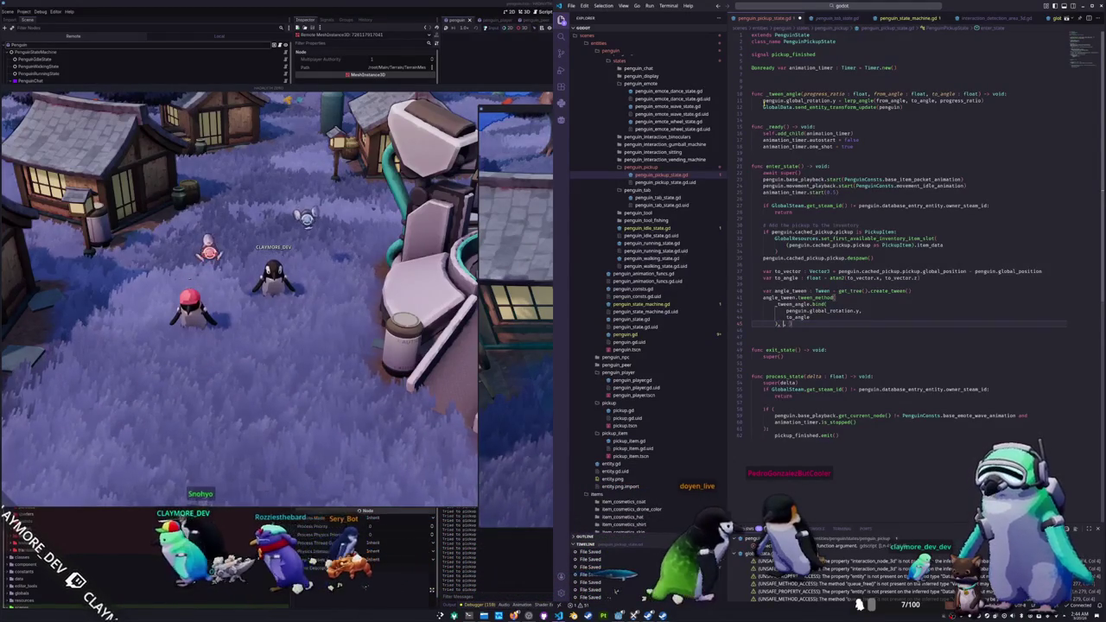
key(Return)
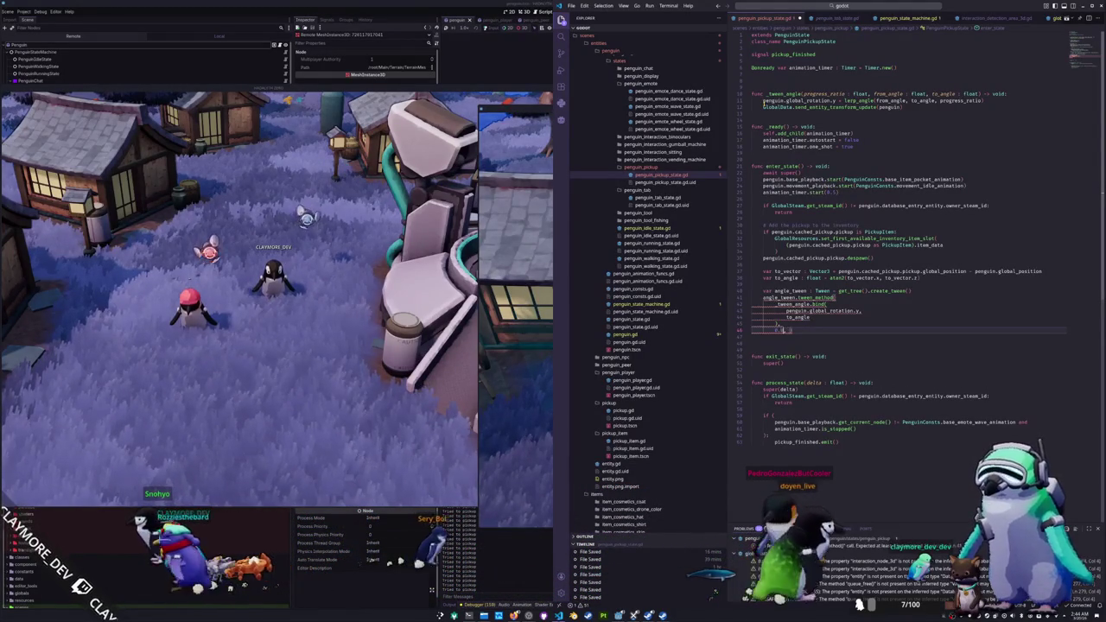
Step: Add the tween_method arguments 0.0, 1.0 and 0.25 on separate lines
key(Return)
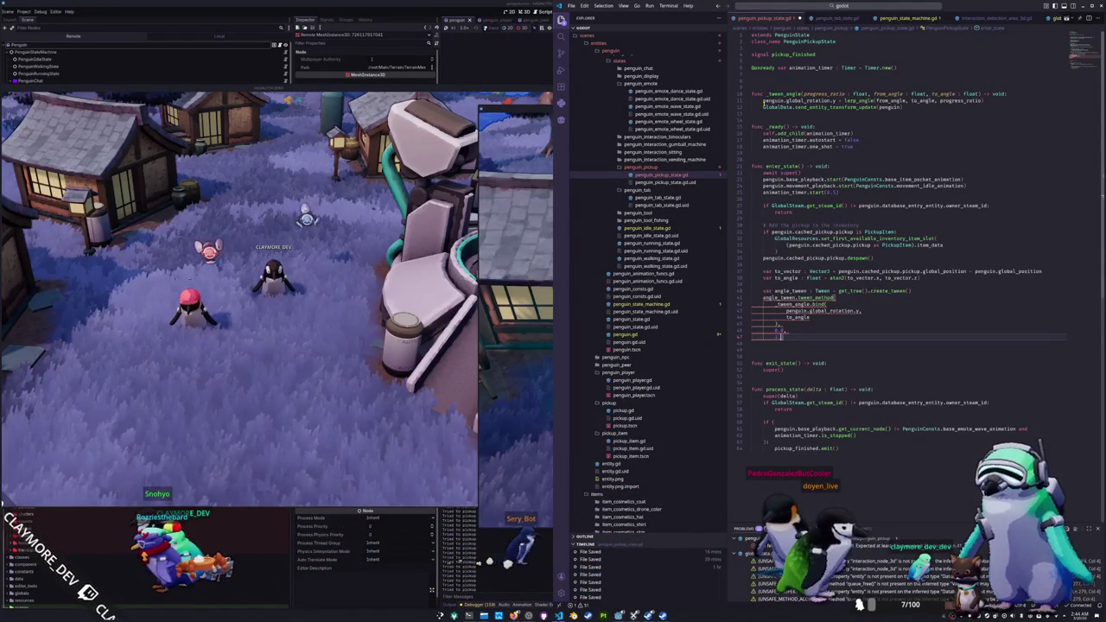
text(,)
key(Return)
text(0.25)
key(Return)
key(Up)
key(Up)
key(Up)
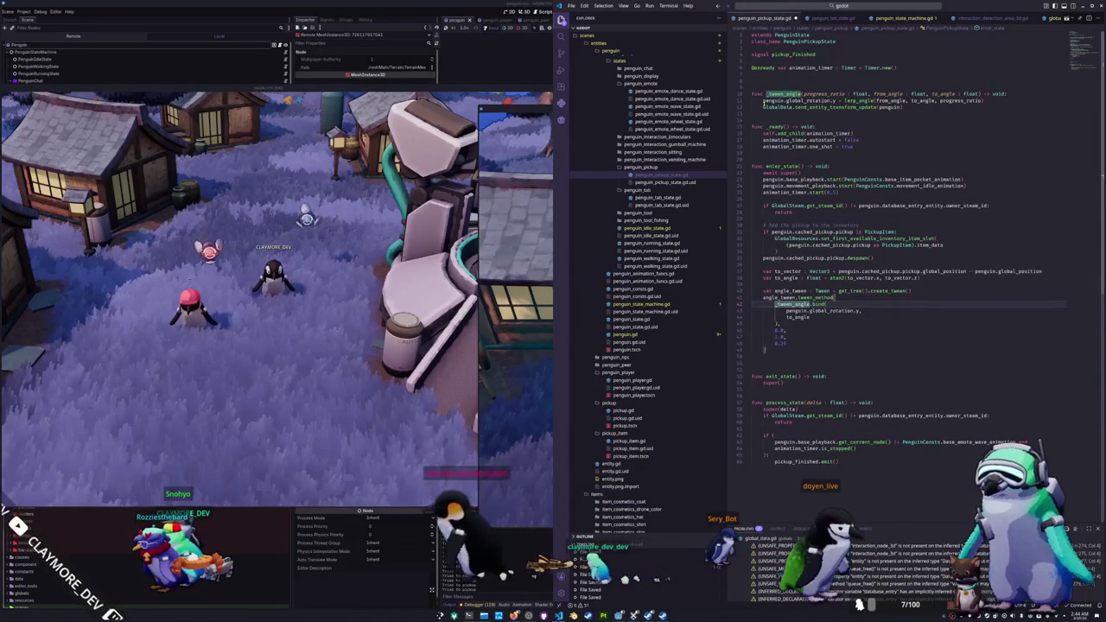
key(Down)
key(Down)
key(Down)
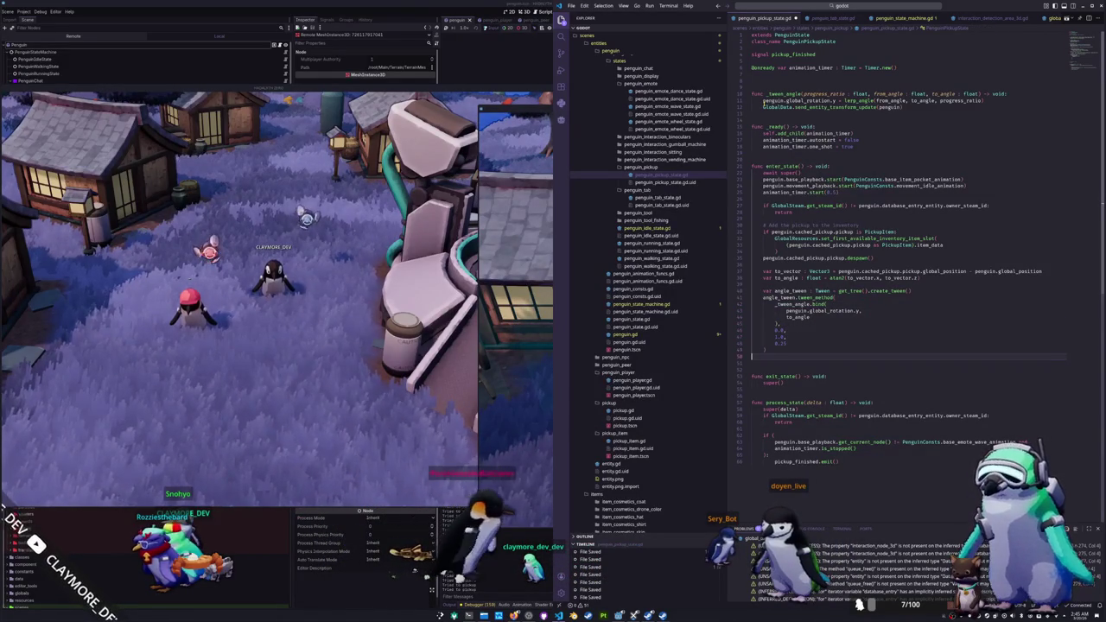
Step: Drop four Random Skin crates from the inventory onto the ground beside the penguin
key(i)
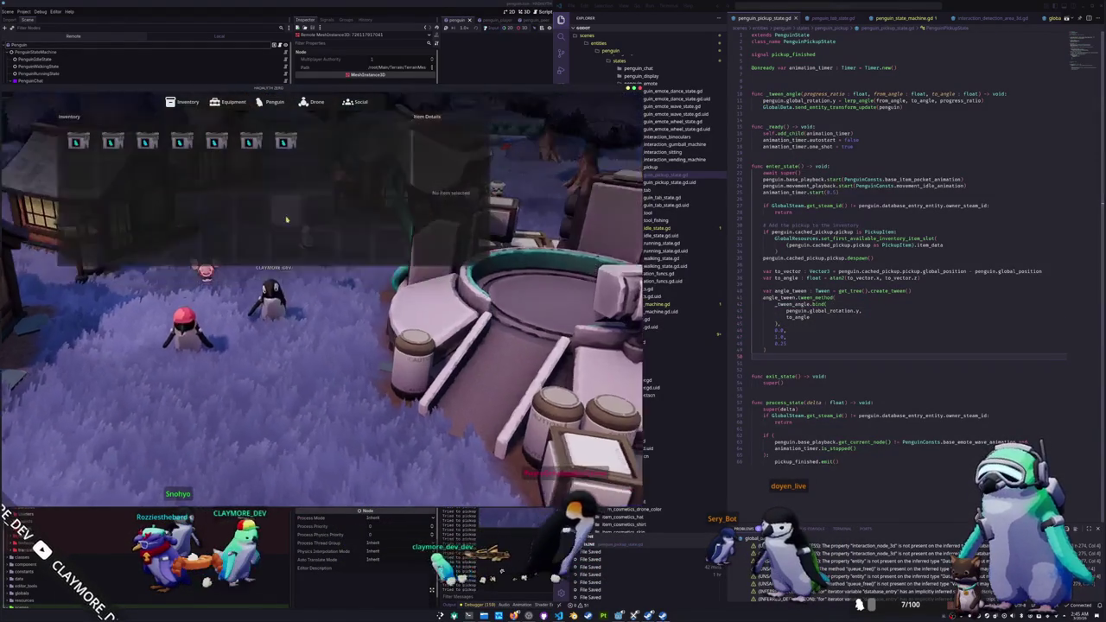
click(285, 141)
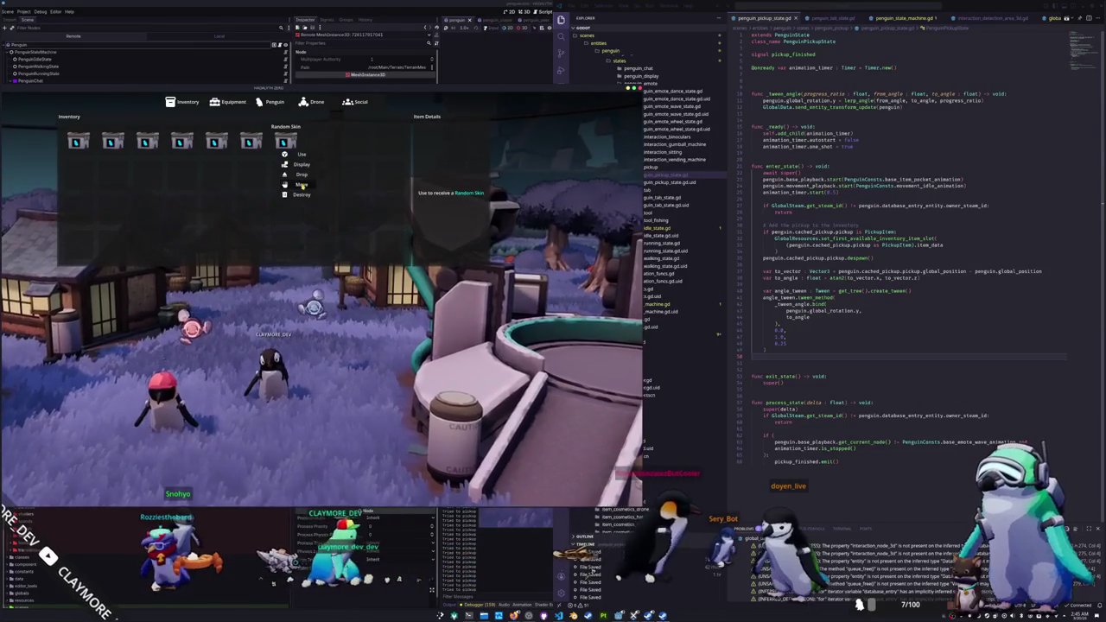
click(300, 175)
click(215, 142)
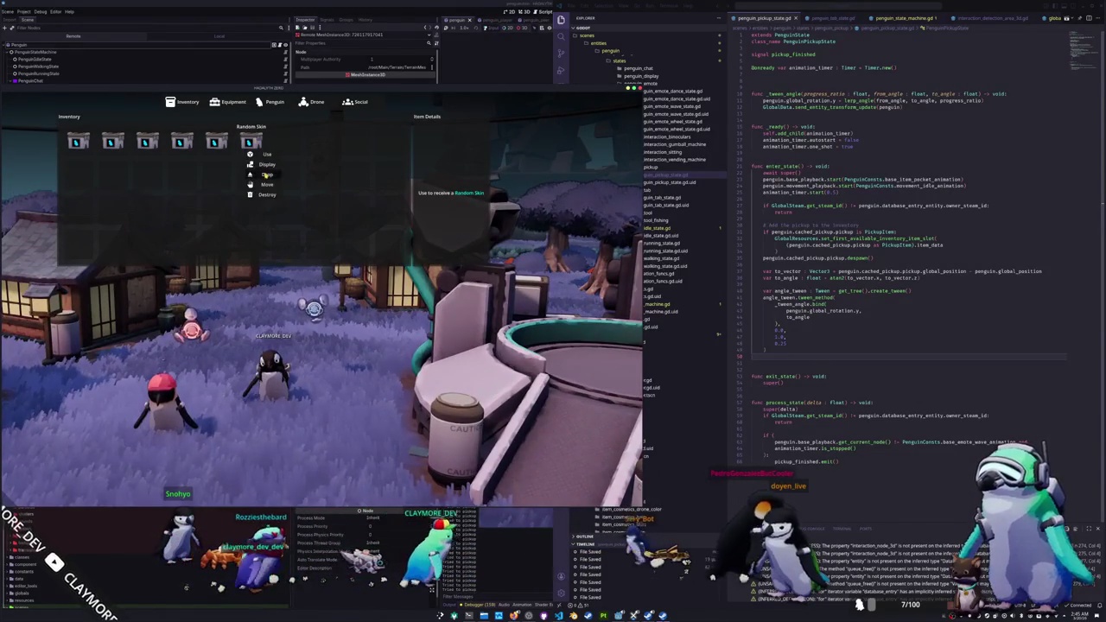
click(229, 173)
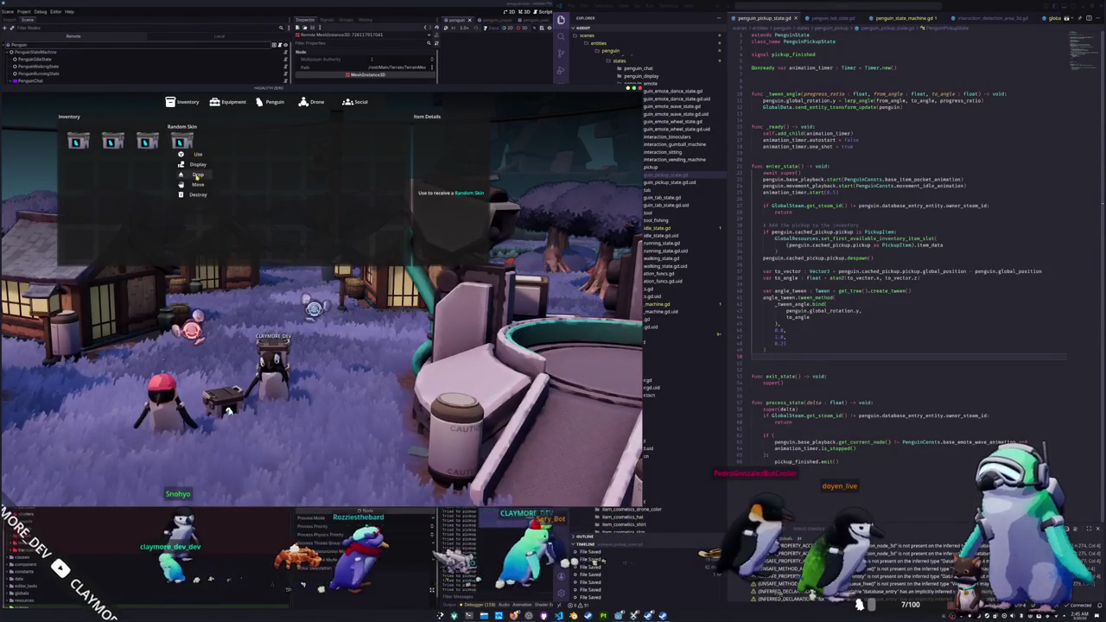
click(196, 174)
click(149, 177)
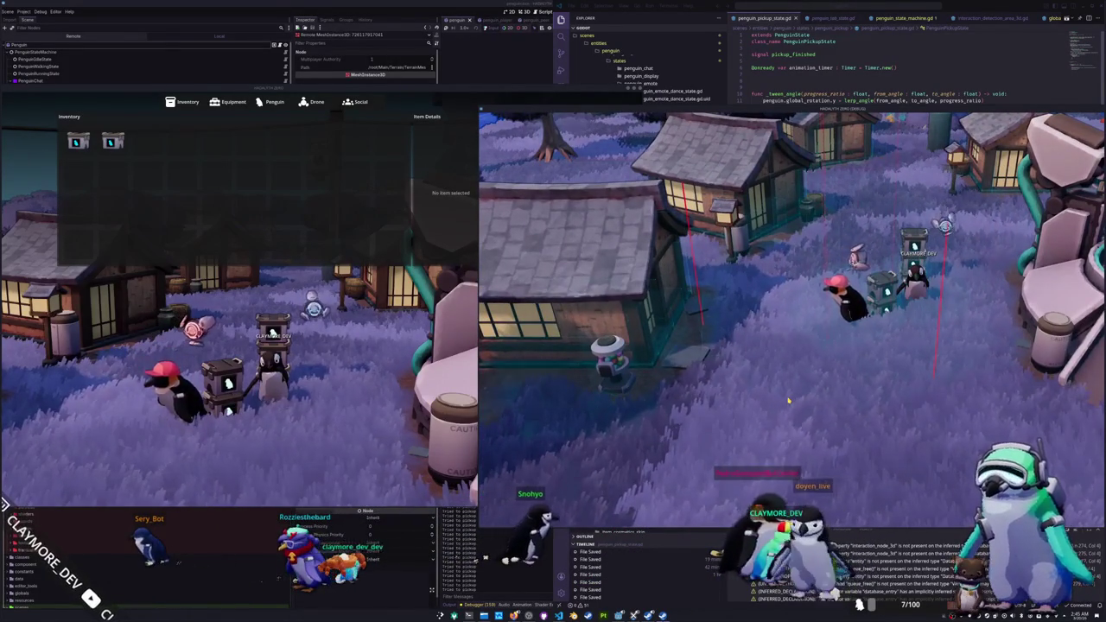
Step: From the second client's inventory, drop the Red Faced Batfish on the ground
key(i)
click(858, 263)
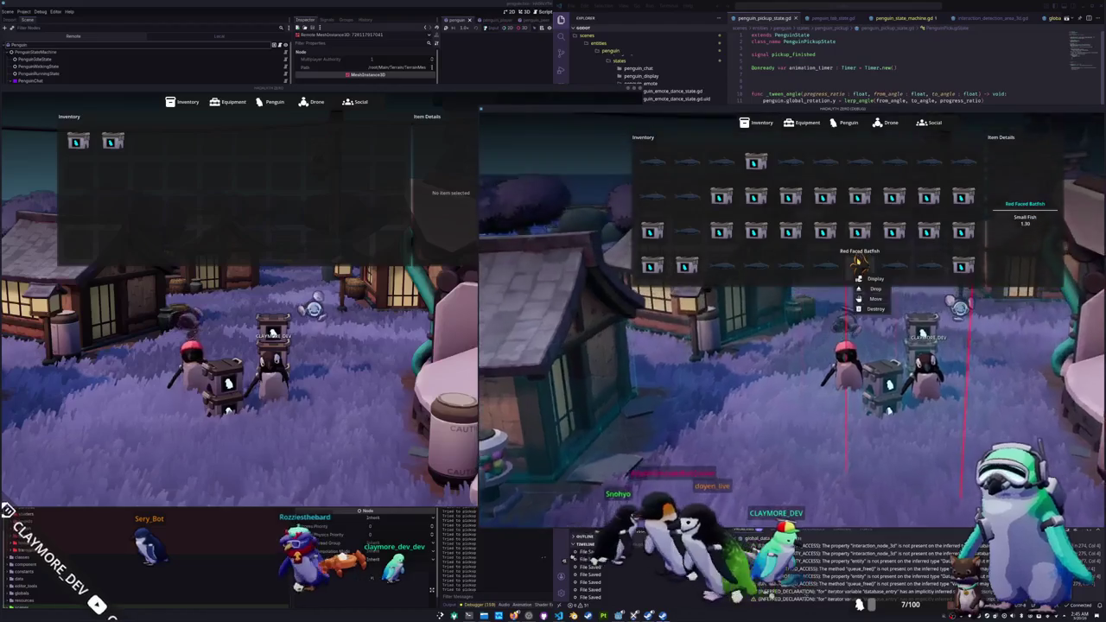
click(875, 288)
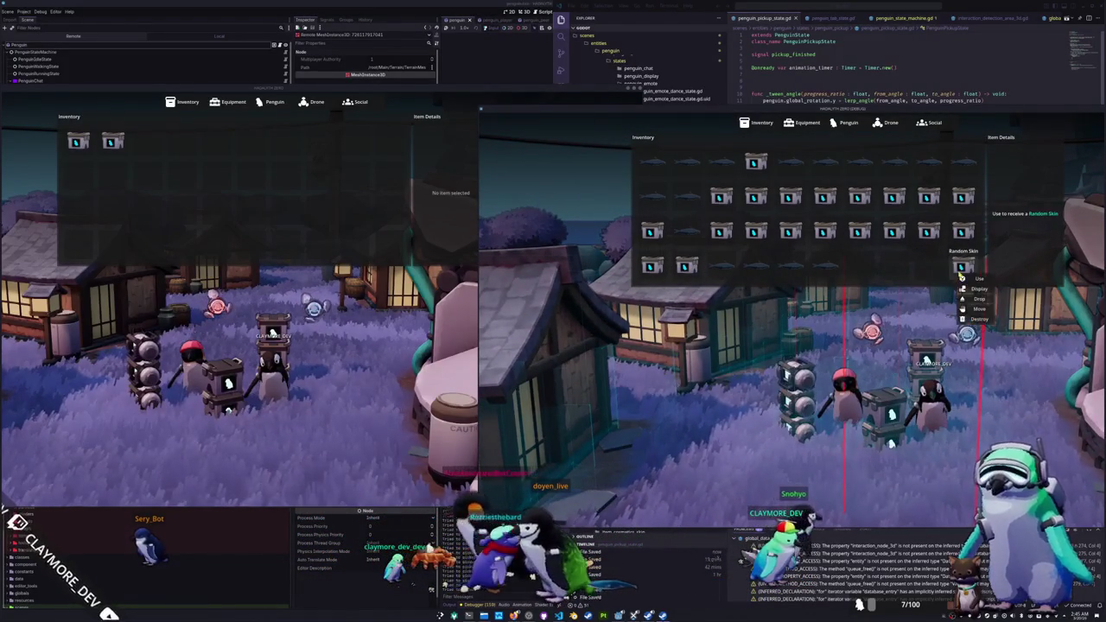
key(i)
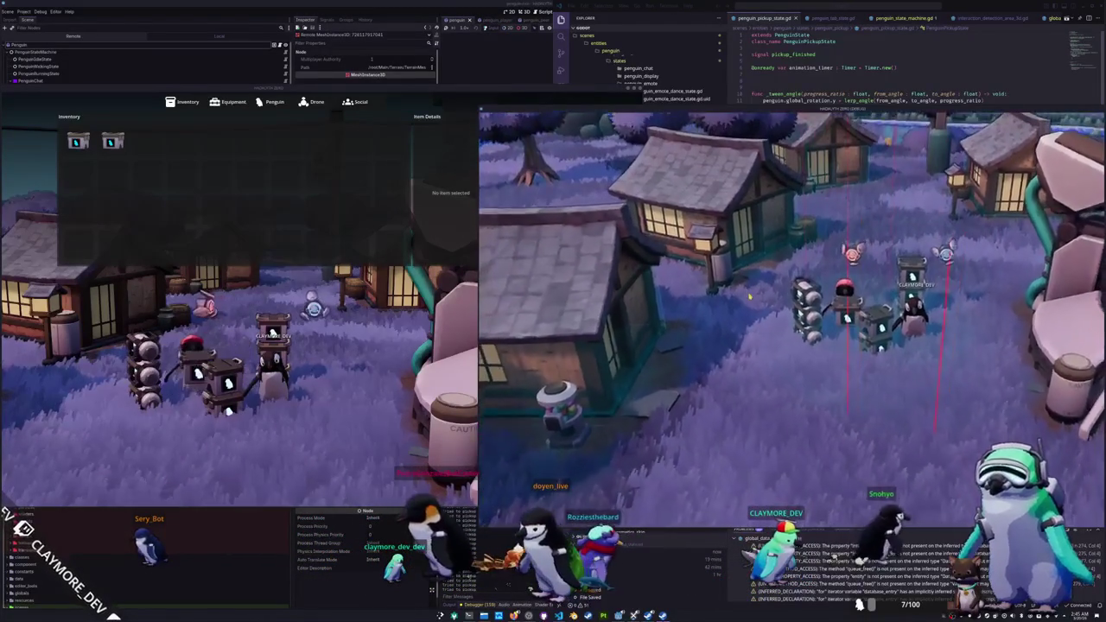
Step: Drop two more Random Skin crates from the second client's inventory, then close it
key(i)
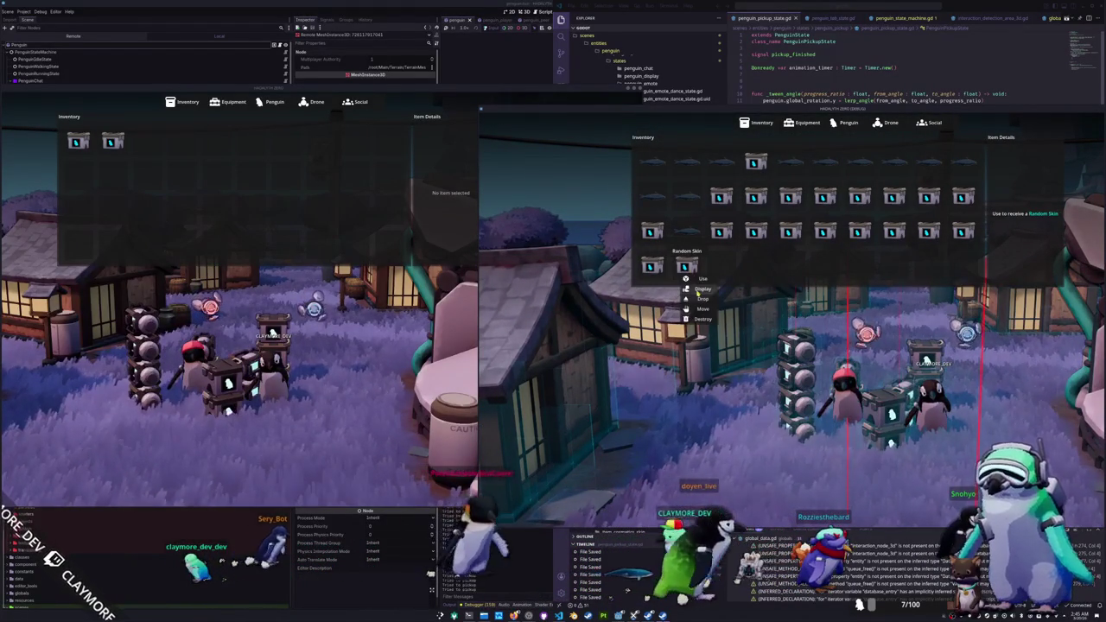
click(698, 292)
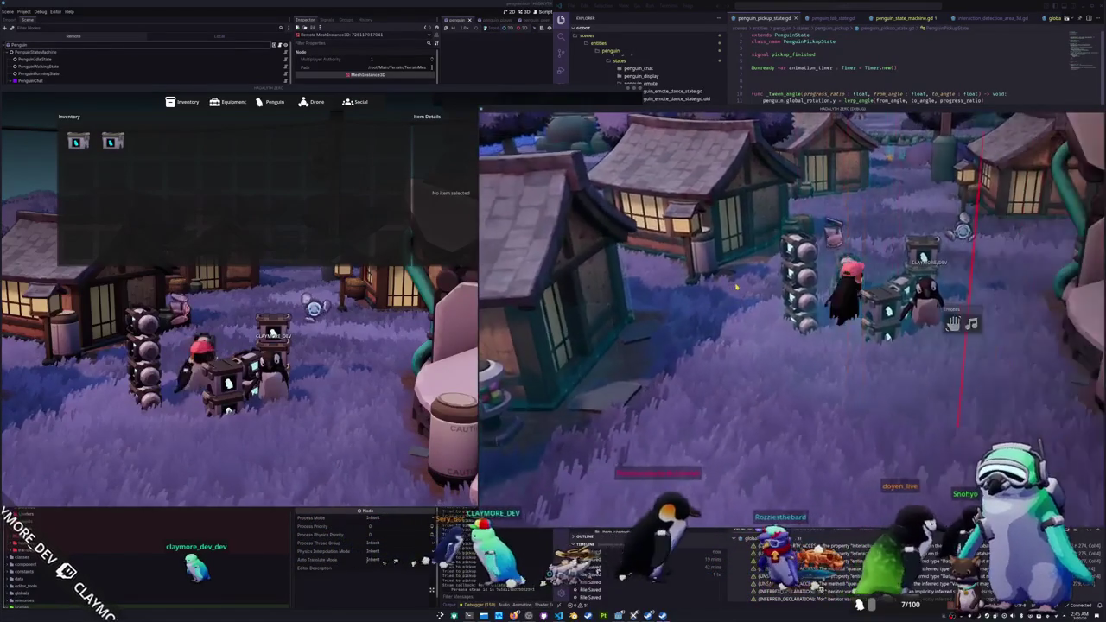
key(i)
click(686, 266)
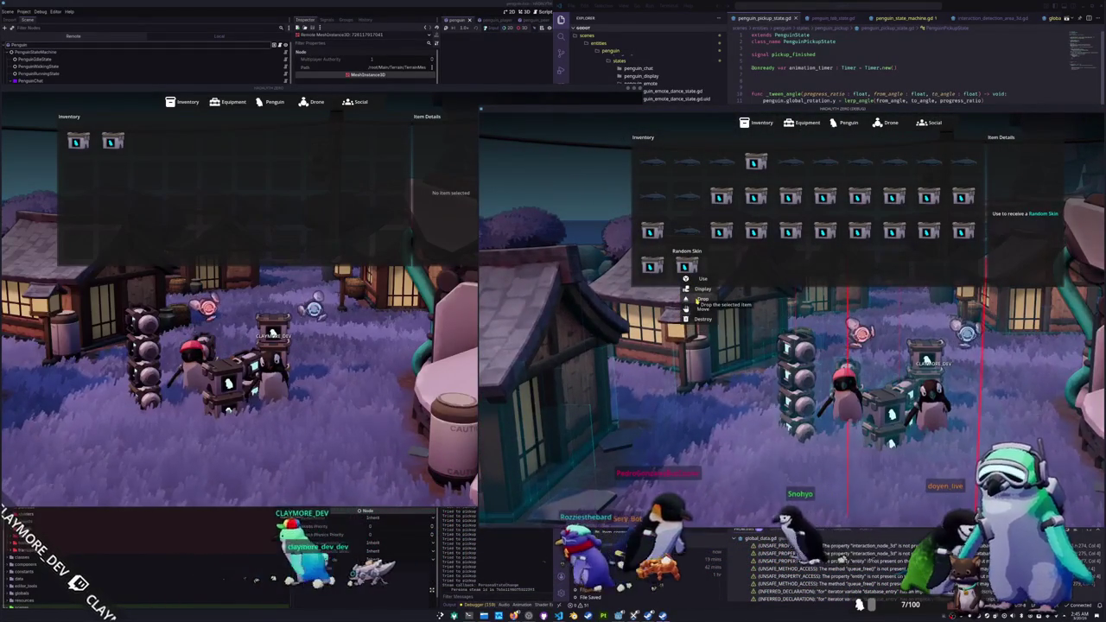
click(671, 299)
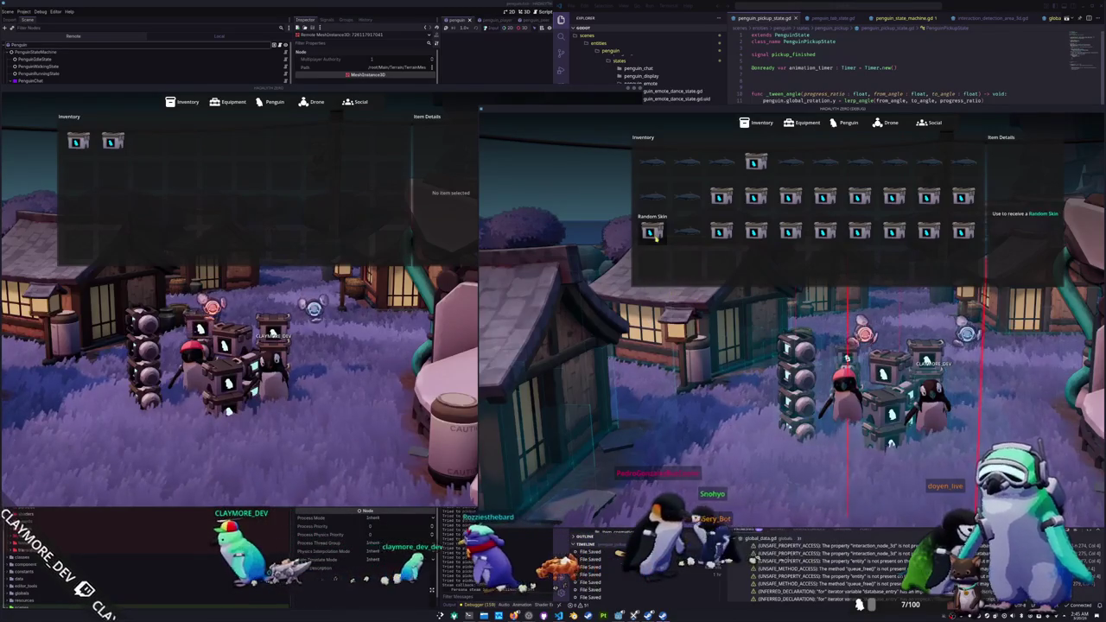
click(659, 263)
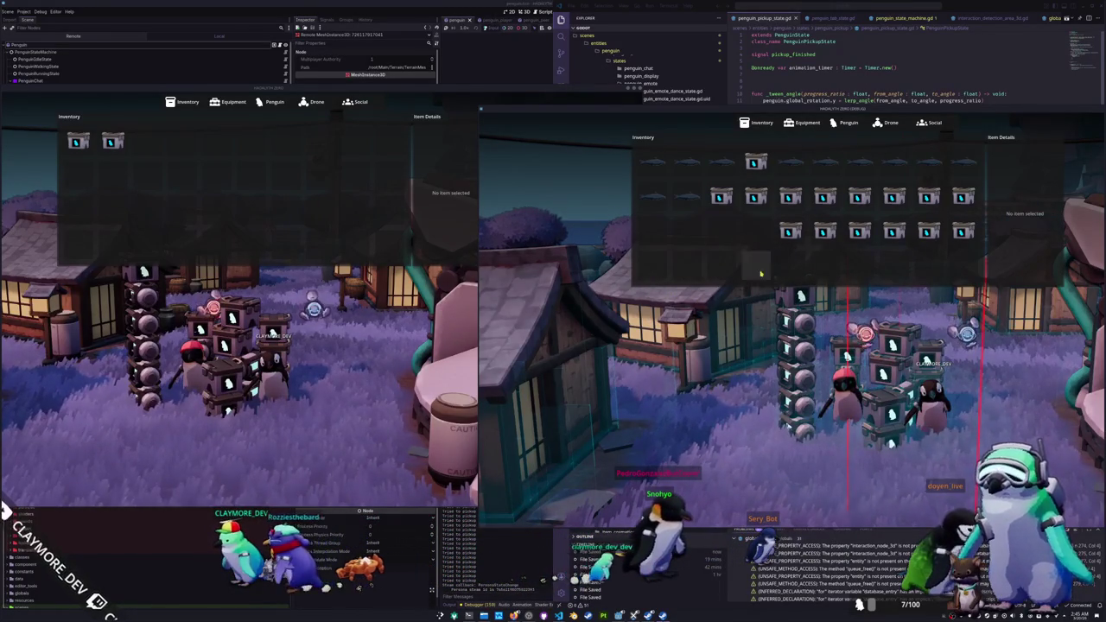
key(Escape)
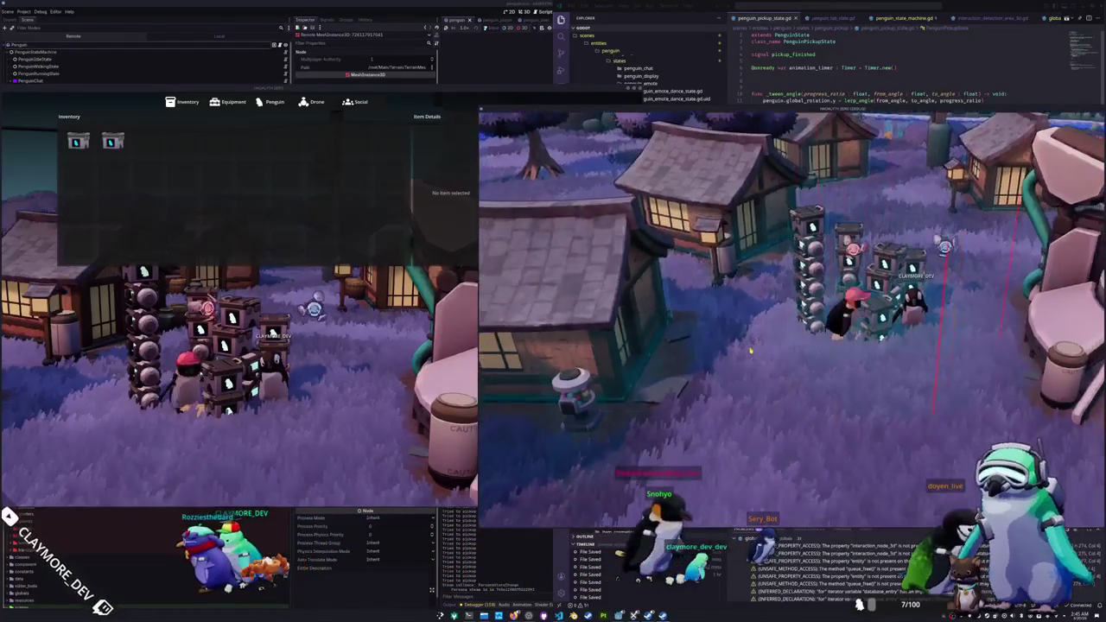
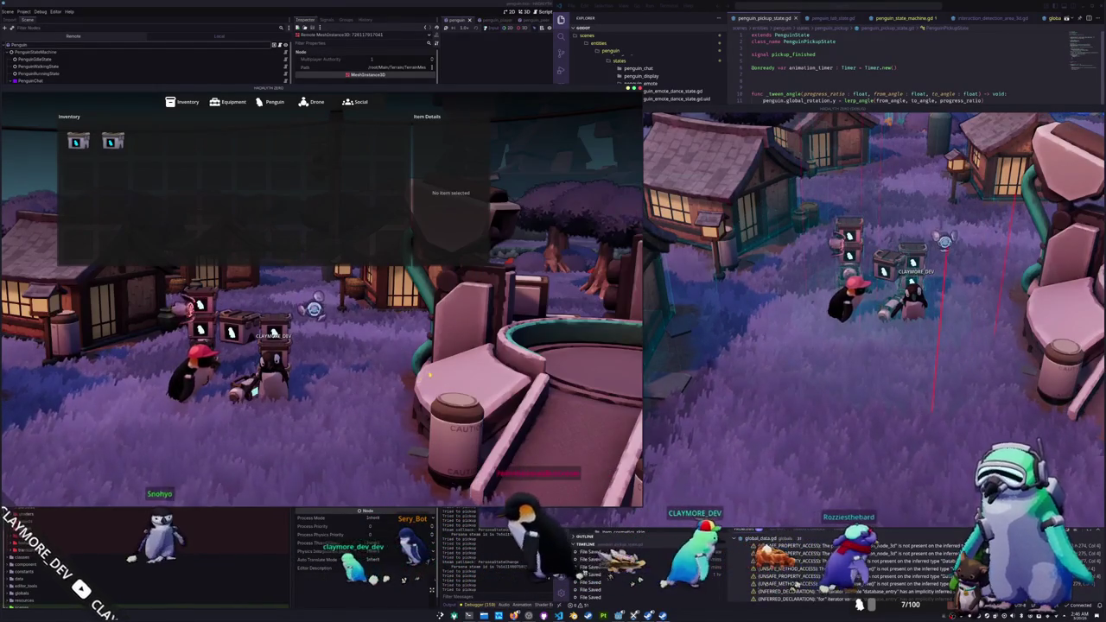
Step: Close the inventory, walk the red-hat penguin past the tree to the water, then back beside the other penguin
key(Escape)
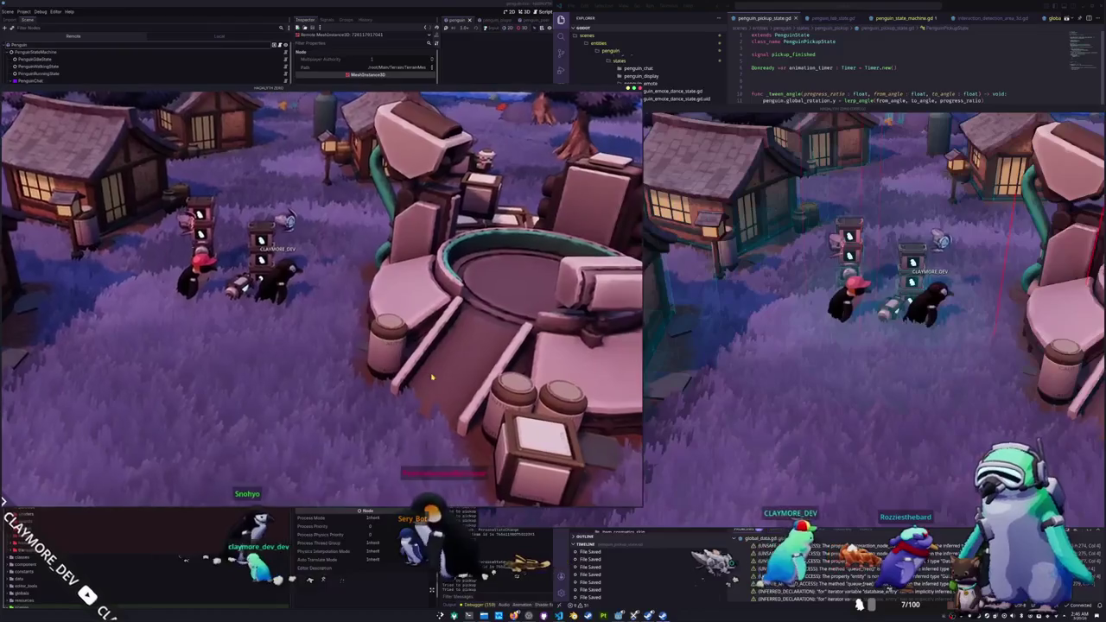
click(754, 382)
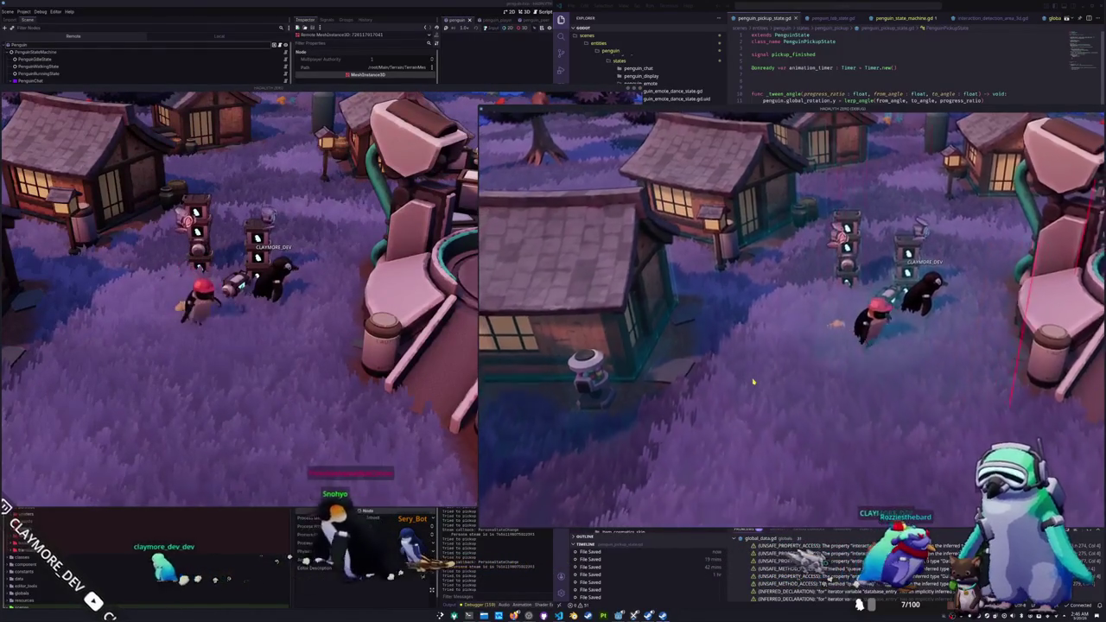
key(s)
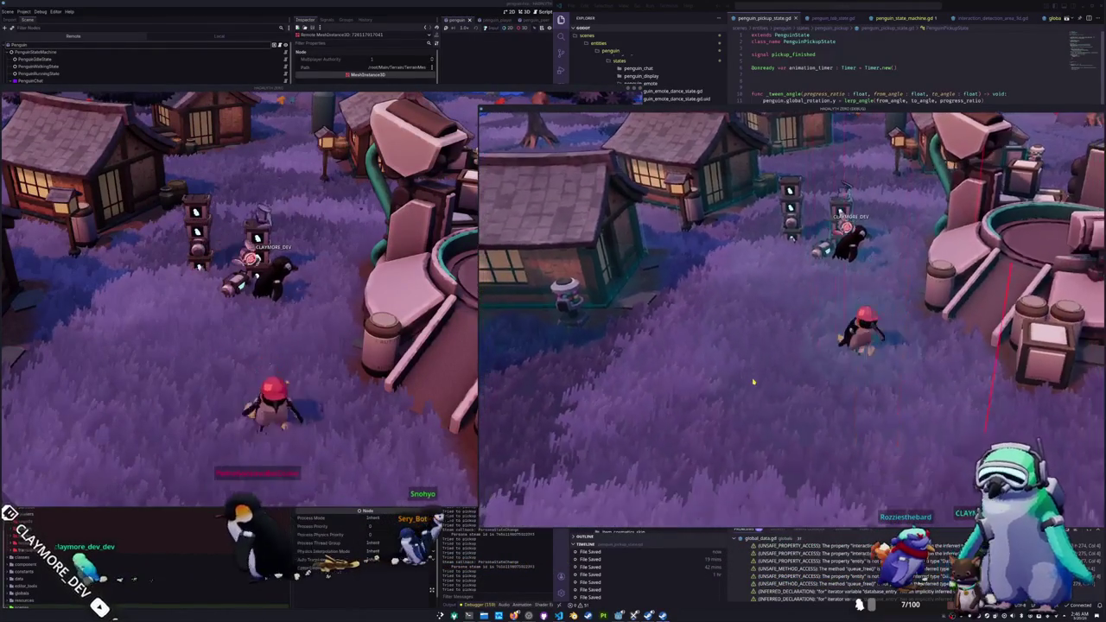
key(s)
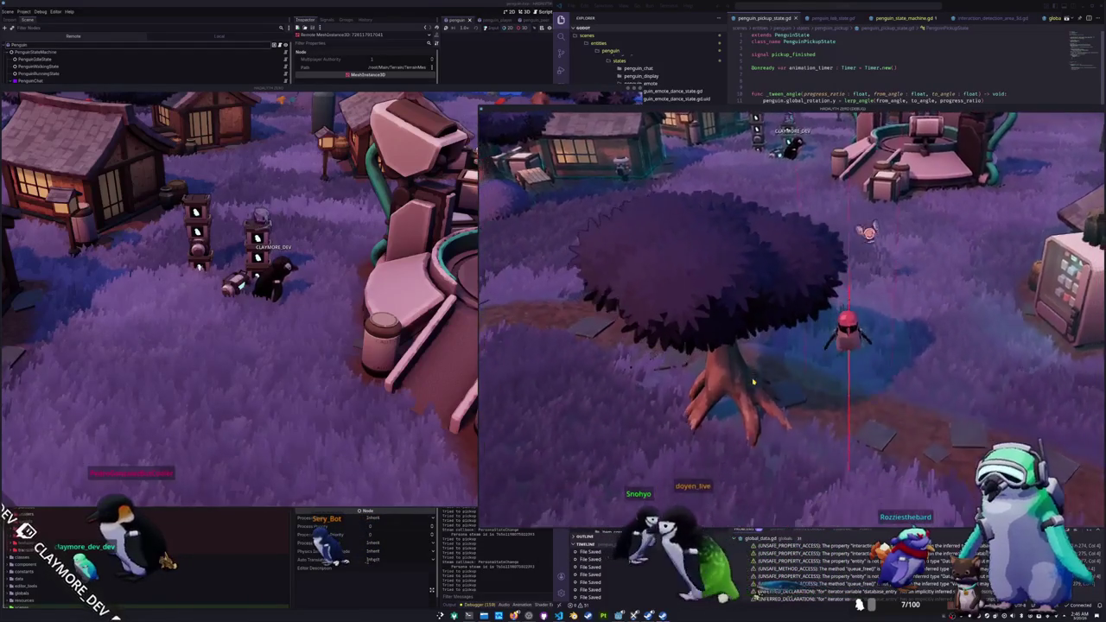
key(s)
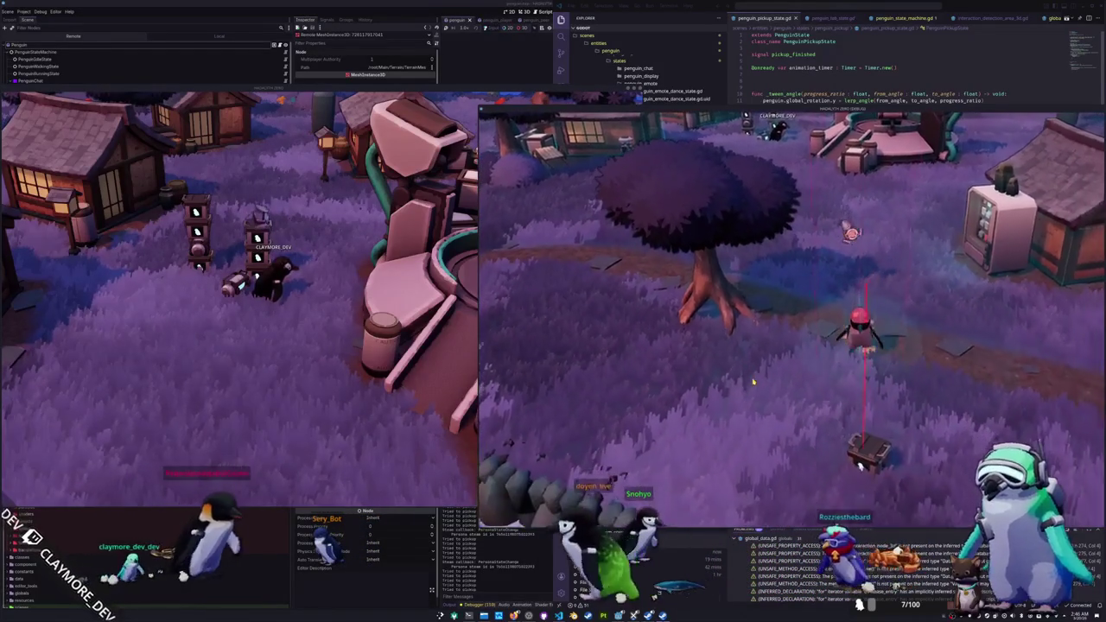
key(s)
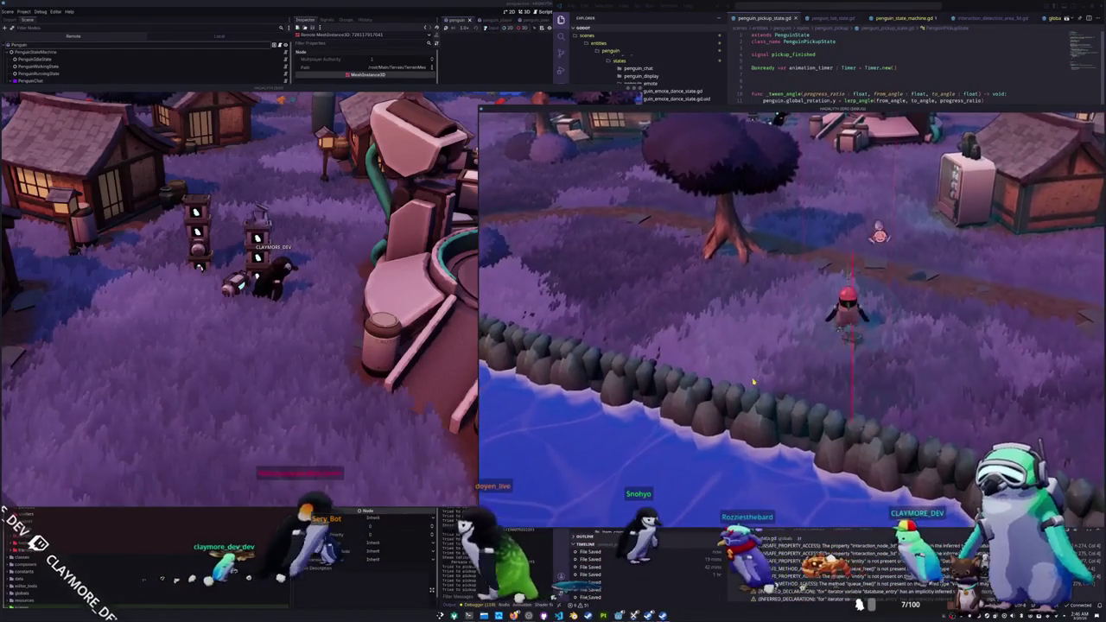
key(a)
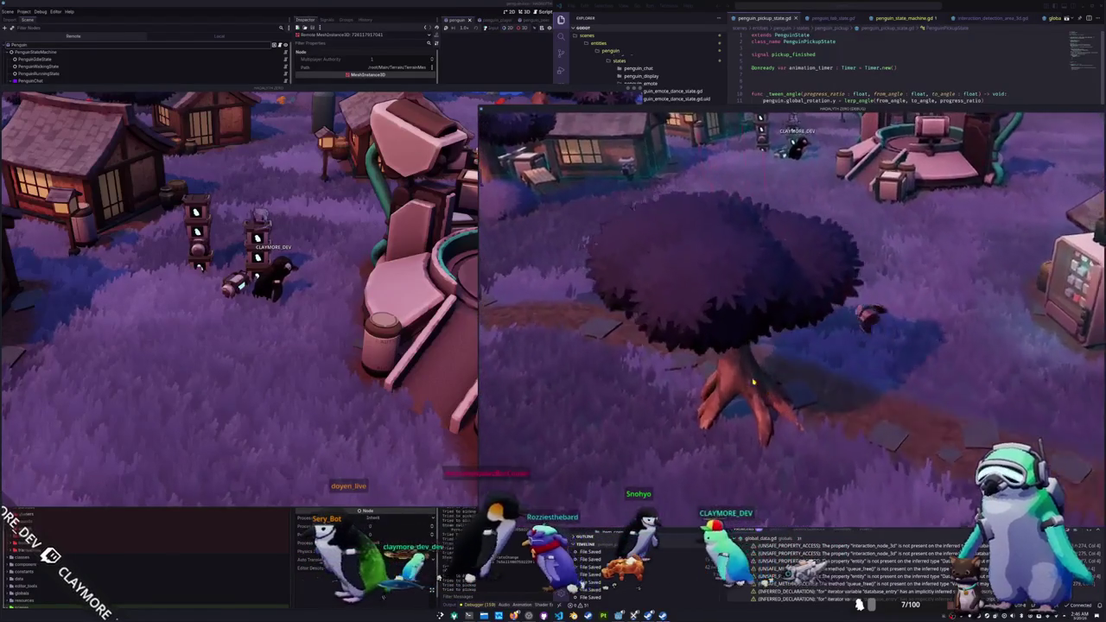
key(w)
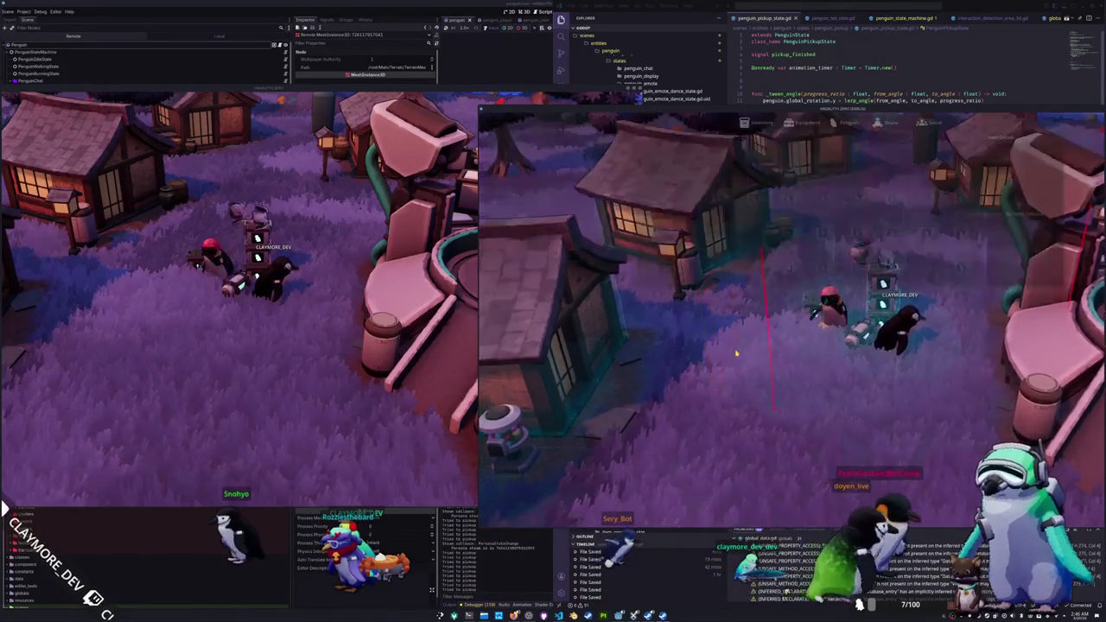
Step: Open the inventory, drop a Random Skin crate and a fish, and move the Blue Catfish
key(i)
right_click(721, 266)
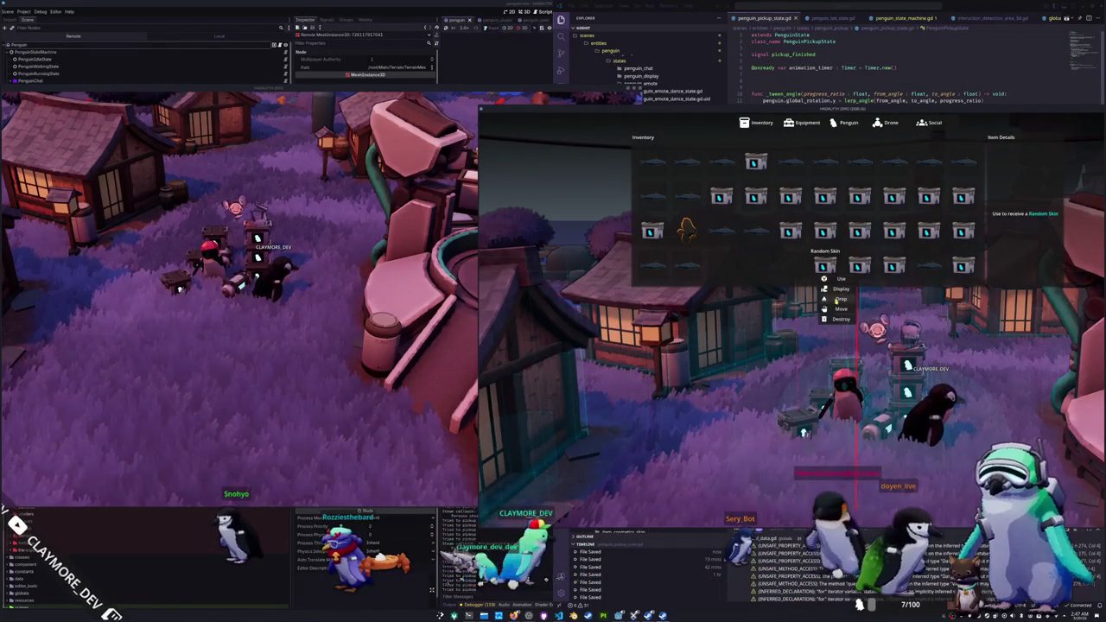
click(803, 265)
right_click(748, 233)
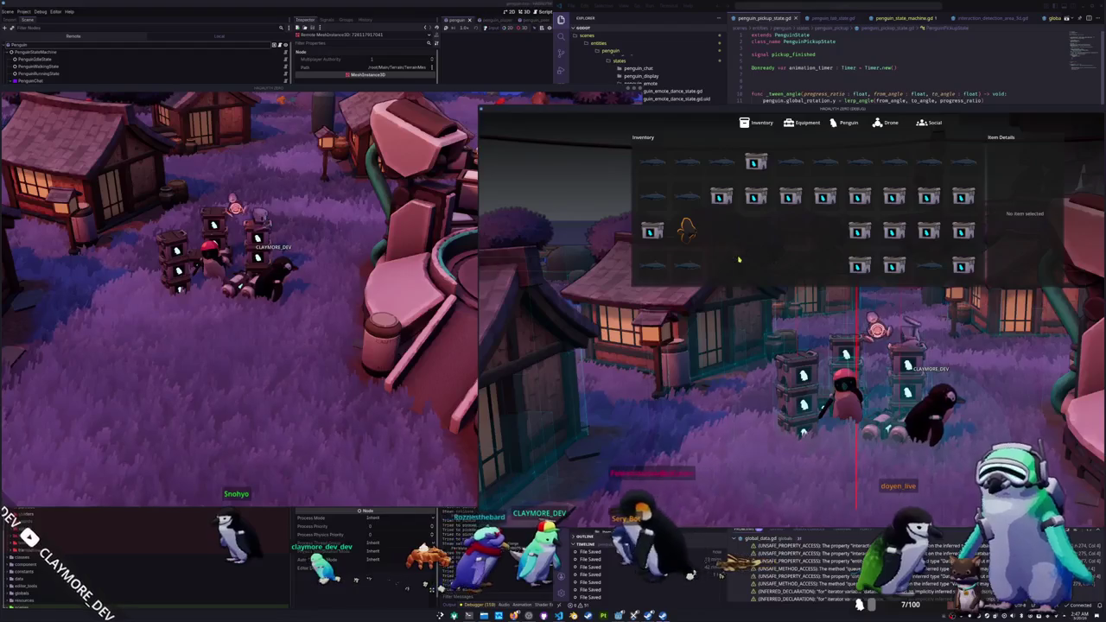
click(701, 254)
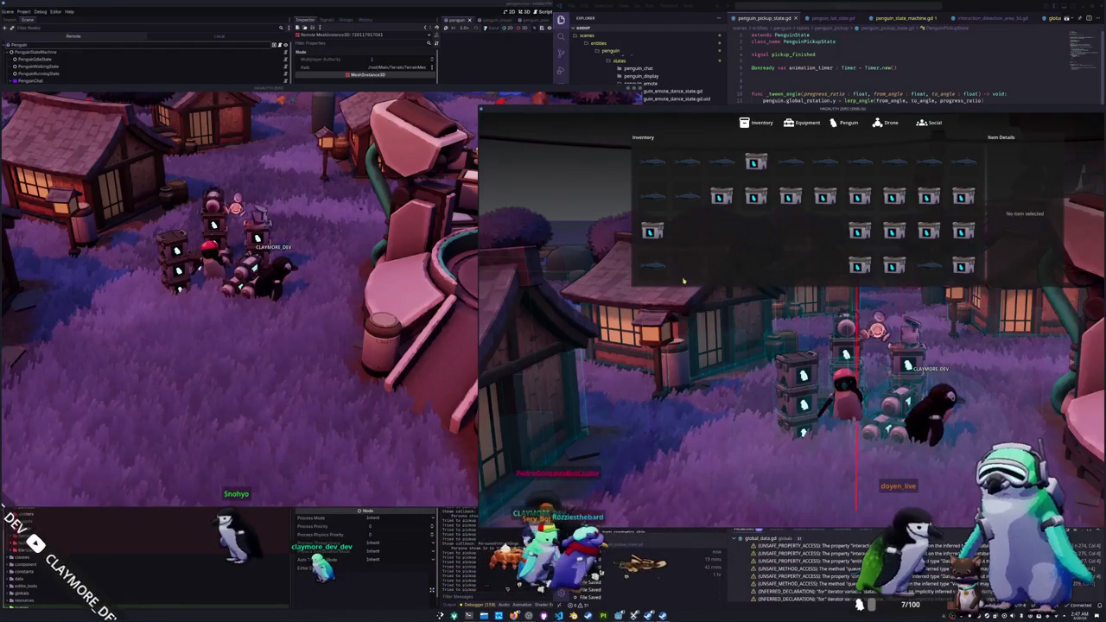
right_click(654, 235)
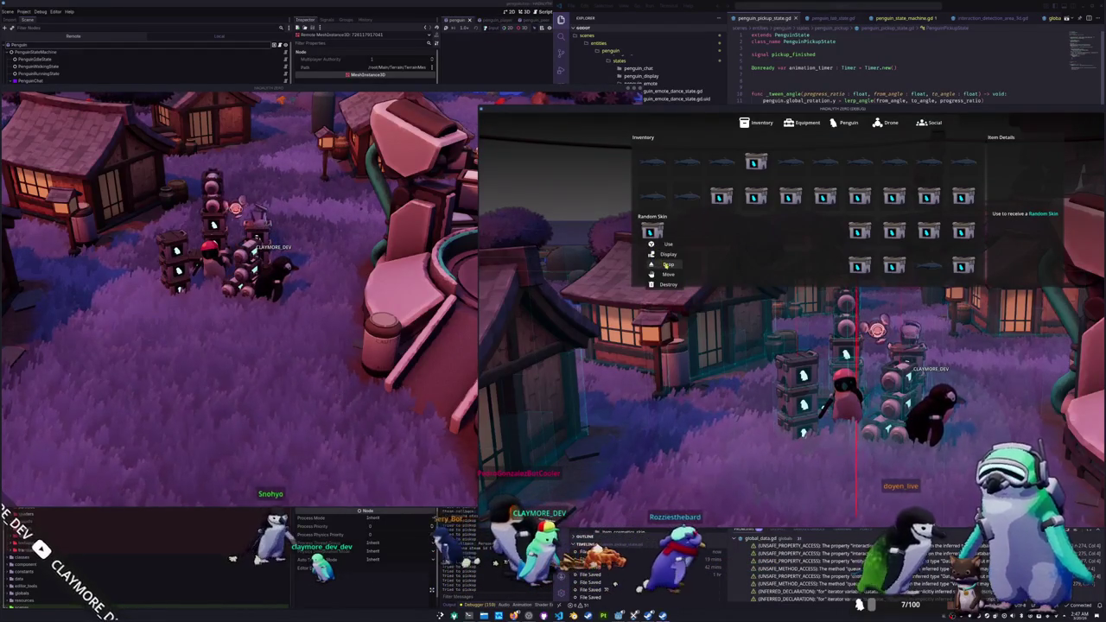
click(661, 229)
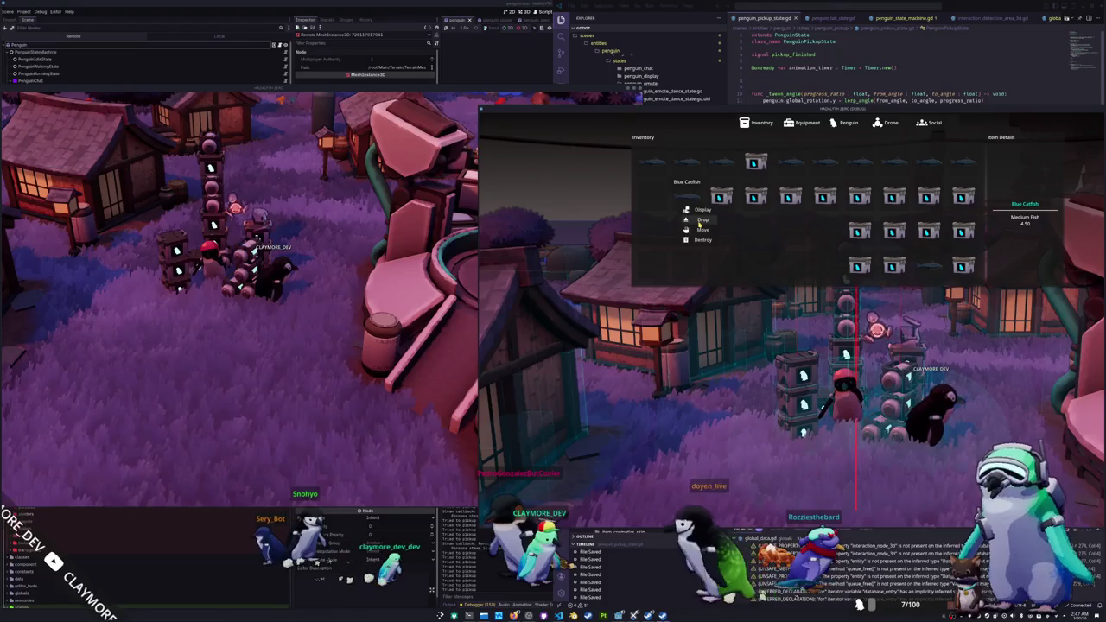
Step: Drop six more Random Skin crates onto the ground and close the inventory
right_click(721, 199)
click(735, 209)
right_click(755, 197)
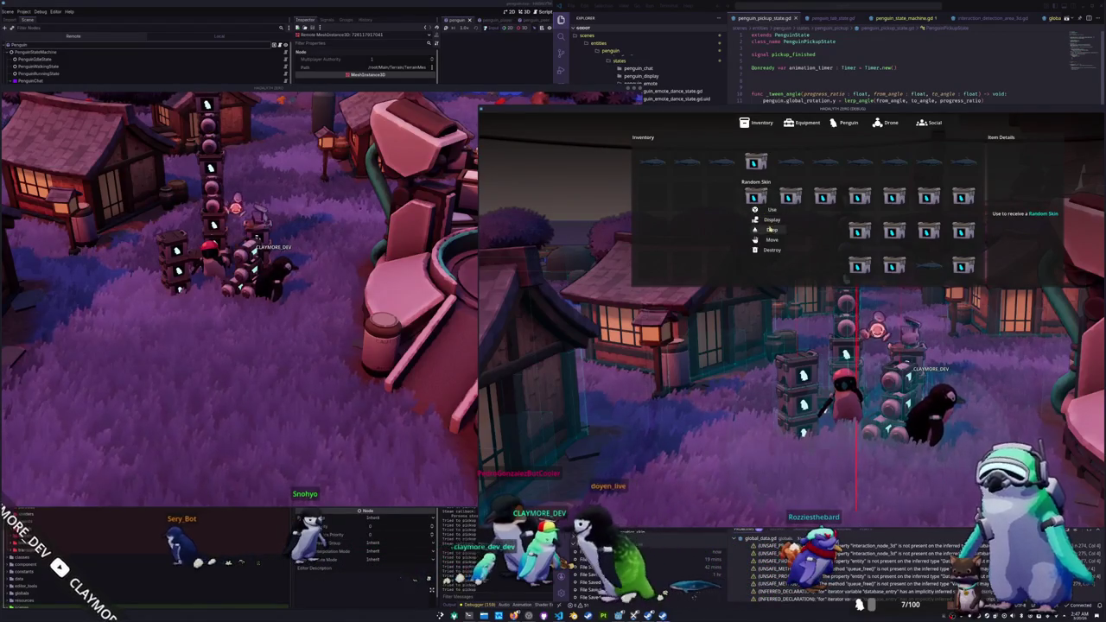
click(769, 210)
right_click(790, 197)
click(803, 209)
right_click(824, 197)
click(838, 209)
right_click(859, 197)
click(873, 209)
right_click(859, 231)
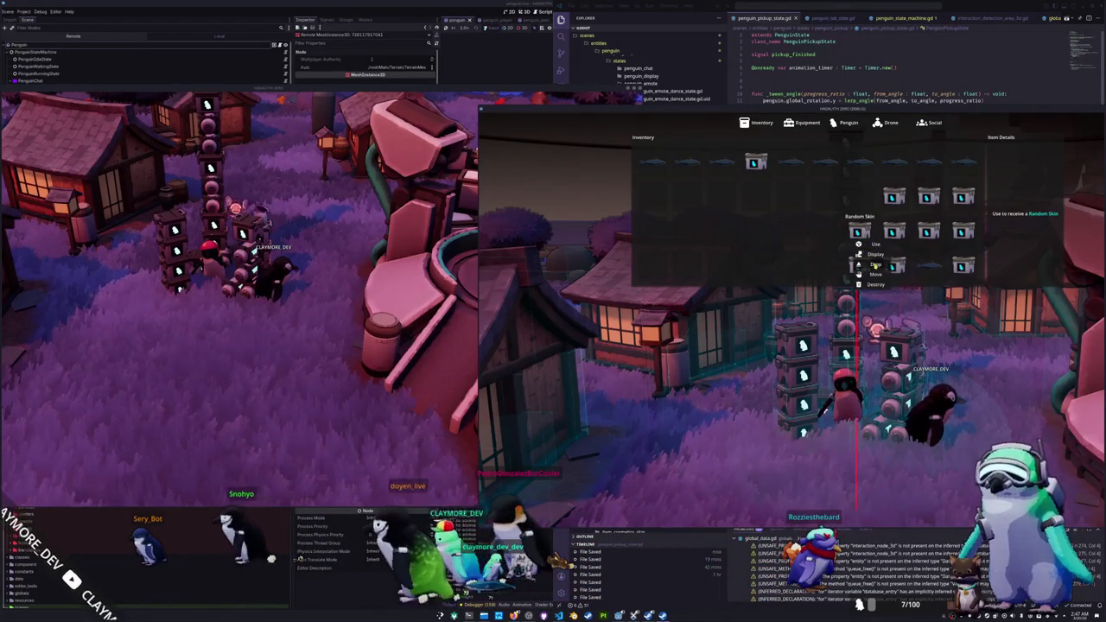
click(872, 243)
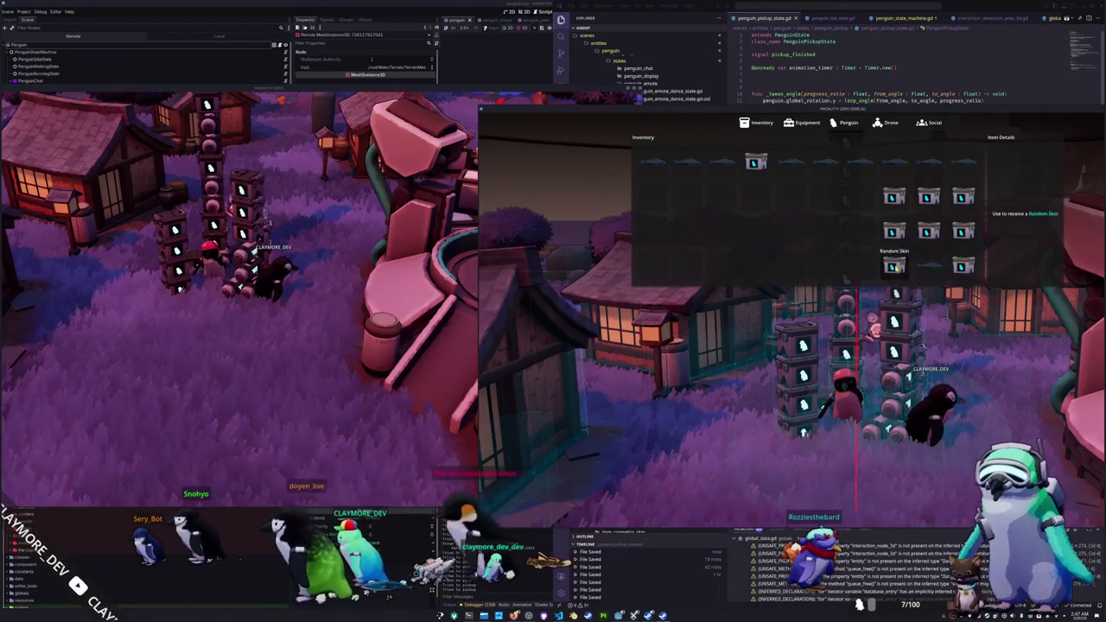
click(907, 264)
key(Escape)
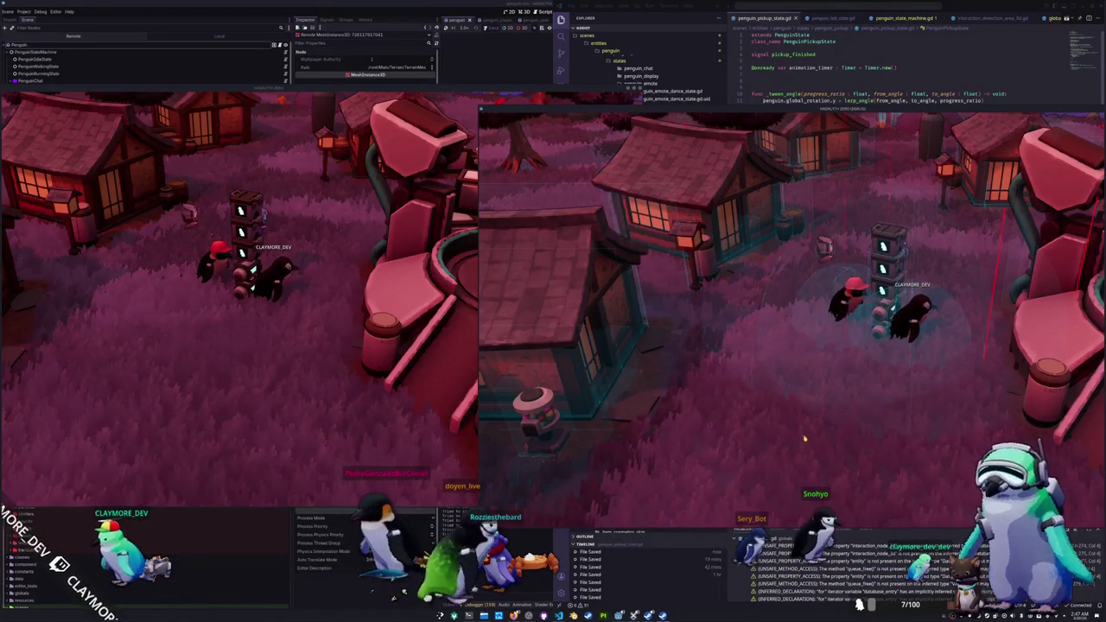
Step: Stop both running game instances with F8
click(399, 412)
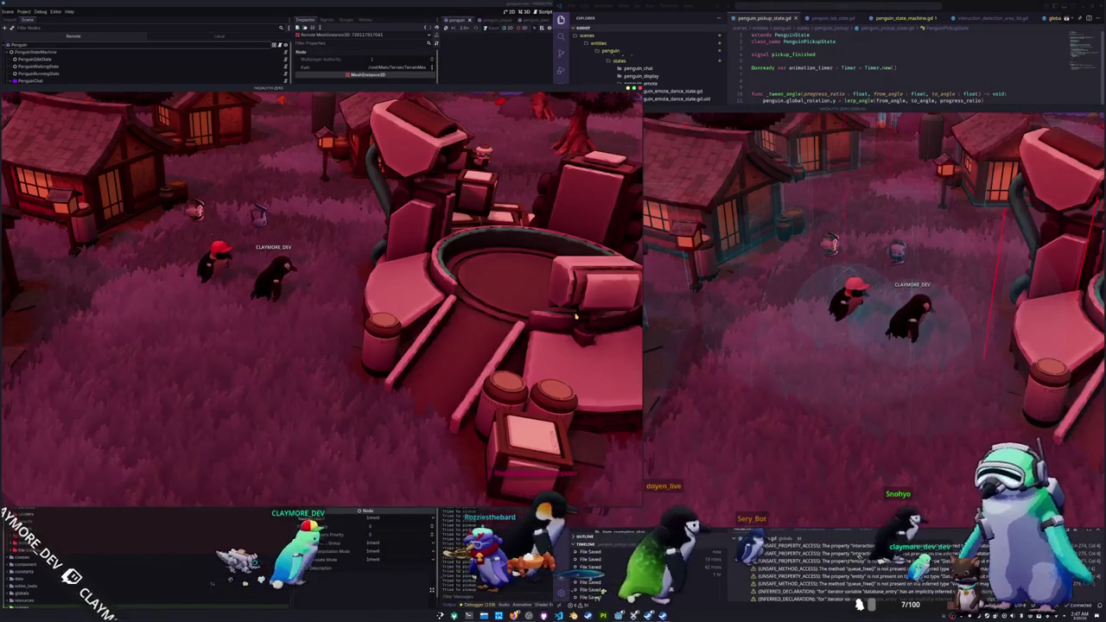
click(735, 334)
key(F8)
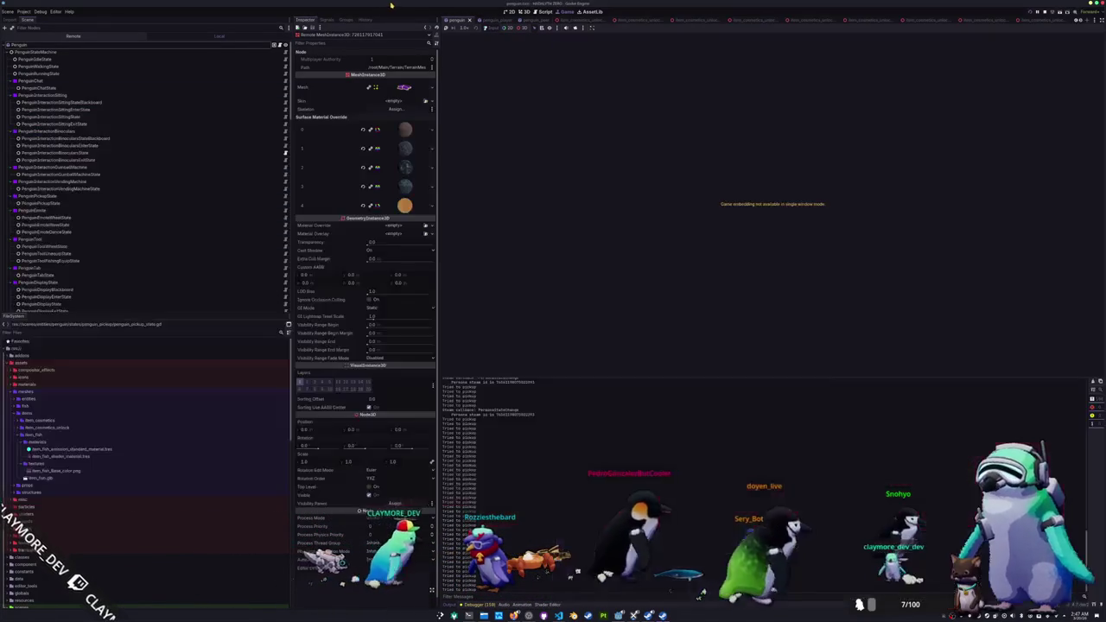
Step: Open and close the Project Export dialog, then switch to Visual Studio Code
click(22, 12)
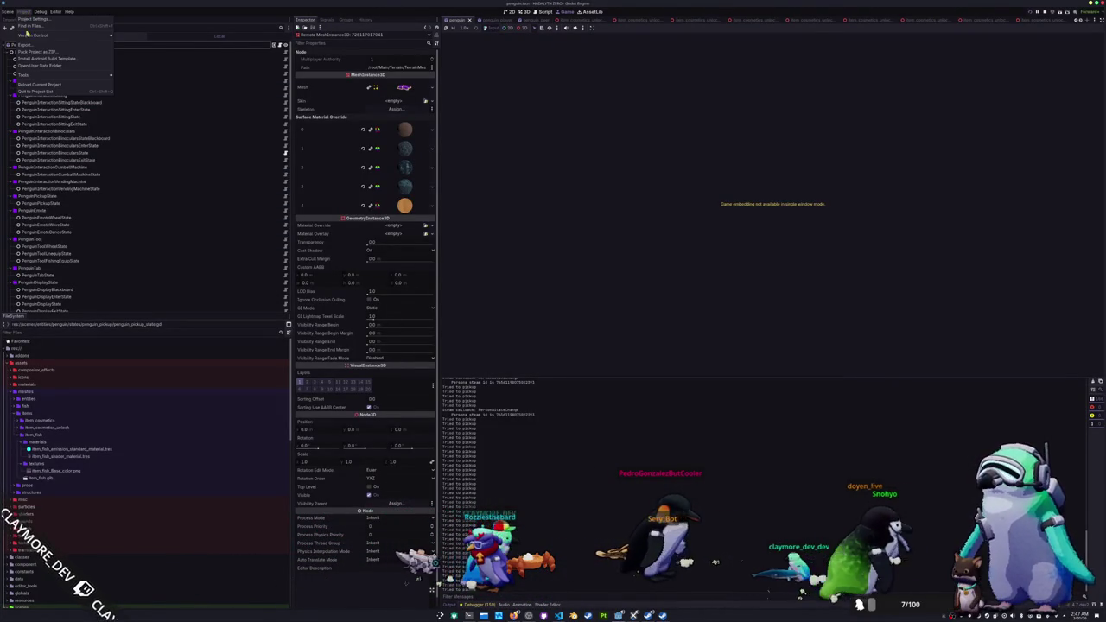
click(26, 45)
click(637, 375)
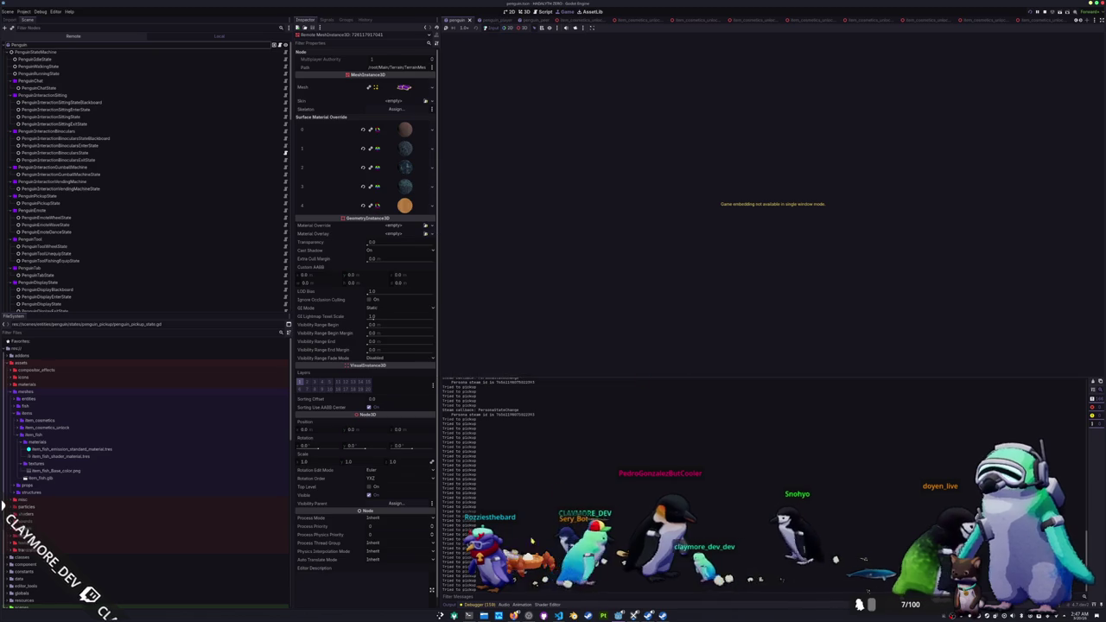
key(alt+Tab)
click(836, 6)
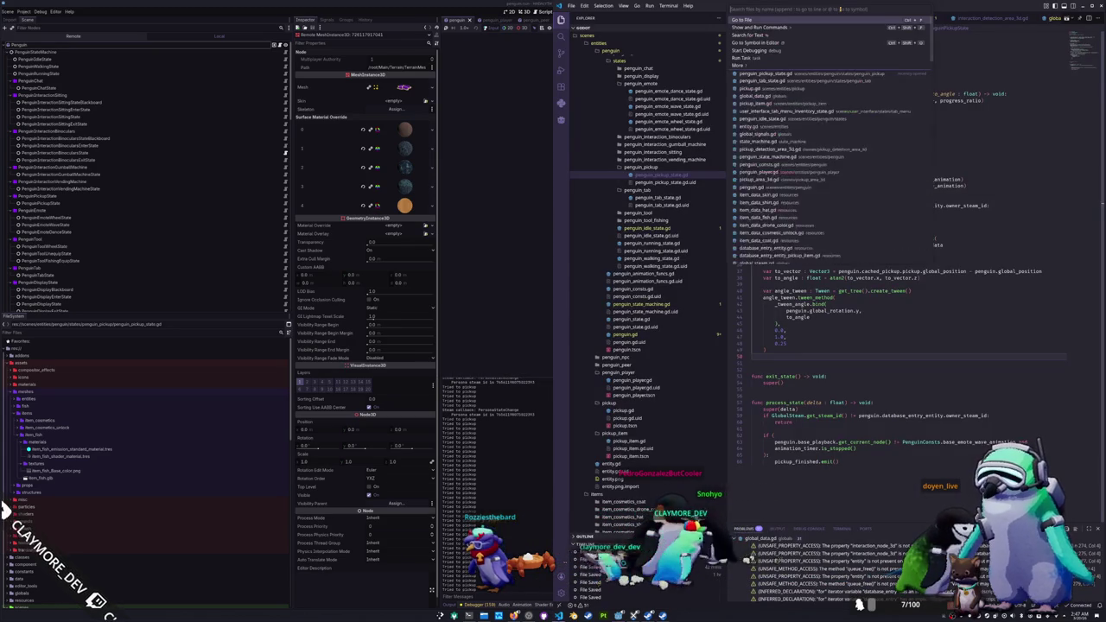
Step: Open global_time.gd and type 8 on the season length constant line
text(global_time)
key(Return)
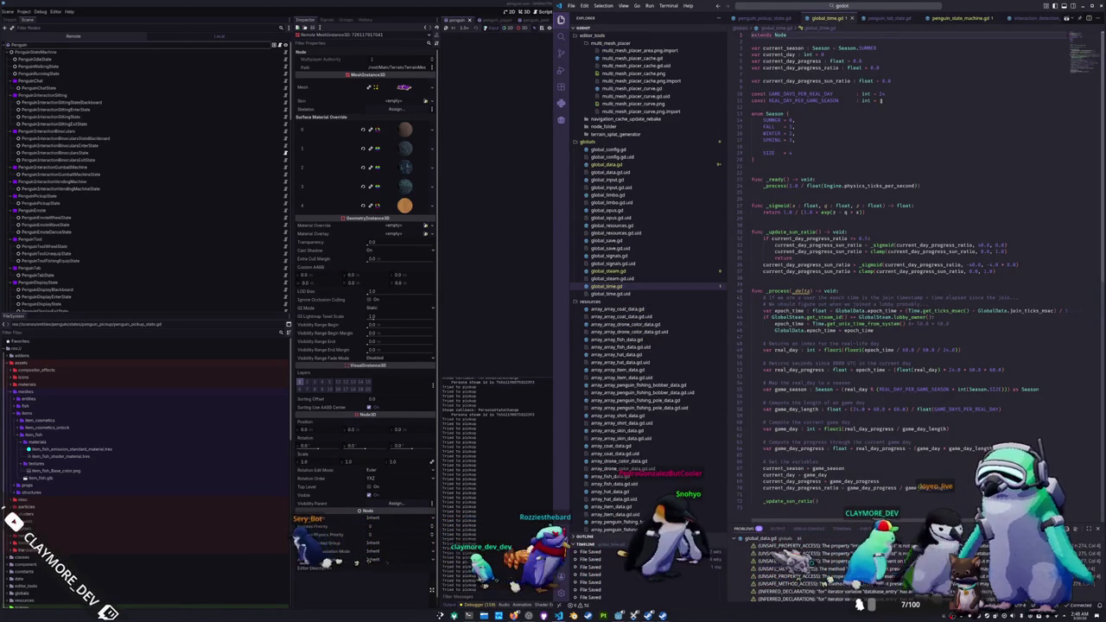
click(892, 100)
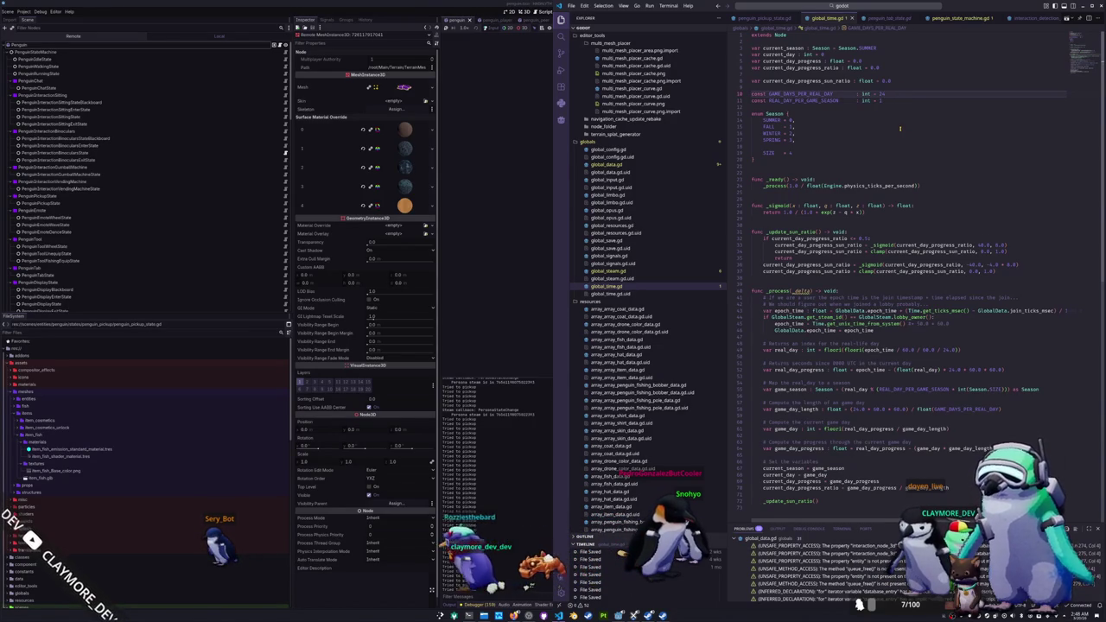
text(8)
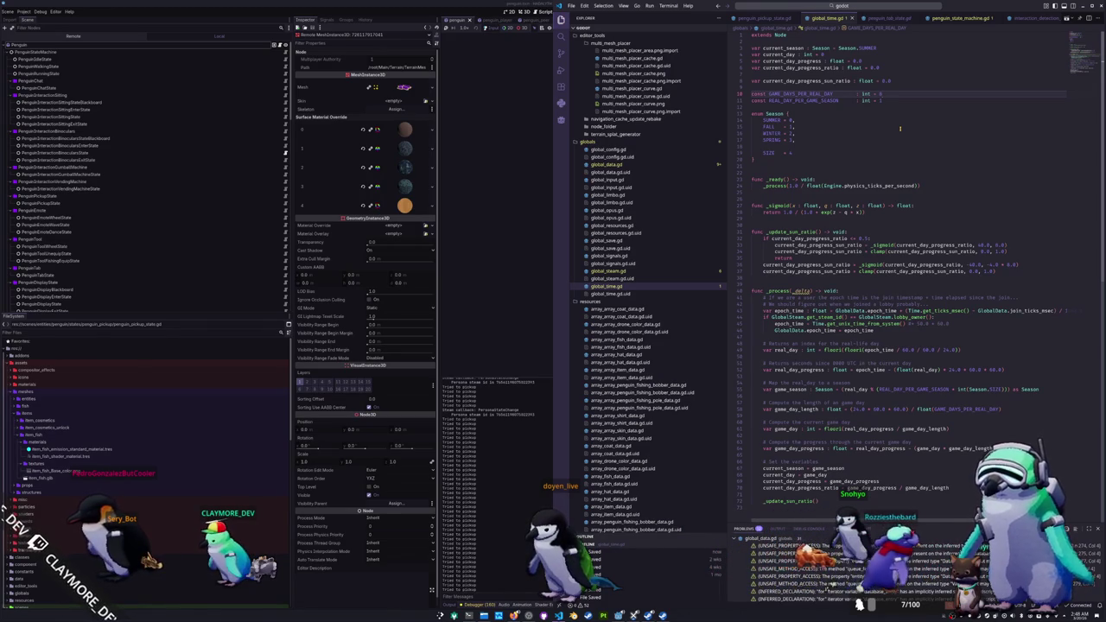
Step: Inspect the GAME_DAYS_PER_REAL_DAY constant and nearby lines, then return to the Godot editor
double_click(799, 93)
mouse_move(886, 93)
mouse_down()
mouse_move(769, 95)
mouse_move(854, 95)
mouse_up()
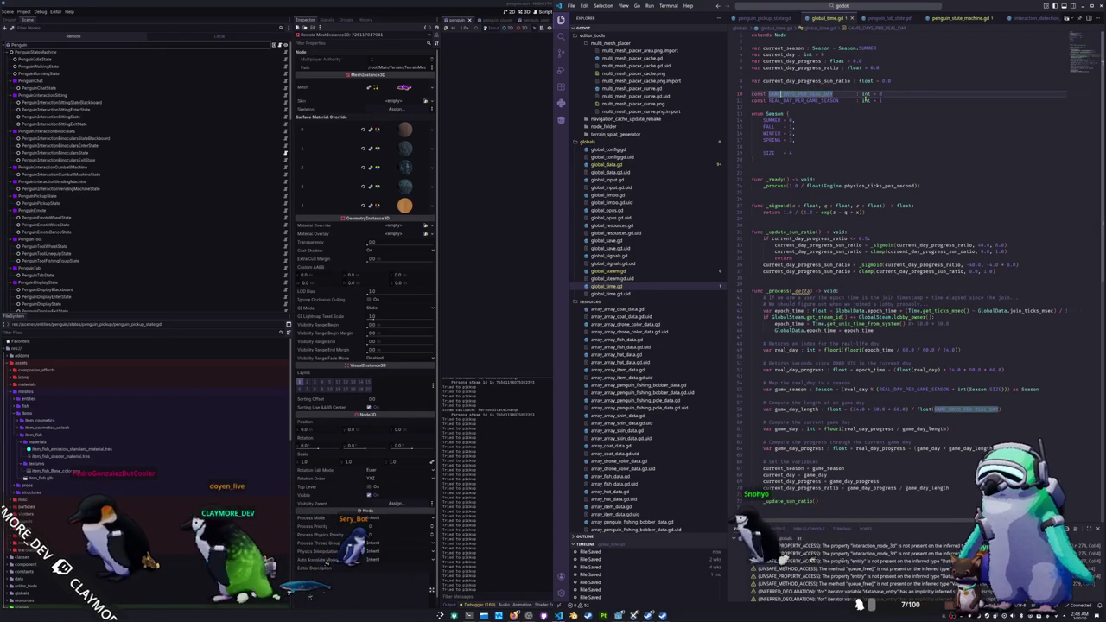
click(888, 93)
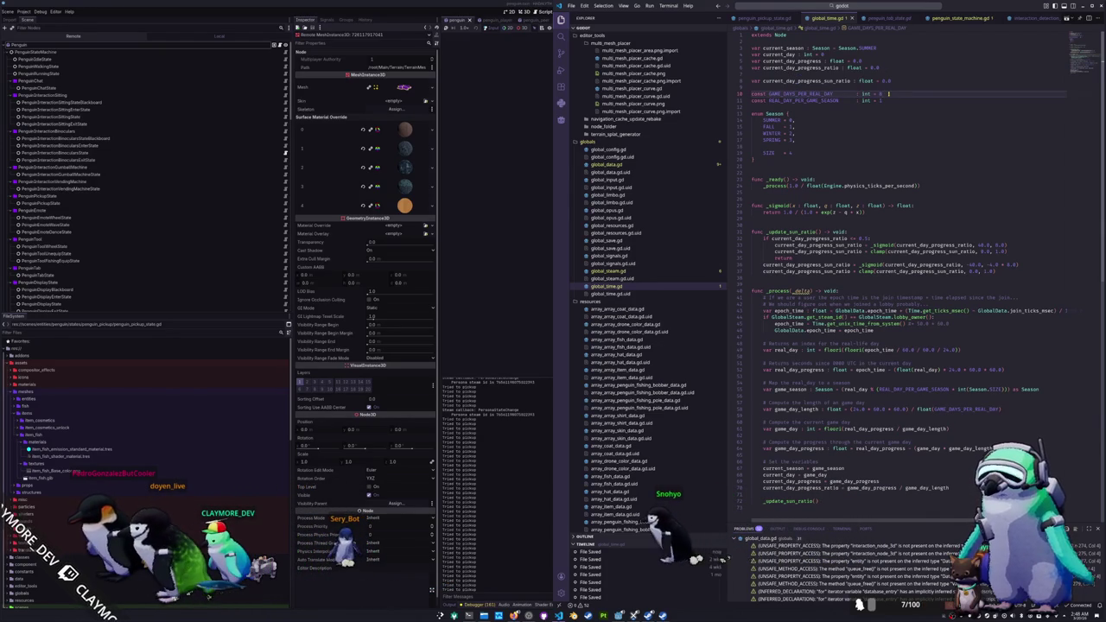
key(Up)
key(Up)
key(Up)
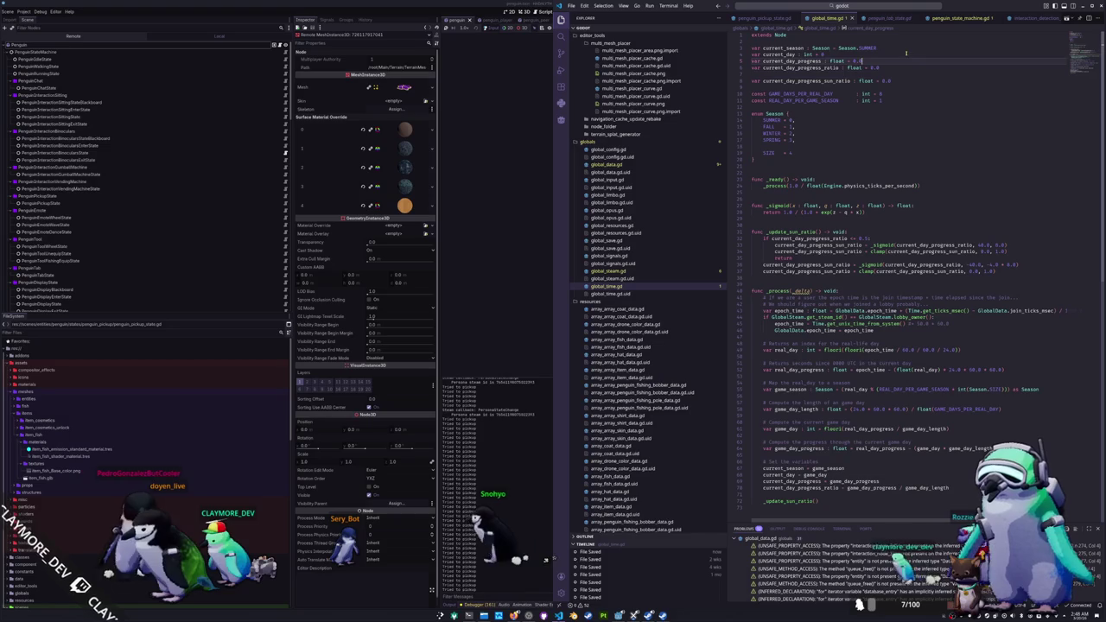
click(922, 93)
key(Down)
key(Down)
key(Down)
key(Up)
key(Up)
key(Up)
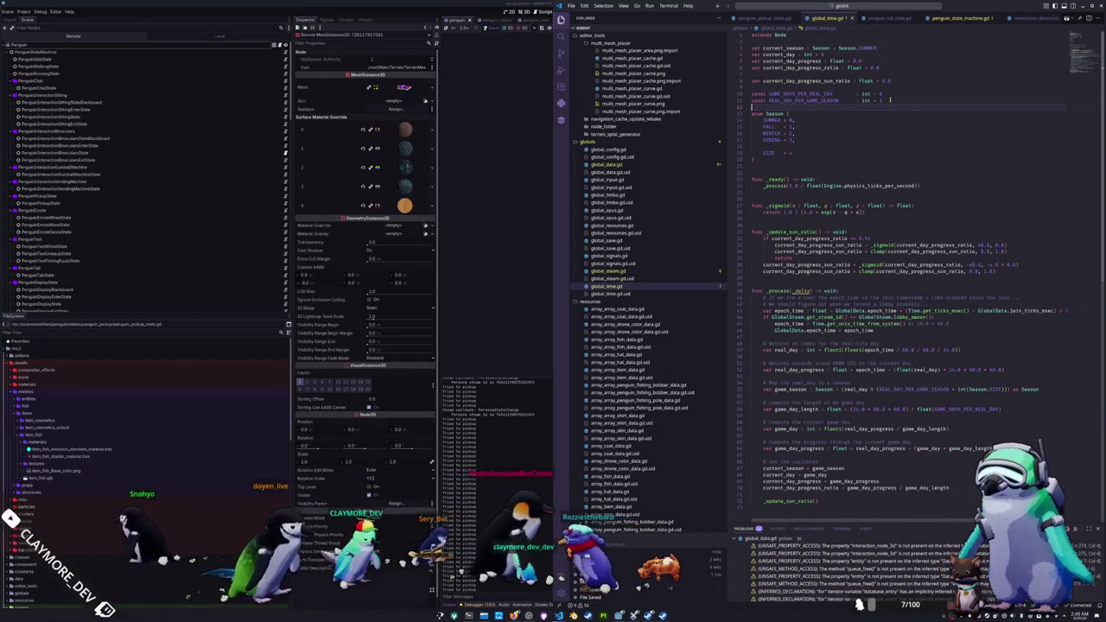
click(490, 233)
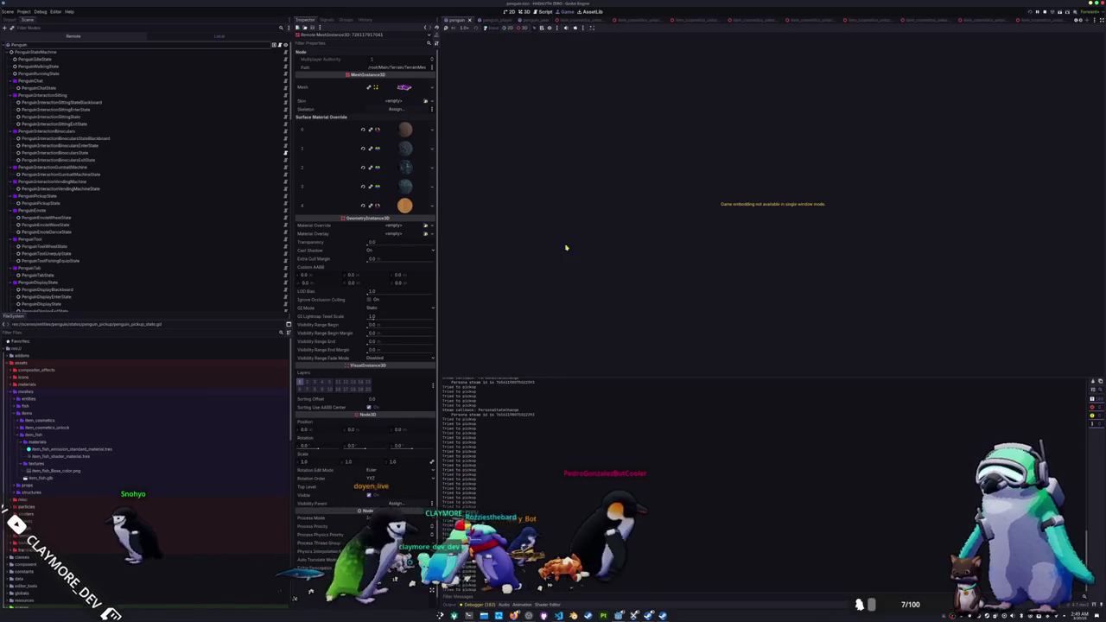
Step: Stop the game, close its leftover window, dismiss Steam, and open the Export dialog
key(F8)
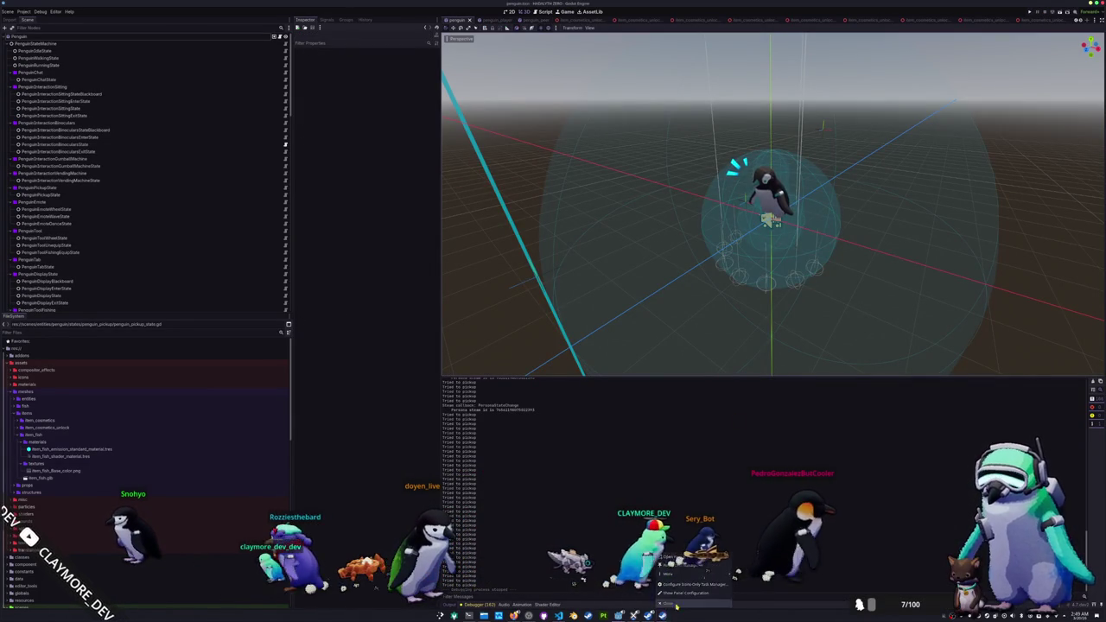
click(676, 606)
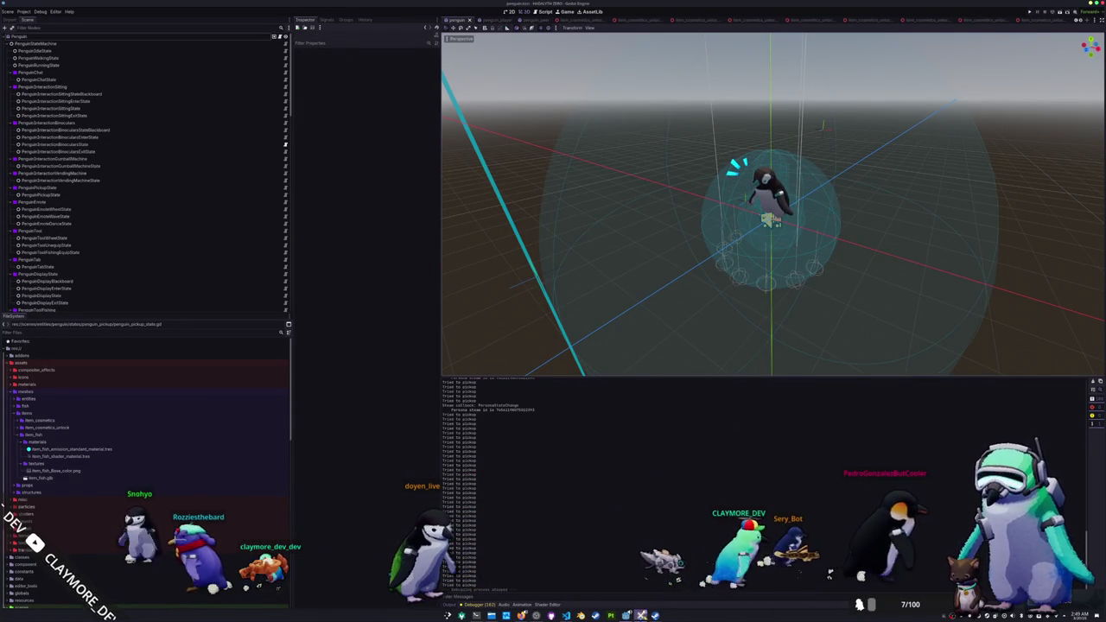
click(732, 581)
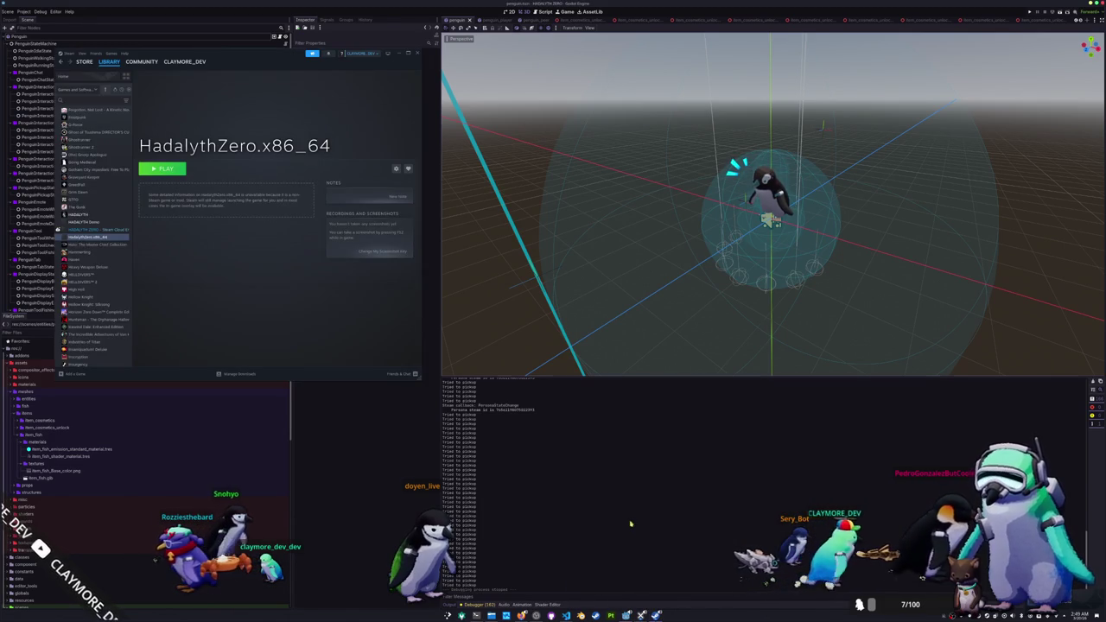
click(630, 523)
click(24, 12)
click(41, 43)
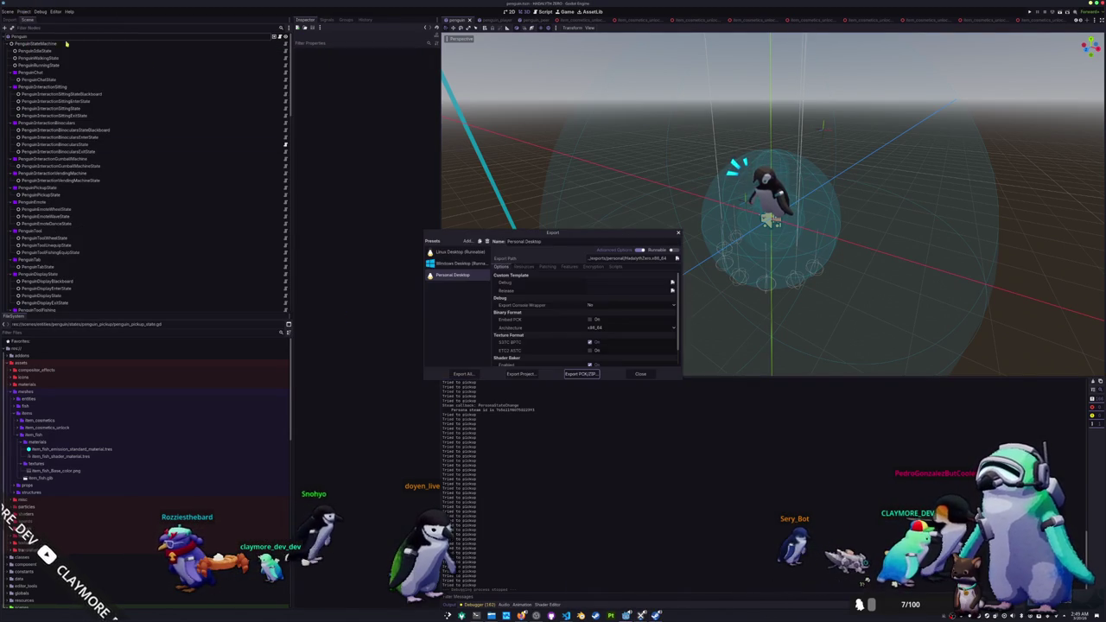
Step: Export the Linux Desktop build as HadalythZero.x86_64, confirm the overwrite, and clear the output log
click(522, 374)
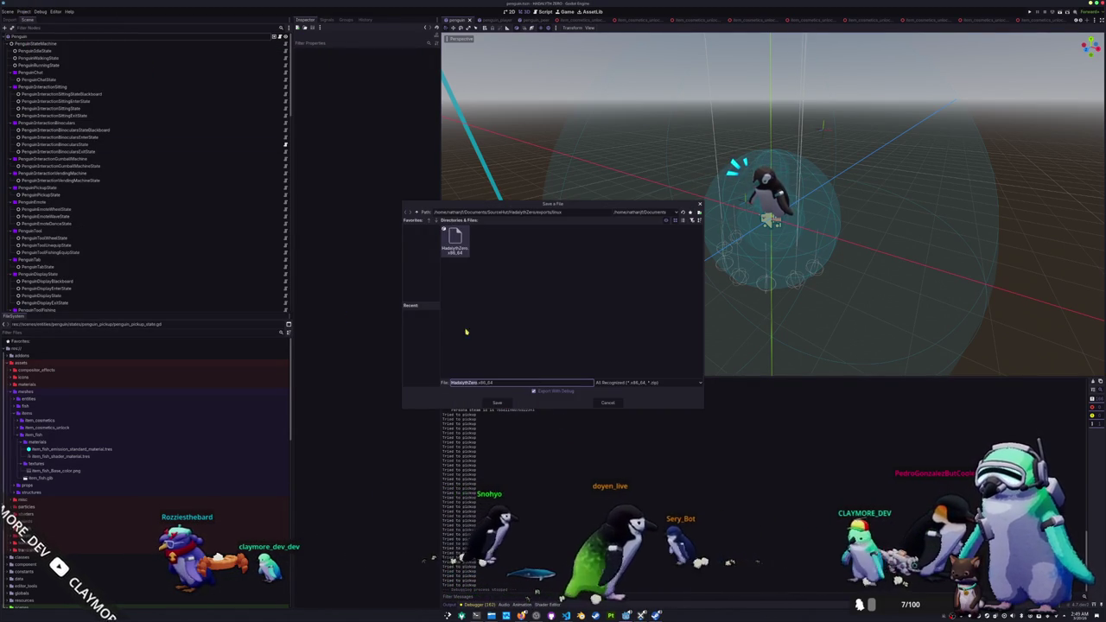
click(494, 402)
key(Return)
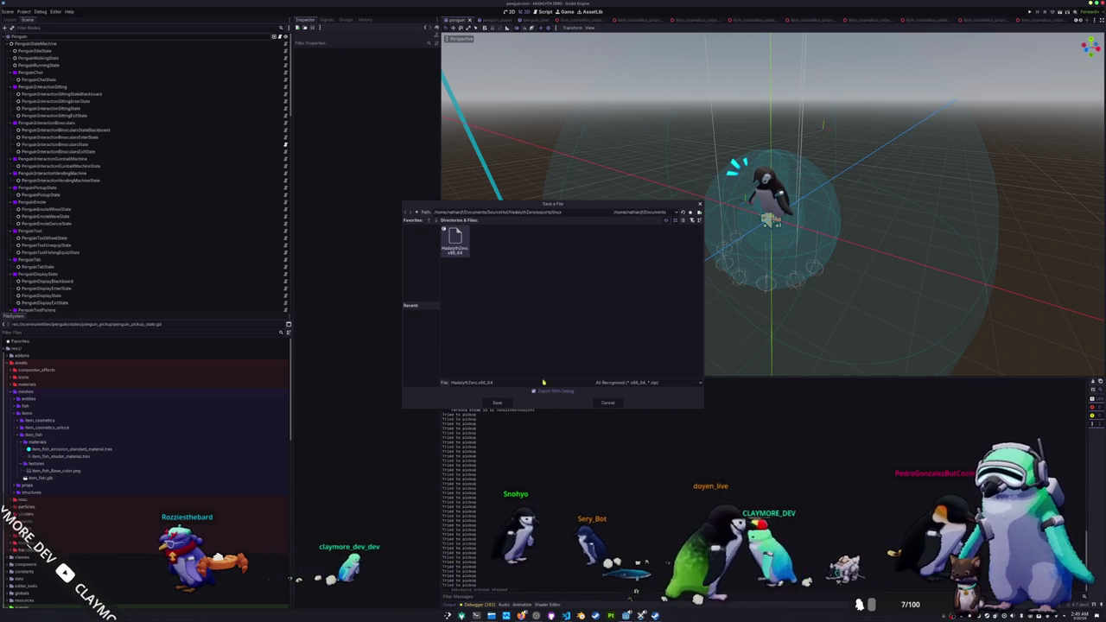
click(506, 405)
click(516, 317)
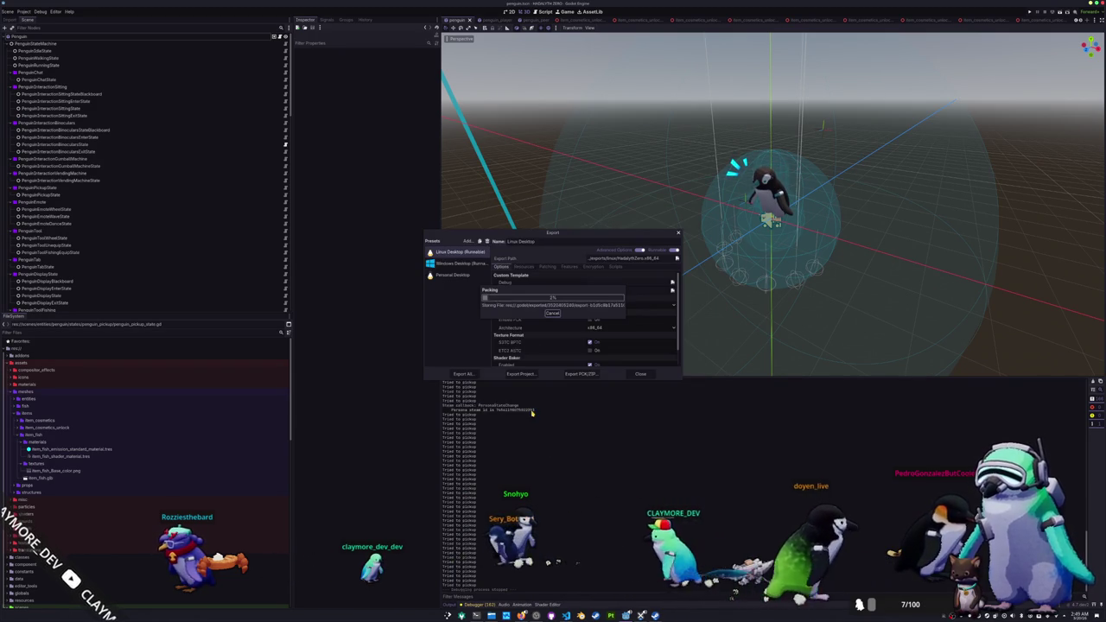
click(639, 374)
click(1031, 12)
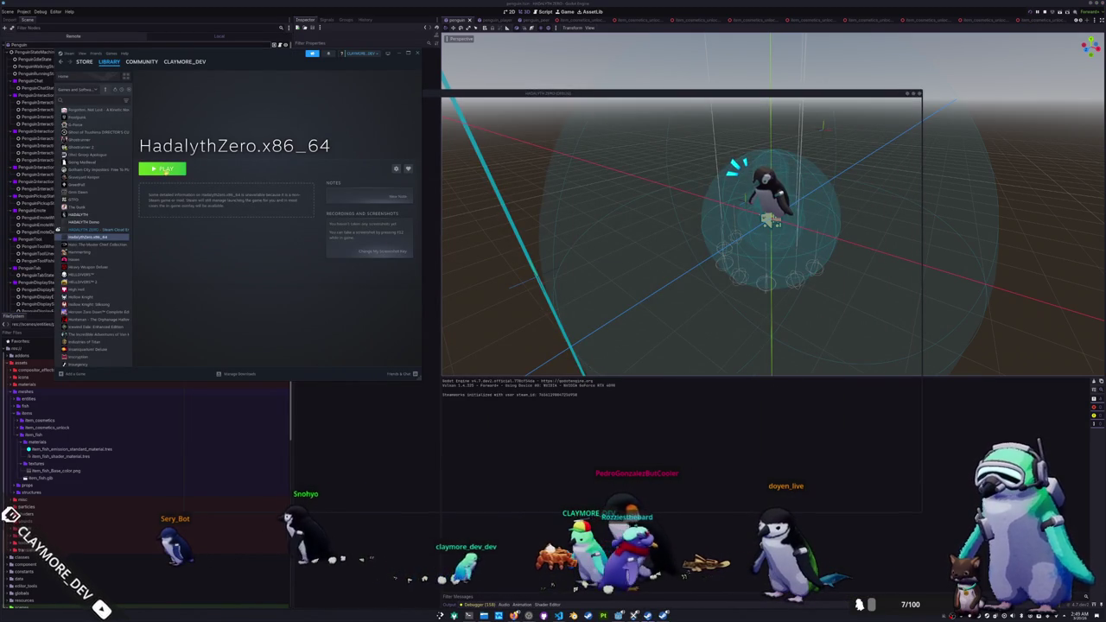
Step: Play HadalythZero.x86_64 from the Steam library, then Quit to Desktop from its main menu
click(166, 169)
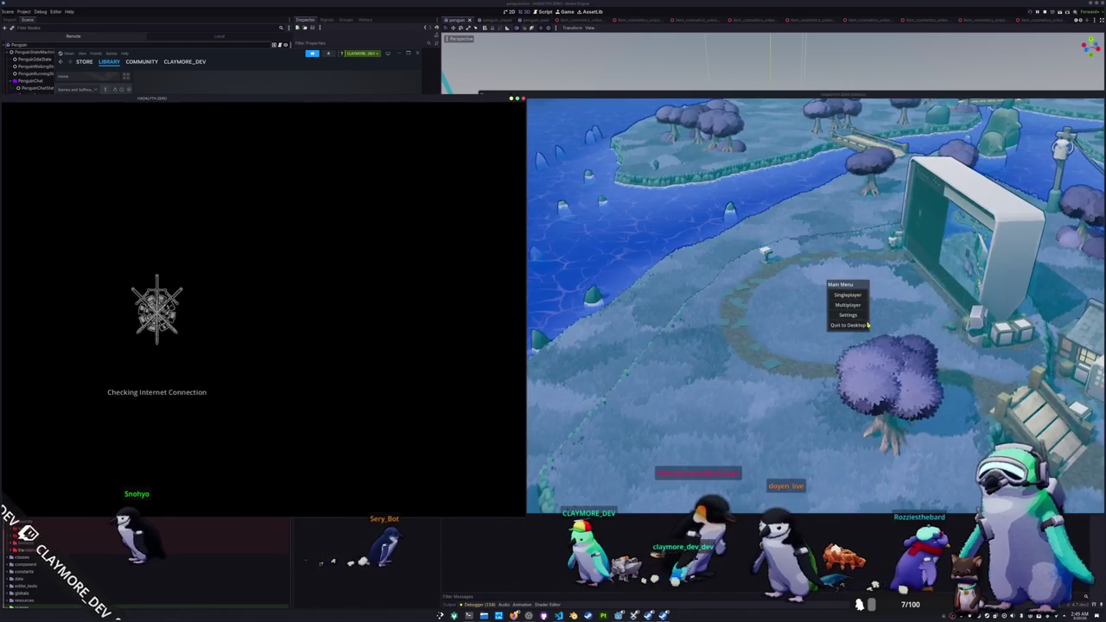
click(859, 326)
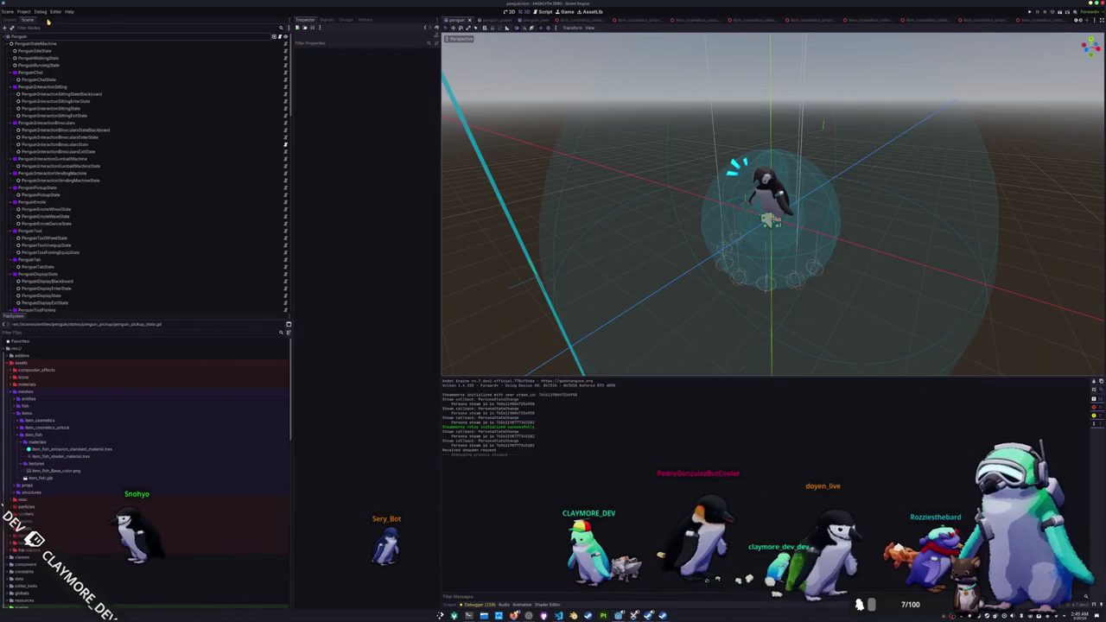
Step: Check the Debug menu's run-instance options and run the project in two instances with F5
click(24, 11)
mouse_move(42, 11)
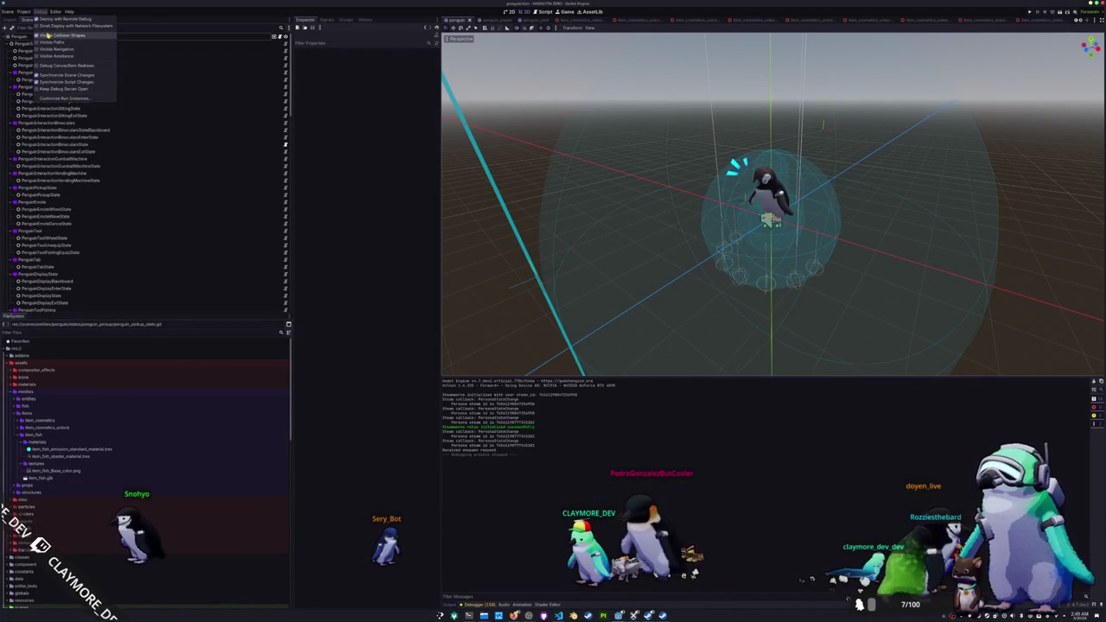
key(F5)
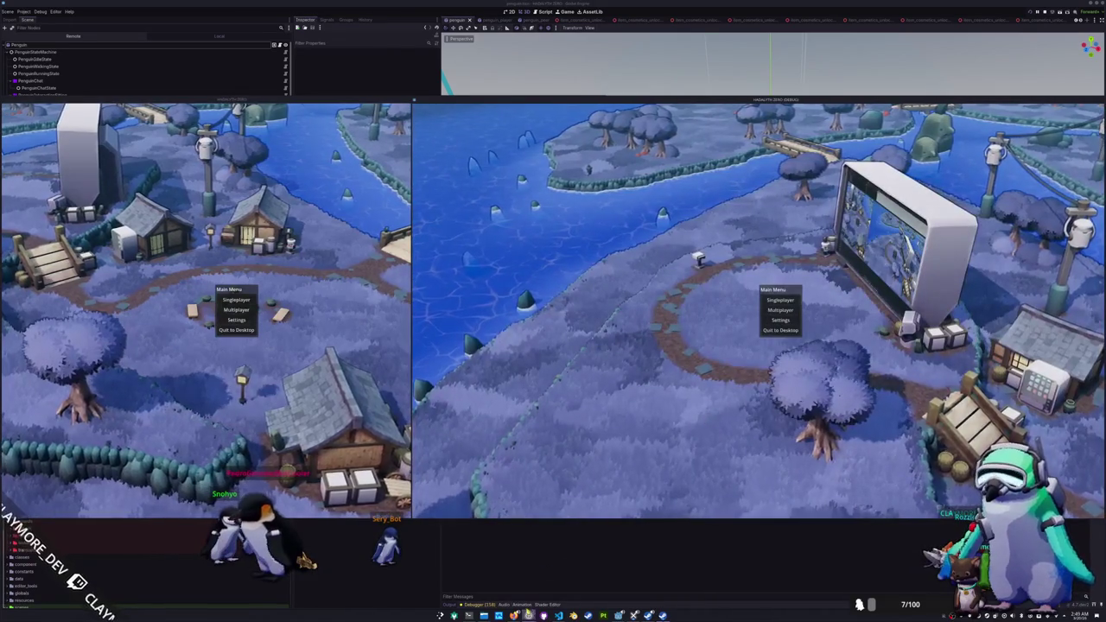
Step: Move the overlapping window aside, swing the sword, and open the right client's Random Skin options
key(alt+Tab)
drag(821, 189, 599, 214)
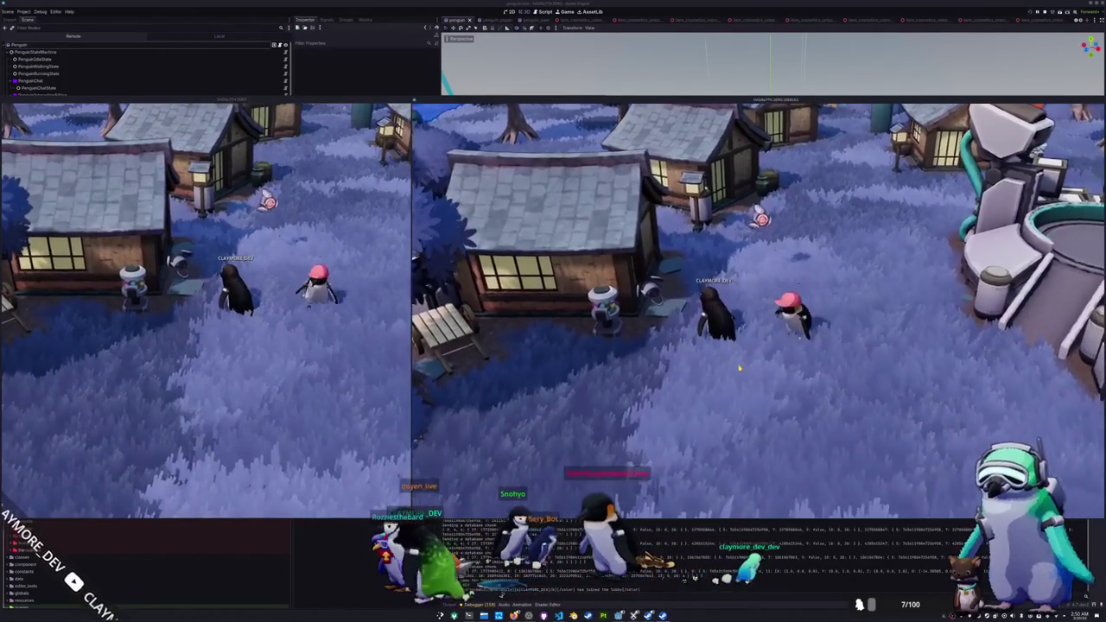
click(692, 345)
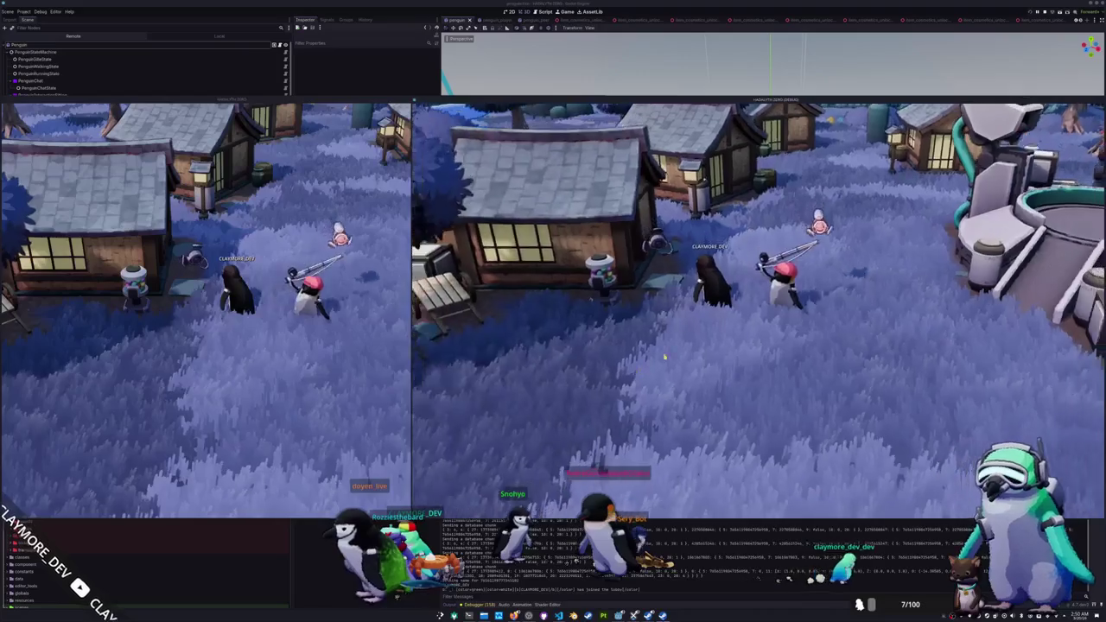
key(i)
right_click(792, 257)
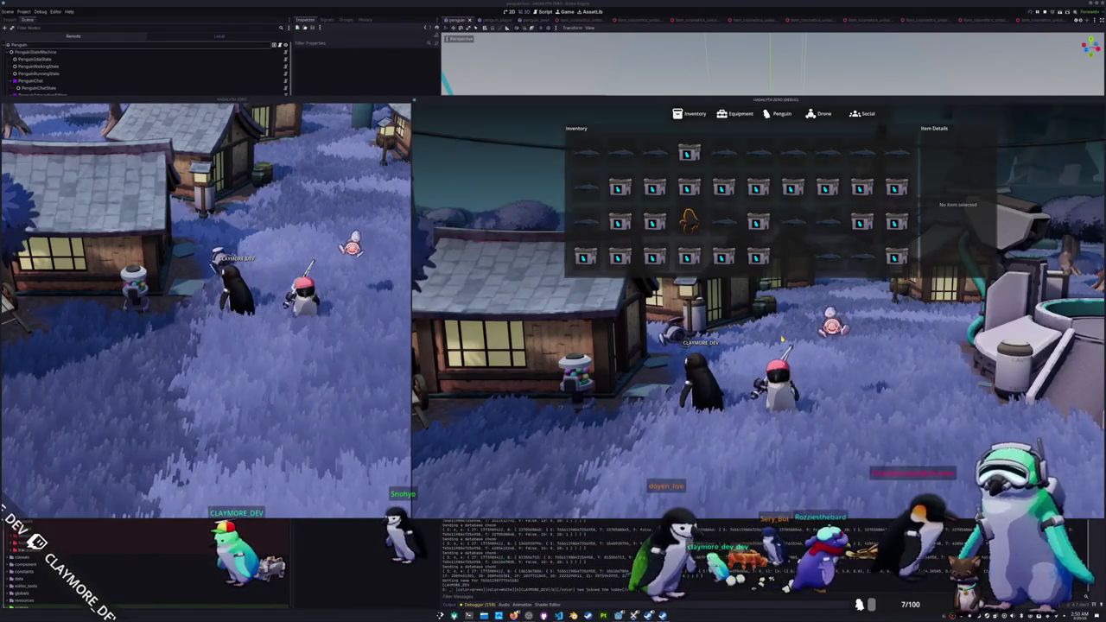
Step: Drop the Chinstrap Penguin item from the left client's inventory
key(i)
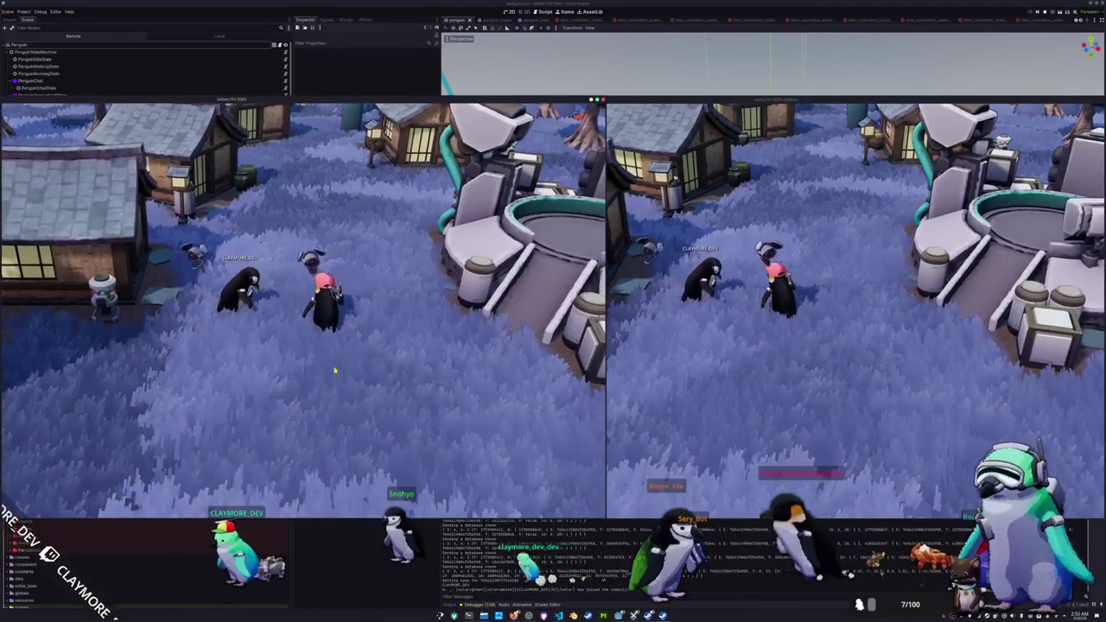
key(i)
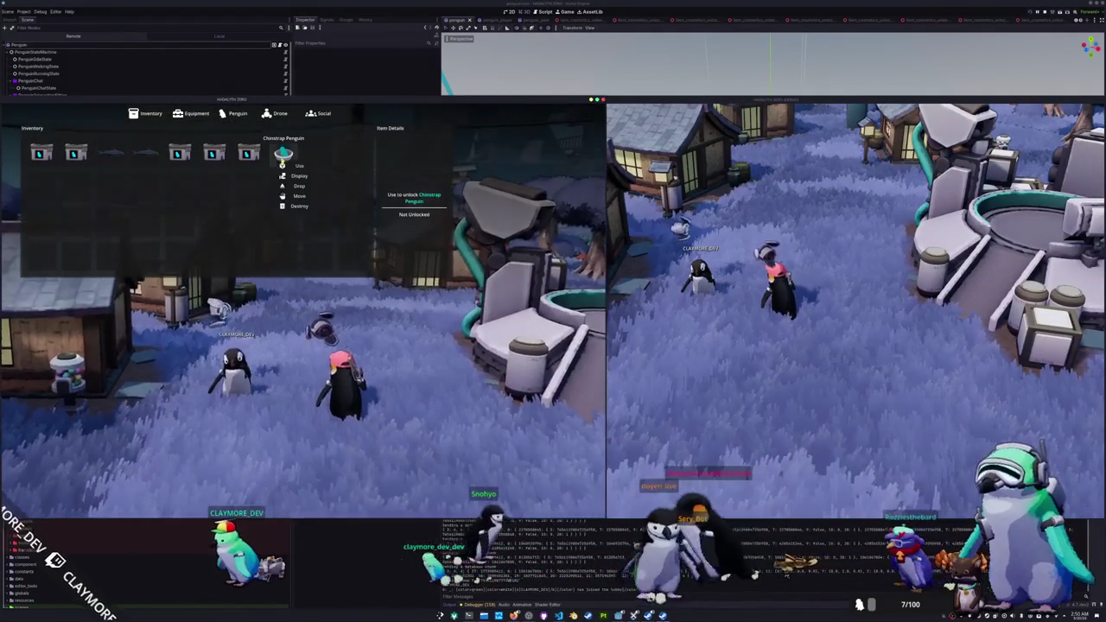
click(282, 204)
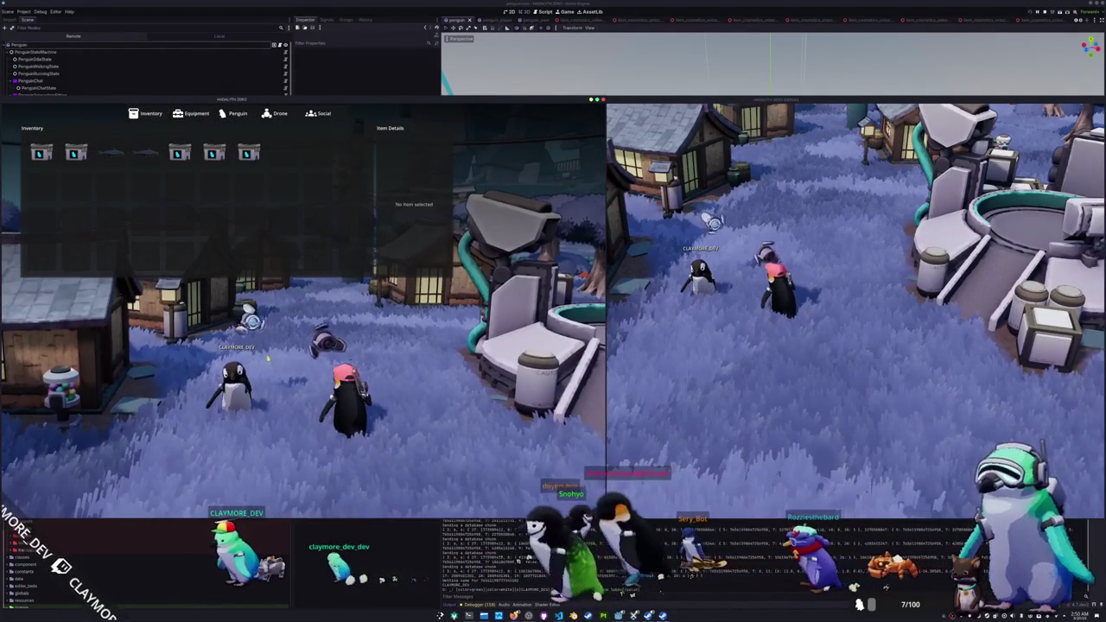
key(i)
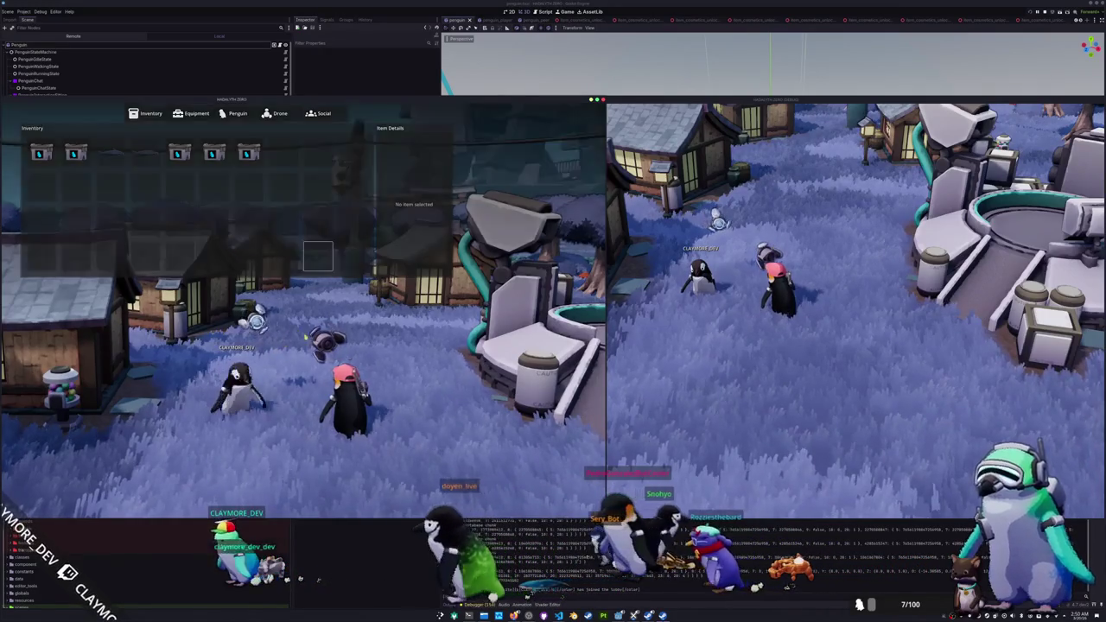
Step: In the right client, show the Blue Catfish on a display beside the penguin
key(i)
click(757, 187)
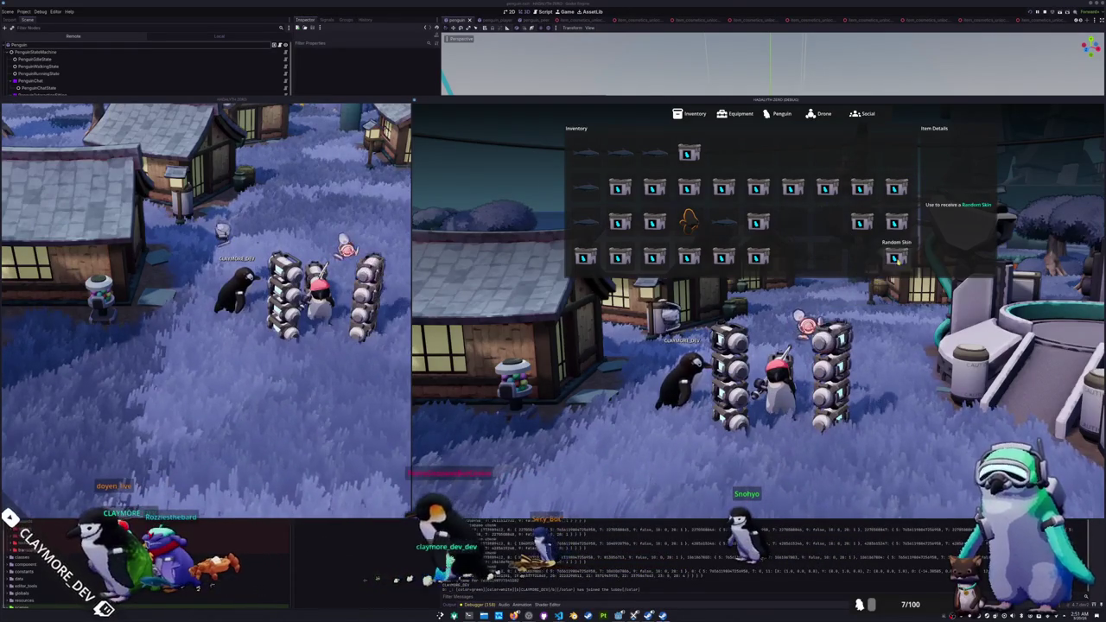
click(913, 281)
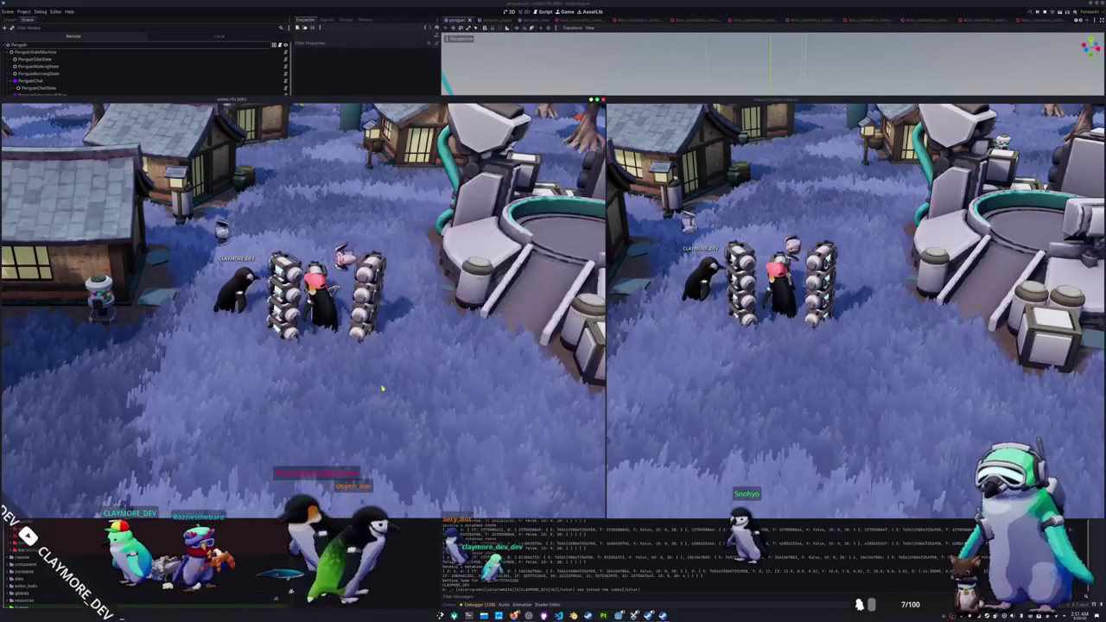
Step: Equip the fishing rod on the left penguin and walk it left to the water
click(130, 314)
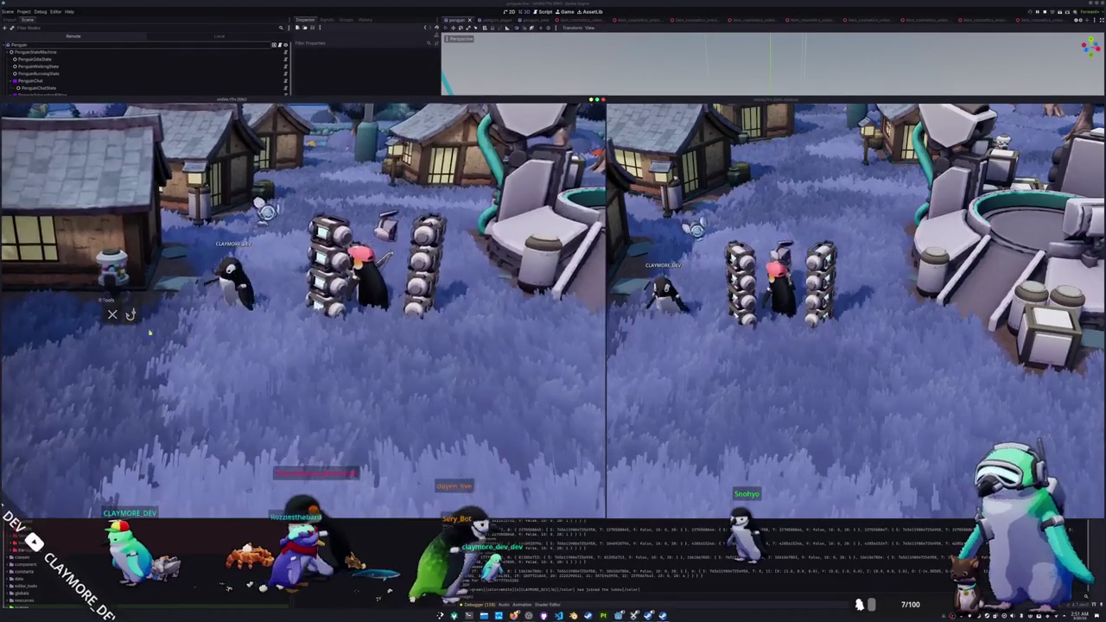
key(a)
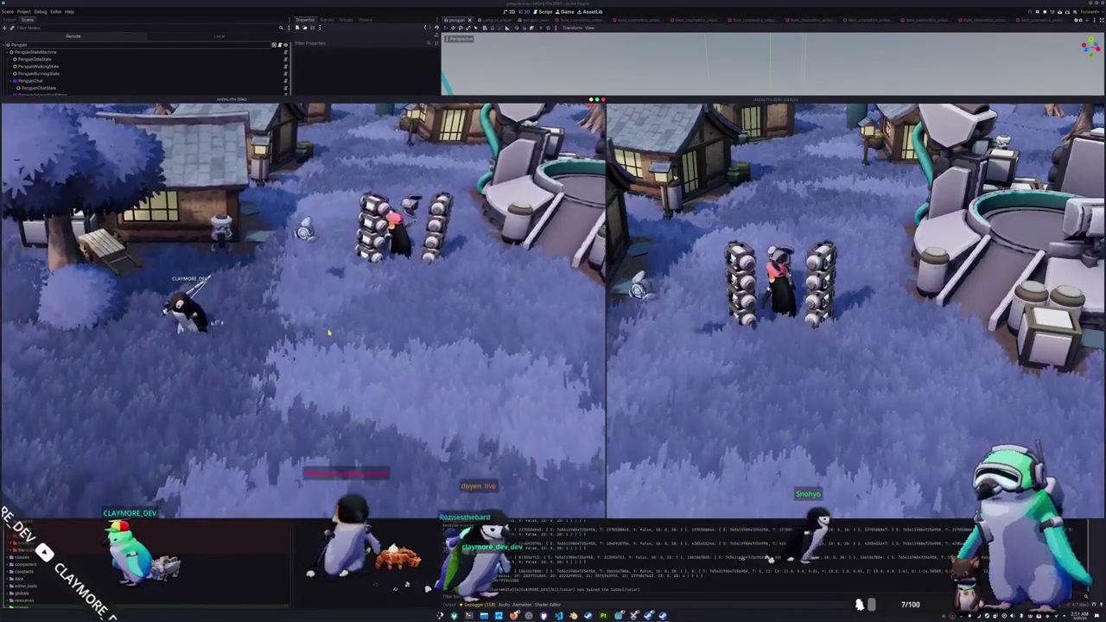
key(a)
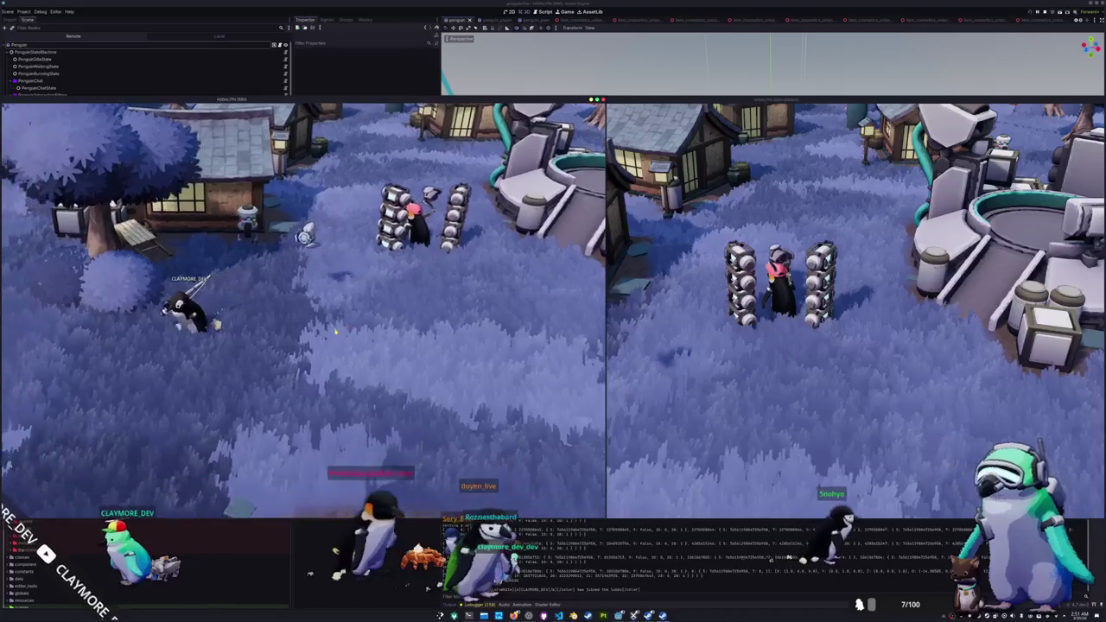
key(a)
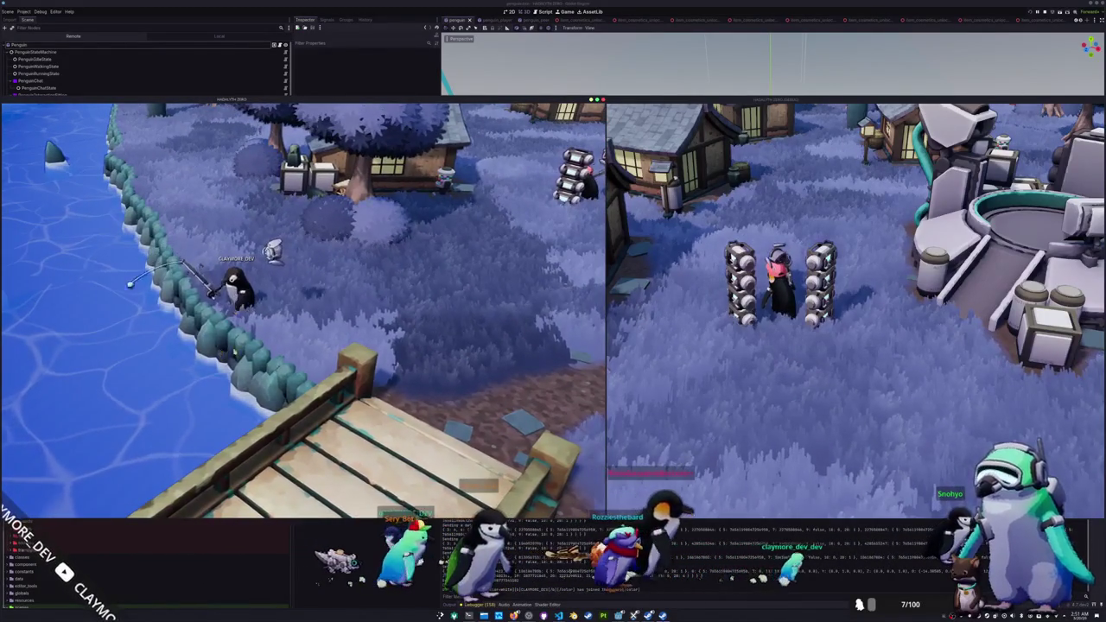
Step: Cast the penguin's fishing line into the lake
click(102, 381)
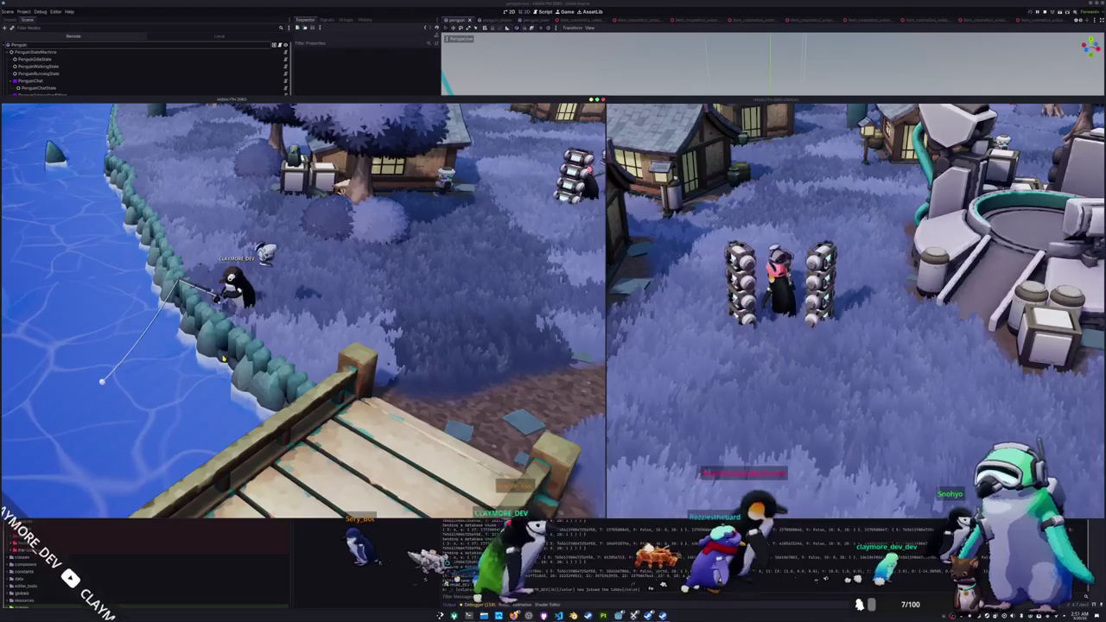
click(655, 355)
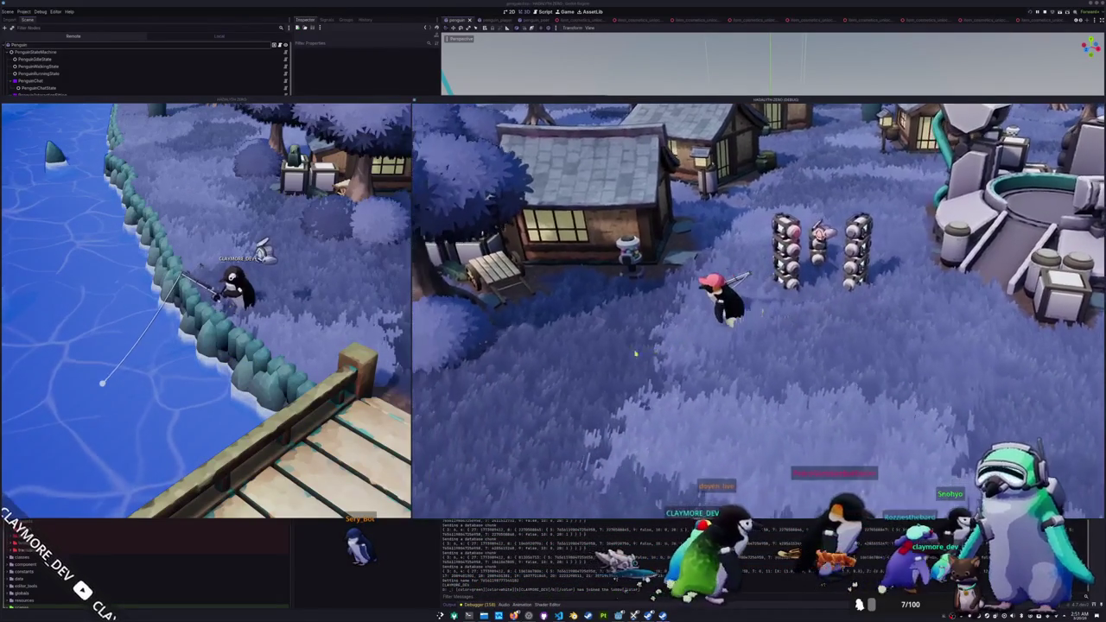
mouse_move(329, 353)
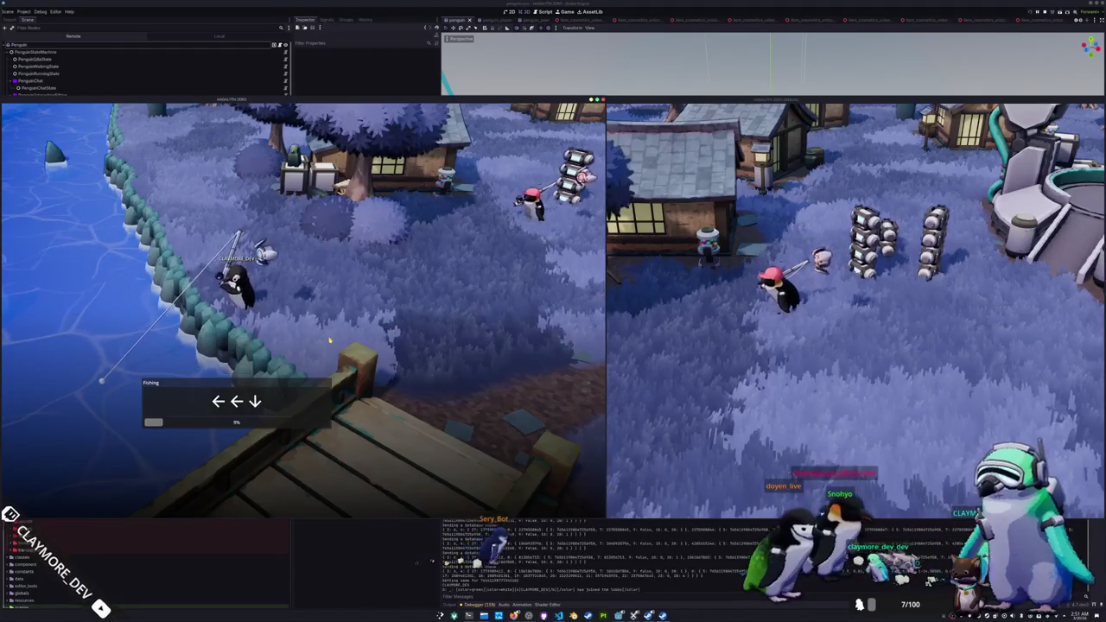
Step: Enter each minigame arrow sequence until the penguin reels in a yellow catch
key(Left)
key(Up)
key(Down)
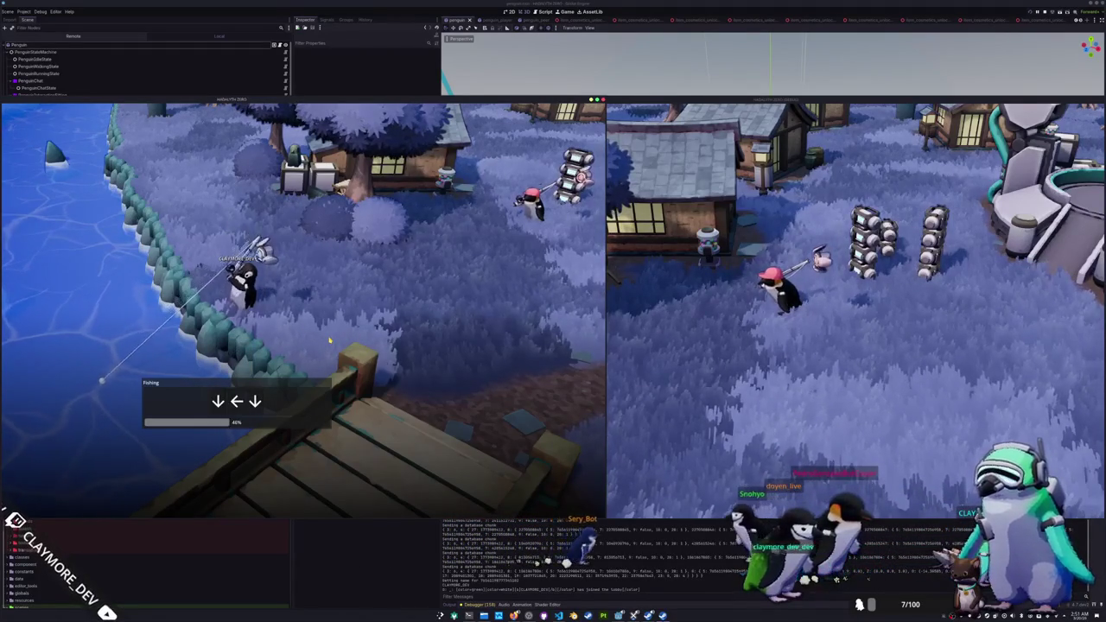
key(Down)
key(Left)
key(Down)
key(Left)
key(Down)
key(Right)
key(Right)
key(Down)
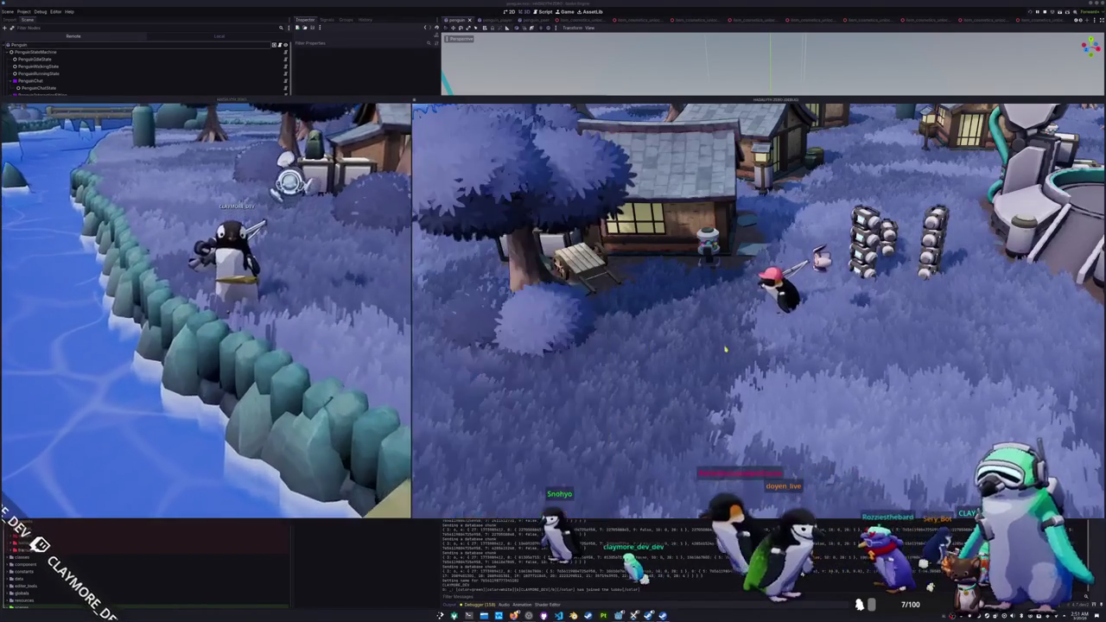
Step: Walk the pink-hat penguin left along the shore up to the other penguin
key(a)
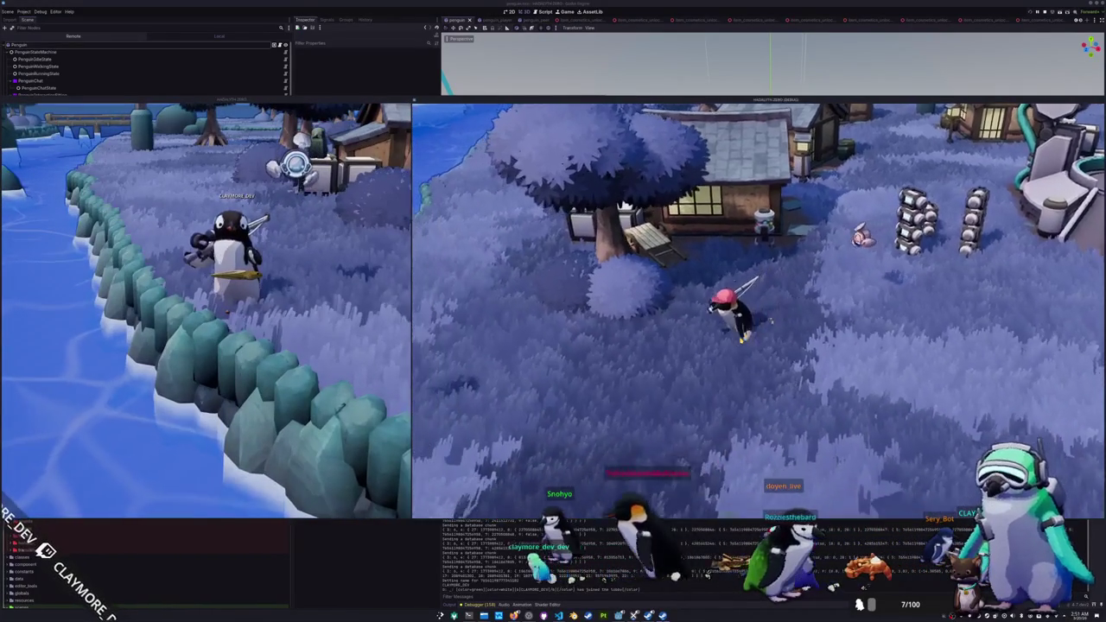
key(a)
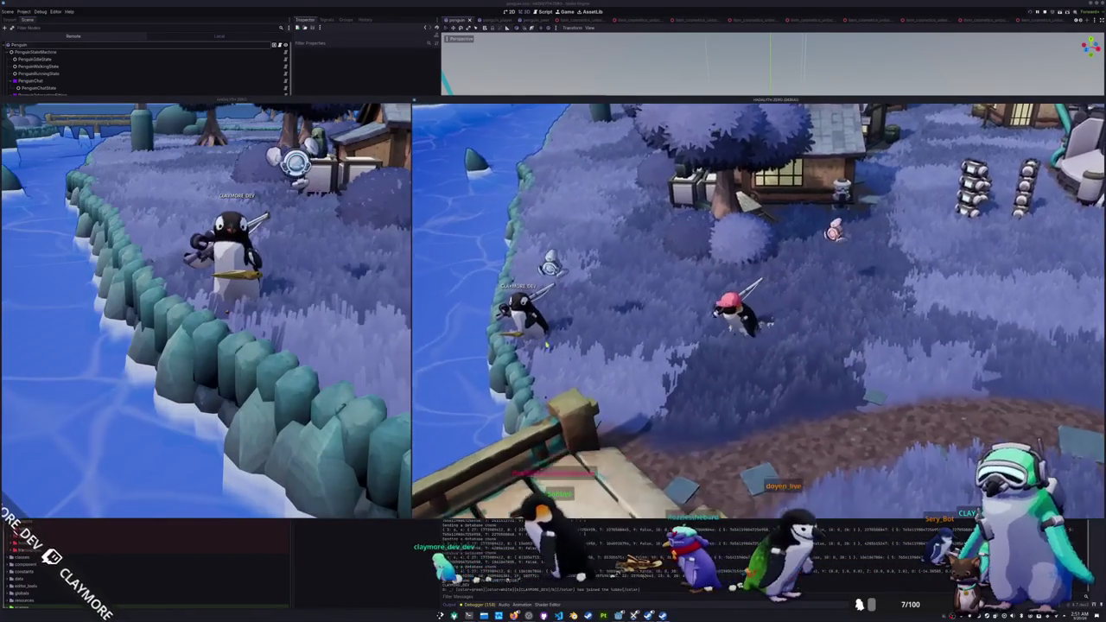
key(a)
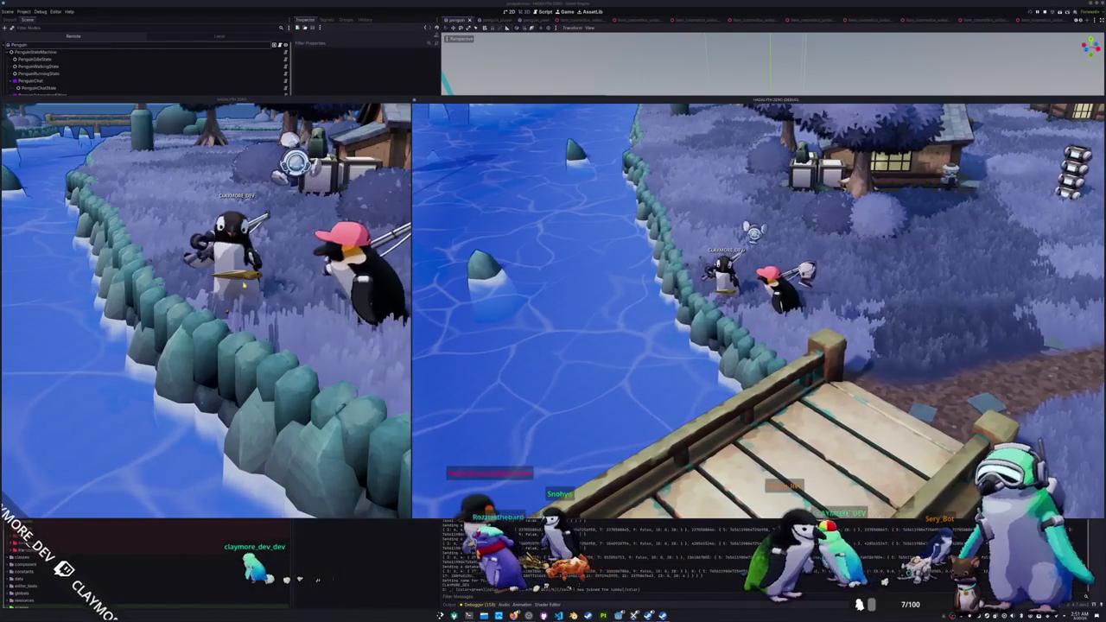
scroll(298, 345, down, 3)
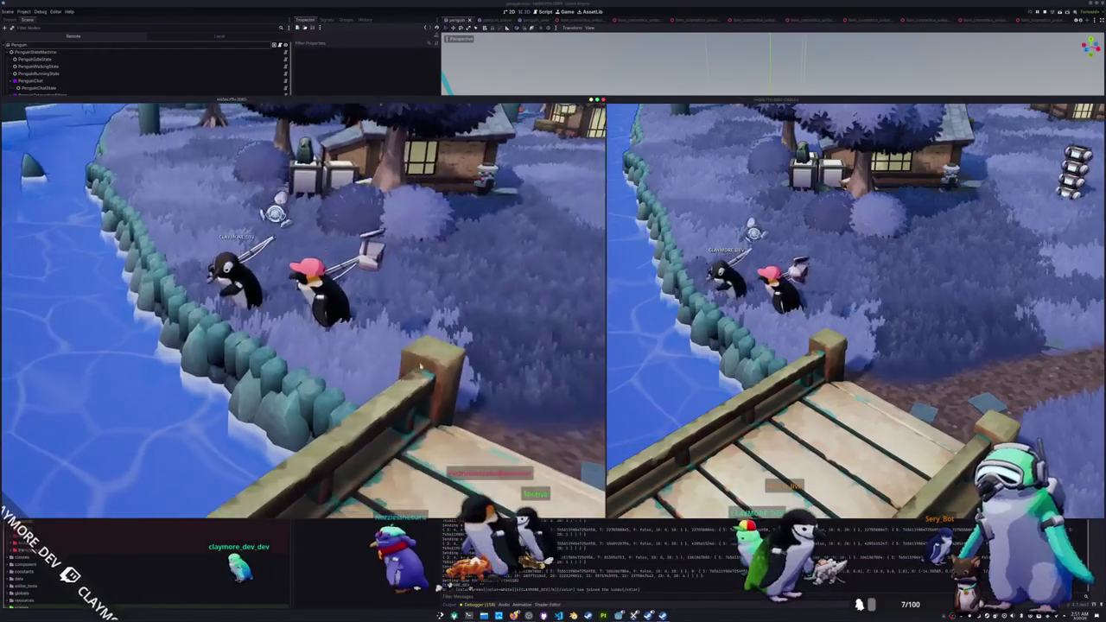
Step: Walk the other penguin right and up across the grass, then back to the pink-hat penguin
key(d)
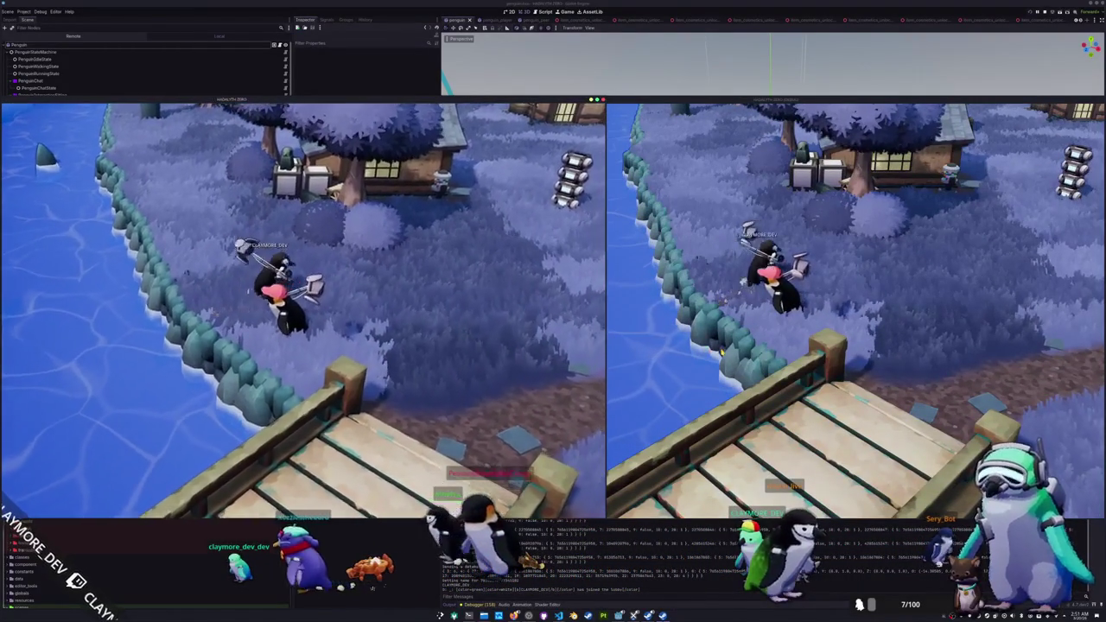
key(d)
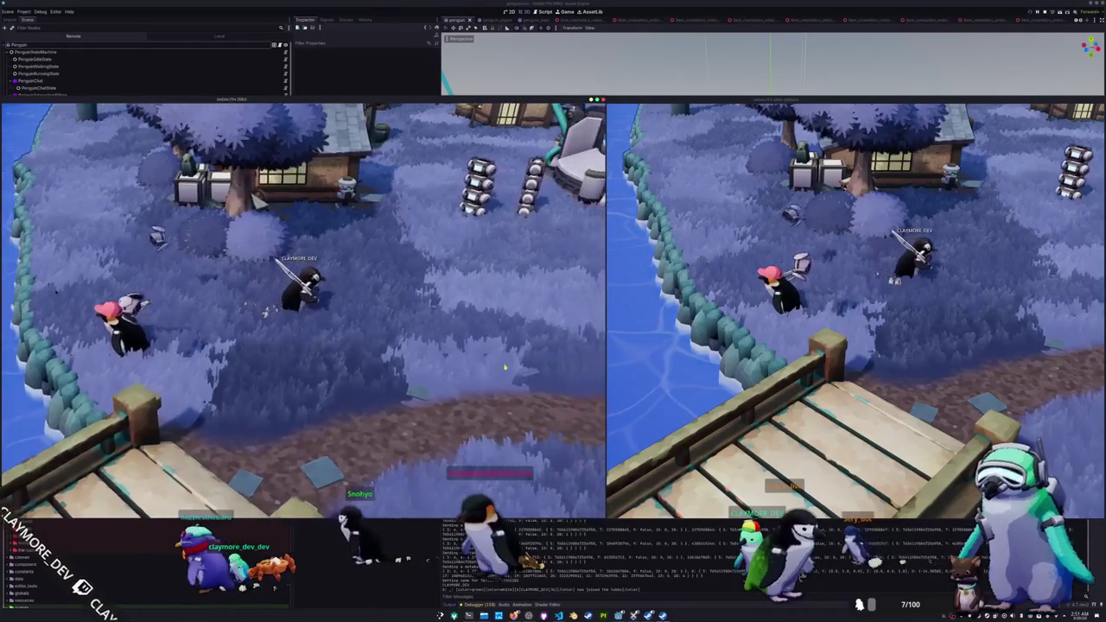
key(d)
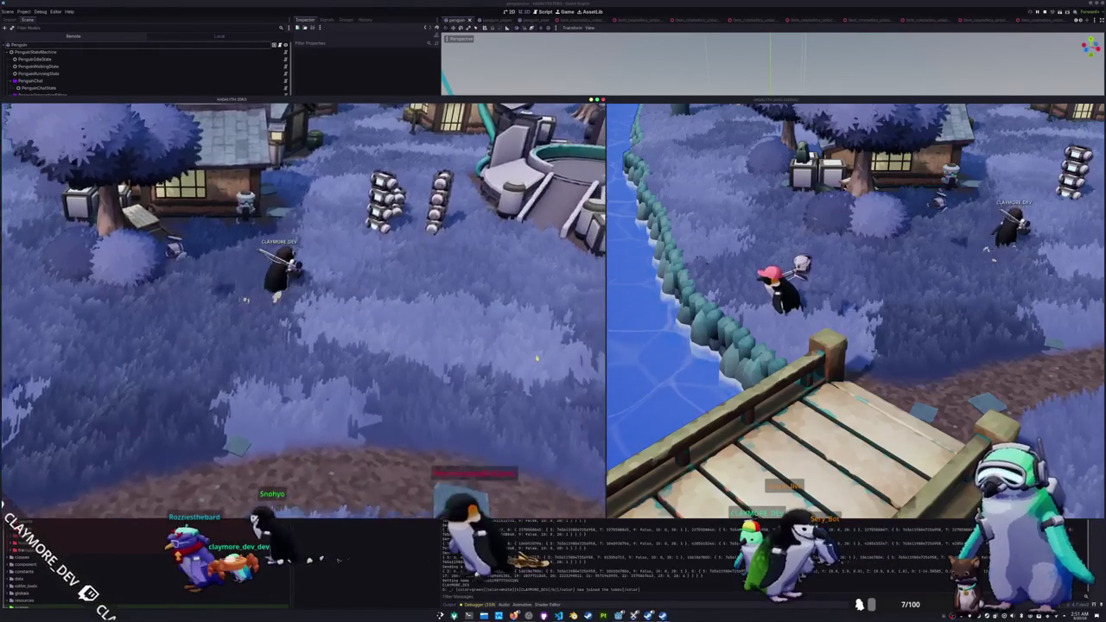
key(d)
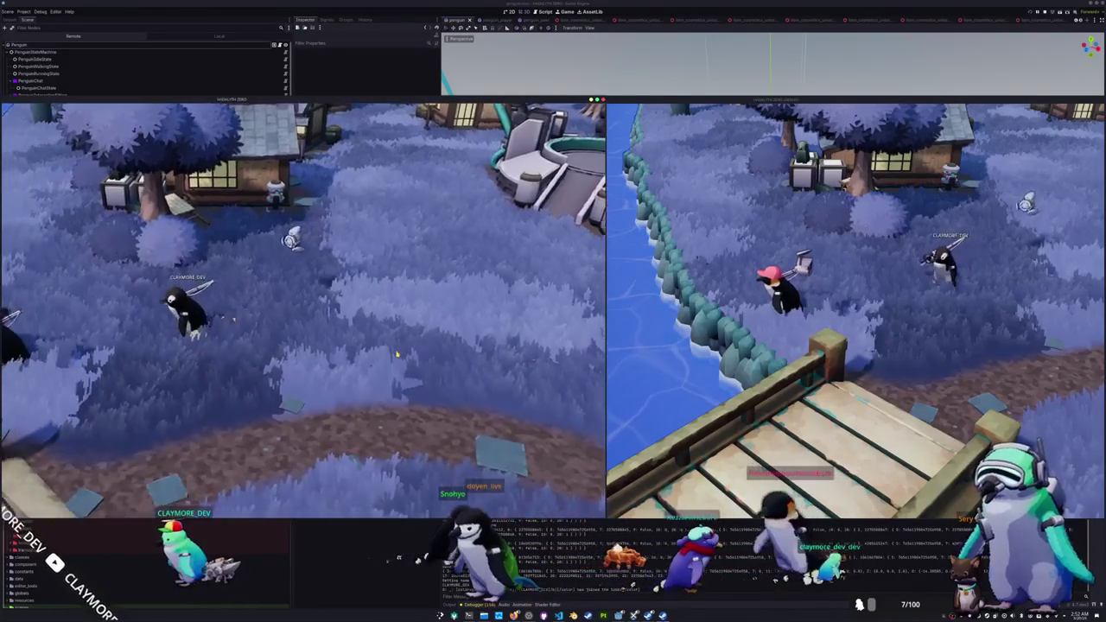
key(a)
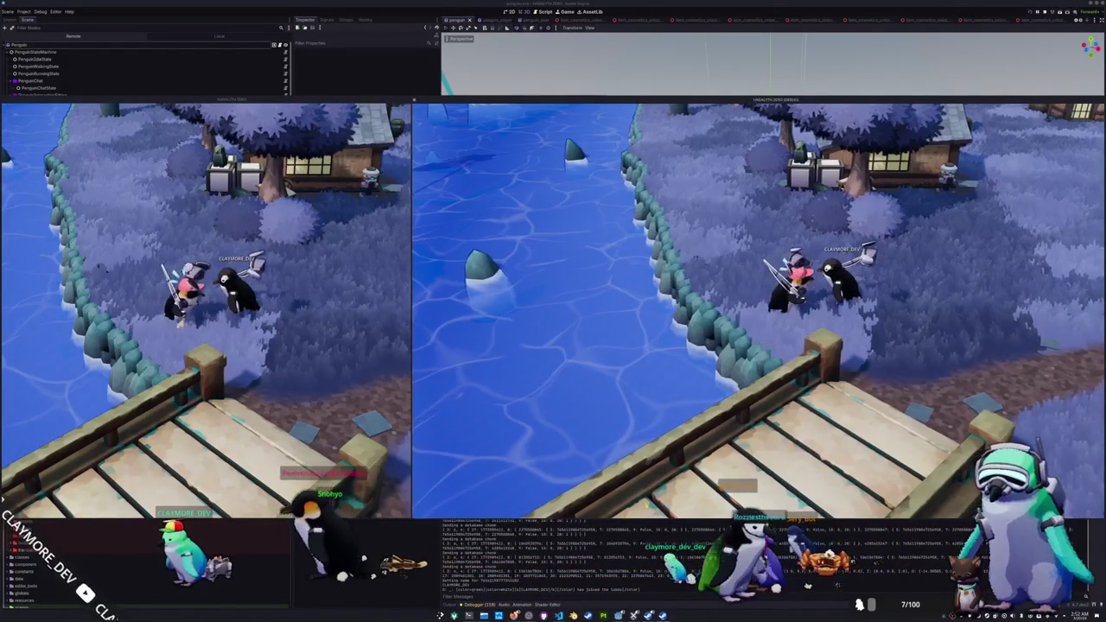
Step: Walk the pink-hat penguin right past the other one, then back and forth
key(d)
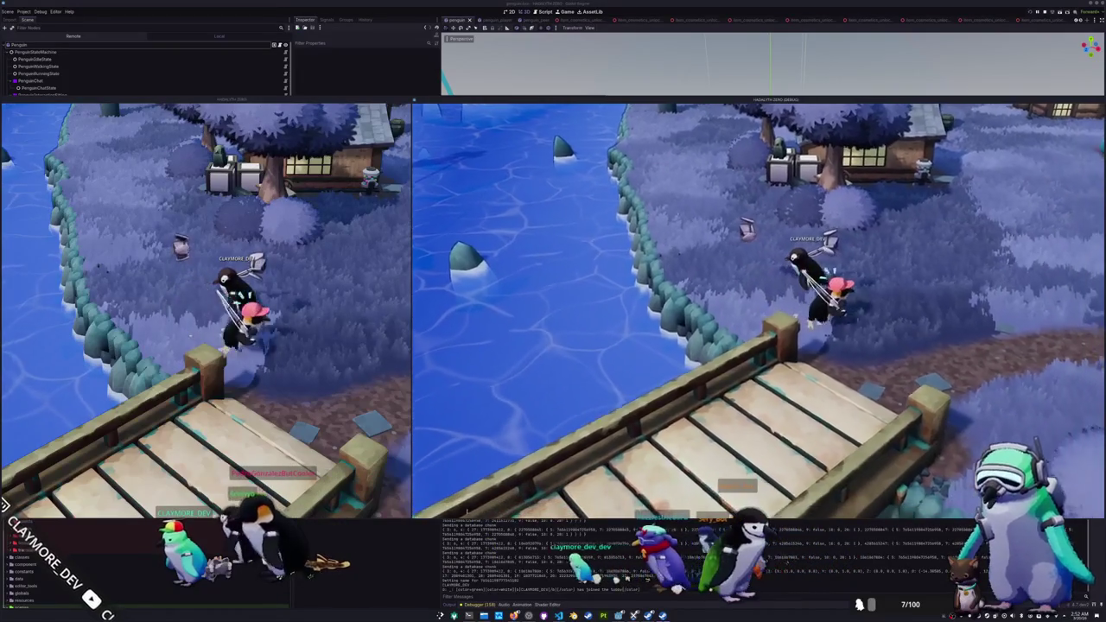
key(d)
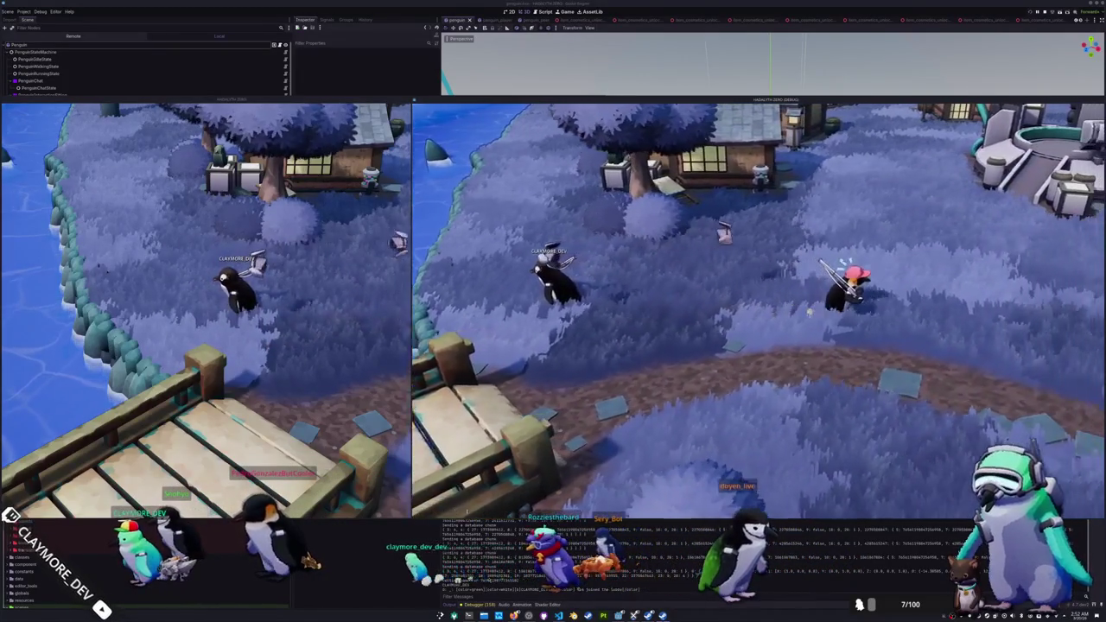
key(d)
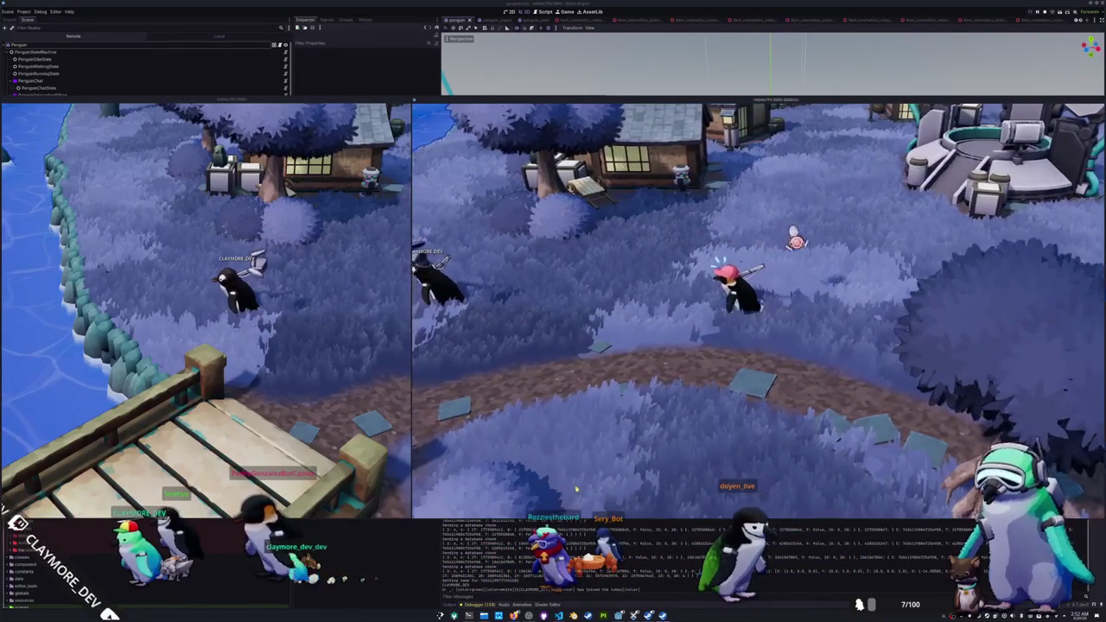
key(a)
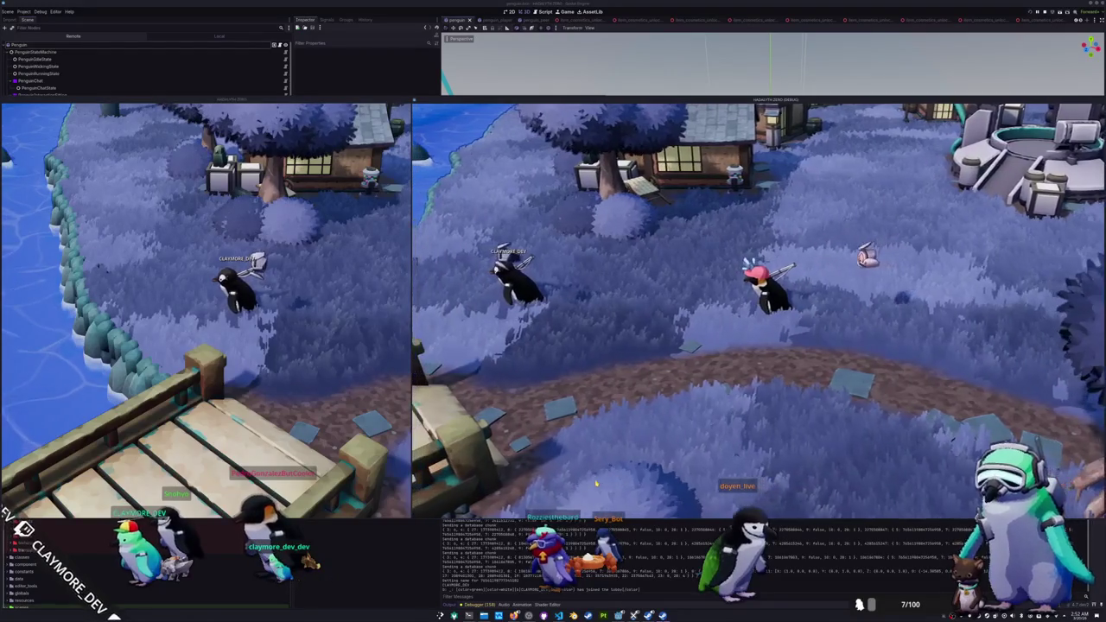
key(d)
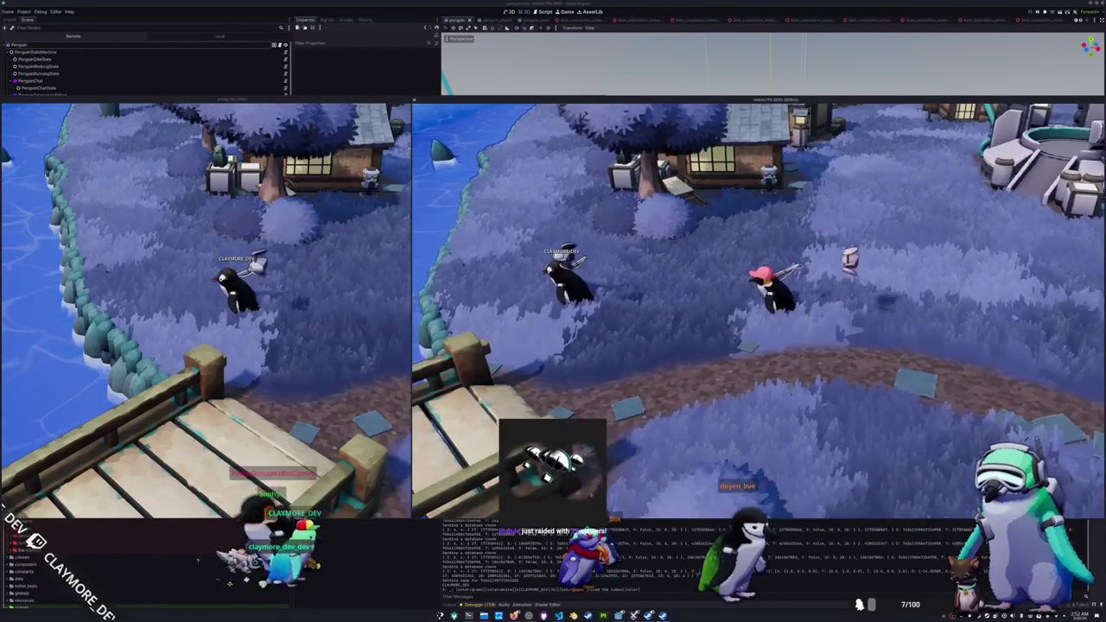
key(a)
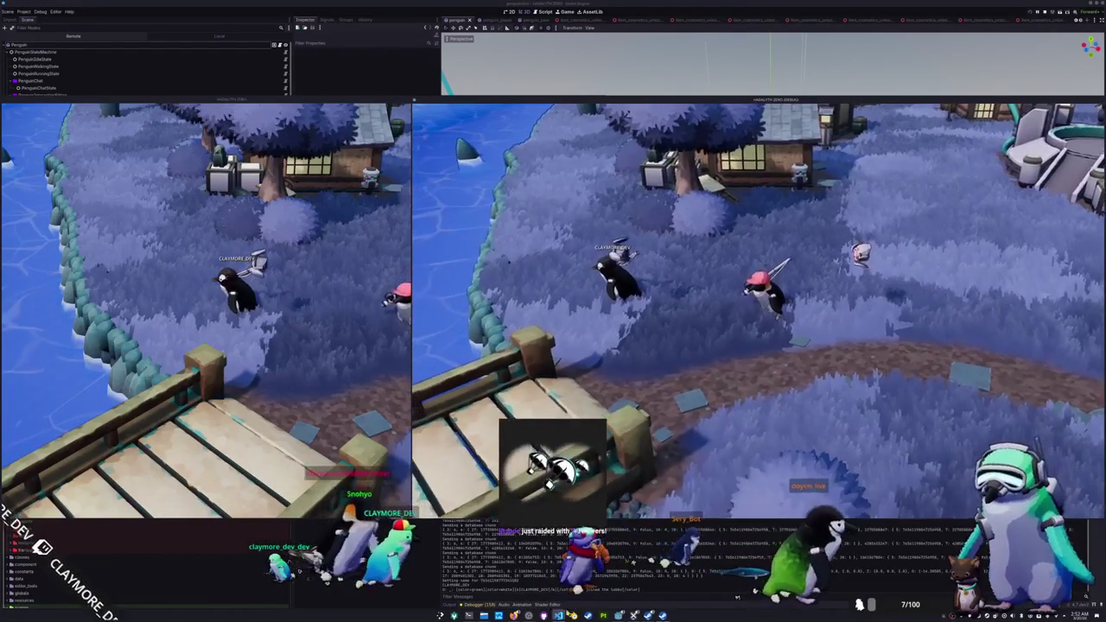
key(alt+Tab)
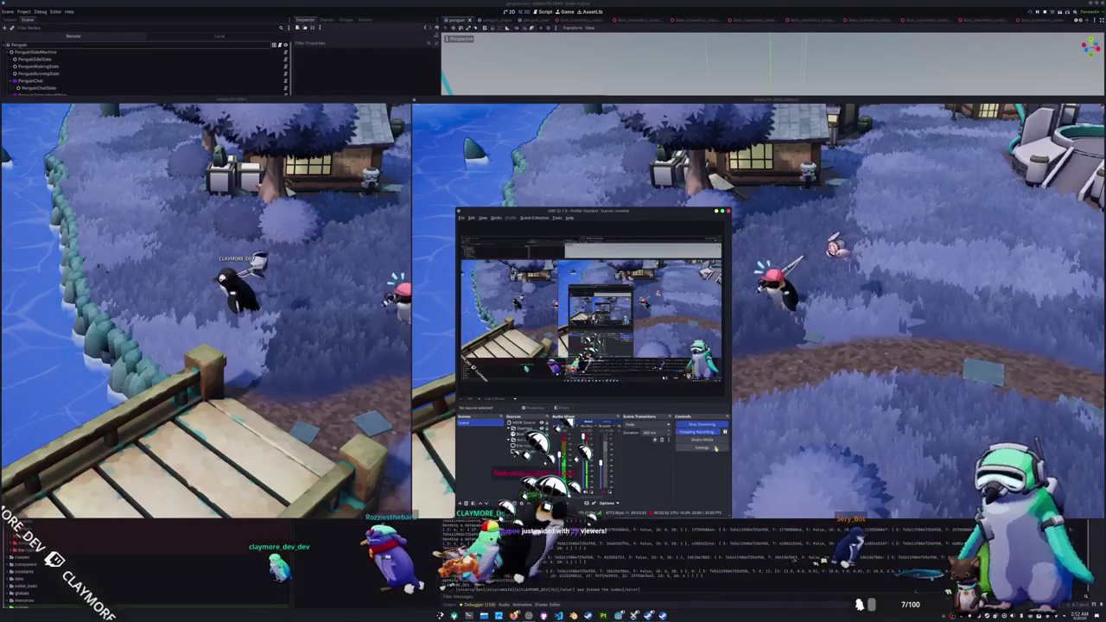
click(791, 460)
key(alt+Tab)
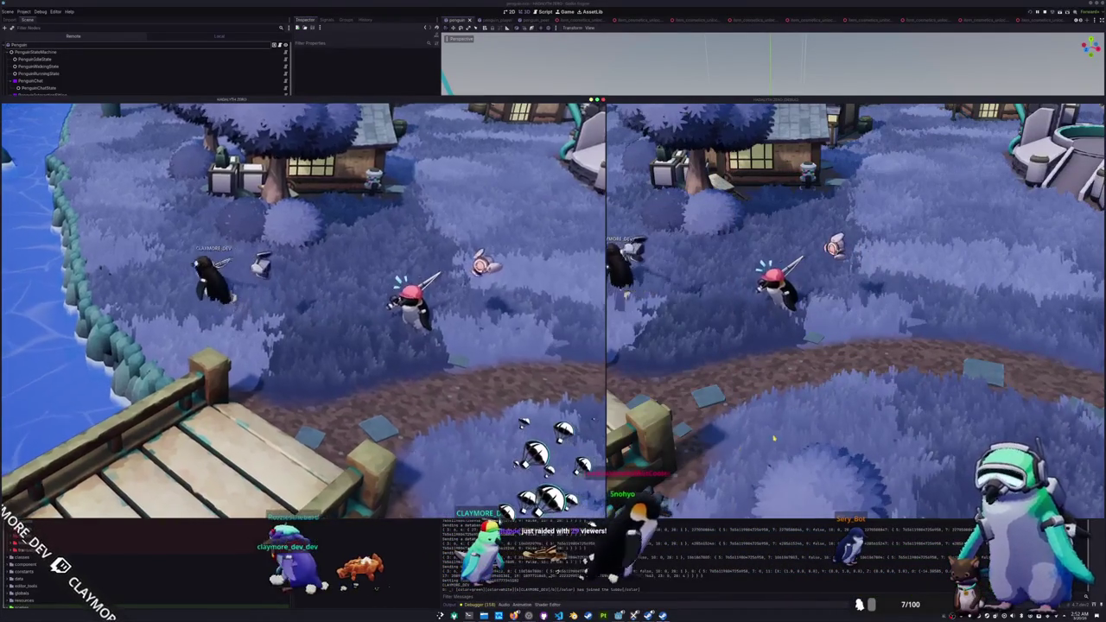
key(d)
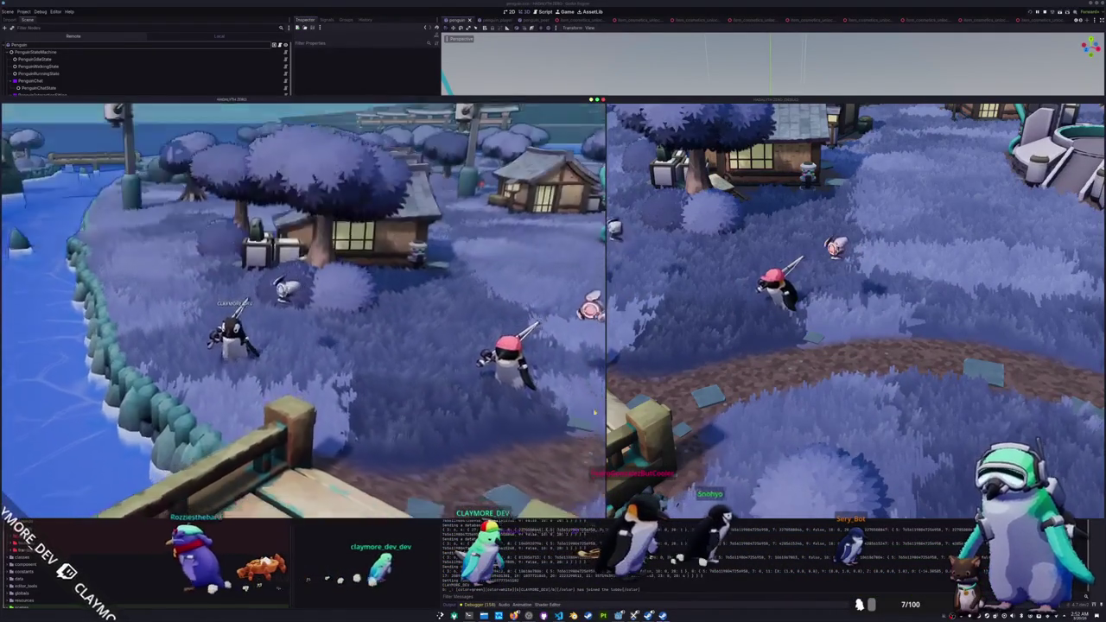
key(d)
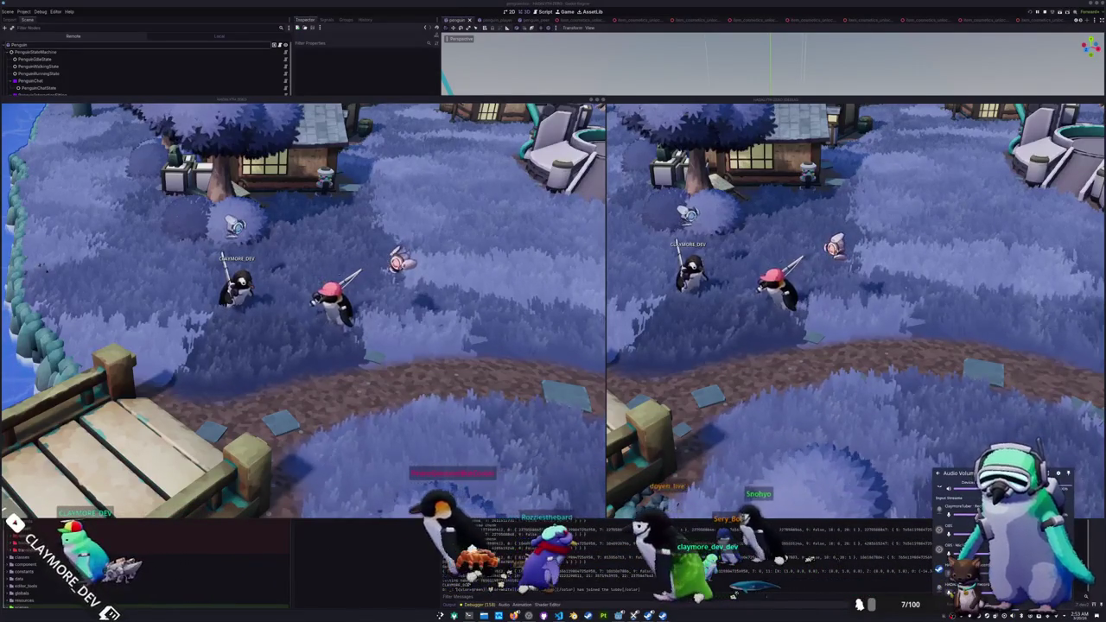
click(827, 446)
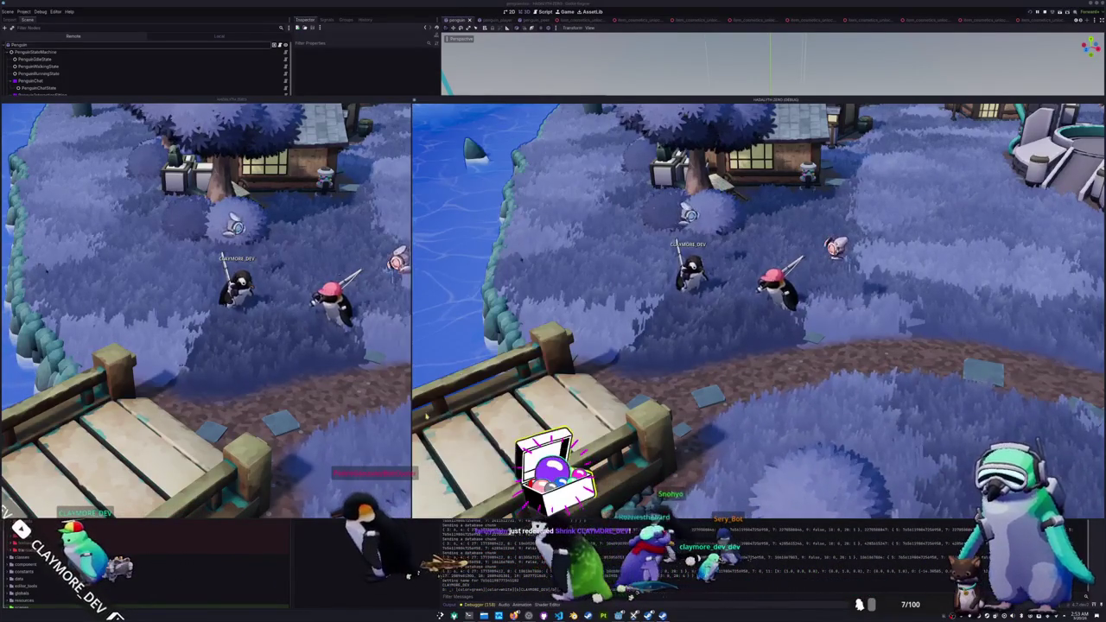
click(362, 427)
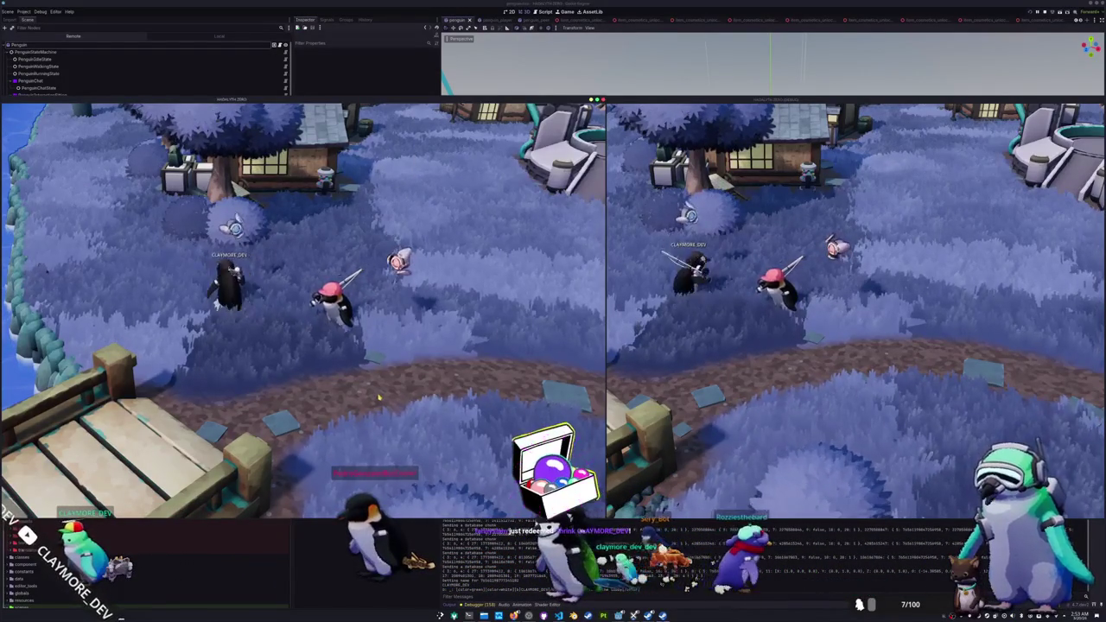
key(Escape)
Step: Drop the Blue Catfish from the left player's inventory
mouse_move(279, 160)
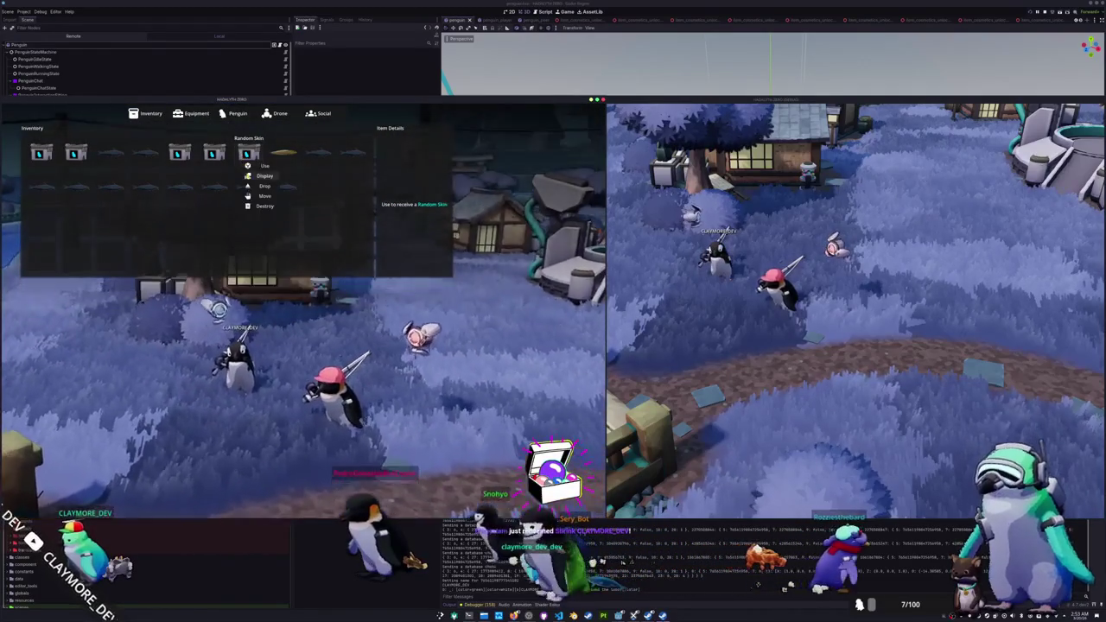
right_click(279, 160)
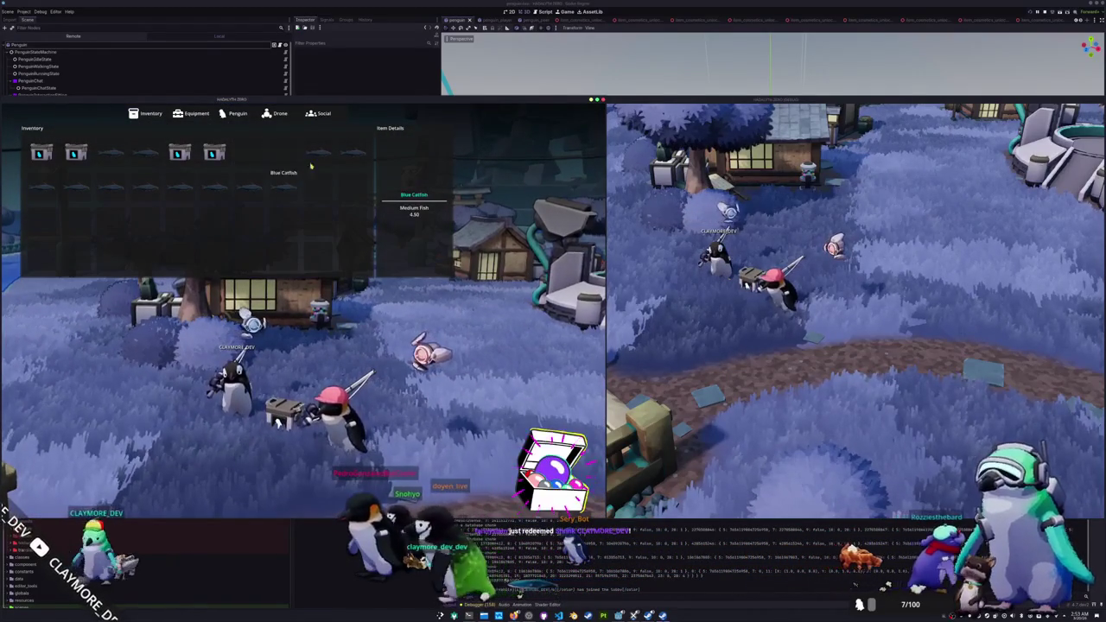
right_click(349, 159)
right_click(282, 195)
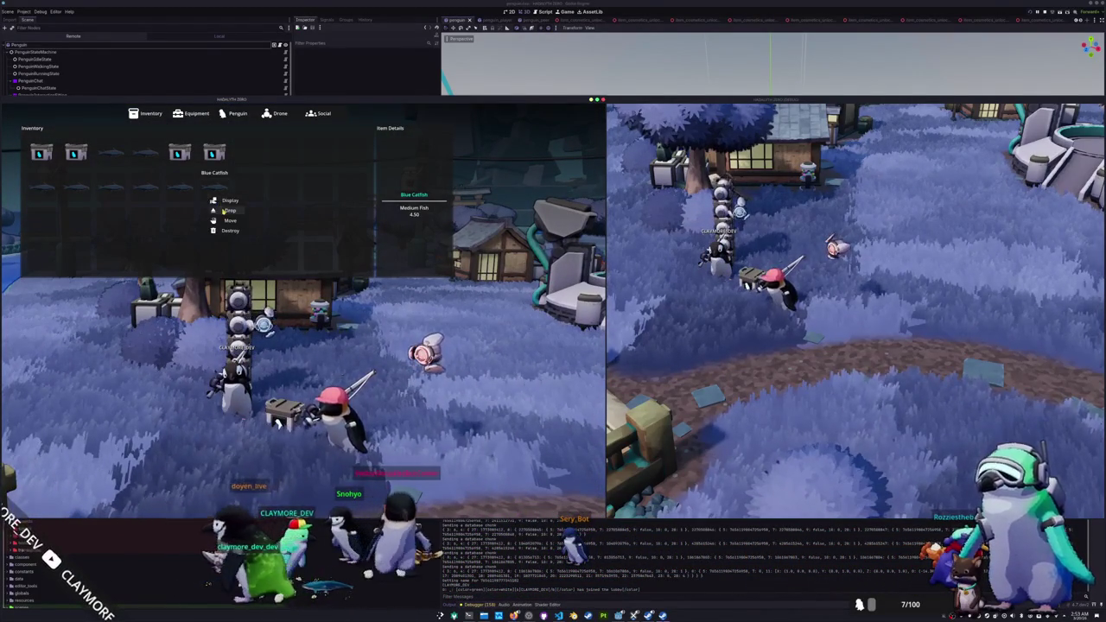
click(195, 212)
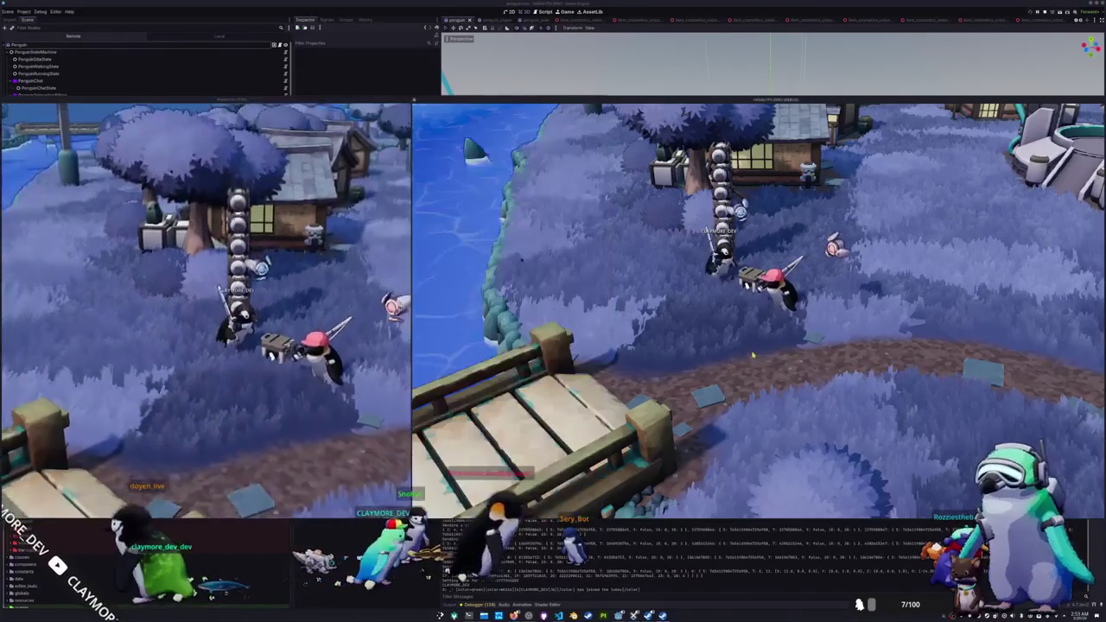
Step: Drop the Red Faced Batfish from the right player's inventory into the world
key(w)
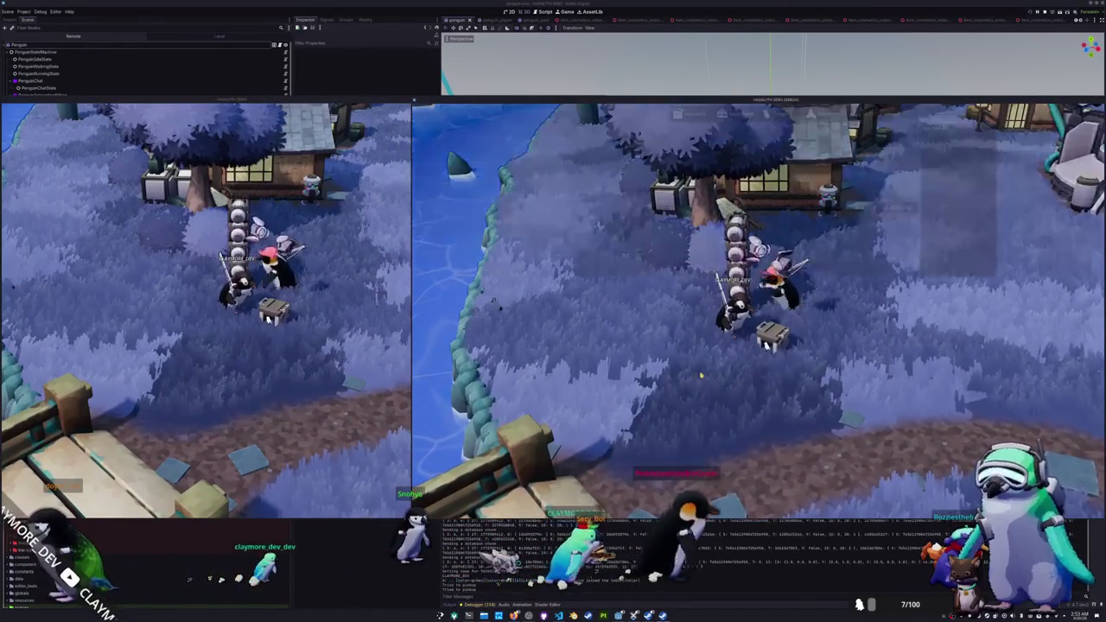
key(i)
right_click(688, 220)
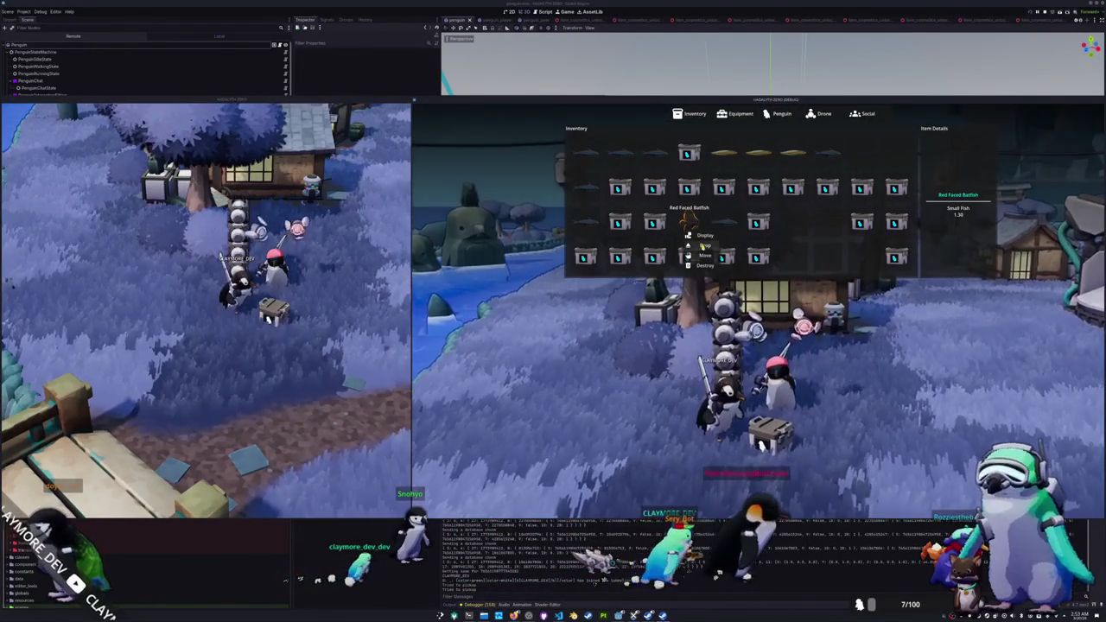
click(704, 245)
key(i)
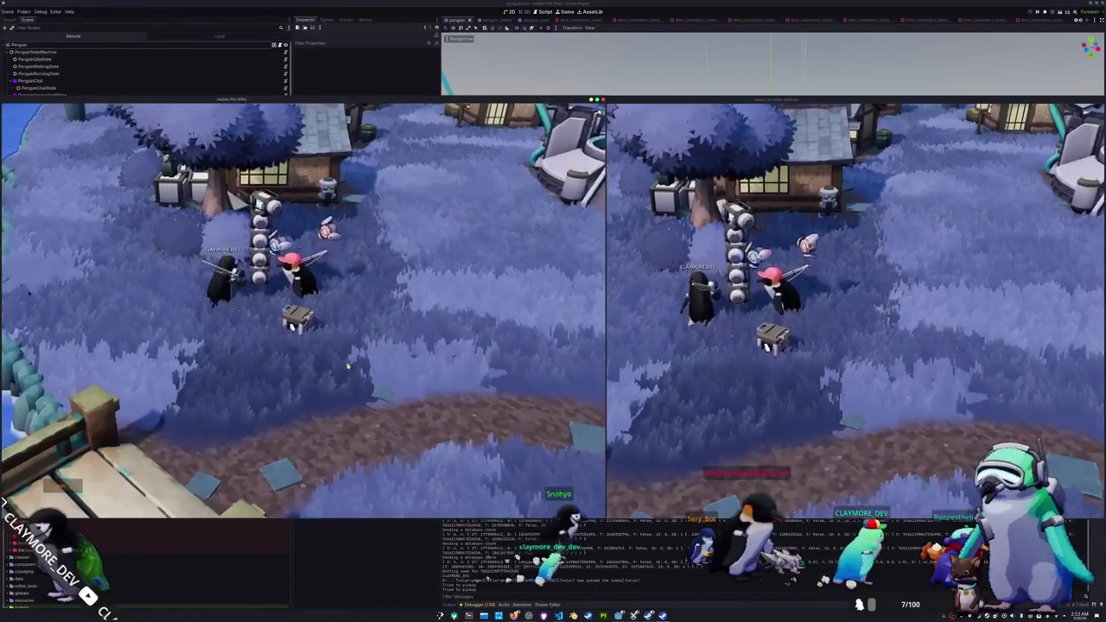
Step: Walk the red-hat penguin to the dropped box and pick it up
key(i)
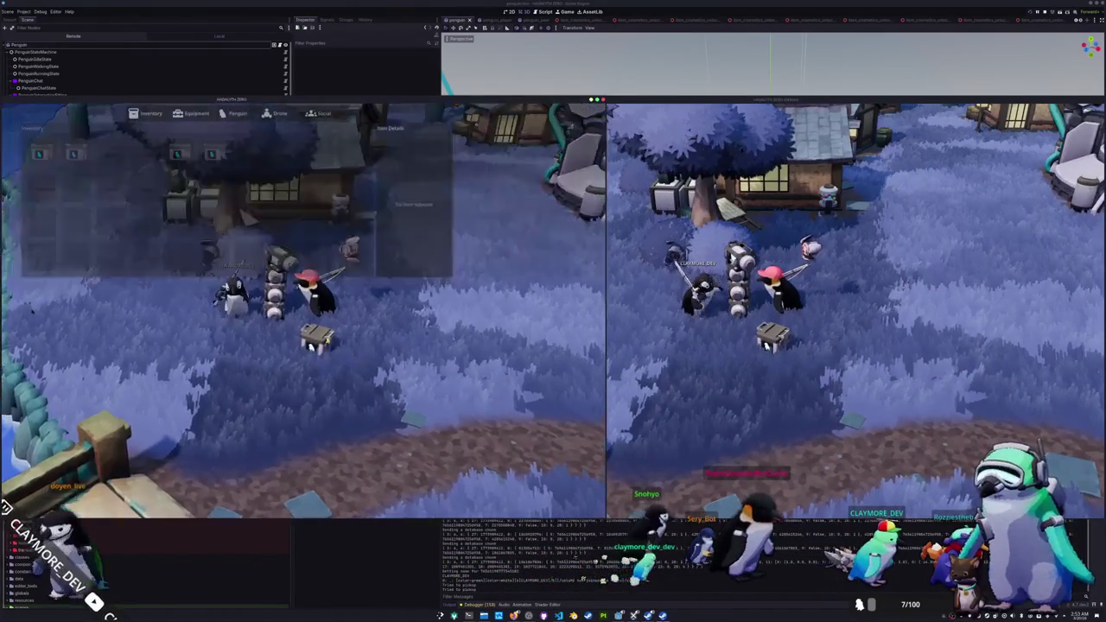
key(i)
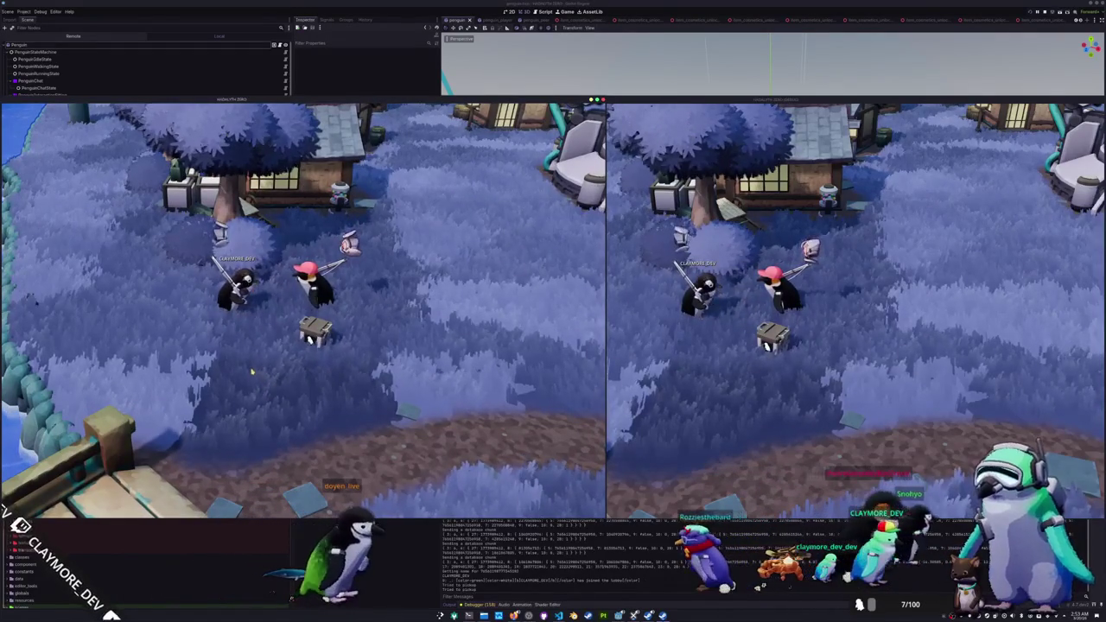
key(i)
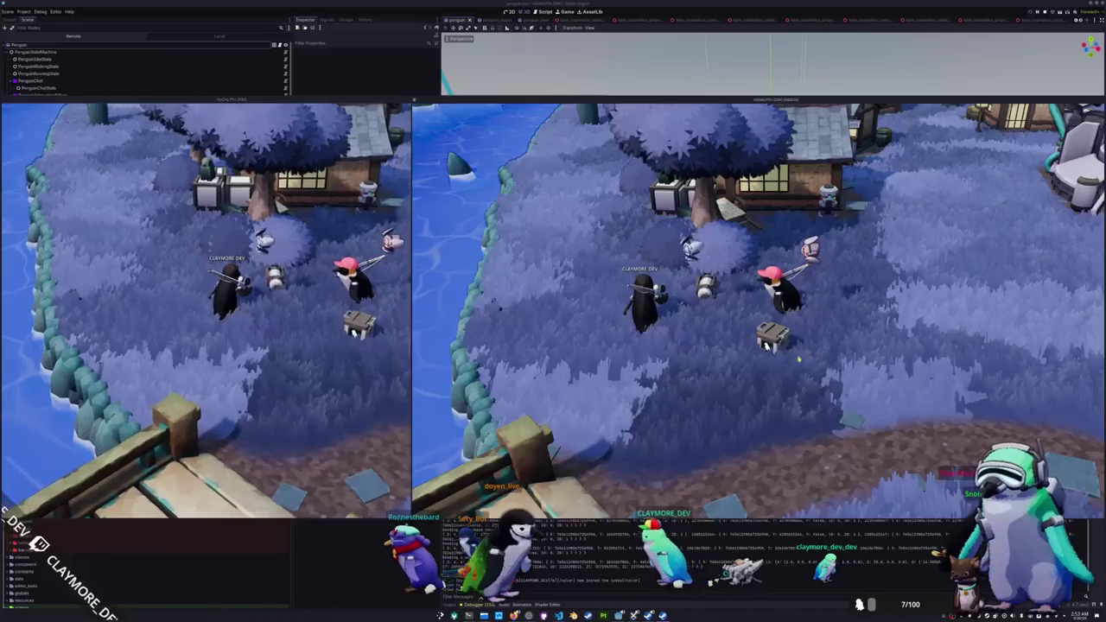
key(a)
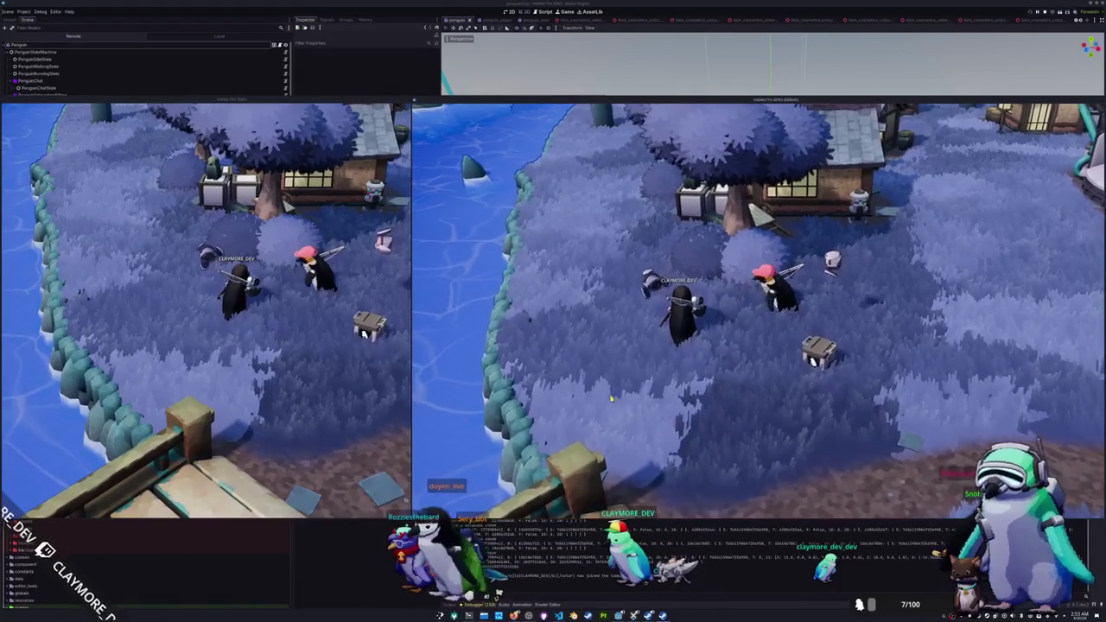
key(d)
key(e)
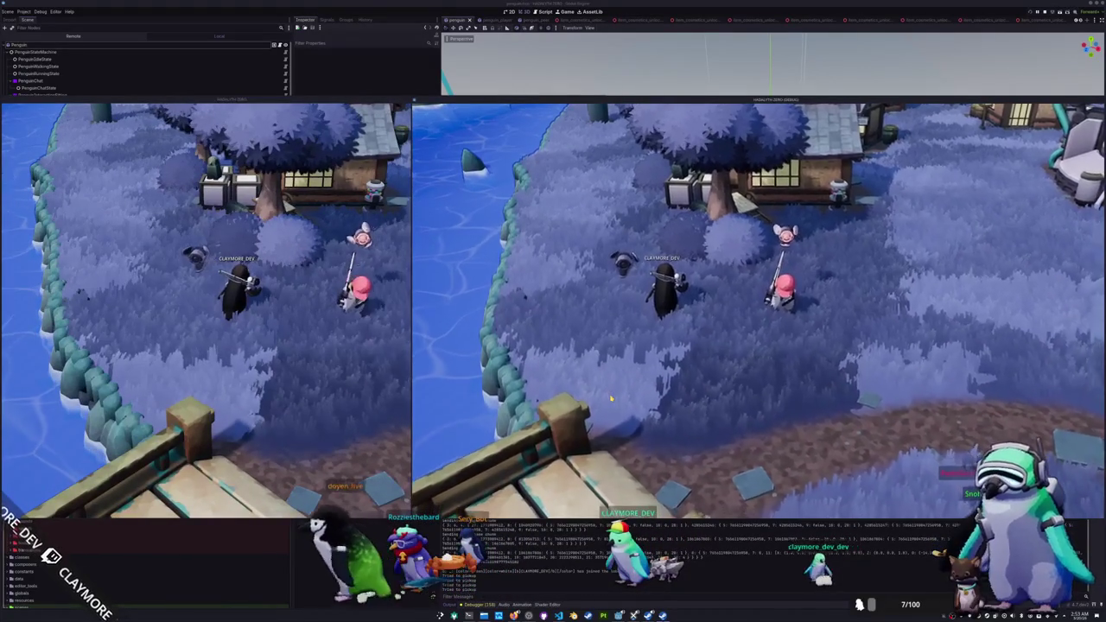
click(358, 364)
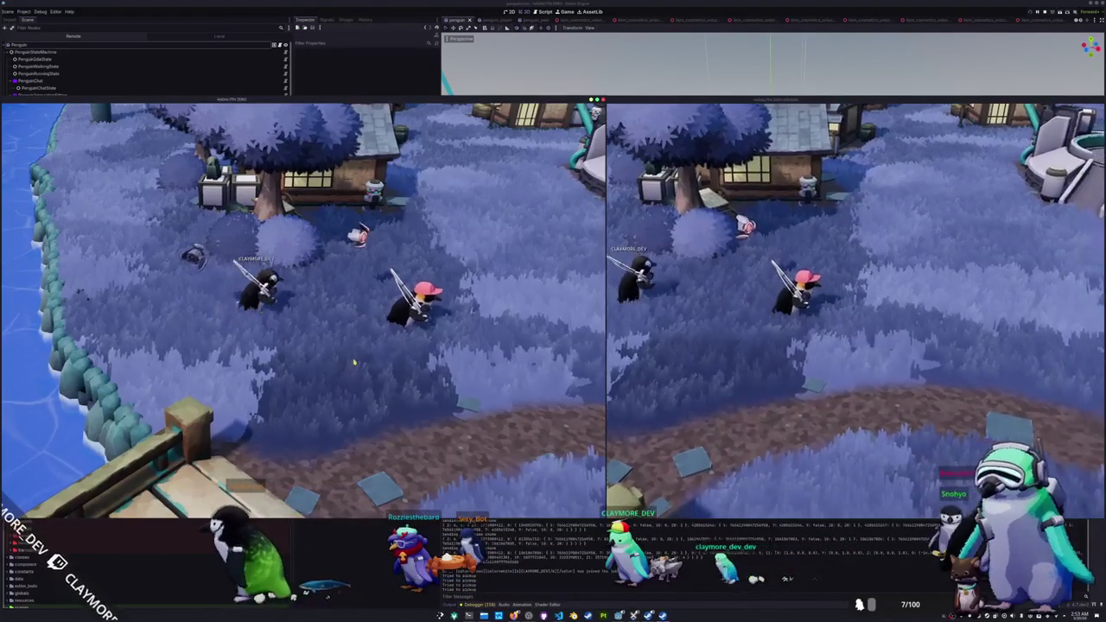
Step: Walk the other penguin right toward the red-hat penguin
key(d)
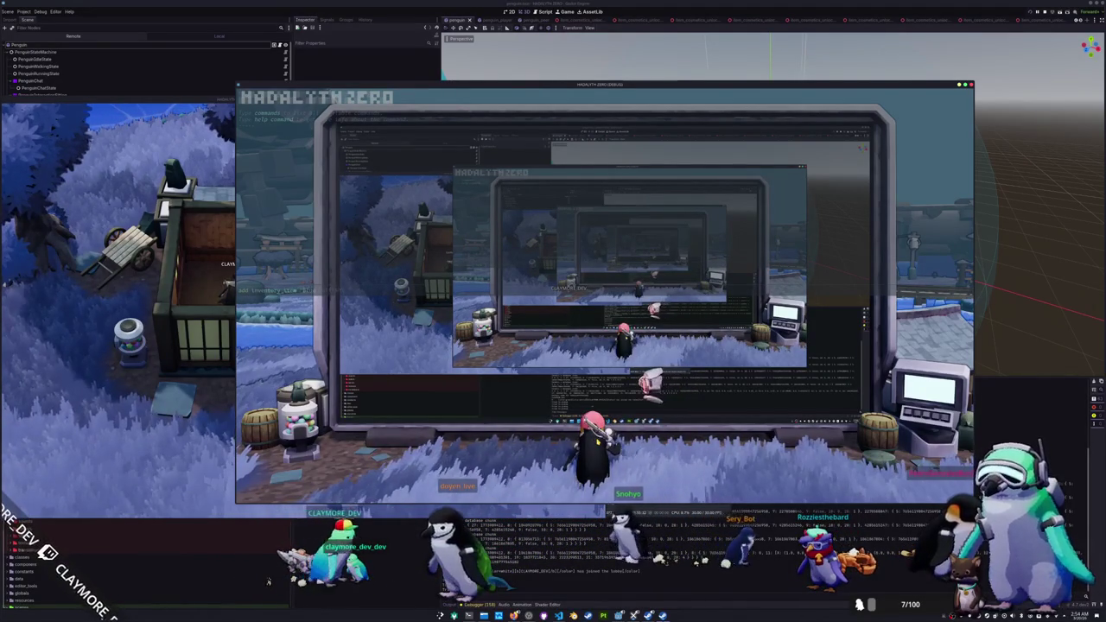
Step: Drop the Blue Whale from the inventory
key(i)
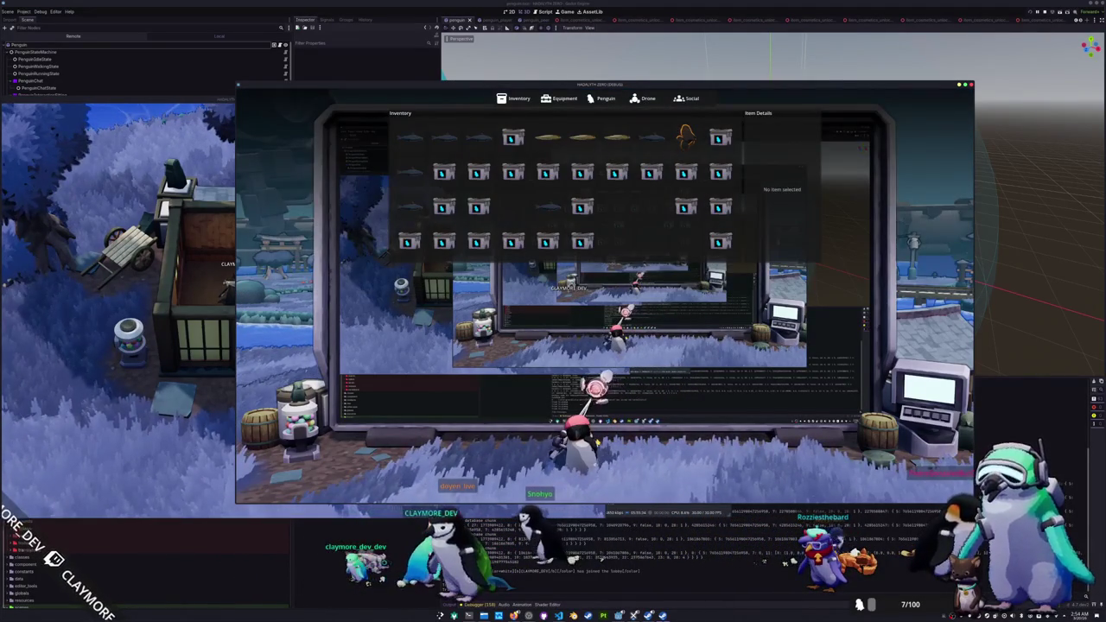
right_click(514, 209)
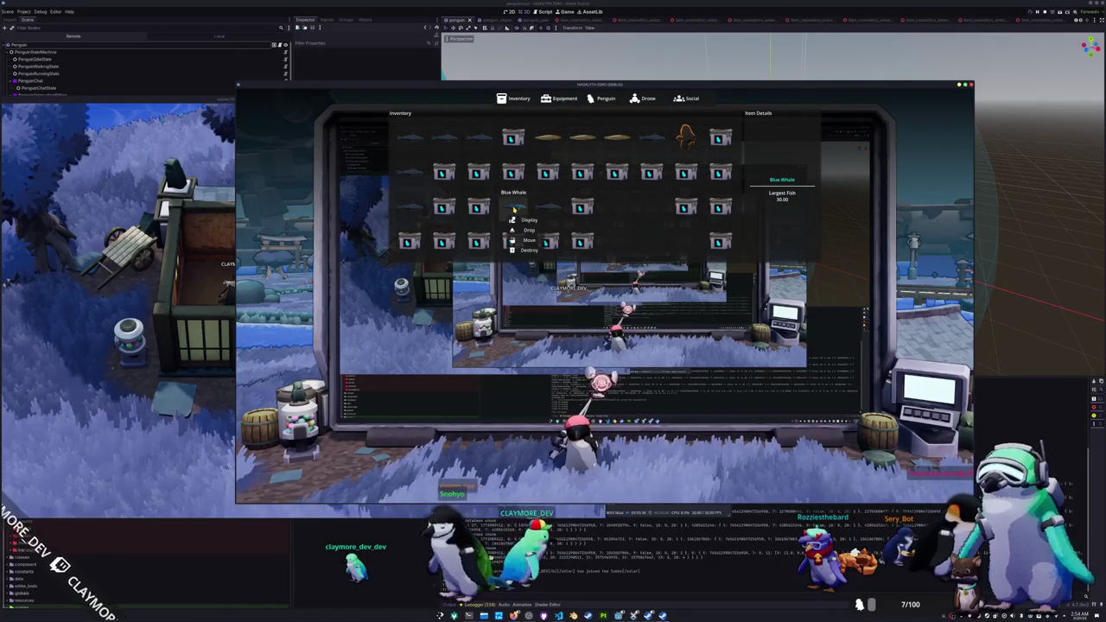
click(533, 230)
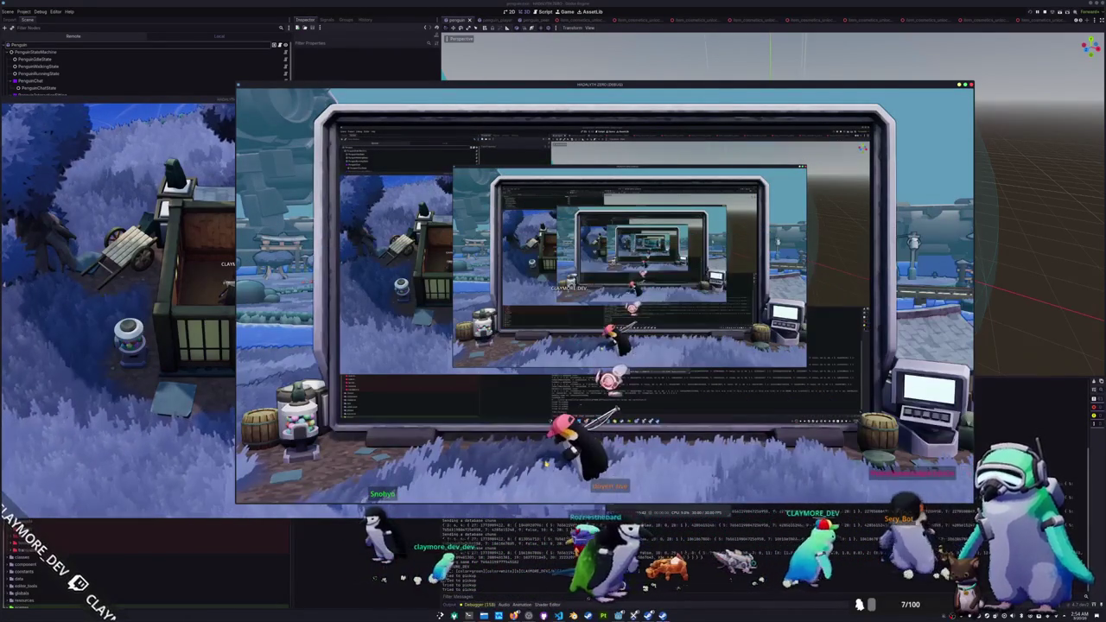
Step: Display the Blue Whale from the inventory in the game world
key(i)
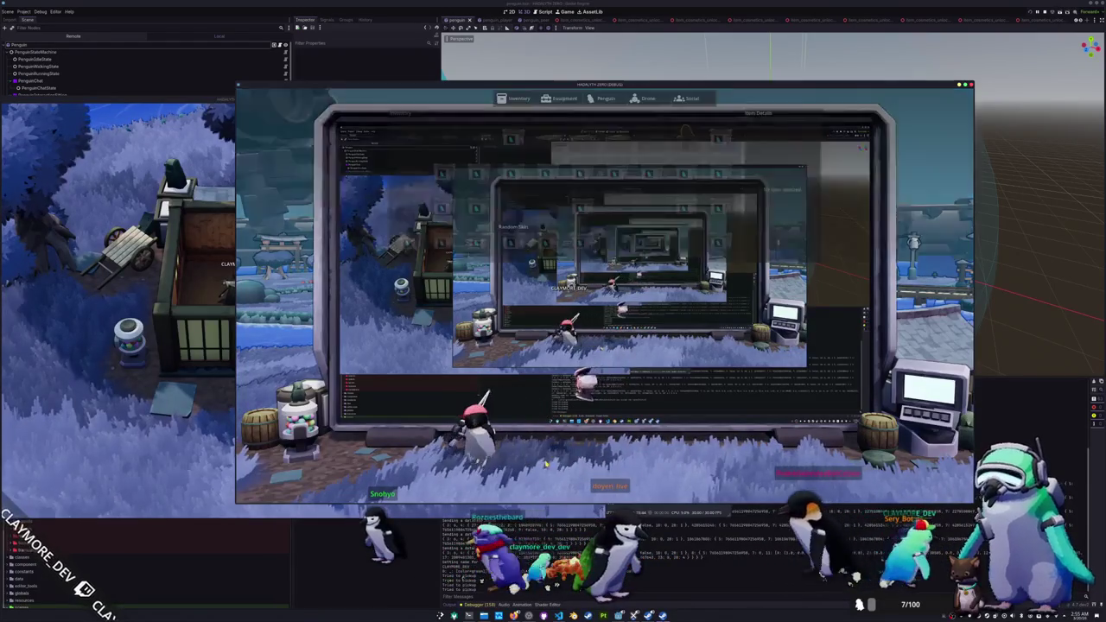
right_click(514, 211)
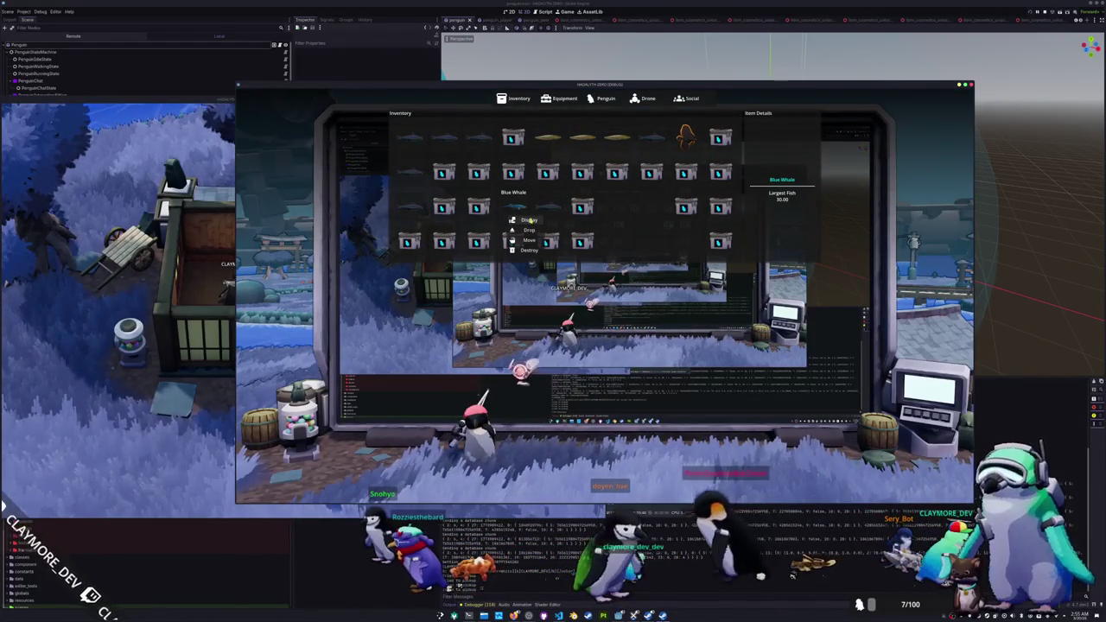
click(528, 230)
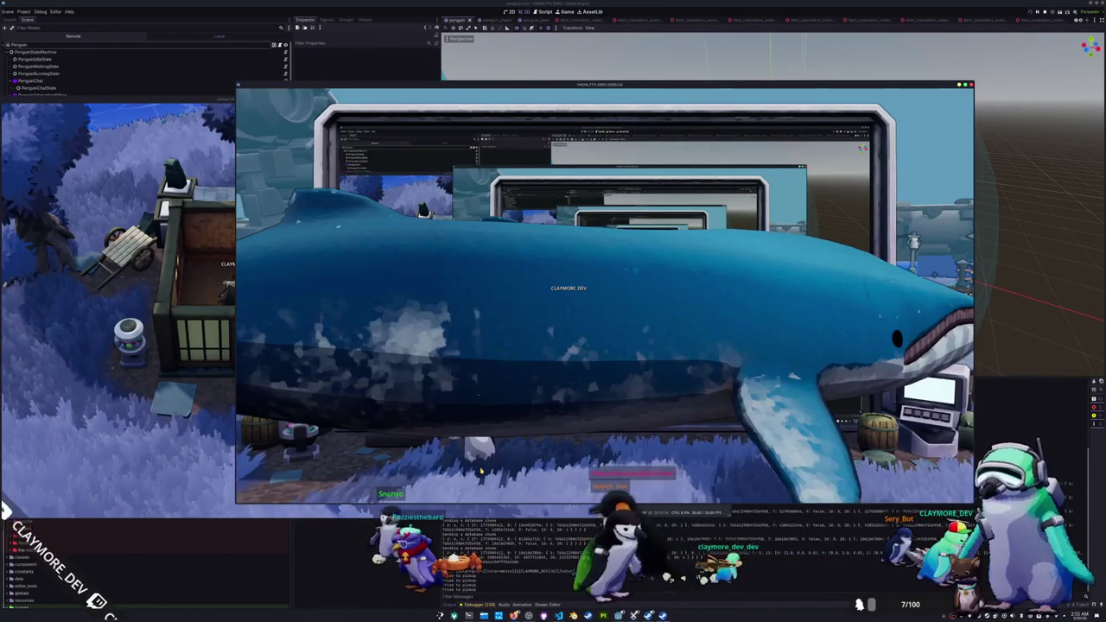